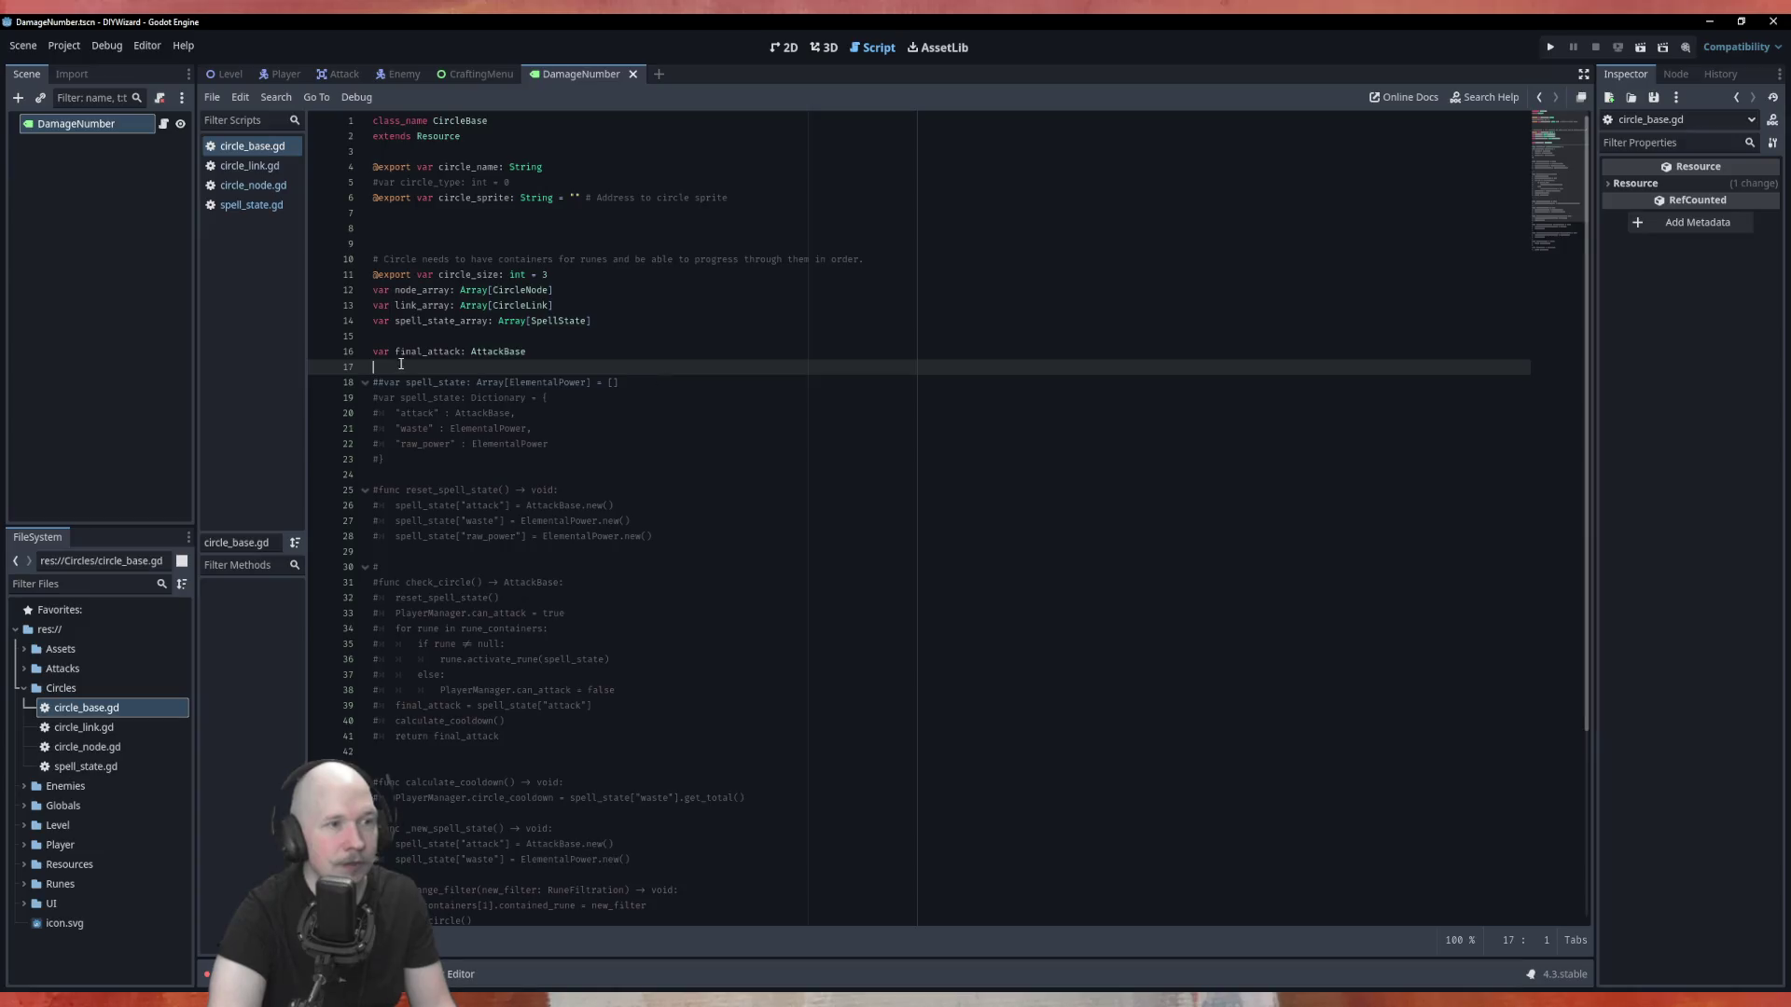
Remove the stray # before the commented spell_state line, add blank lines, and begin a func declaration.
left_click(381, 385)
key("BackSpace")
key("Return")
key("Return")
key("Up")
key("Up")
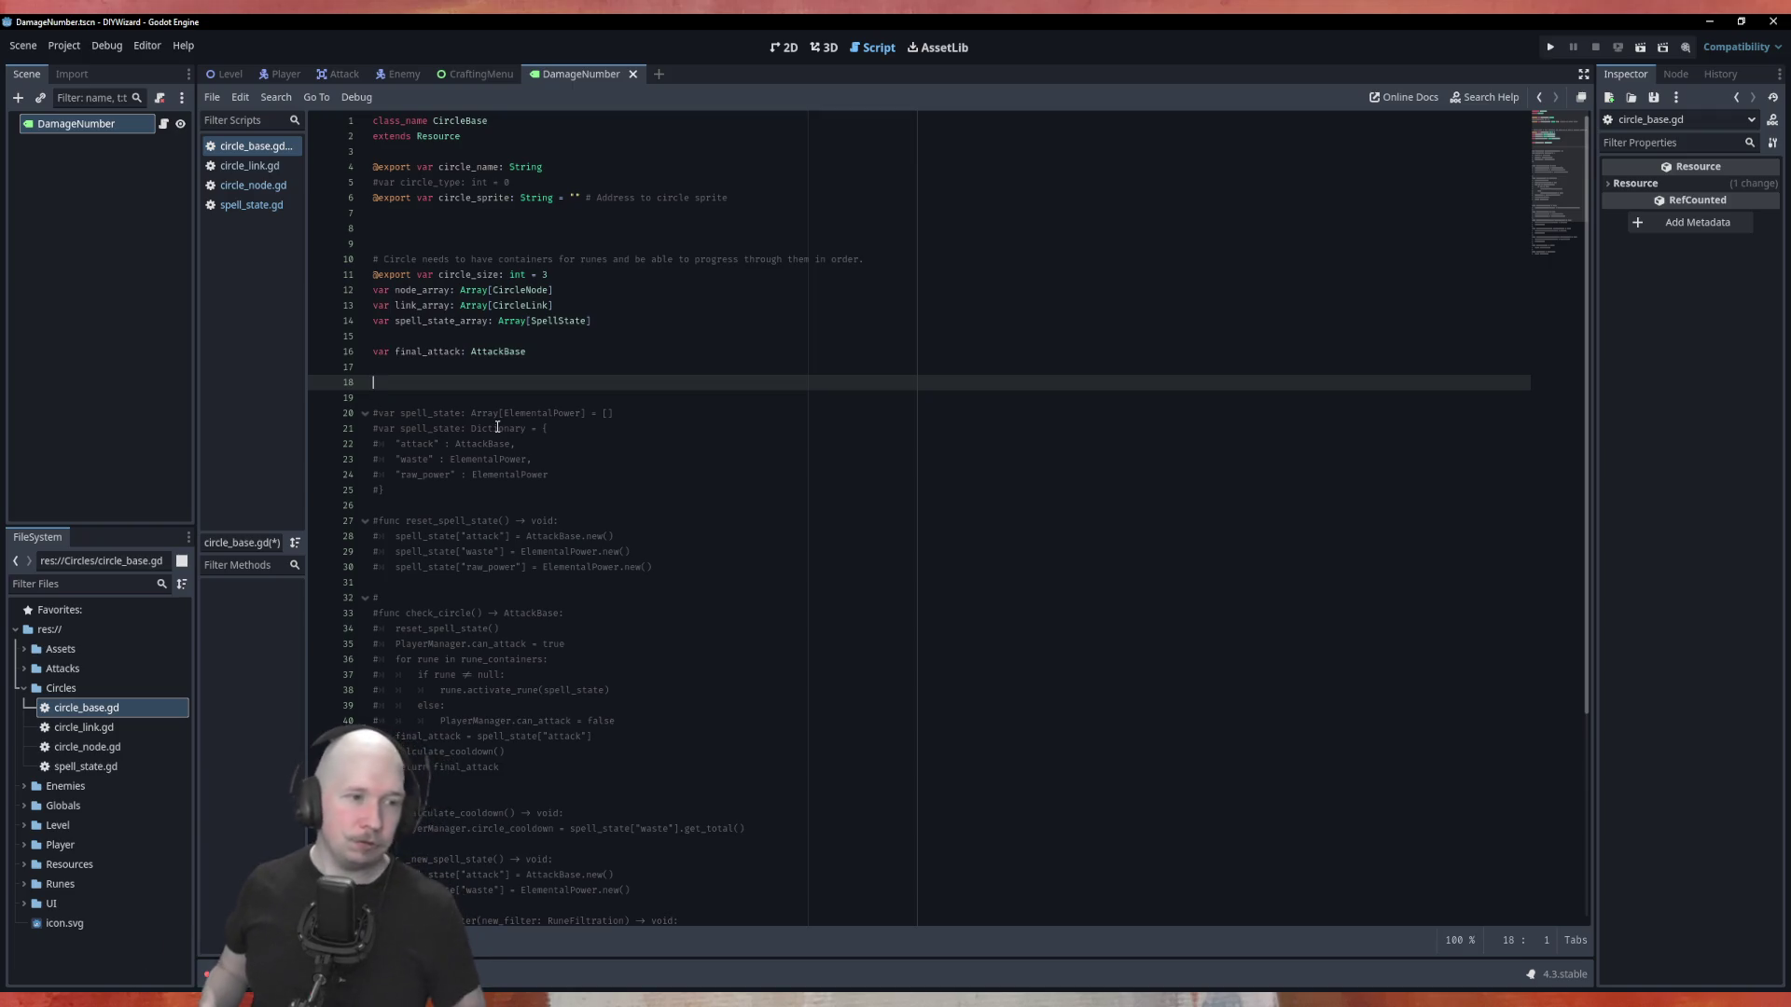
scroll(646, 623, "down", 2)
scroll(637, 649, "up", 2)
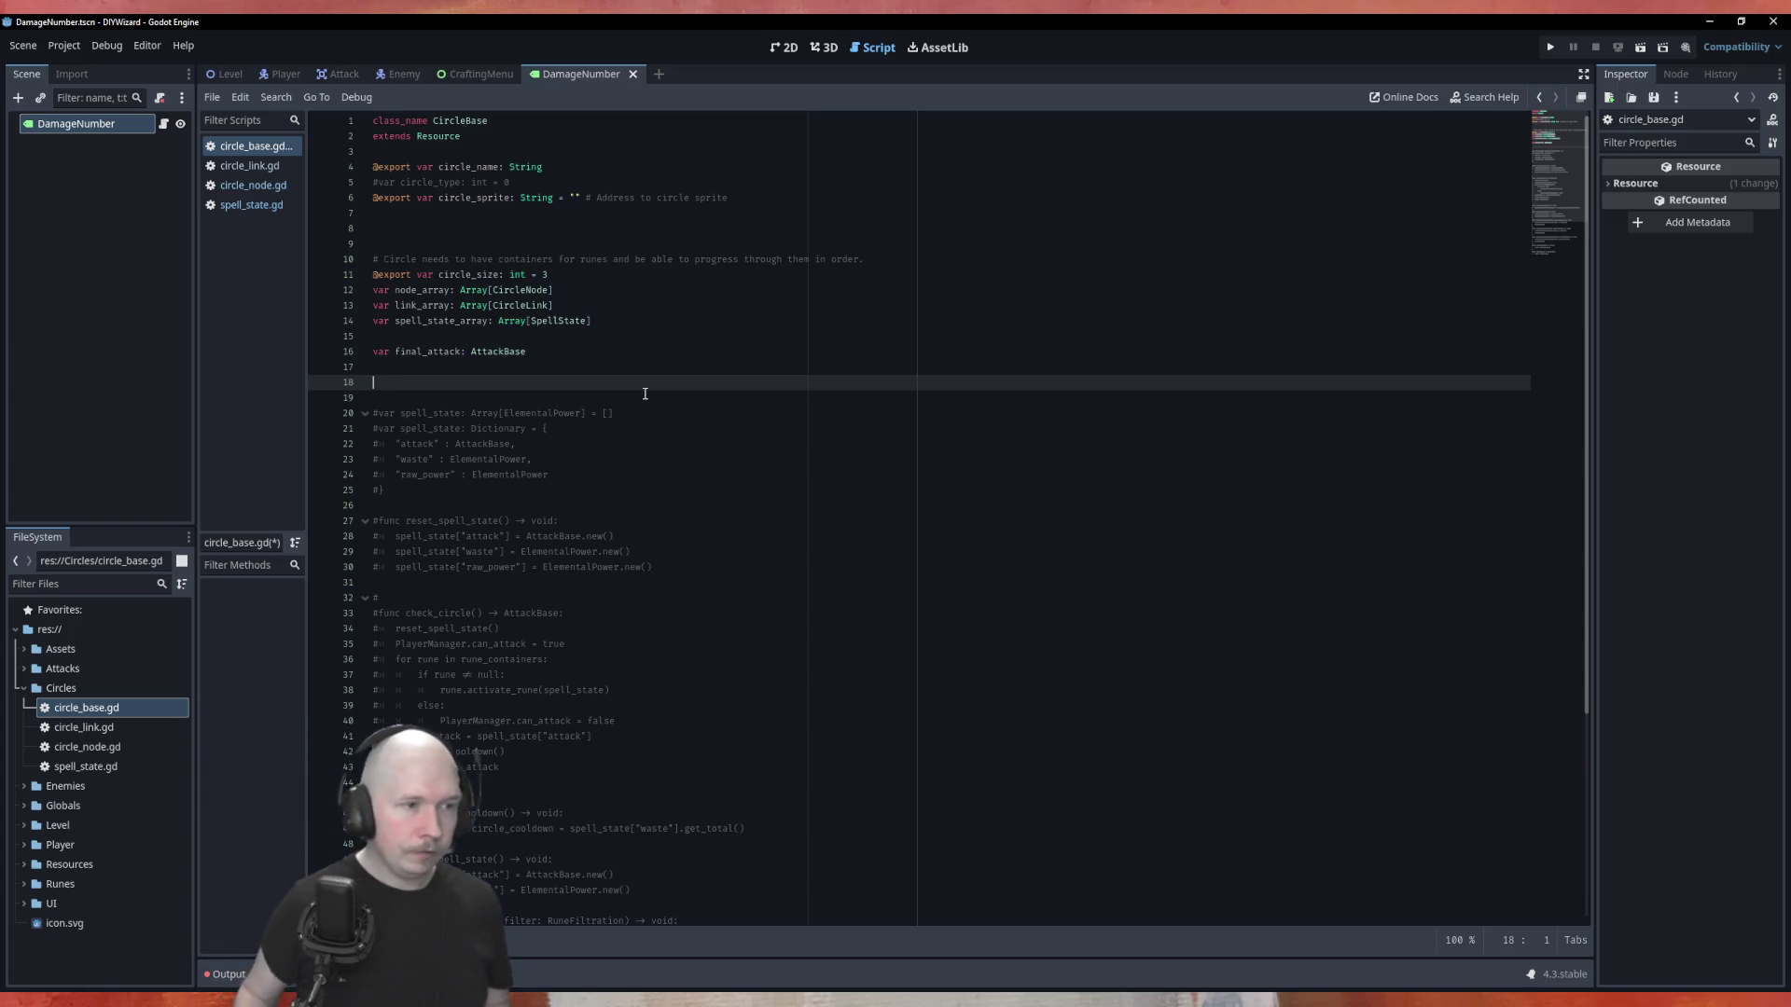
type("func")
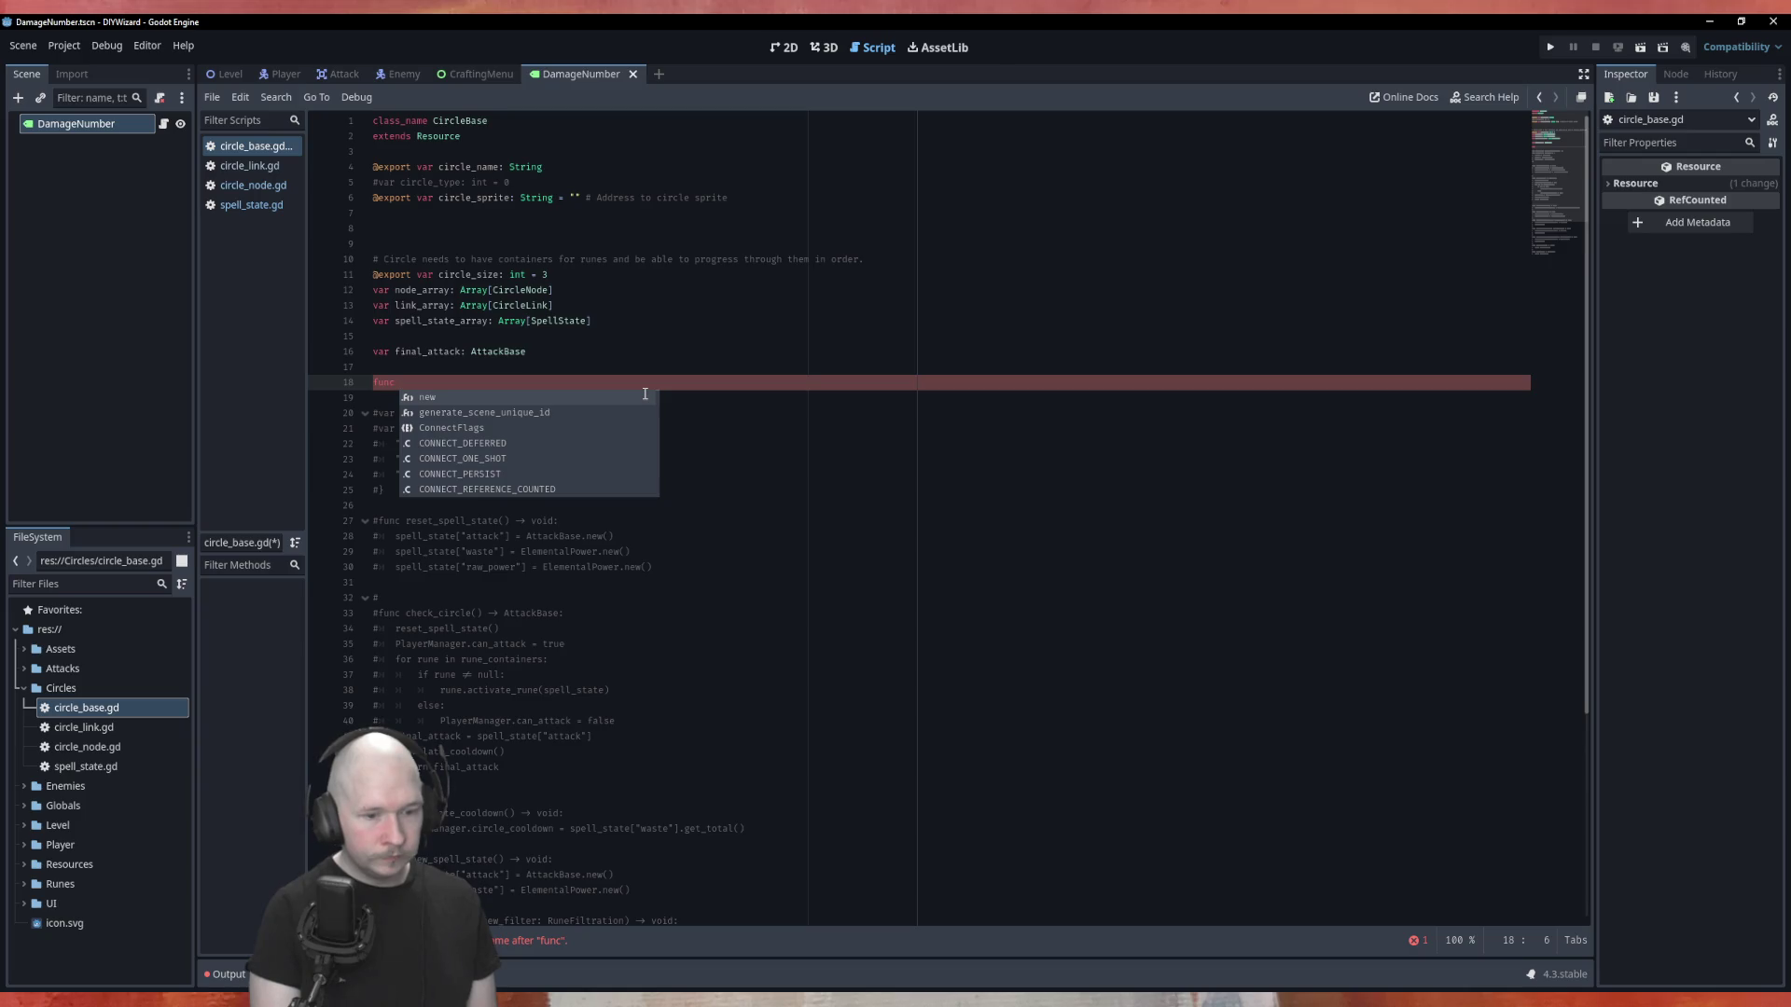
Declare set_circle_points with parameters center_point: Vector2, radius: float and point_amount: int.
type("set")
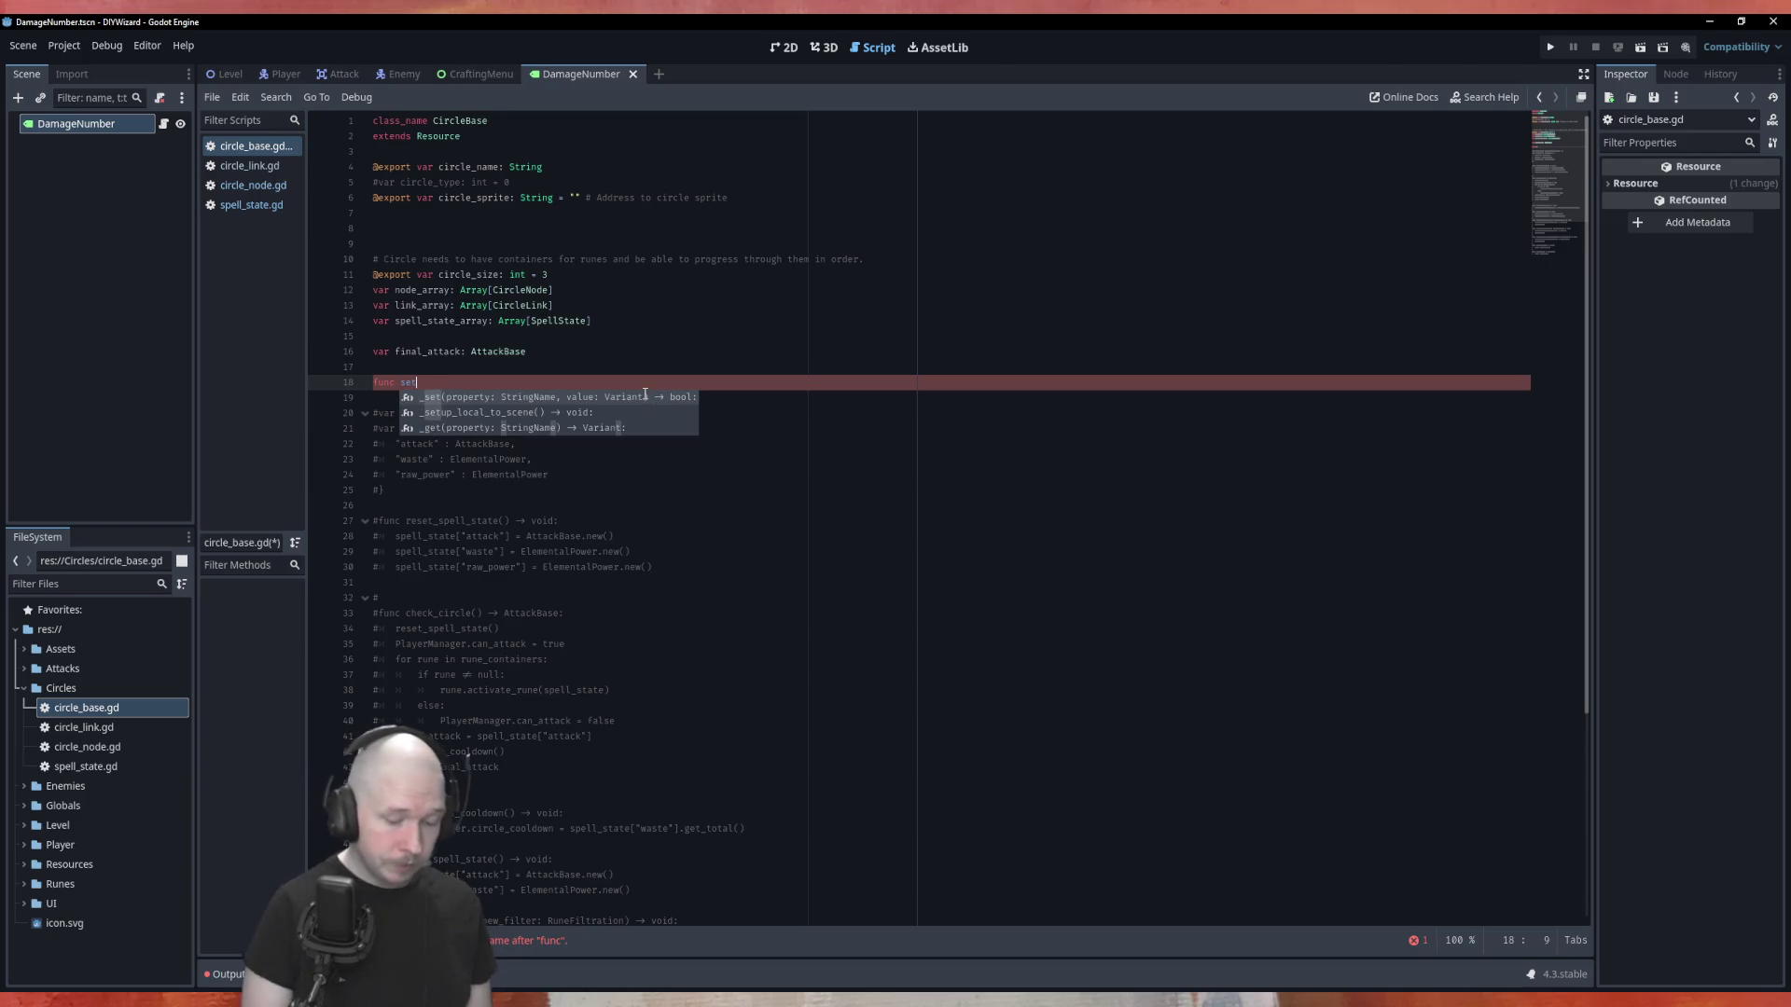
type("_circle_points")
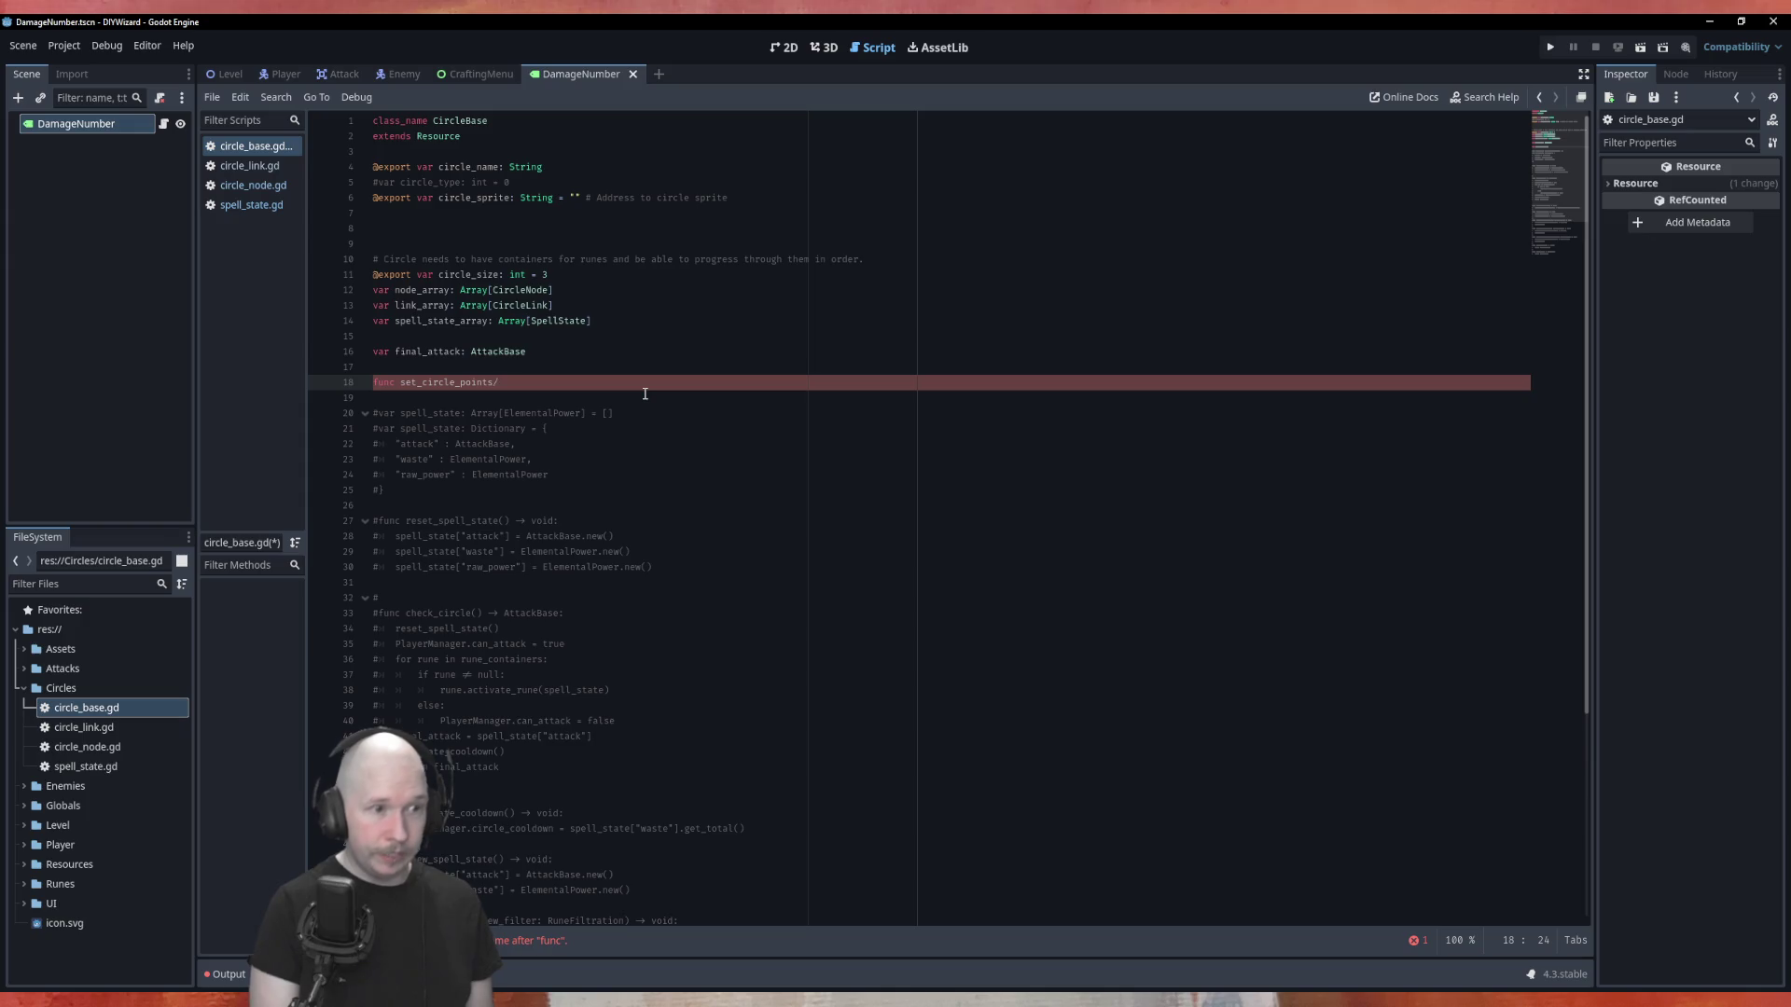
type("(")
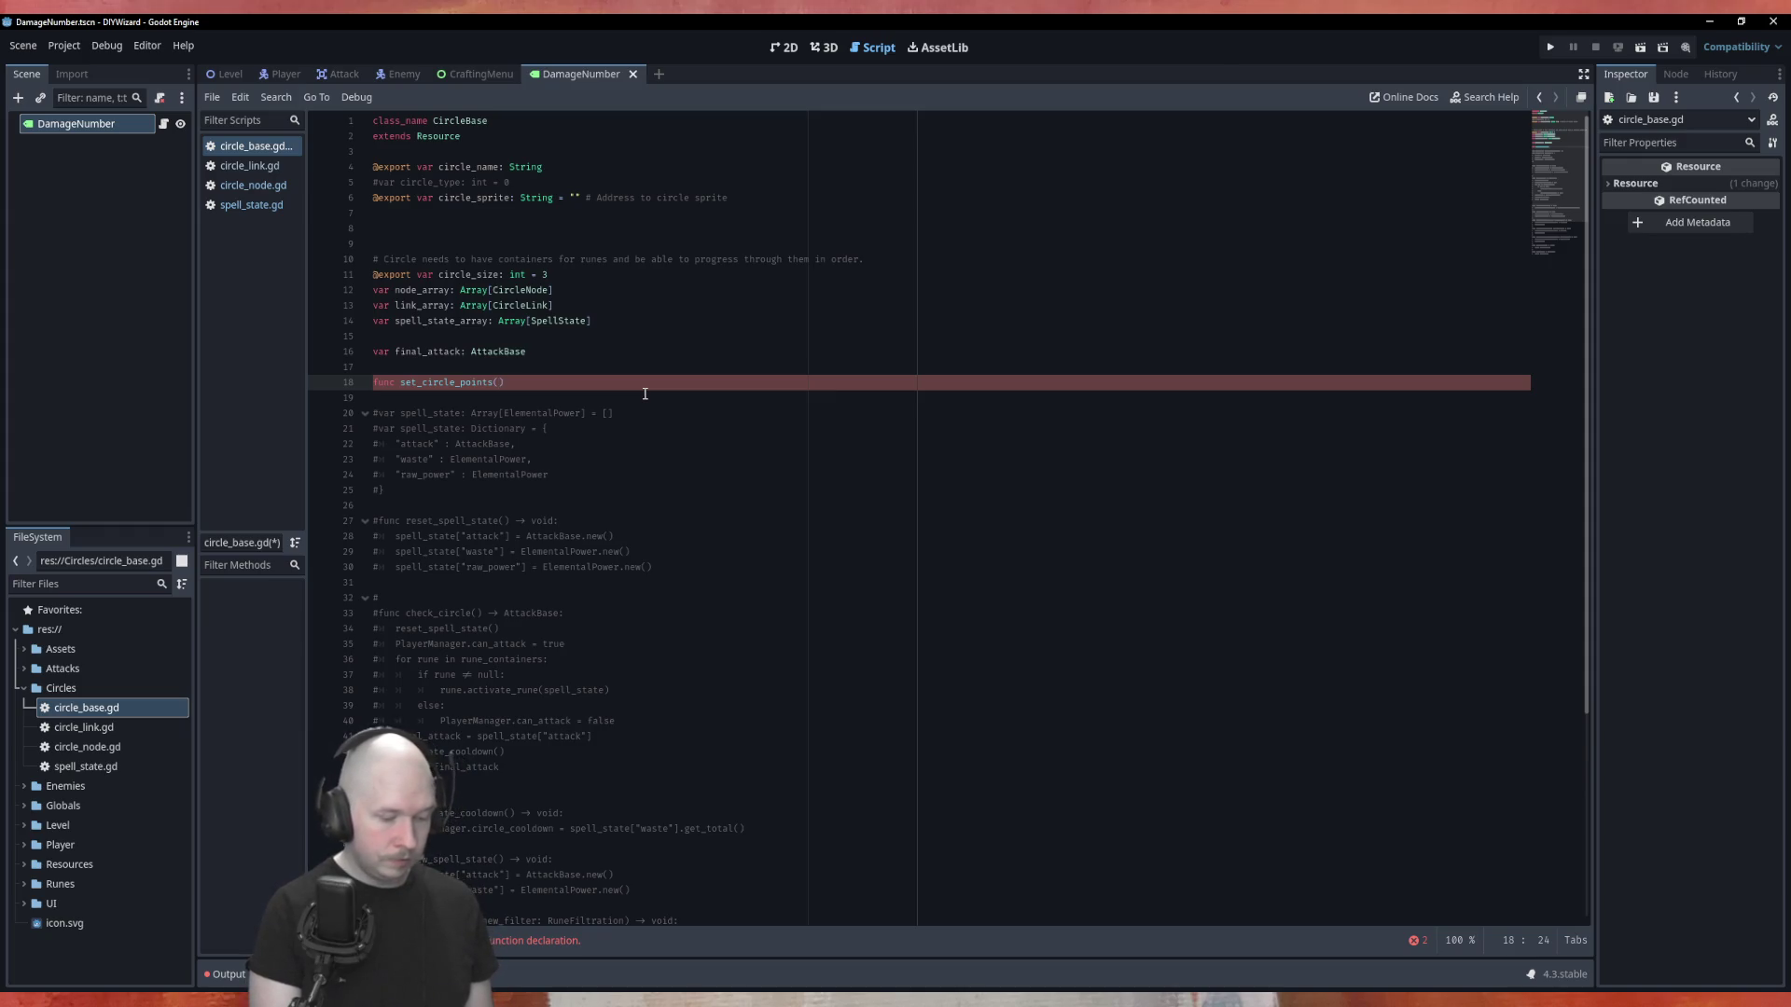
type("center")
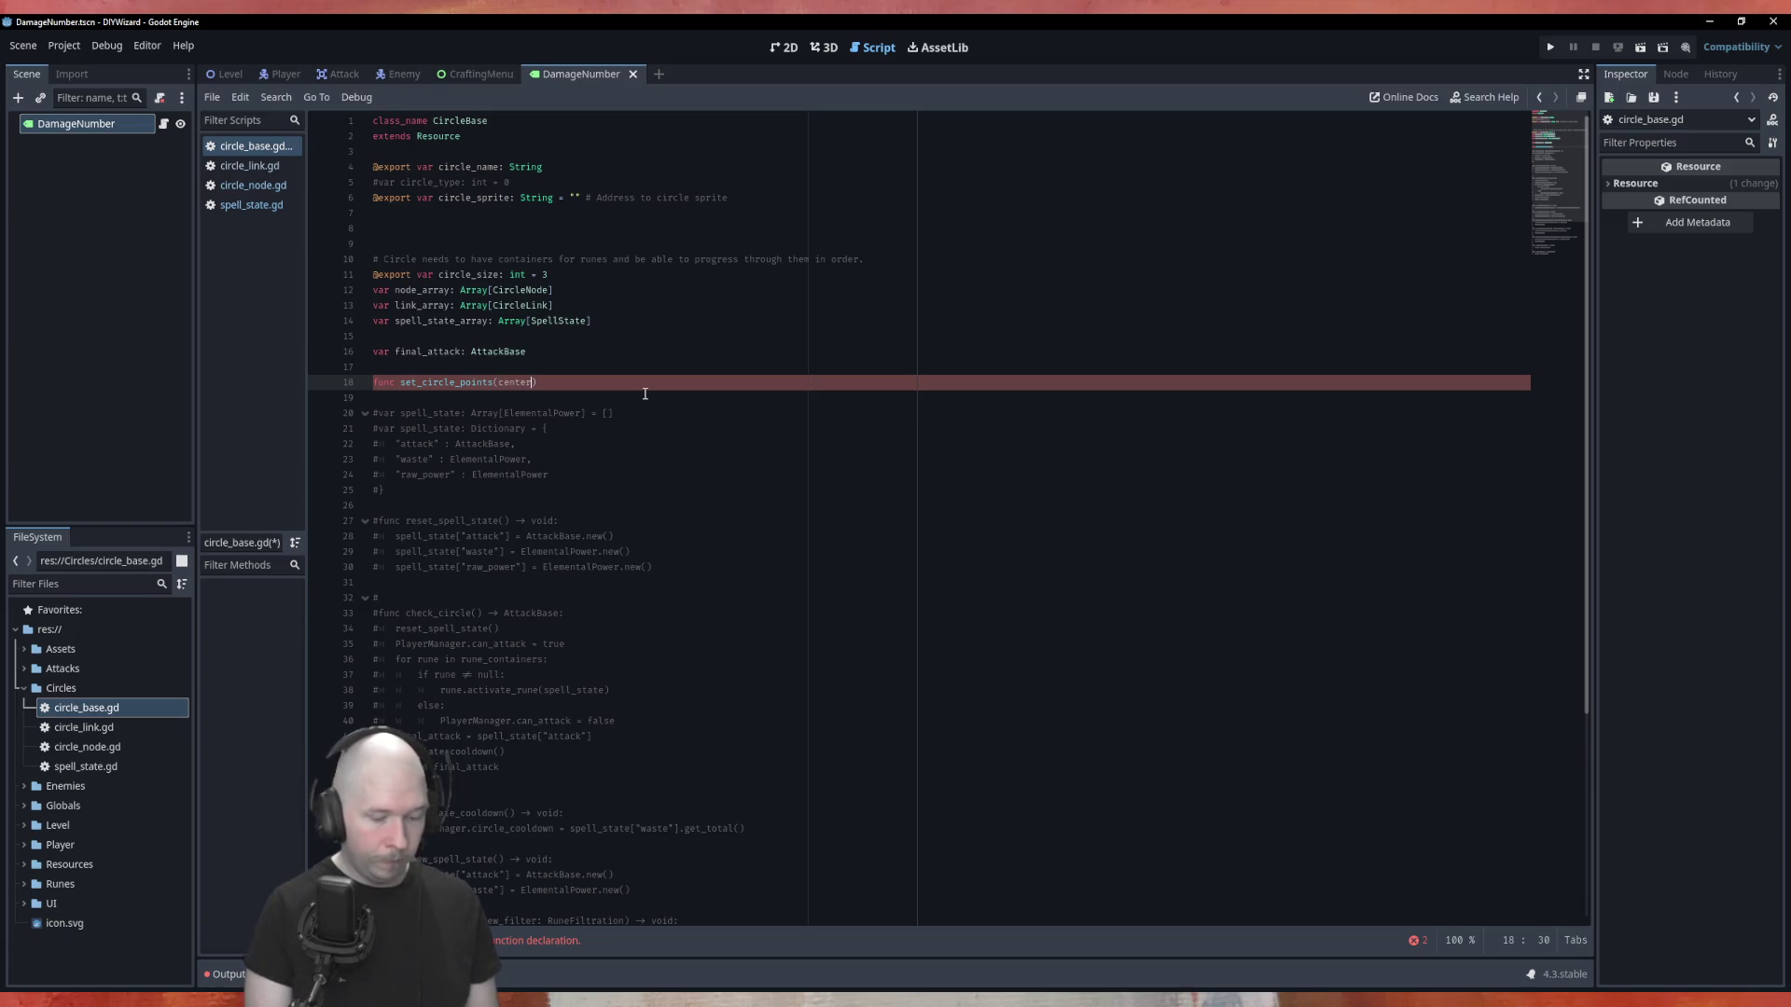
type("_point:")
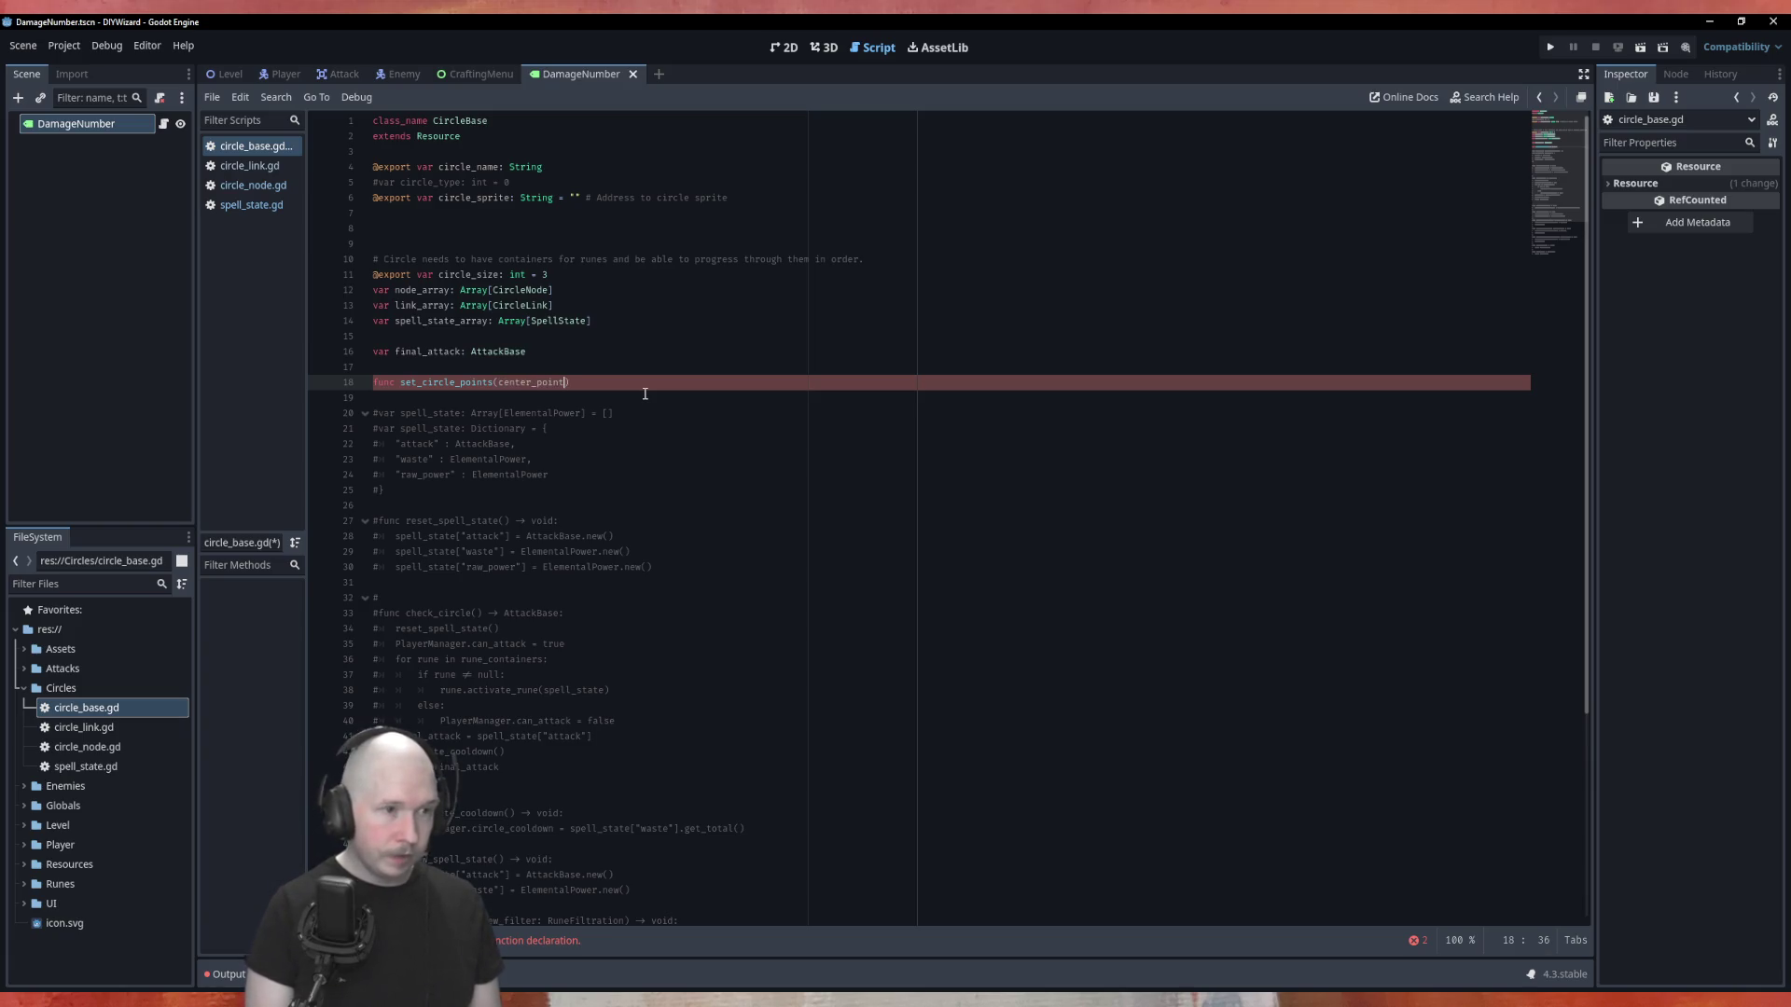
type(" Vector2")
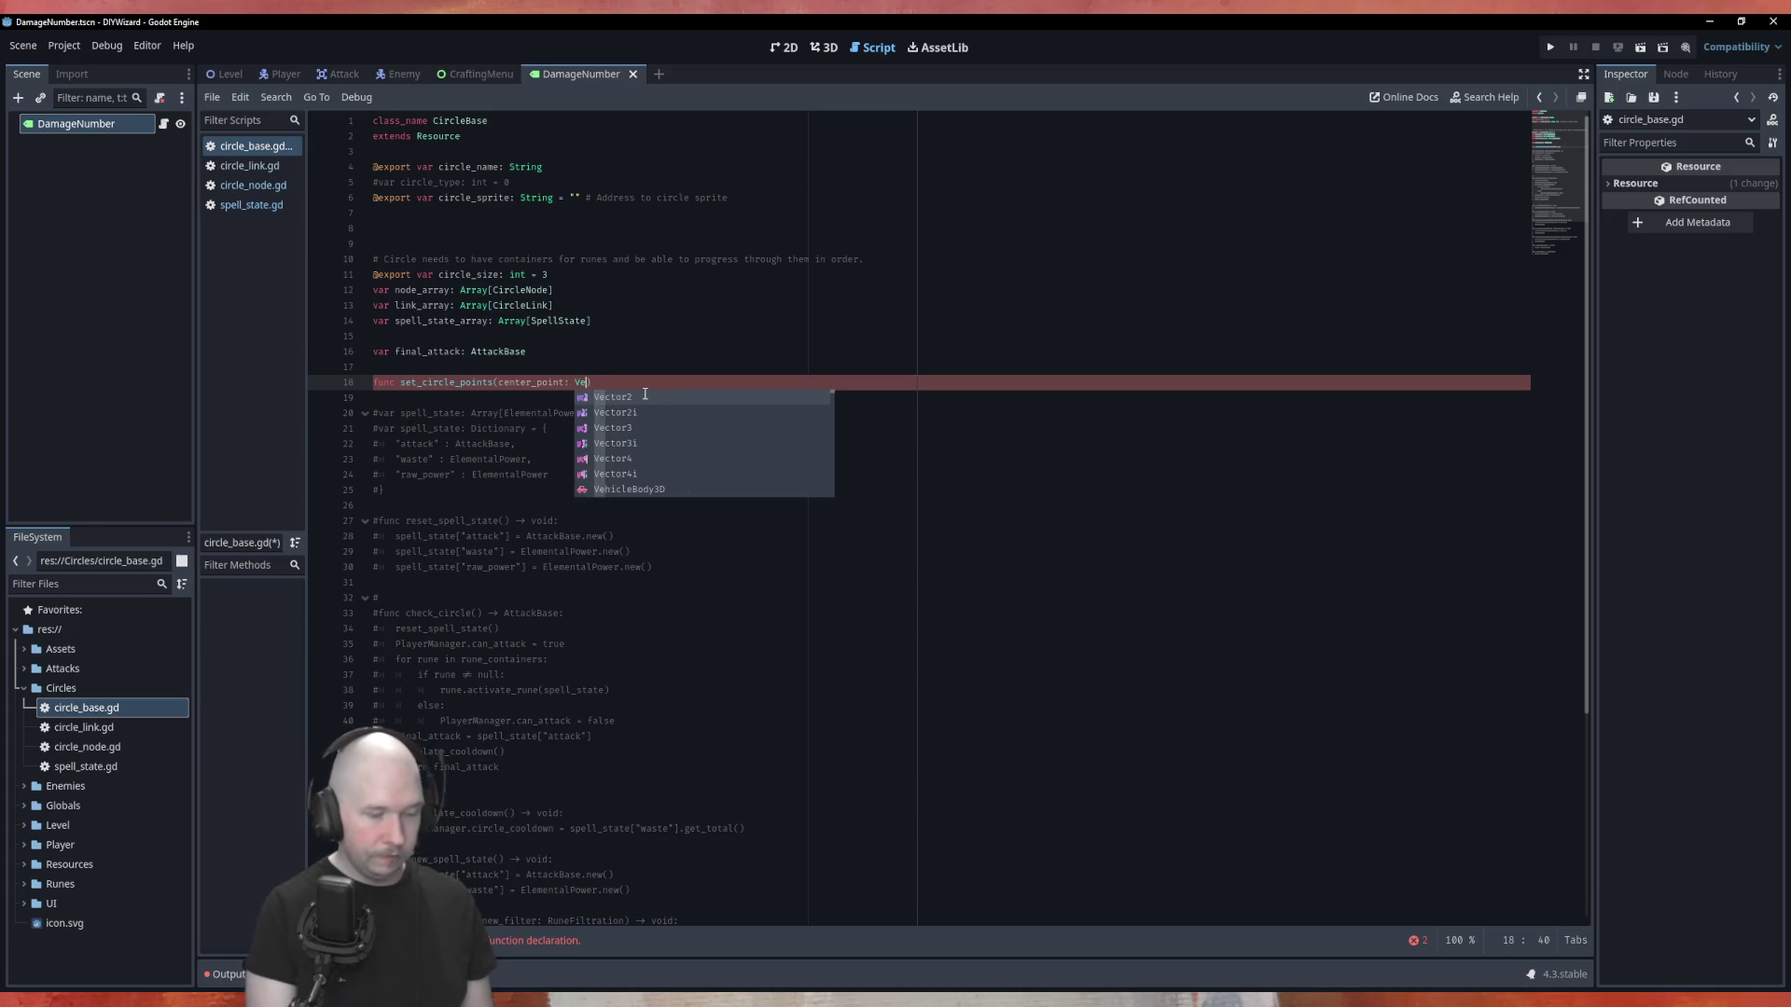
type(", ")
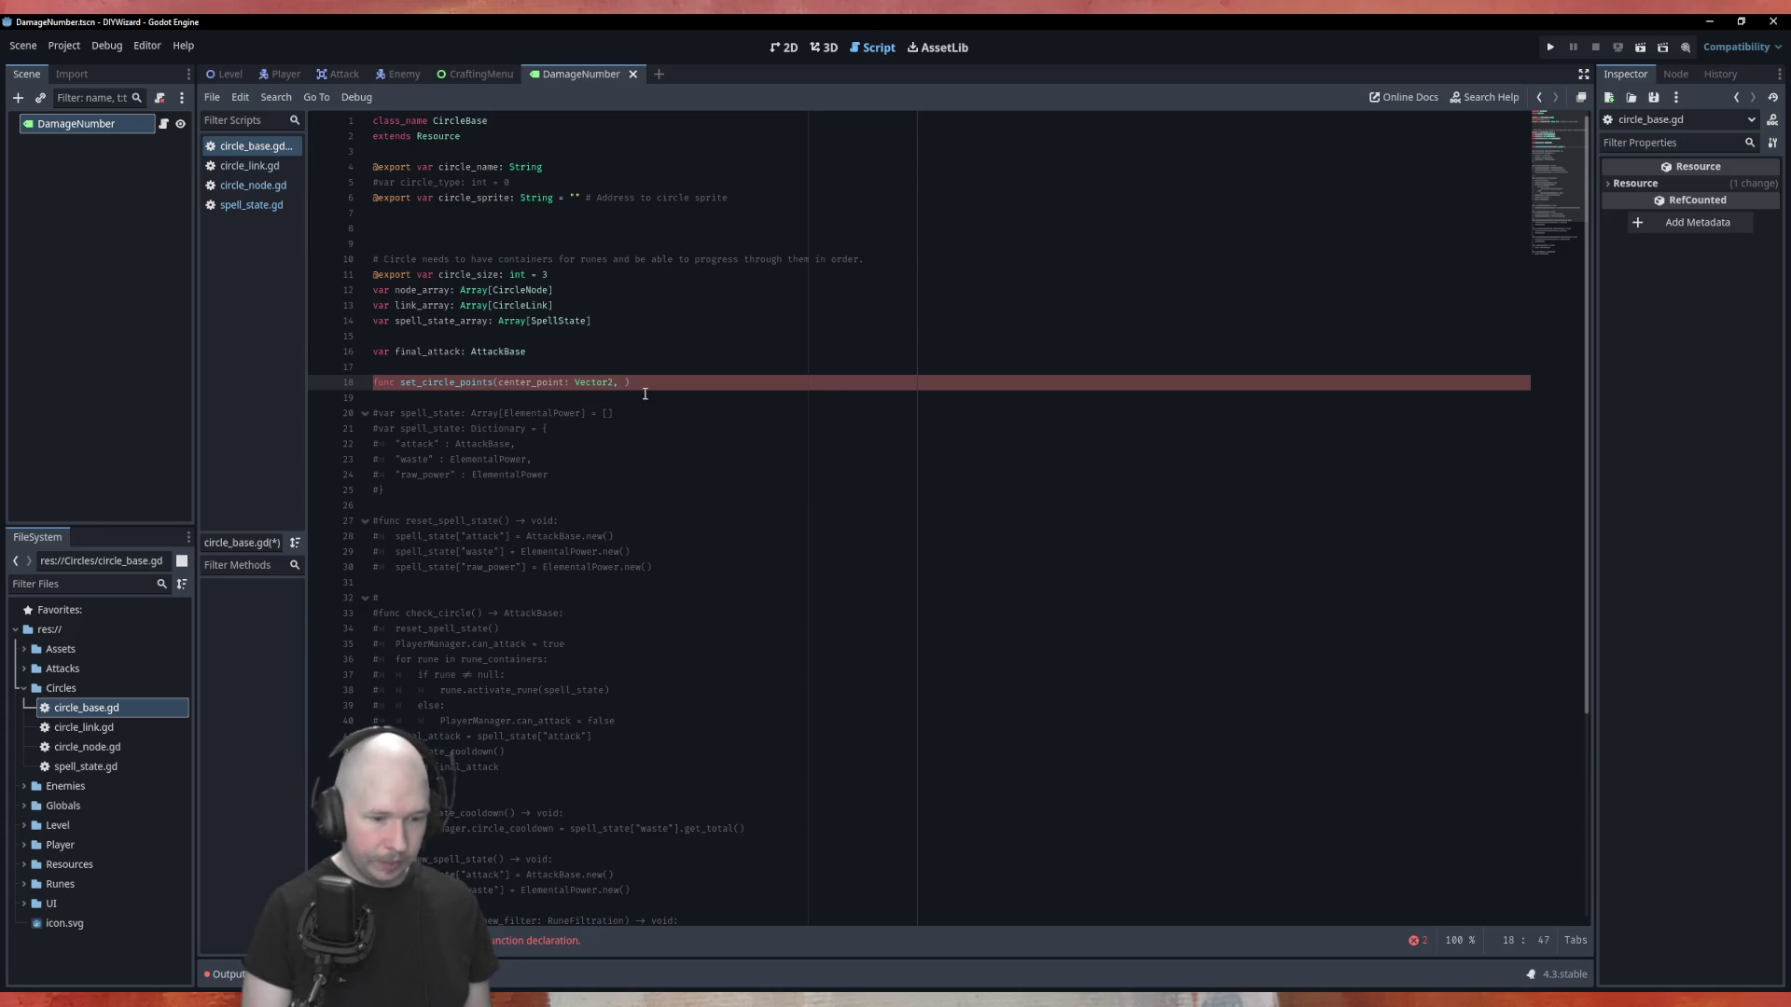
type("radious")
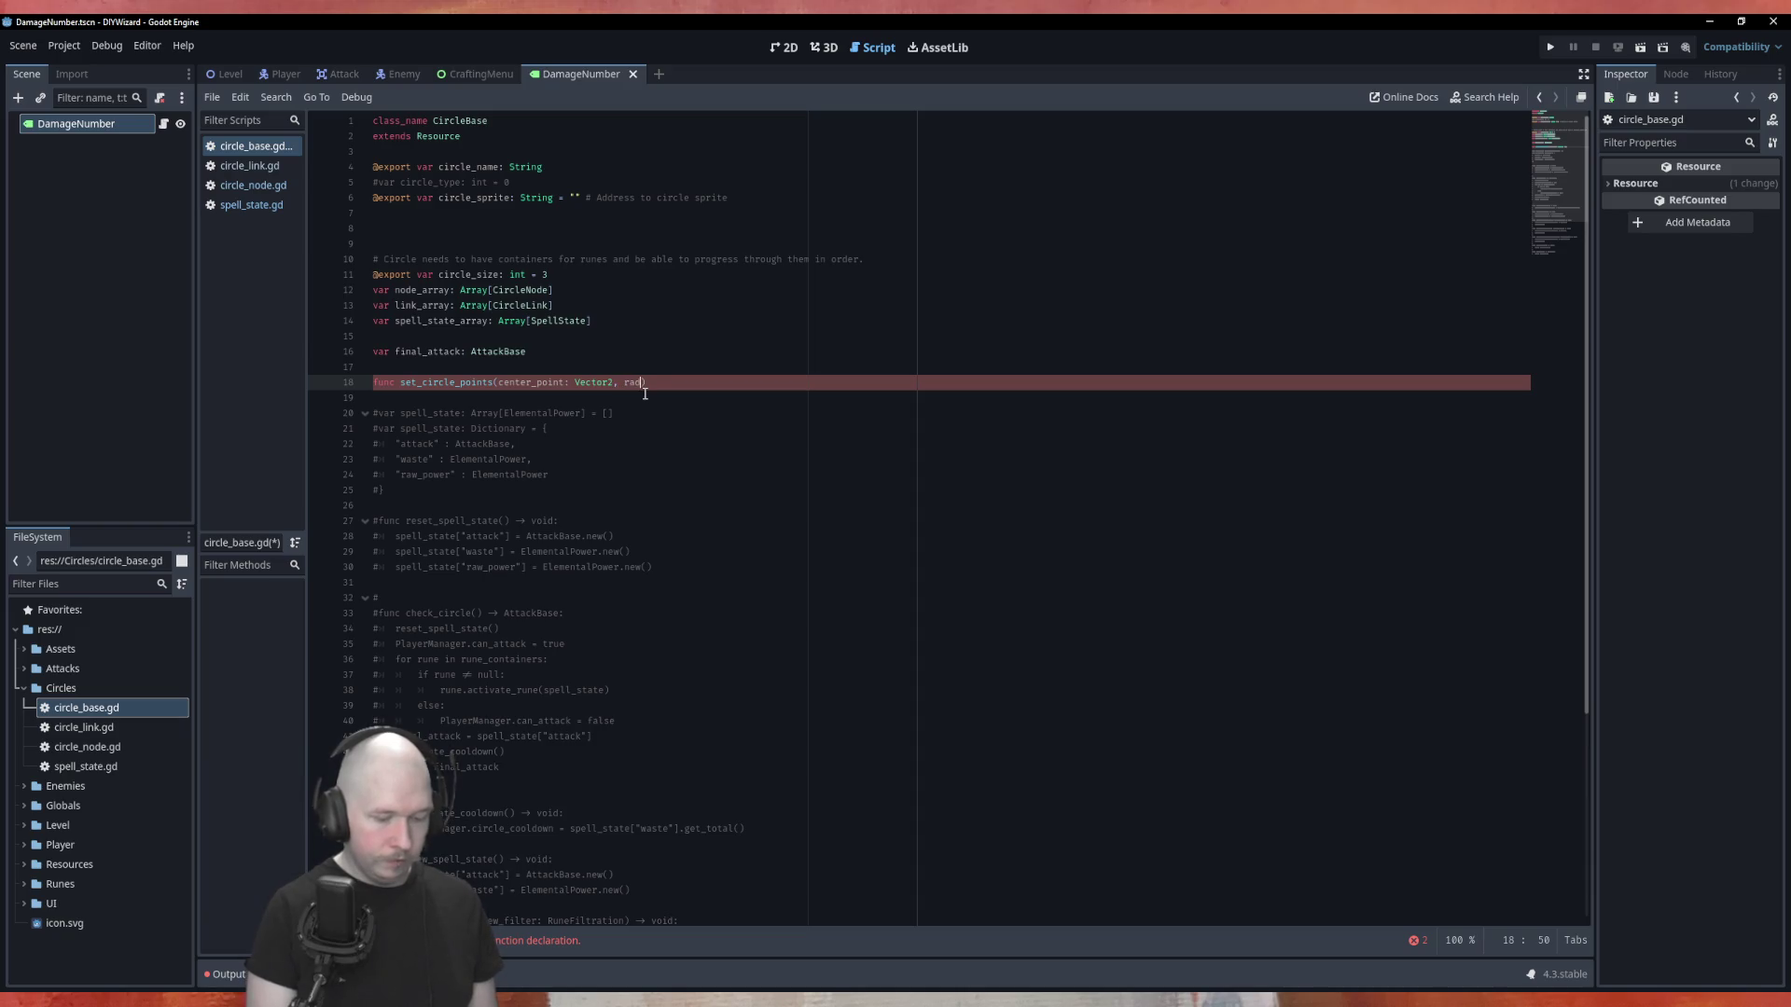
type(": ")
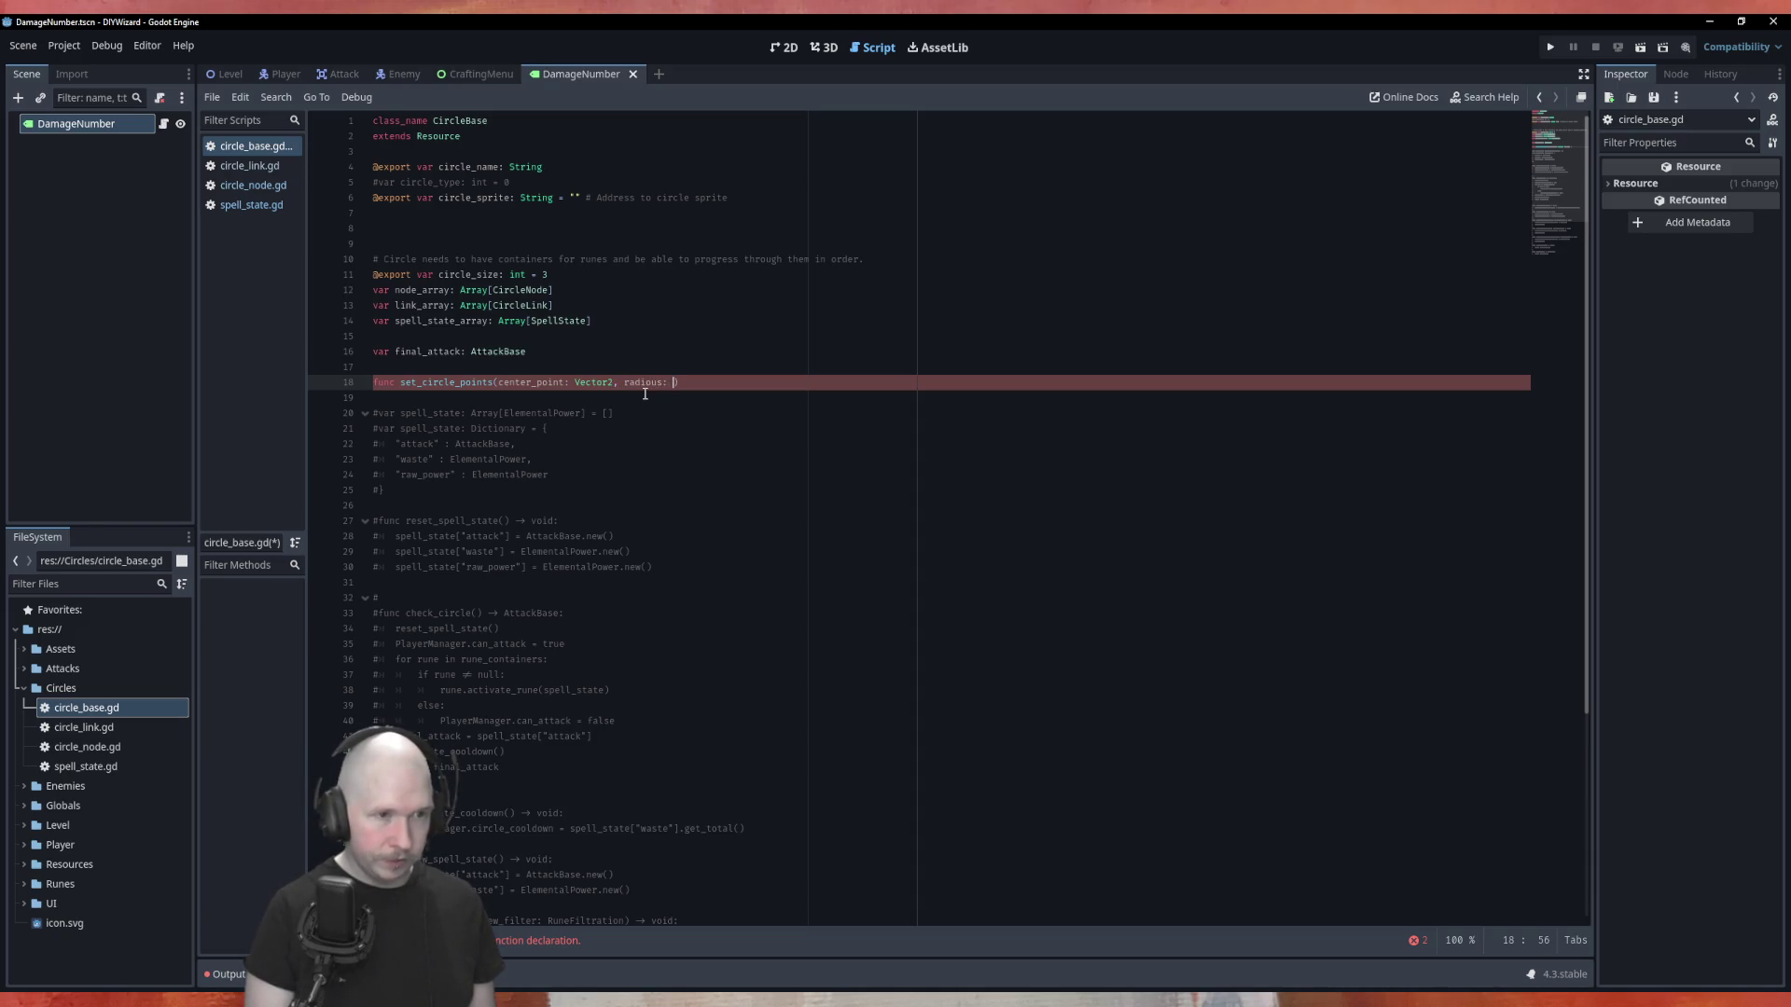
type("float,")
key("Escape")
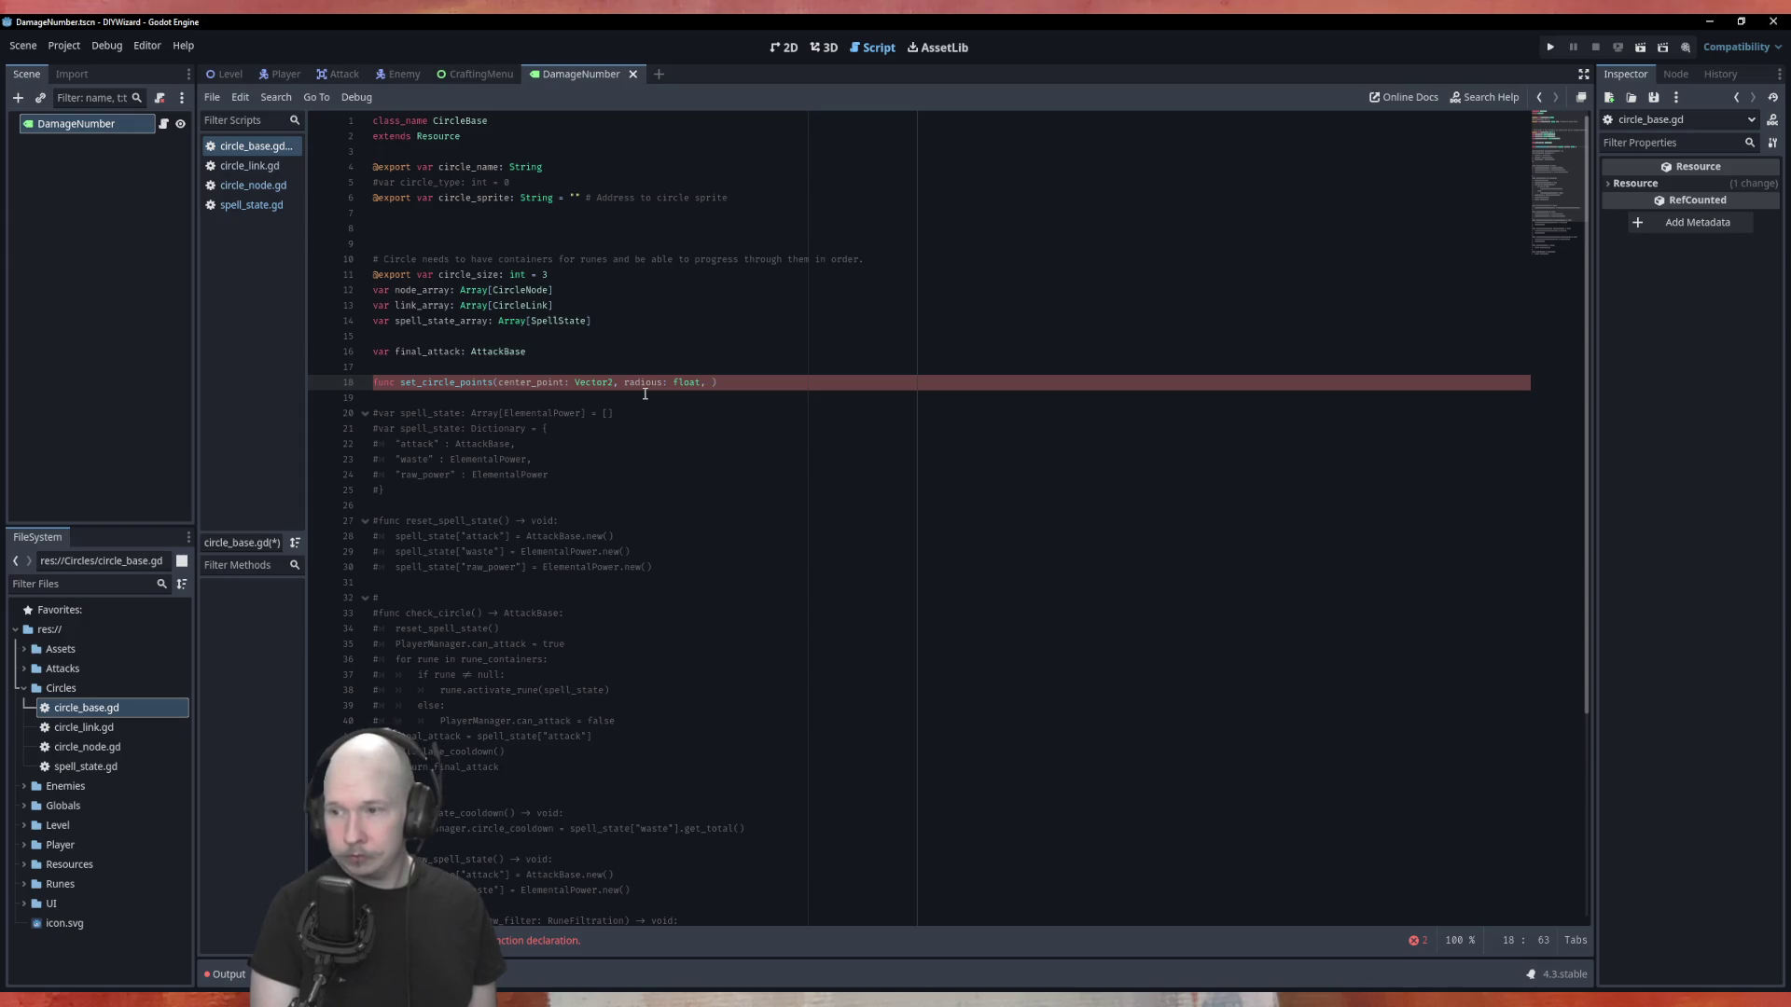
type("nu")
key("BackSpace")
key("BackSpace")
type("point")
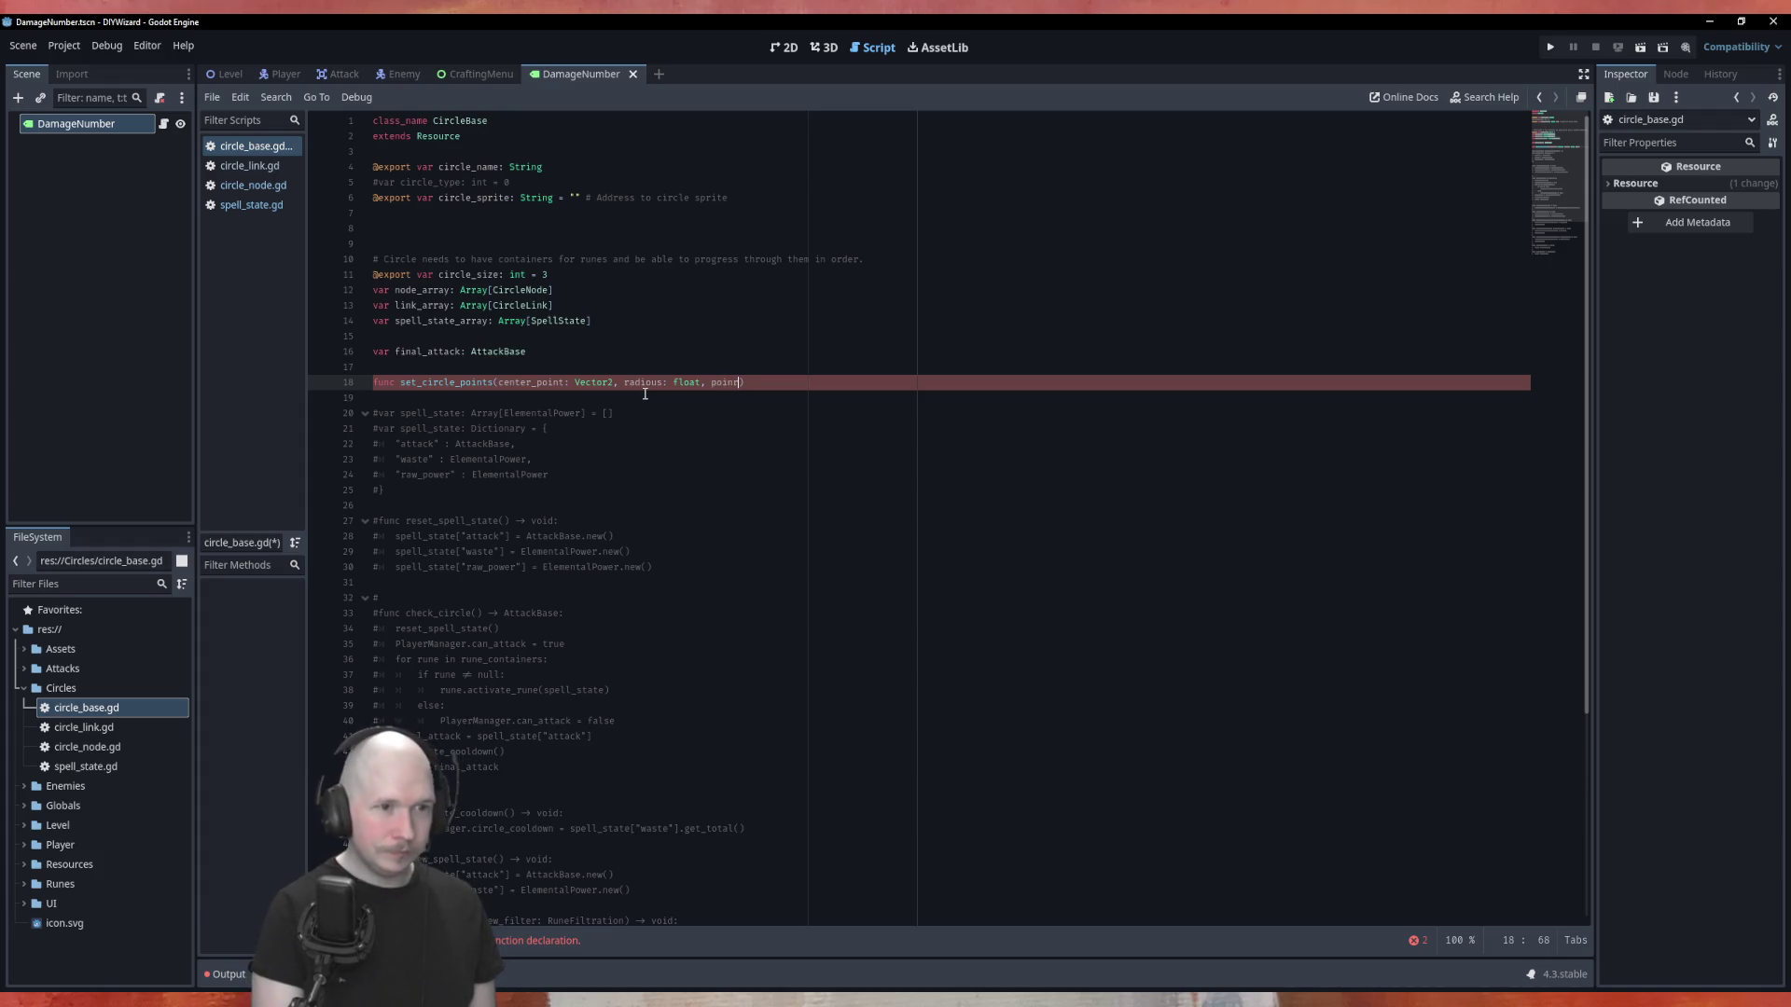
type("_amount: ")
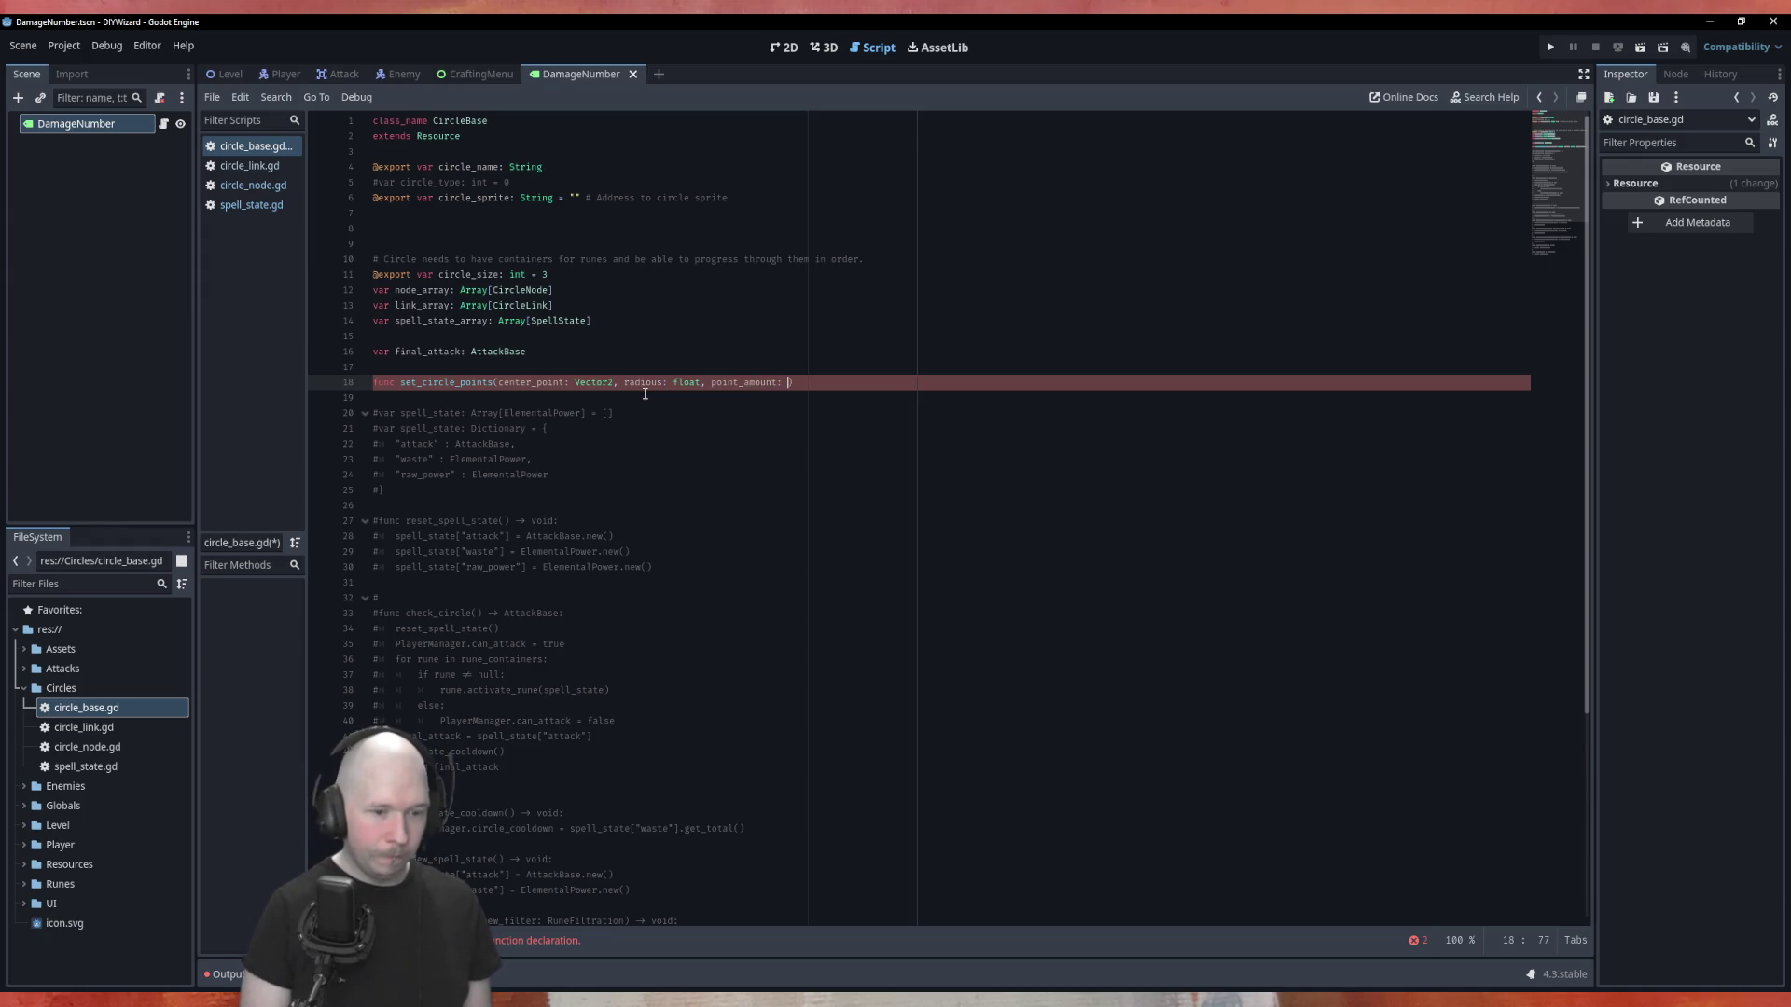
type("int)")
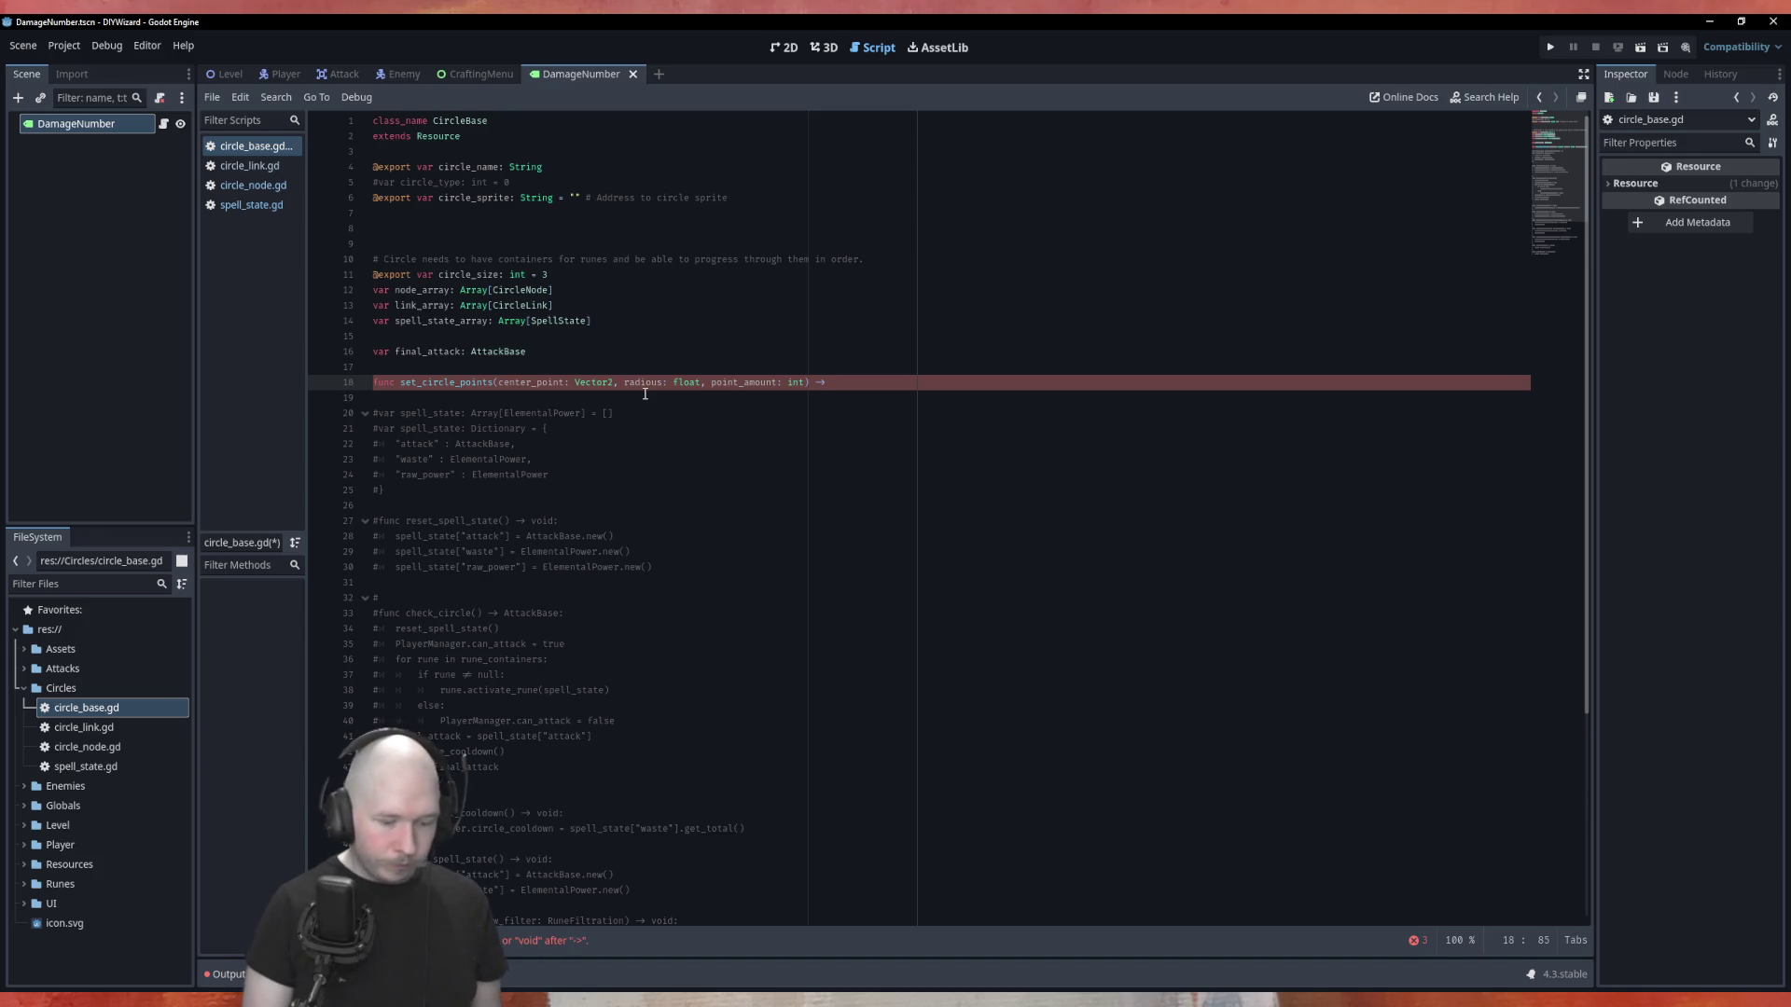
Give set_circle_points the return type Array[Vector2] and move into its empty body.
type("Array")
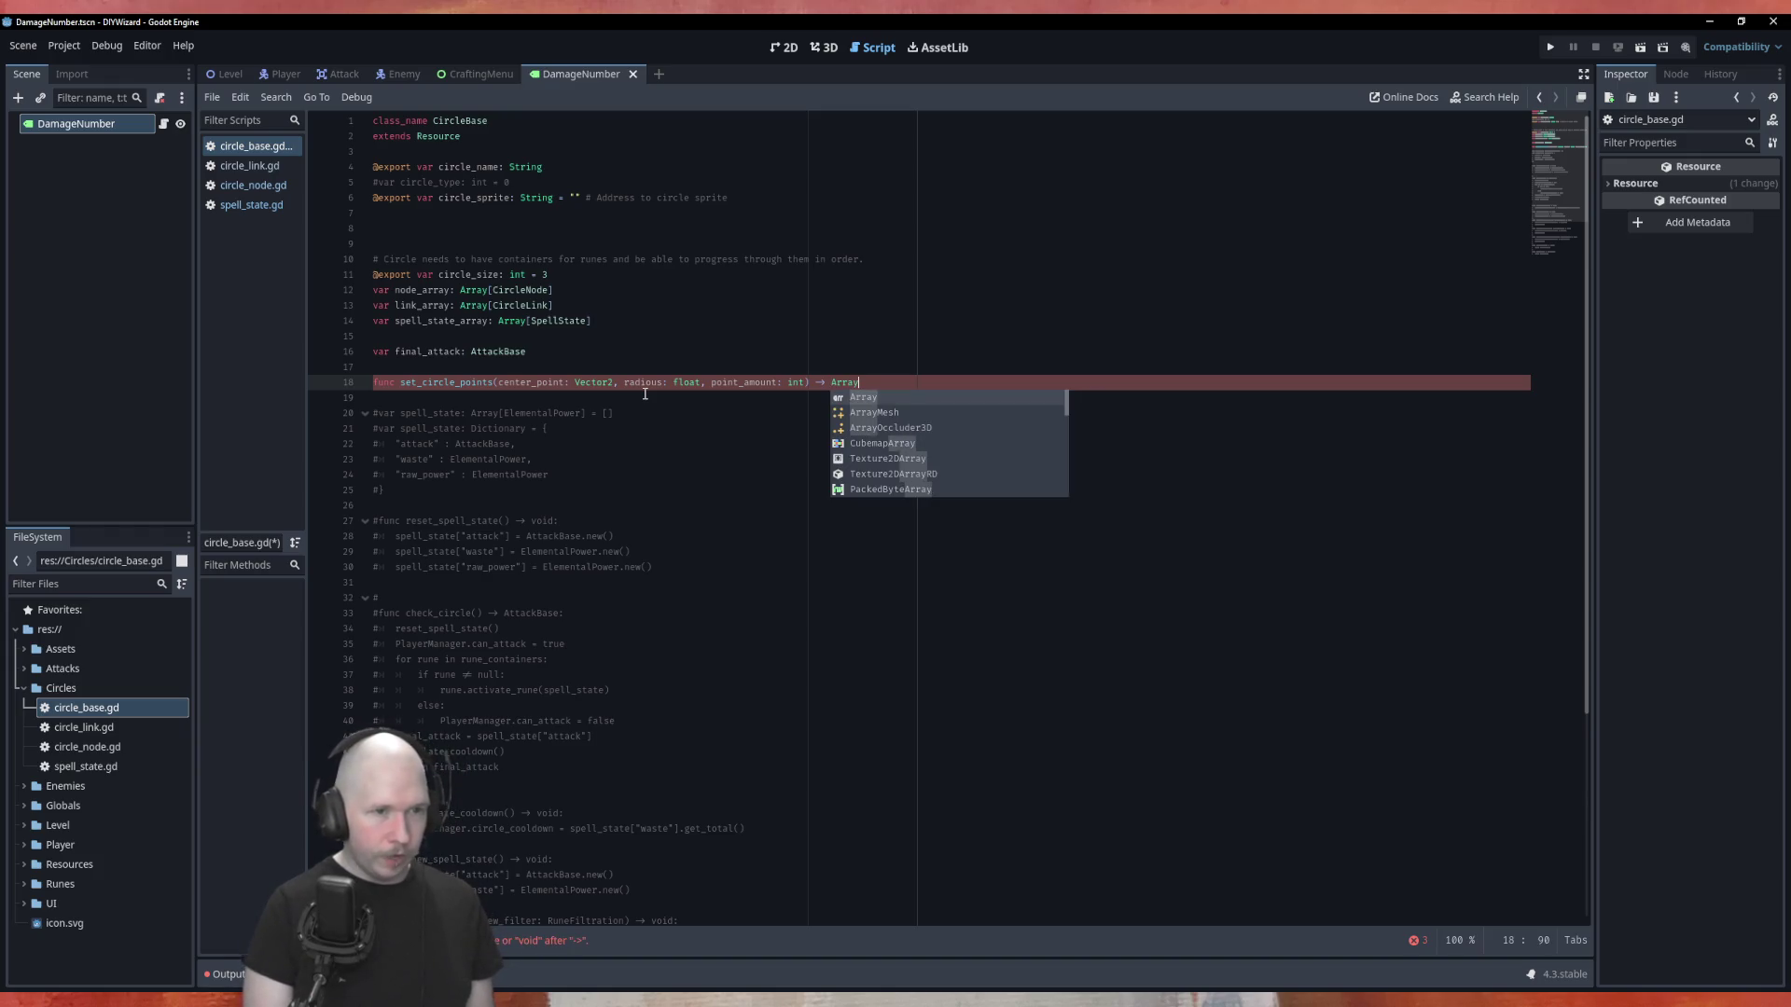
type(":")
key("Return")
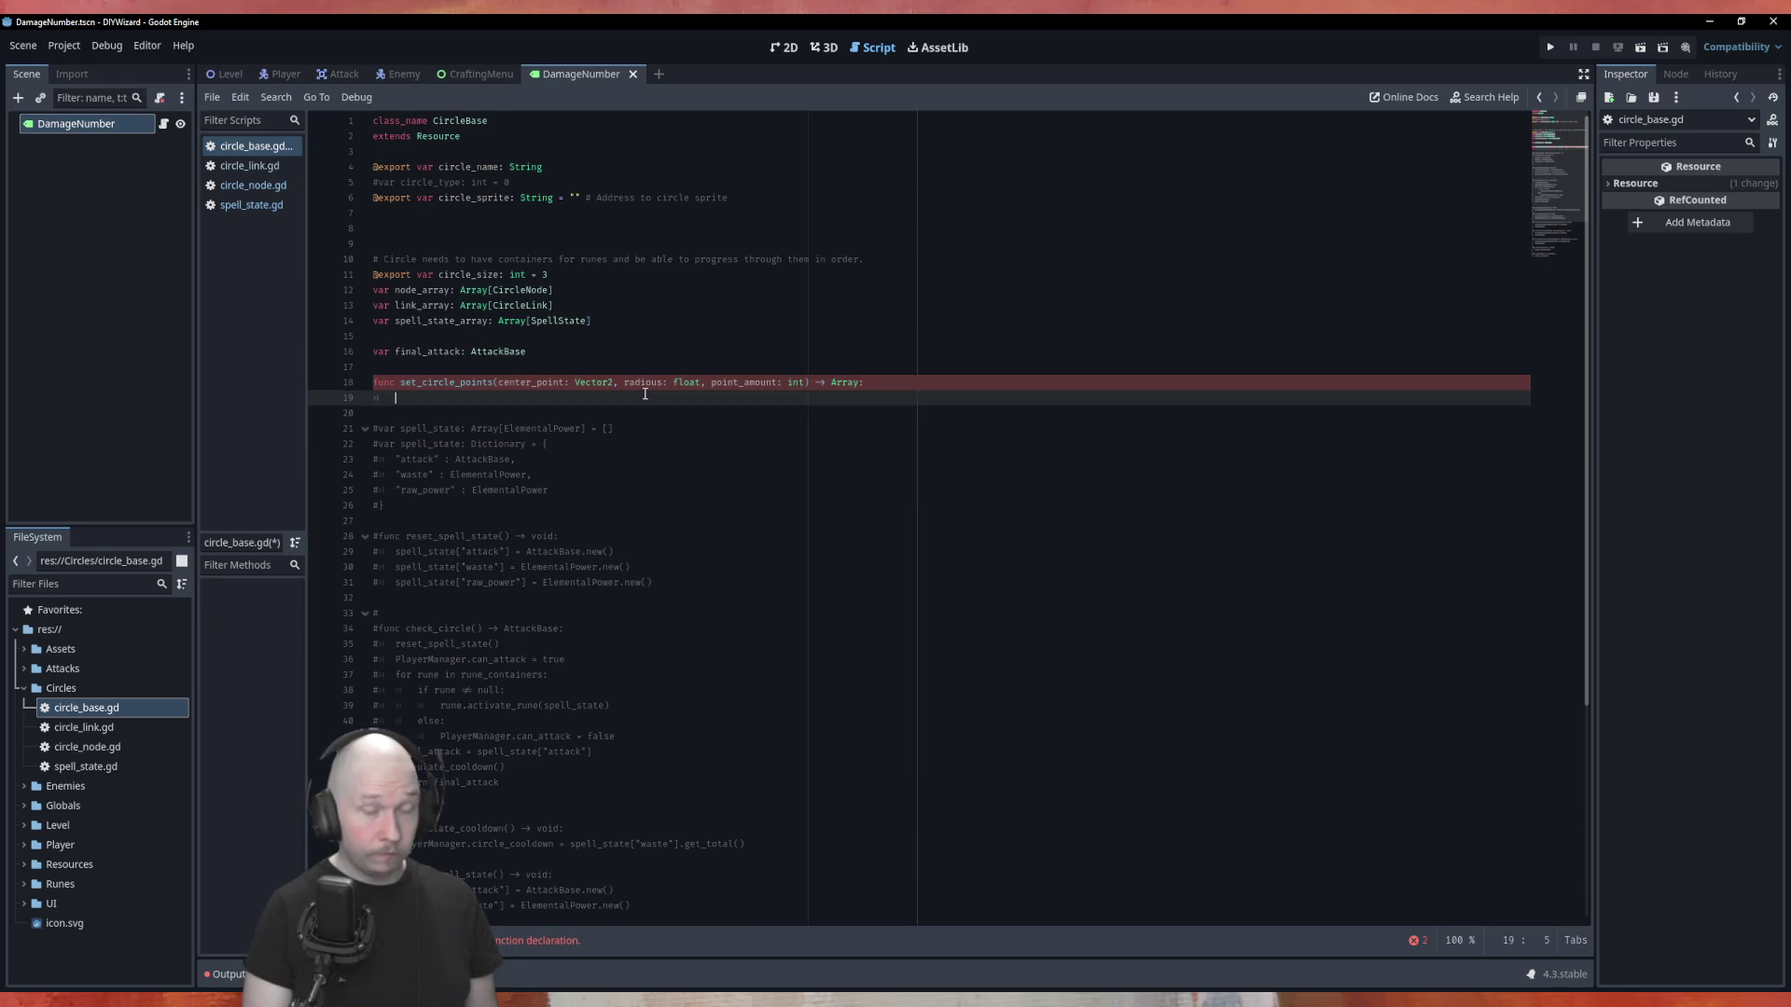
key("Up")
key("End")
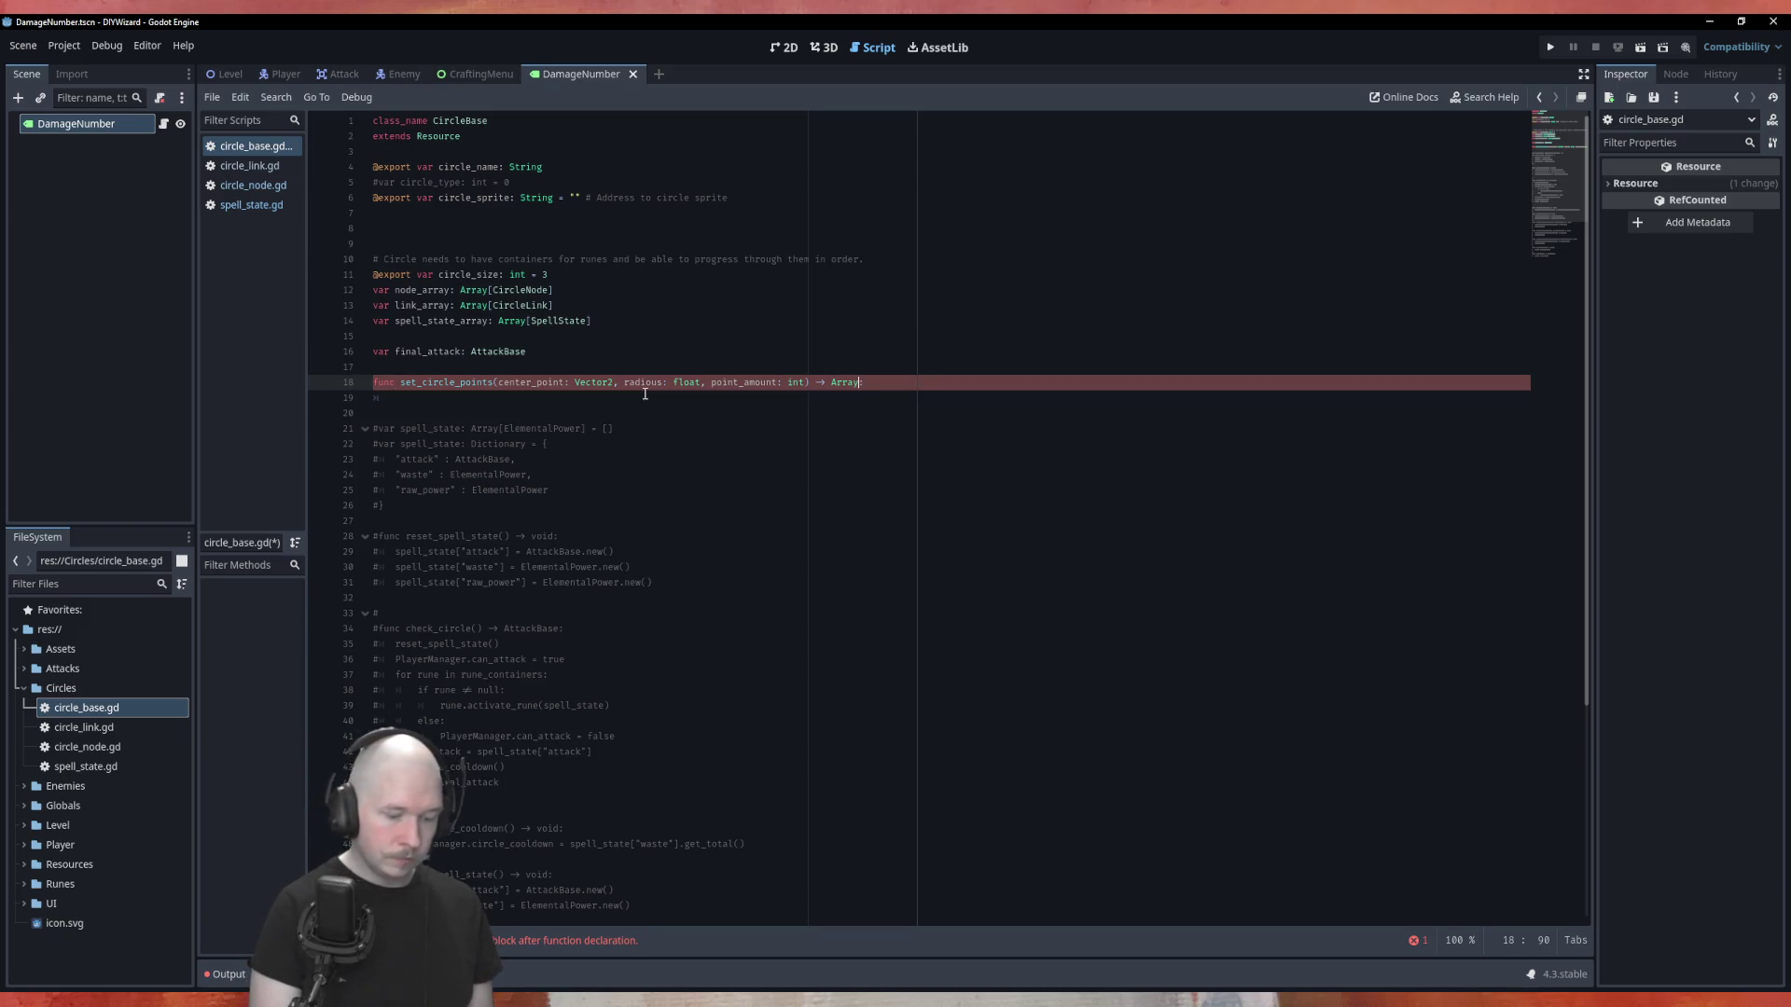
type("[Vect")
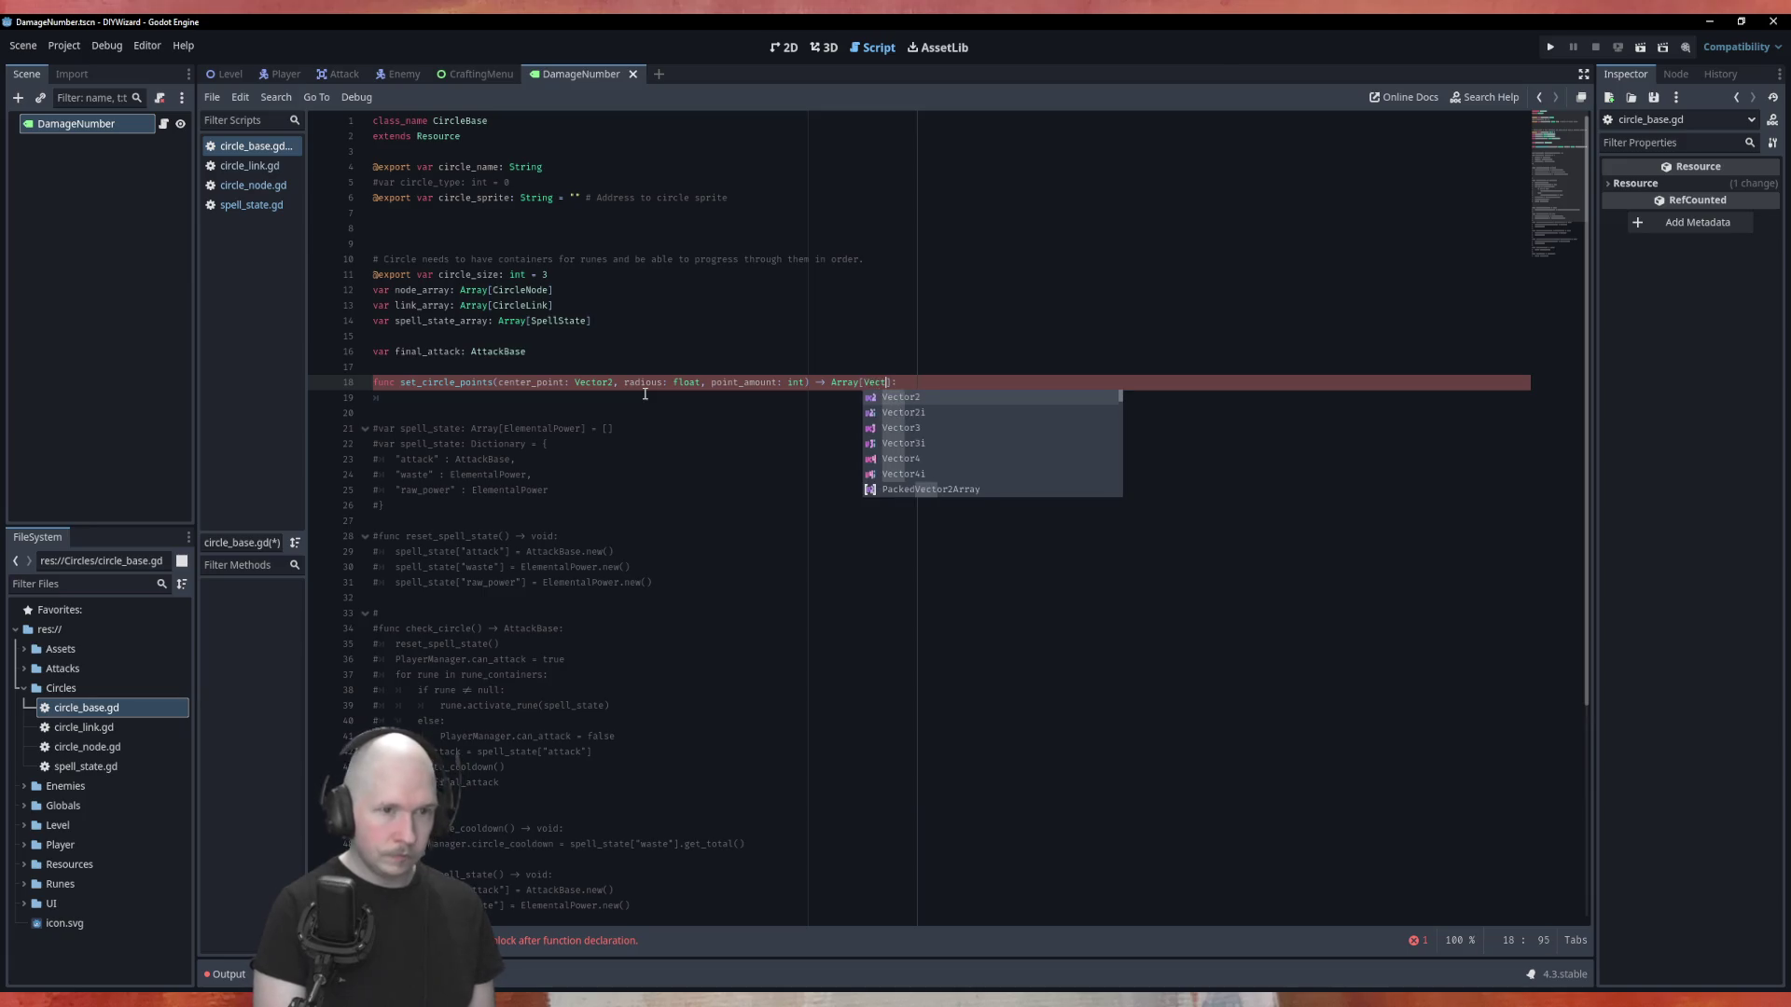
key("Return")
type("]")
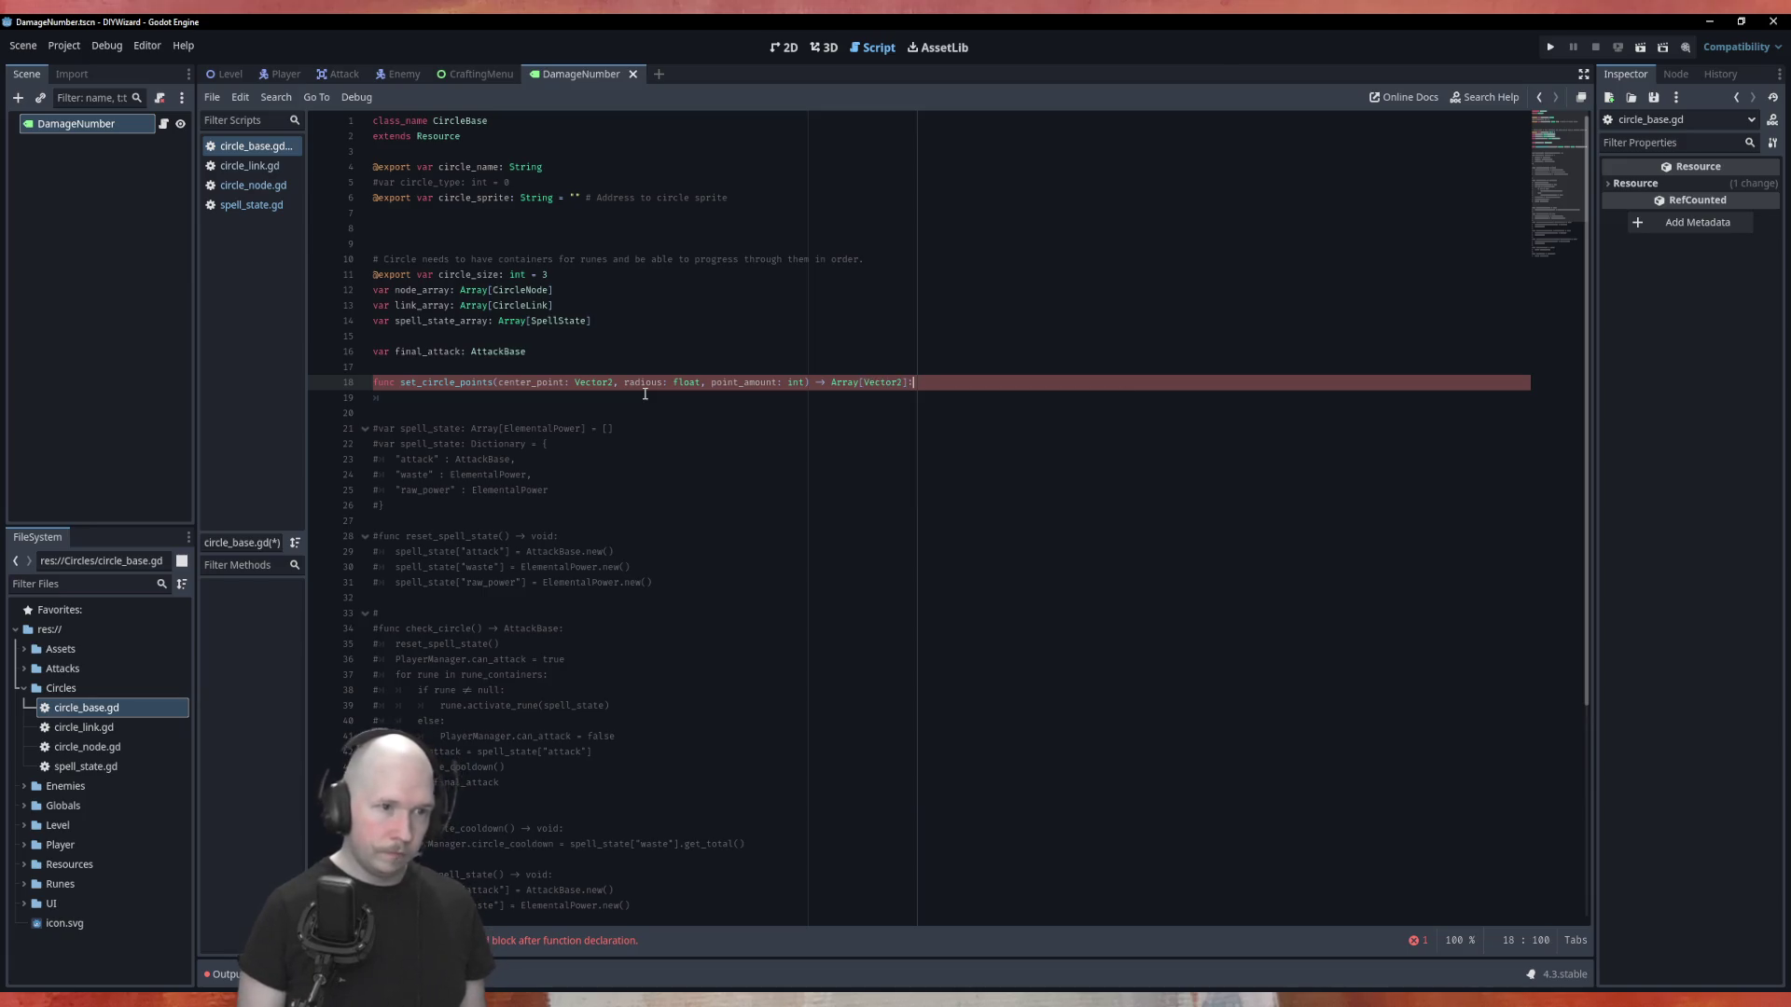
key("Down")
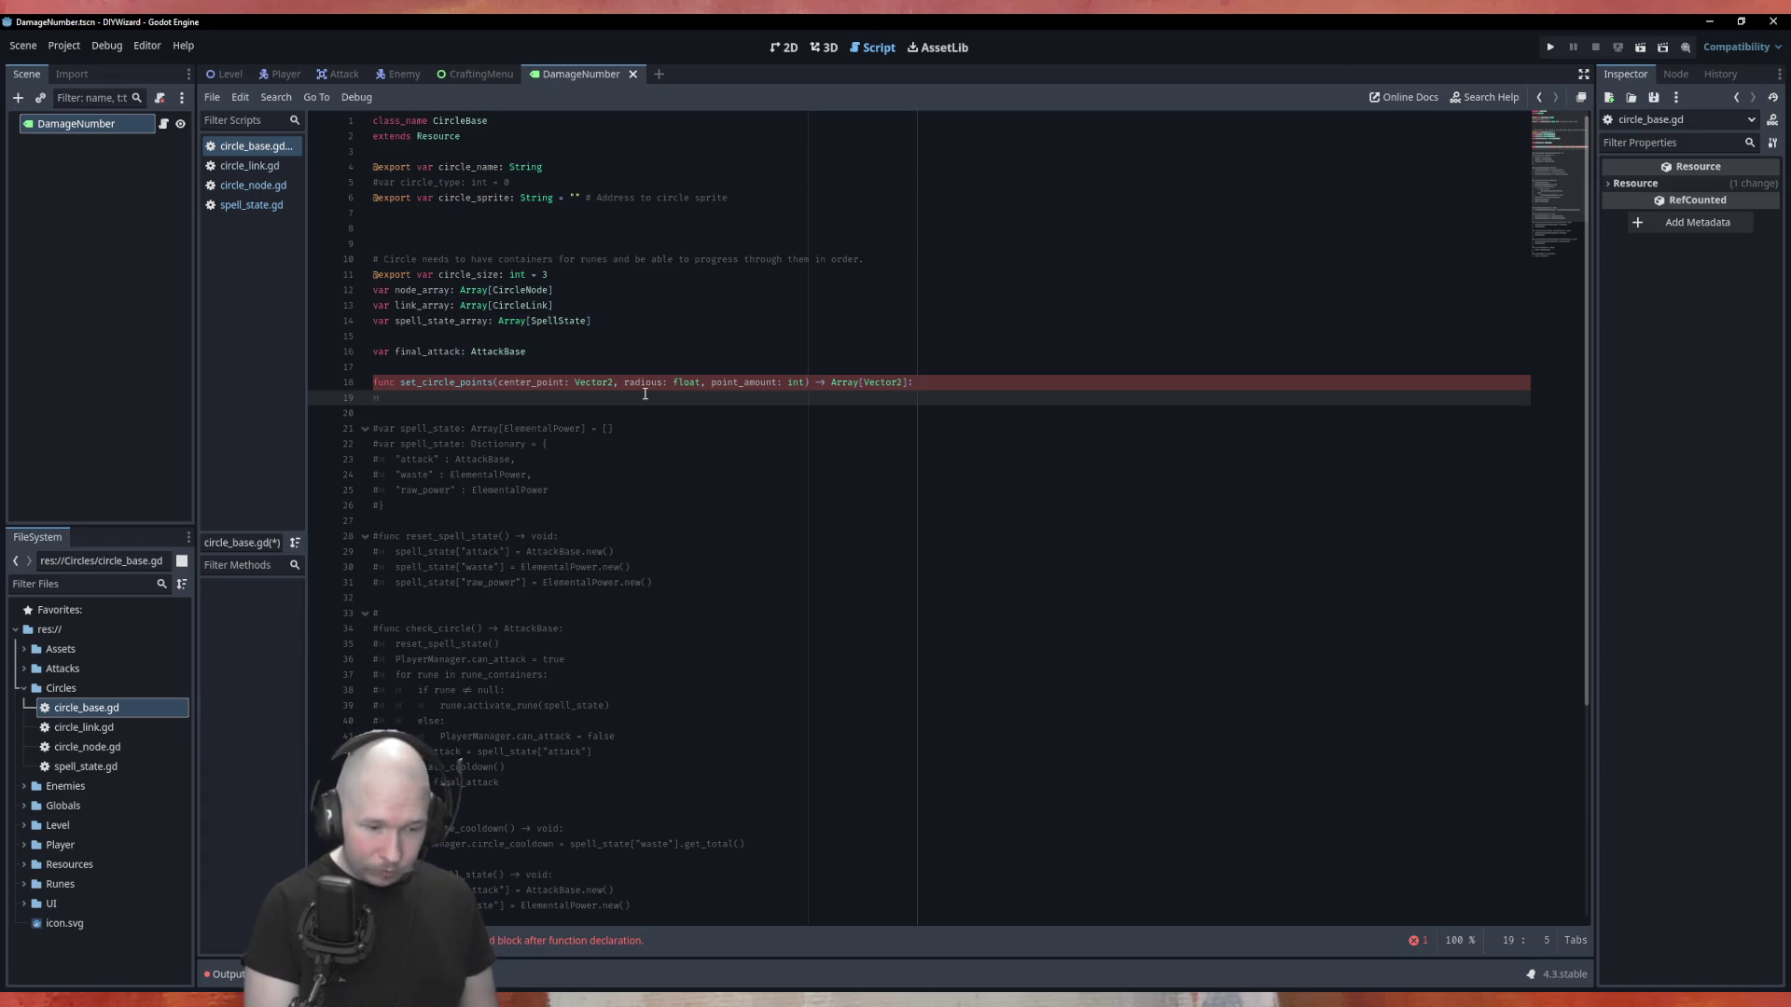
Declare an empty points variable of type Array[Vector2] in set_circle_points.
type("var")
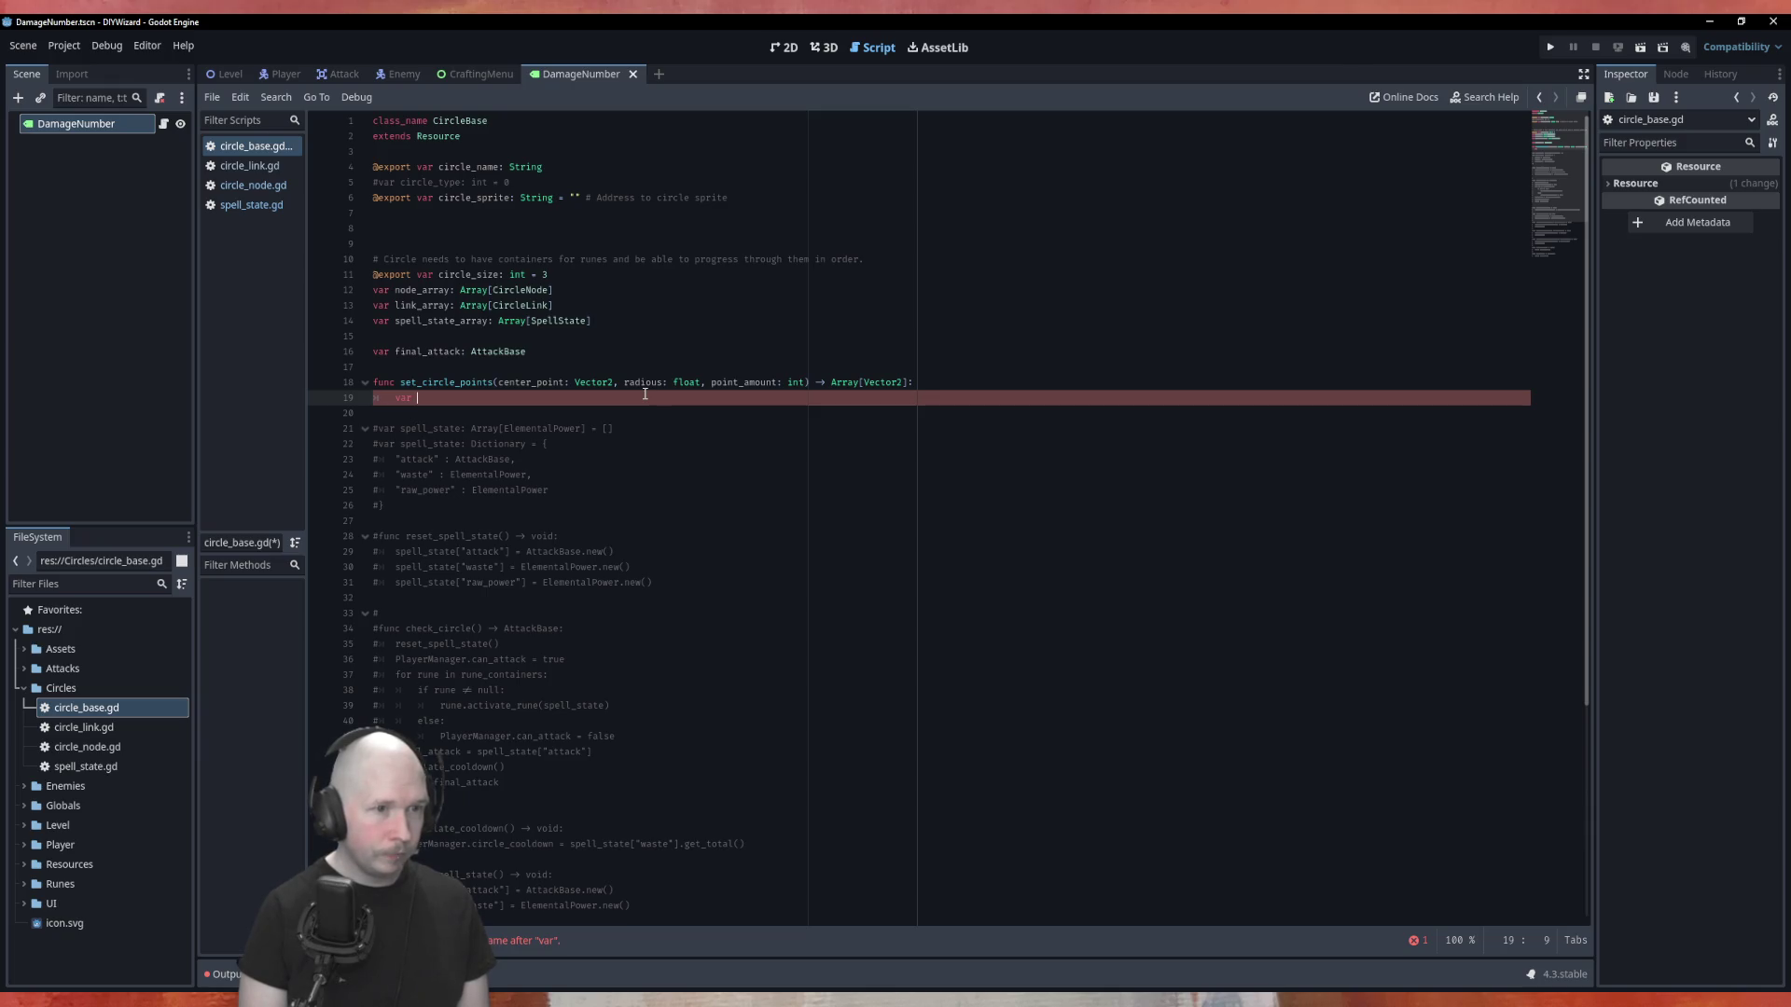
type("points")
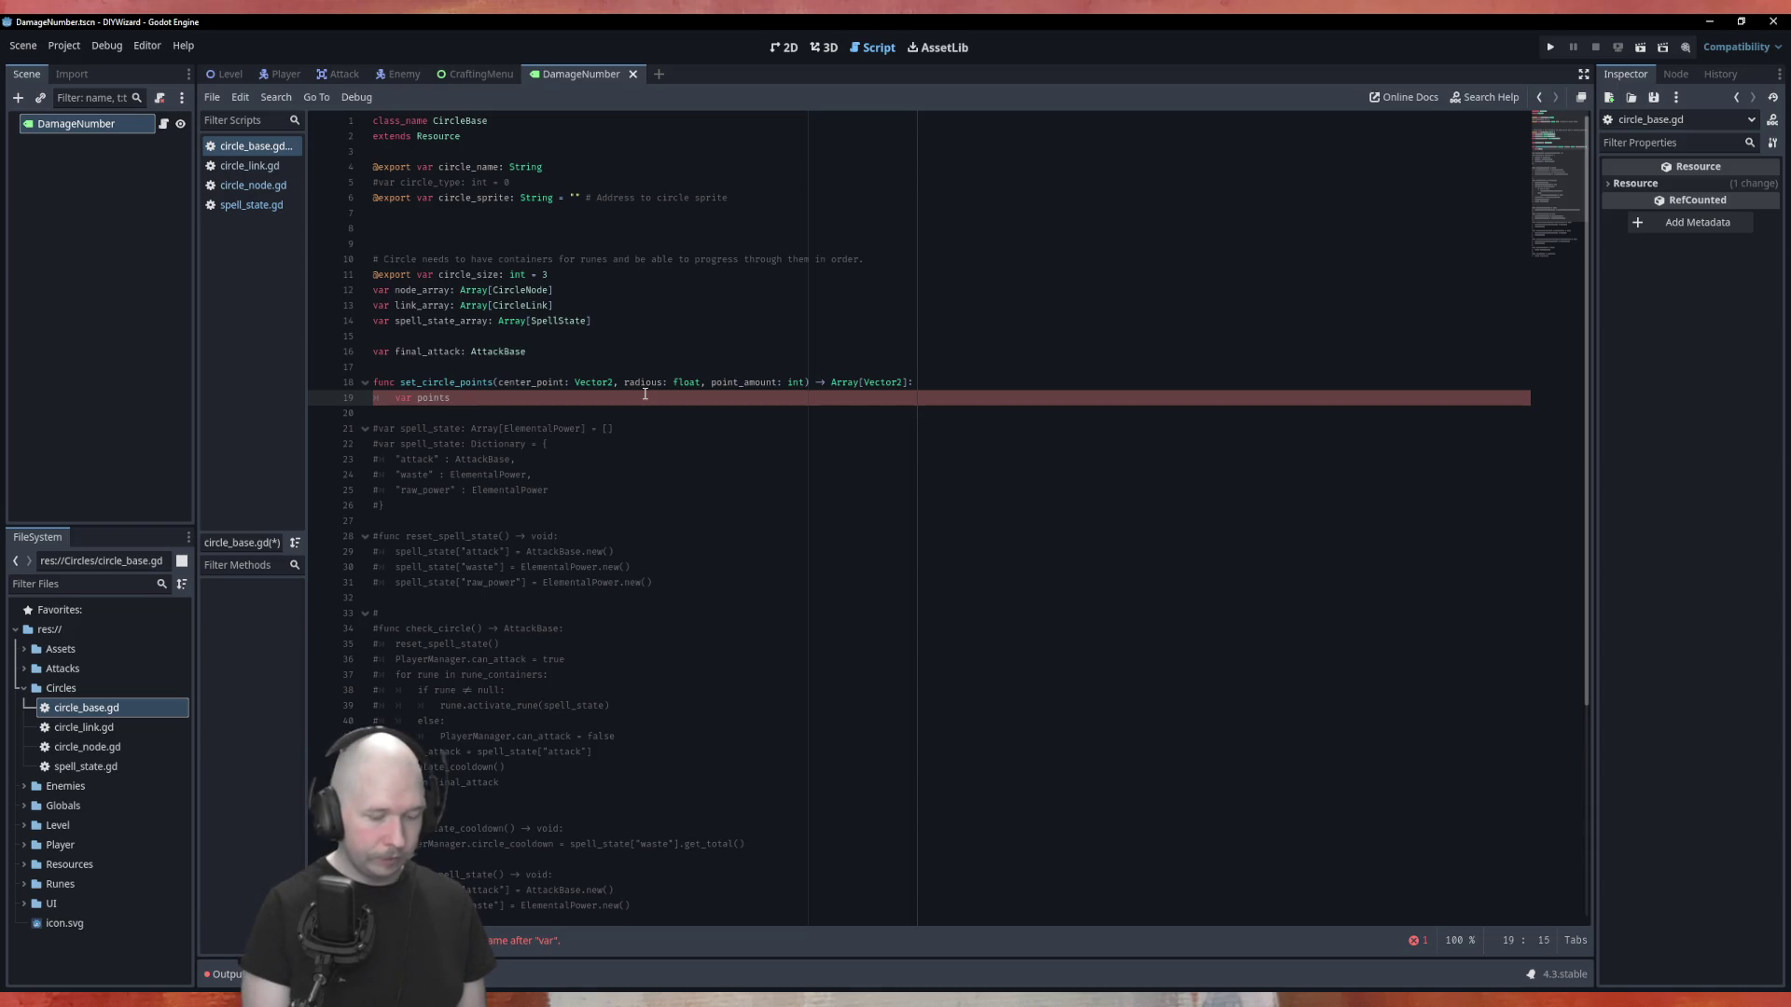
type(": Array")
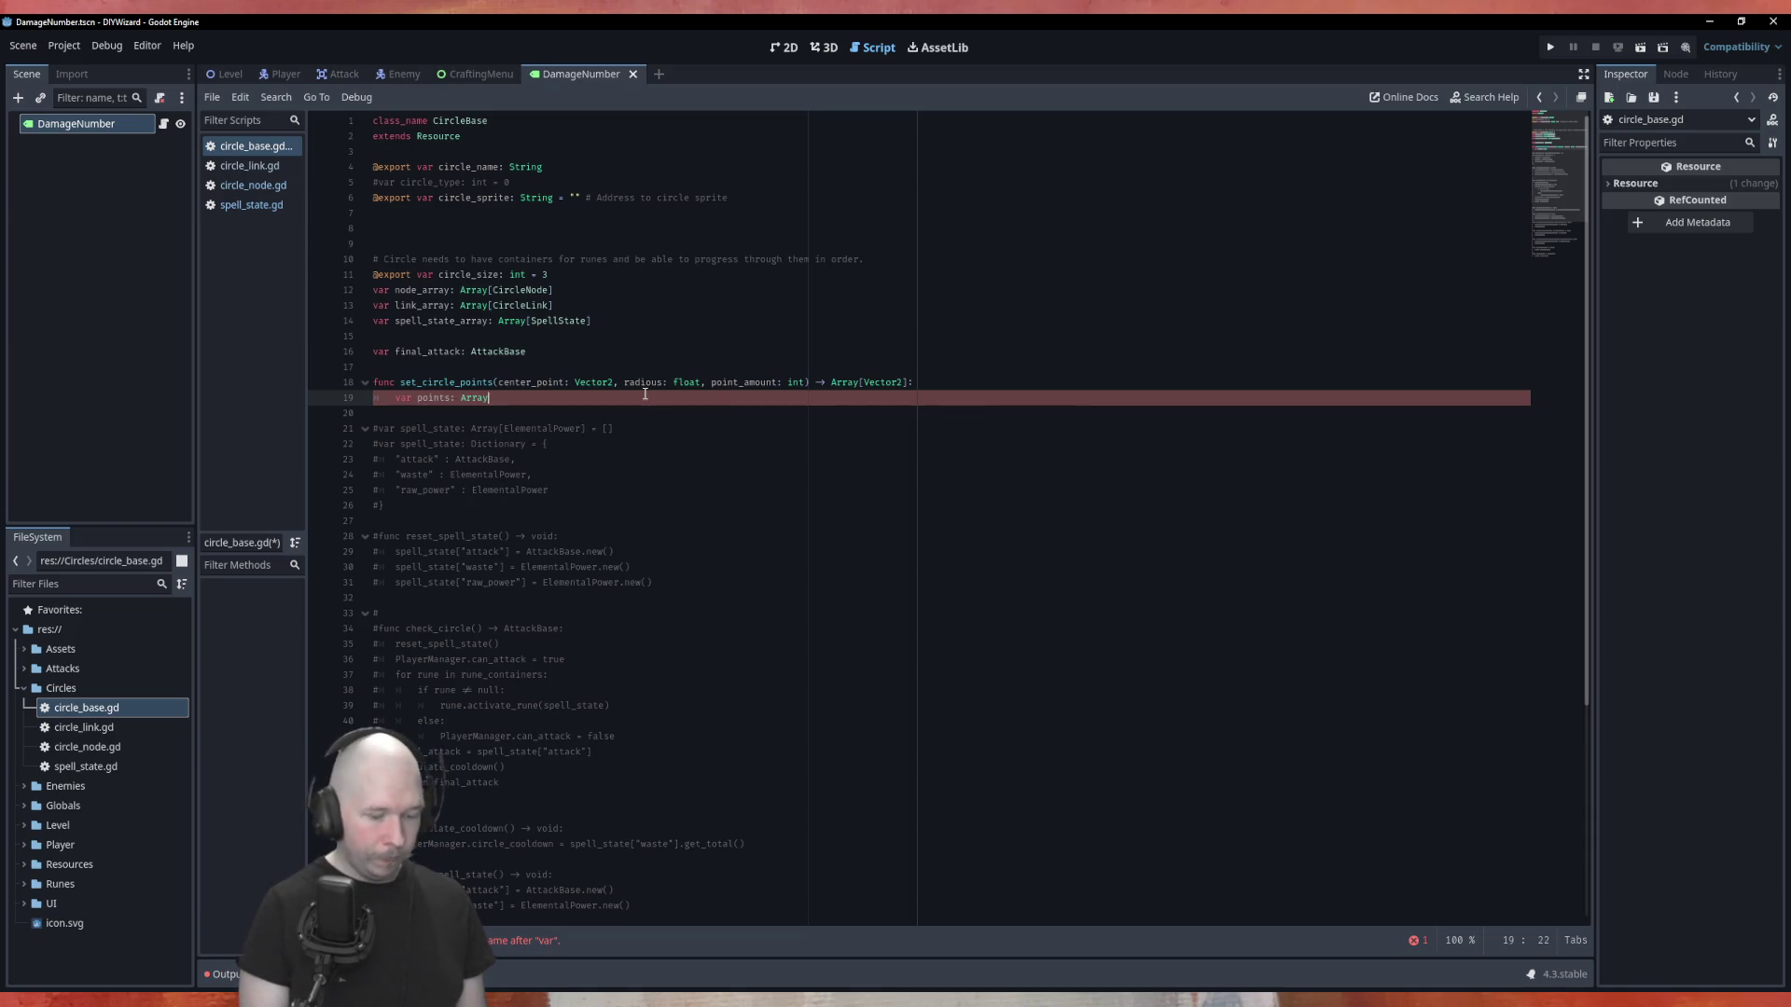
type("[Vector2] = ")
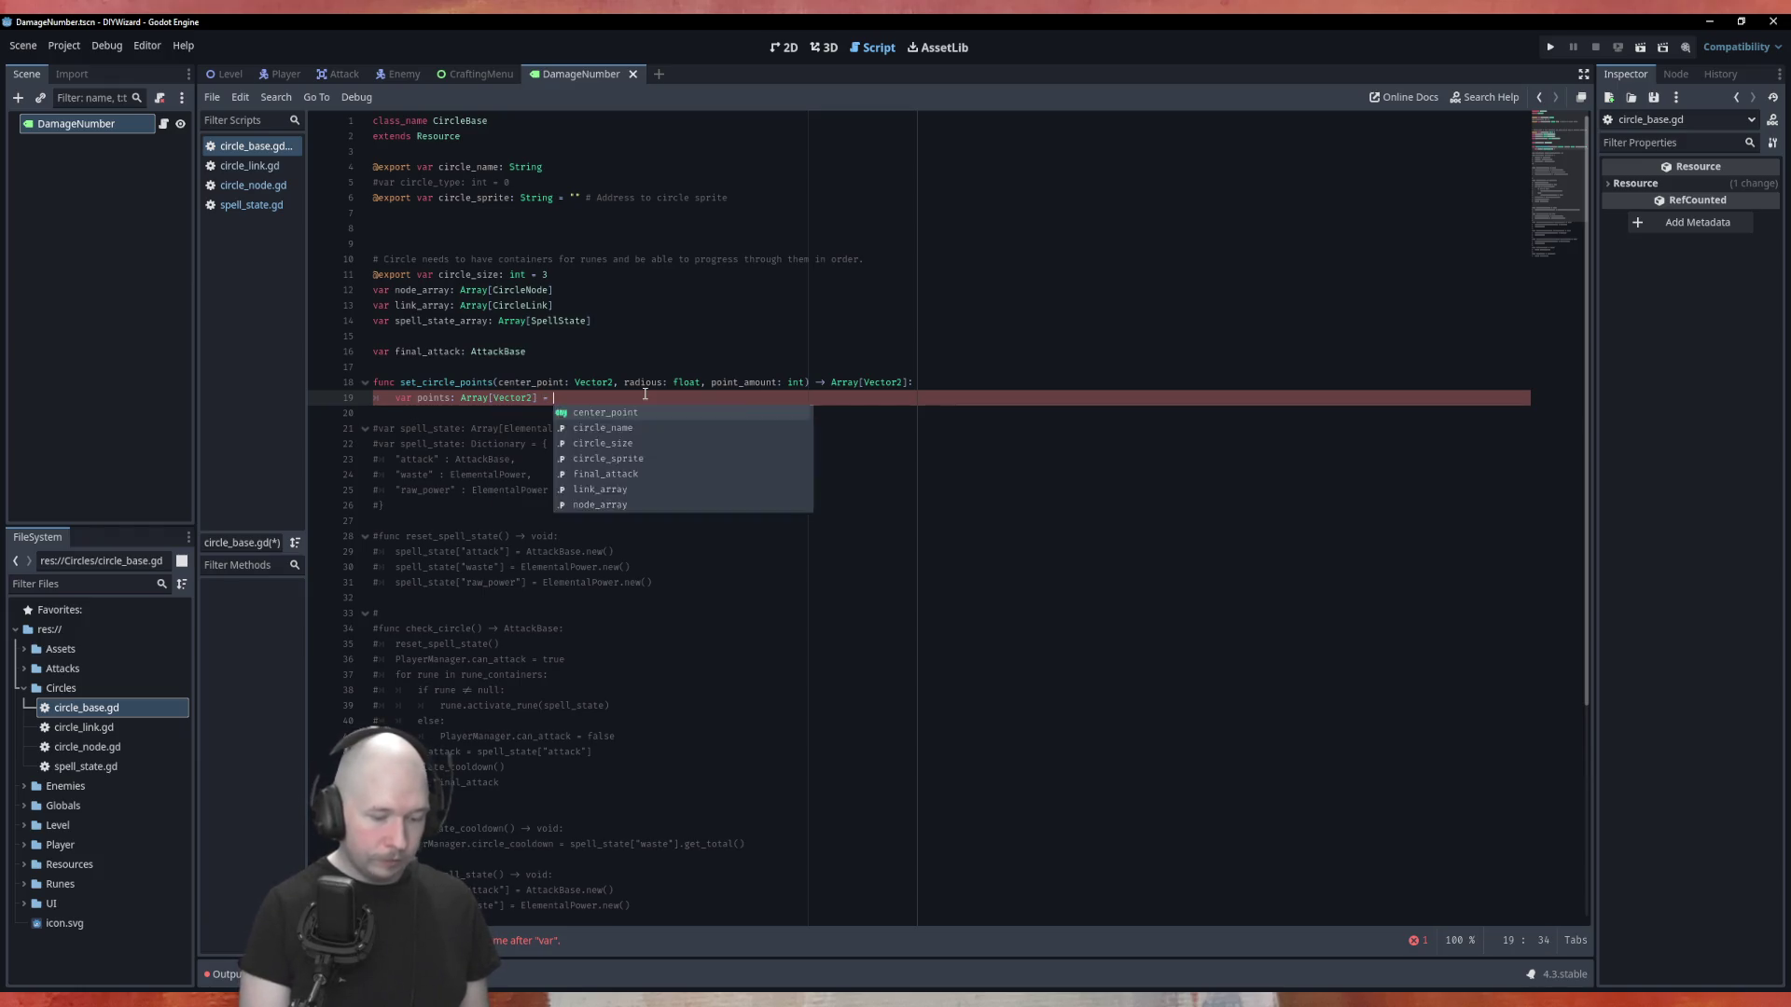
type("[]")
key("Return")
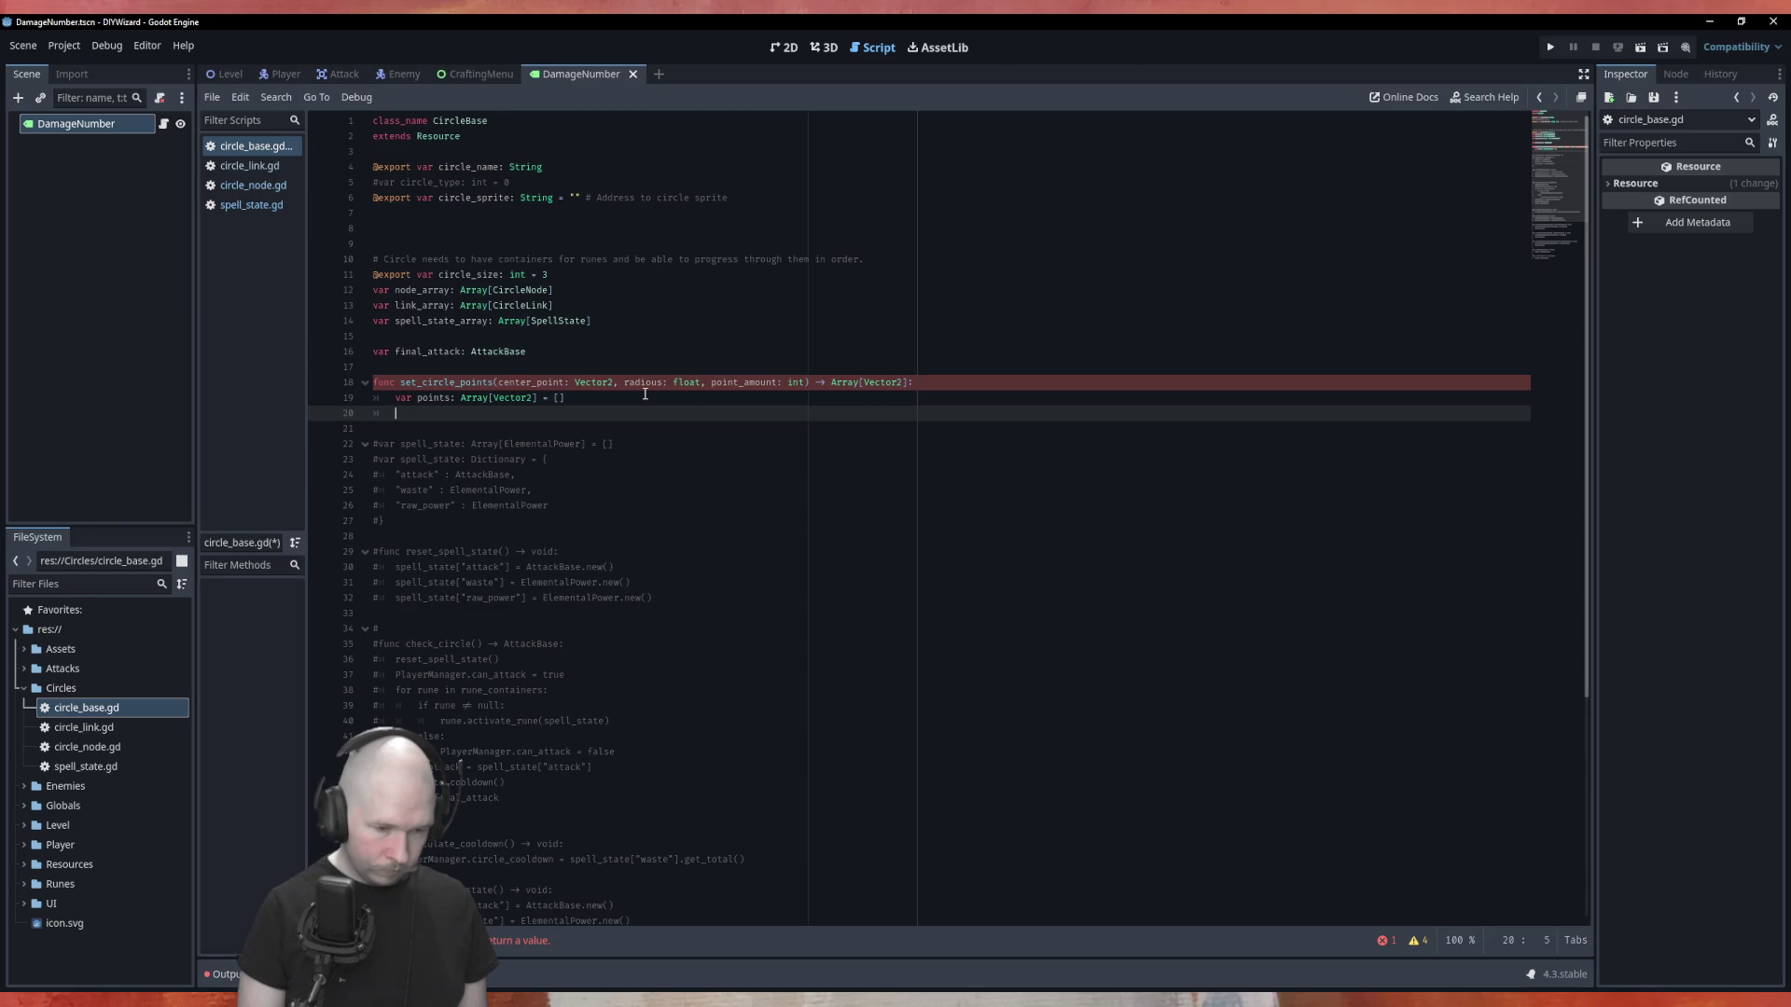
Start a for index in range(point_amount): loop, fixing the 'rnage' typo, and view range() help.
type("for index in ")
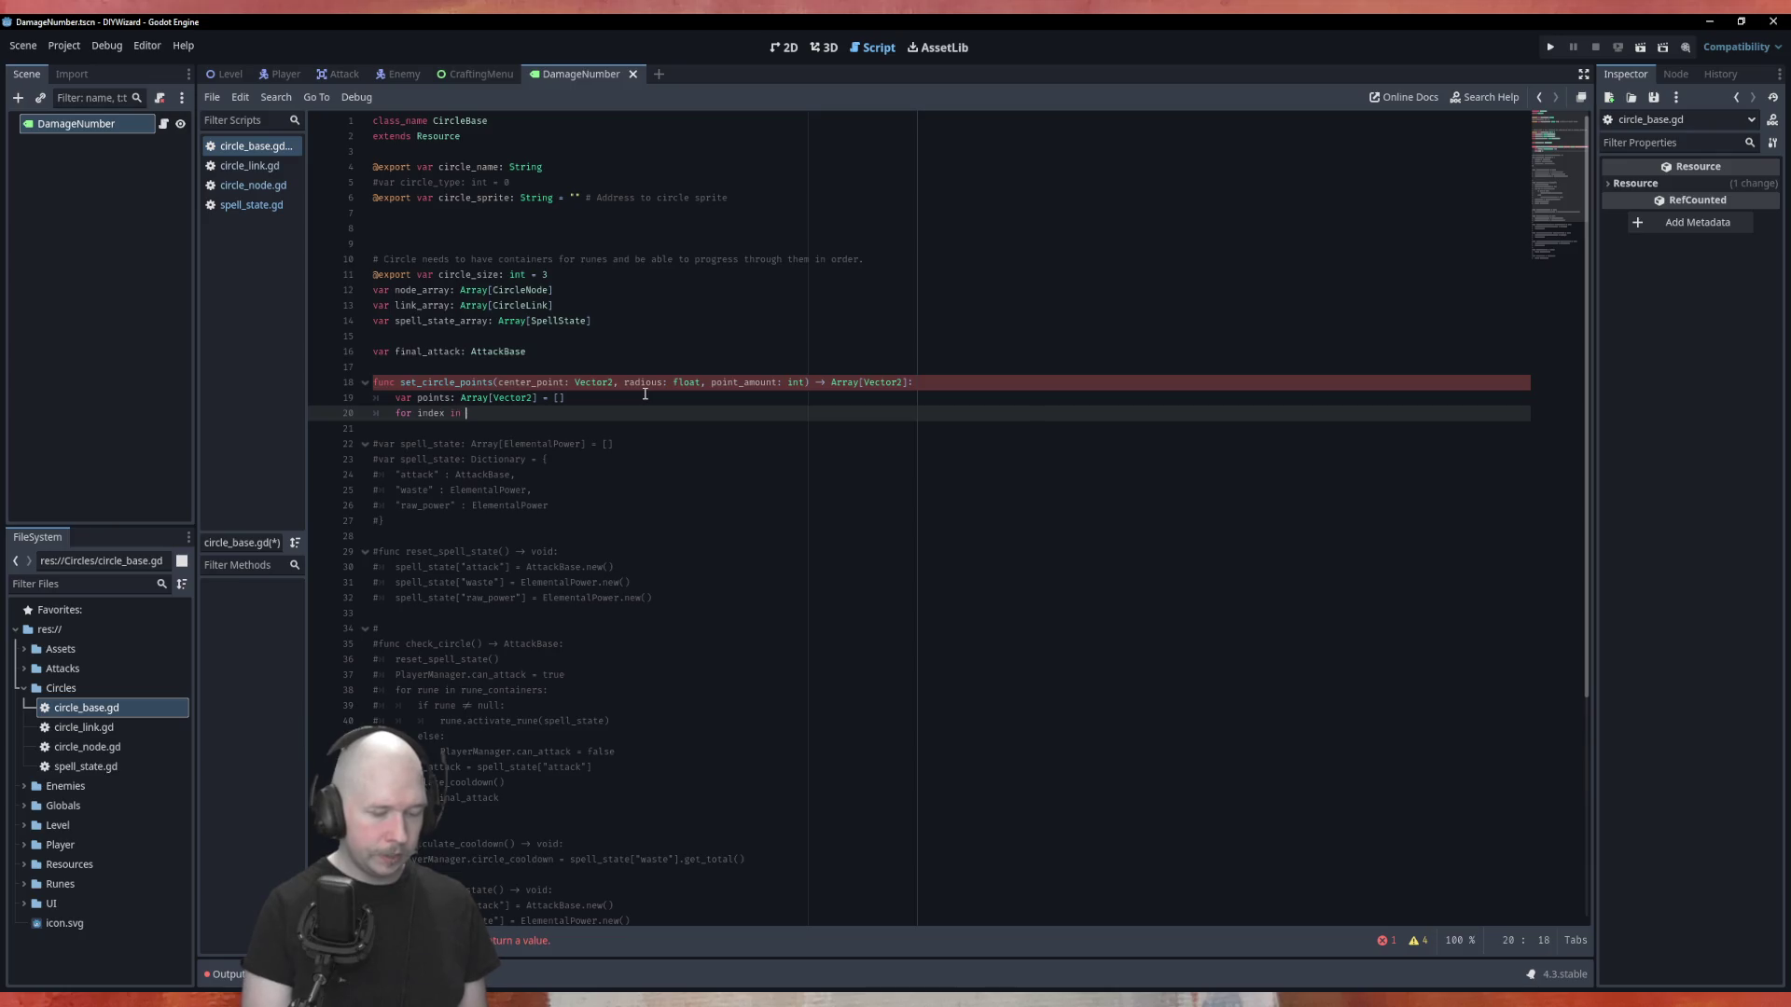
type("rnage(")
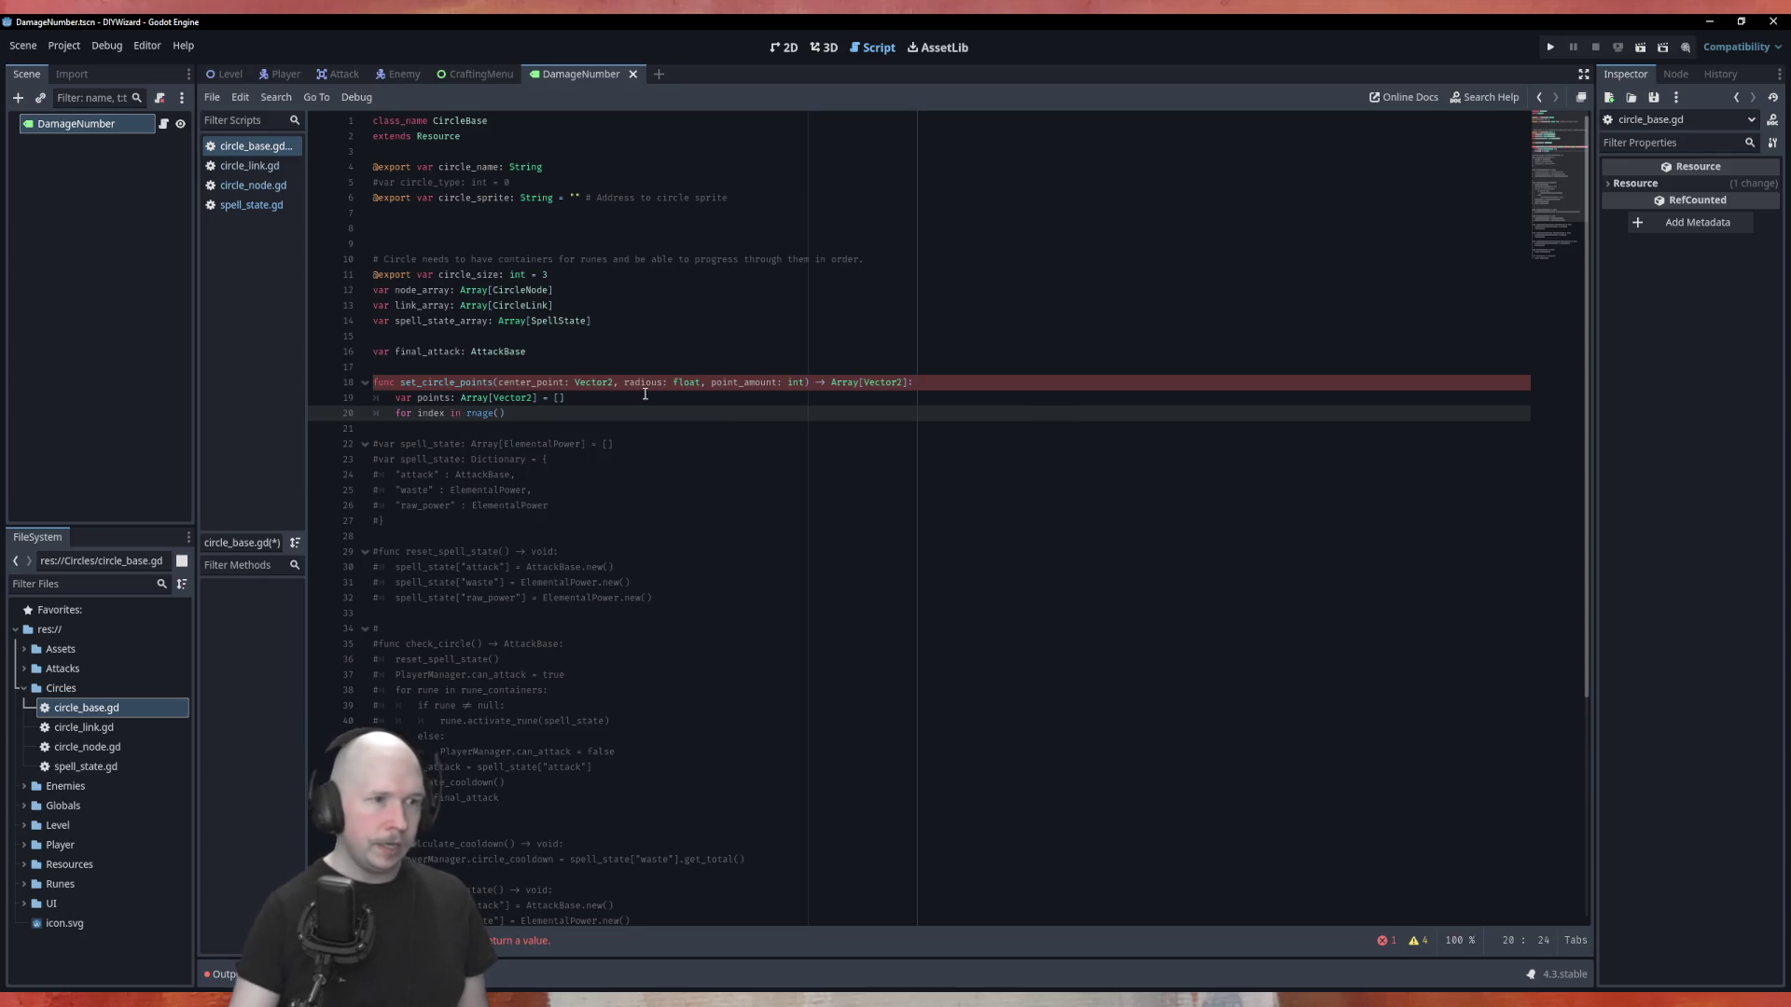
key("Left")
key("Left")
key("Left")
key("BackSpace")
key("Left")
type("ange(point")
key("Return")
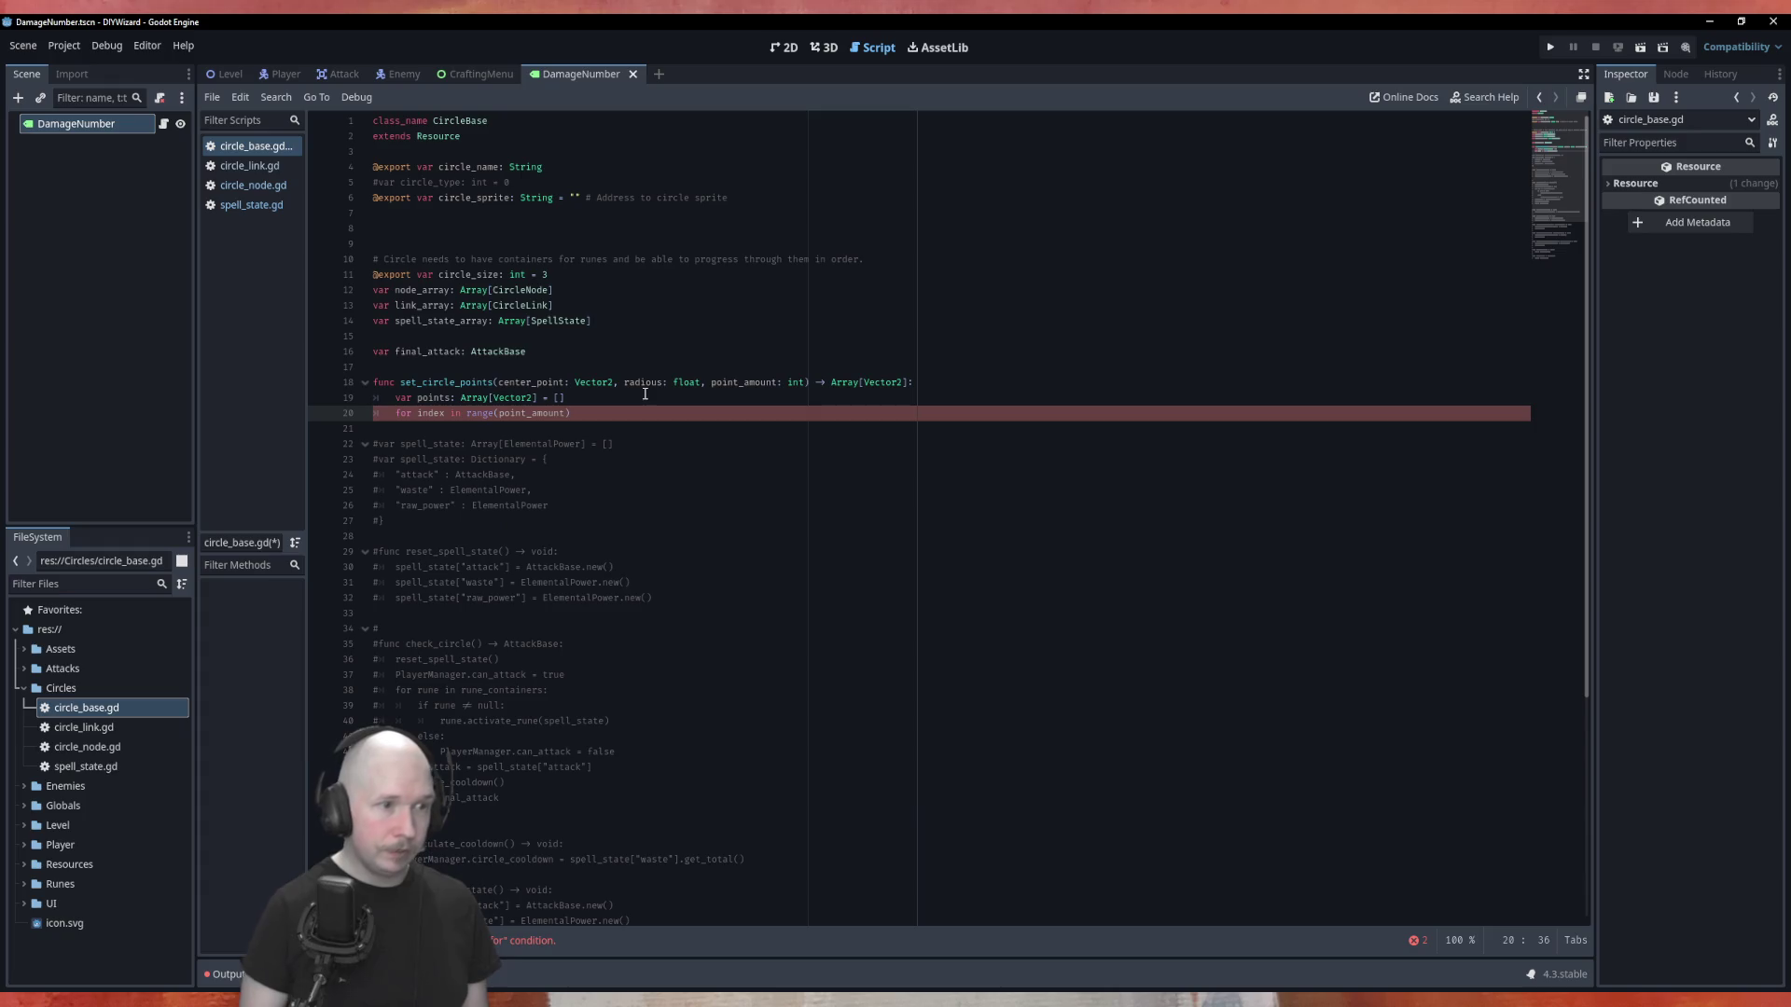
type(":")
key("Return")
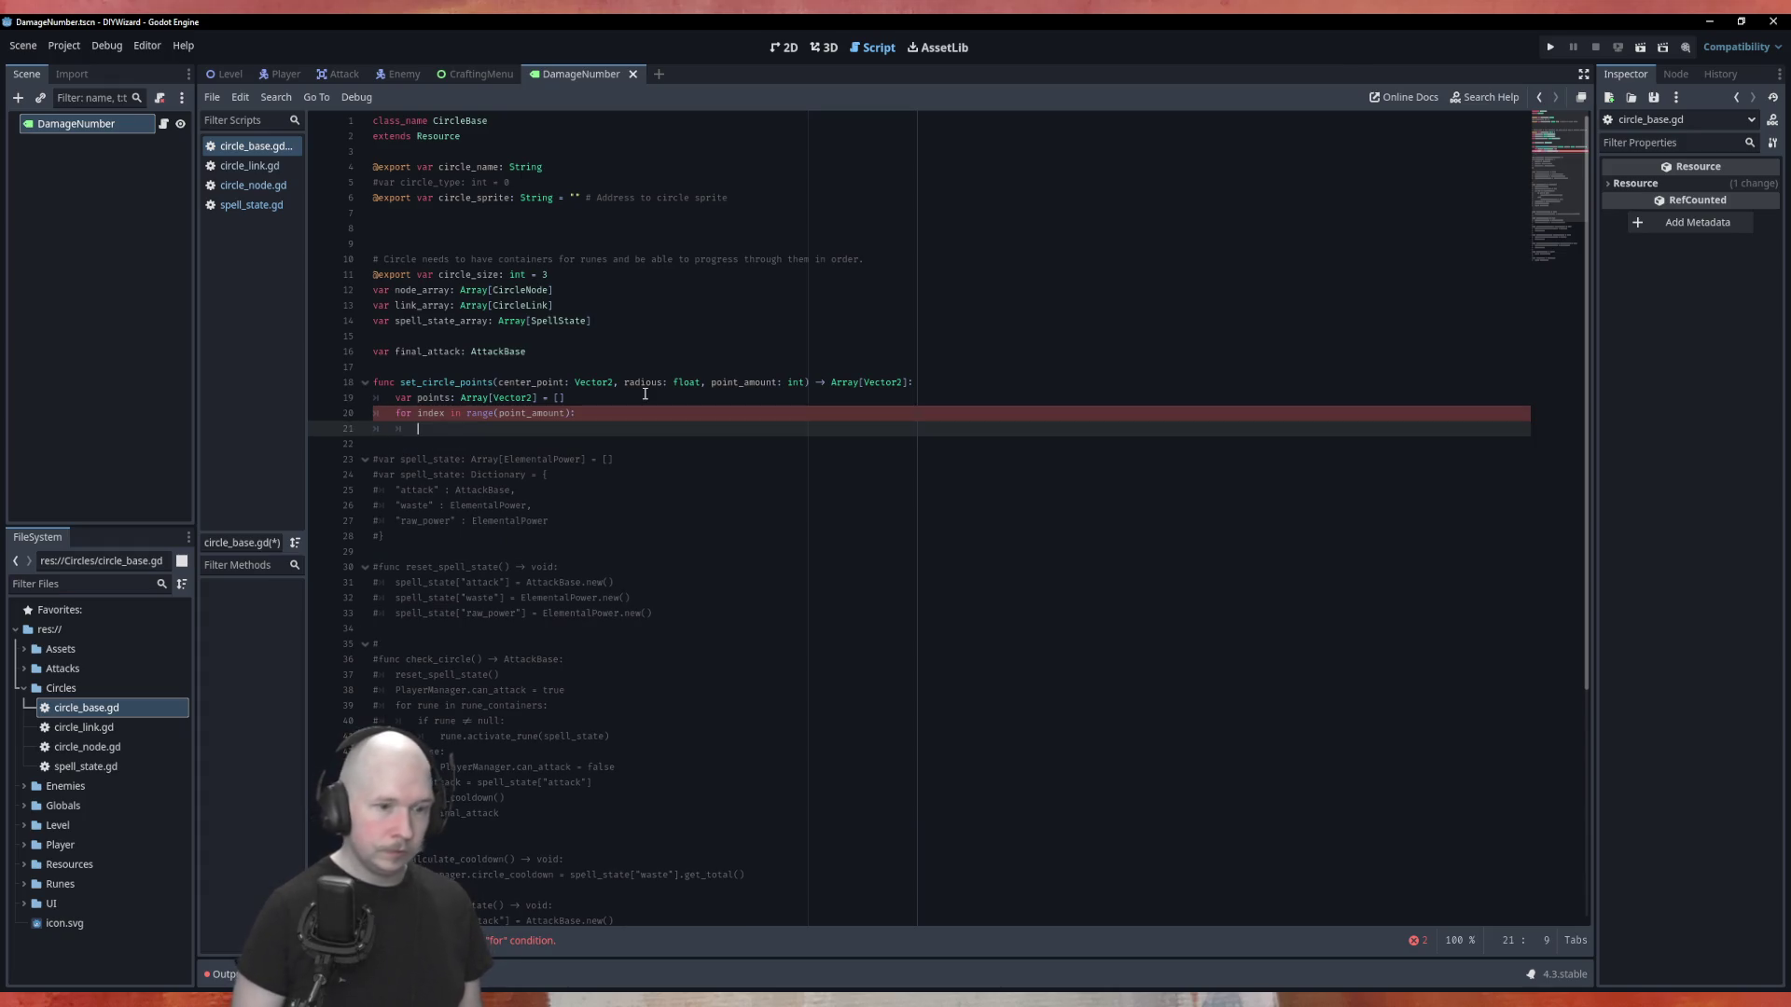
left_click(480, 413, "ctrl")
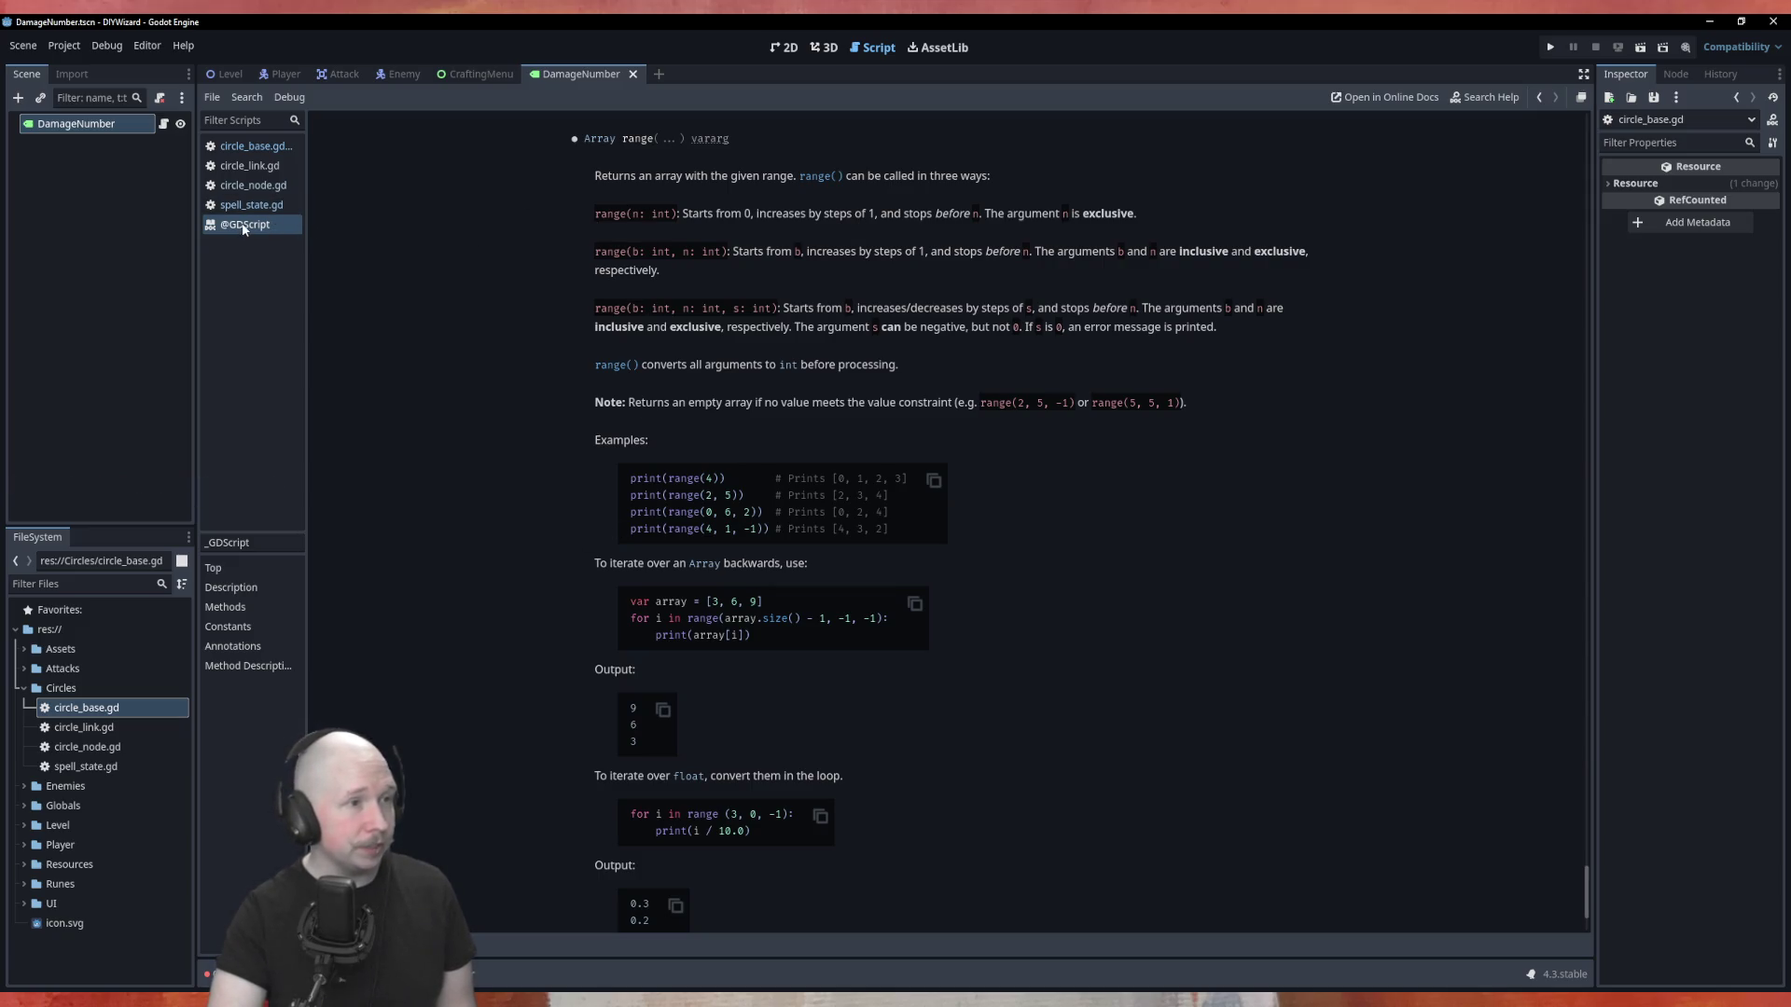
Return from the range() help page to the circle_base.gd script.
left_click(245, 147)
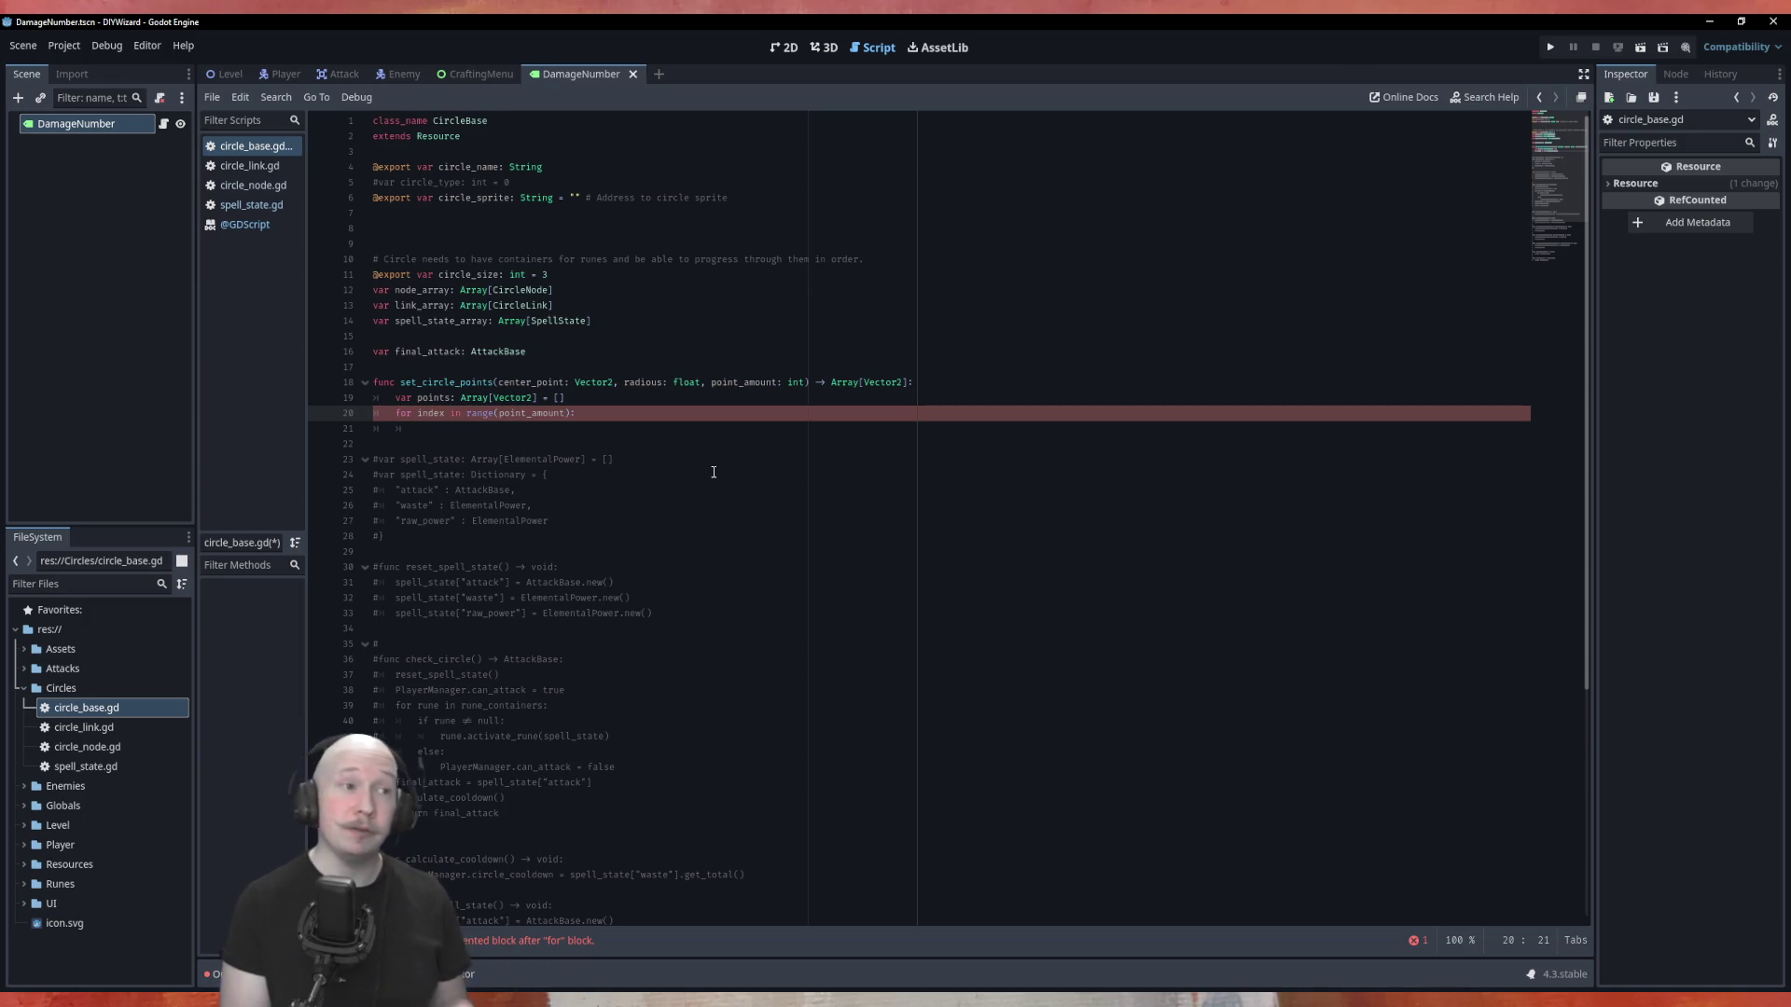
Move into the loop body and begin a local variable declaration, 'var na'.
key("Down")
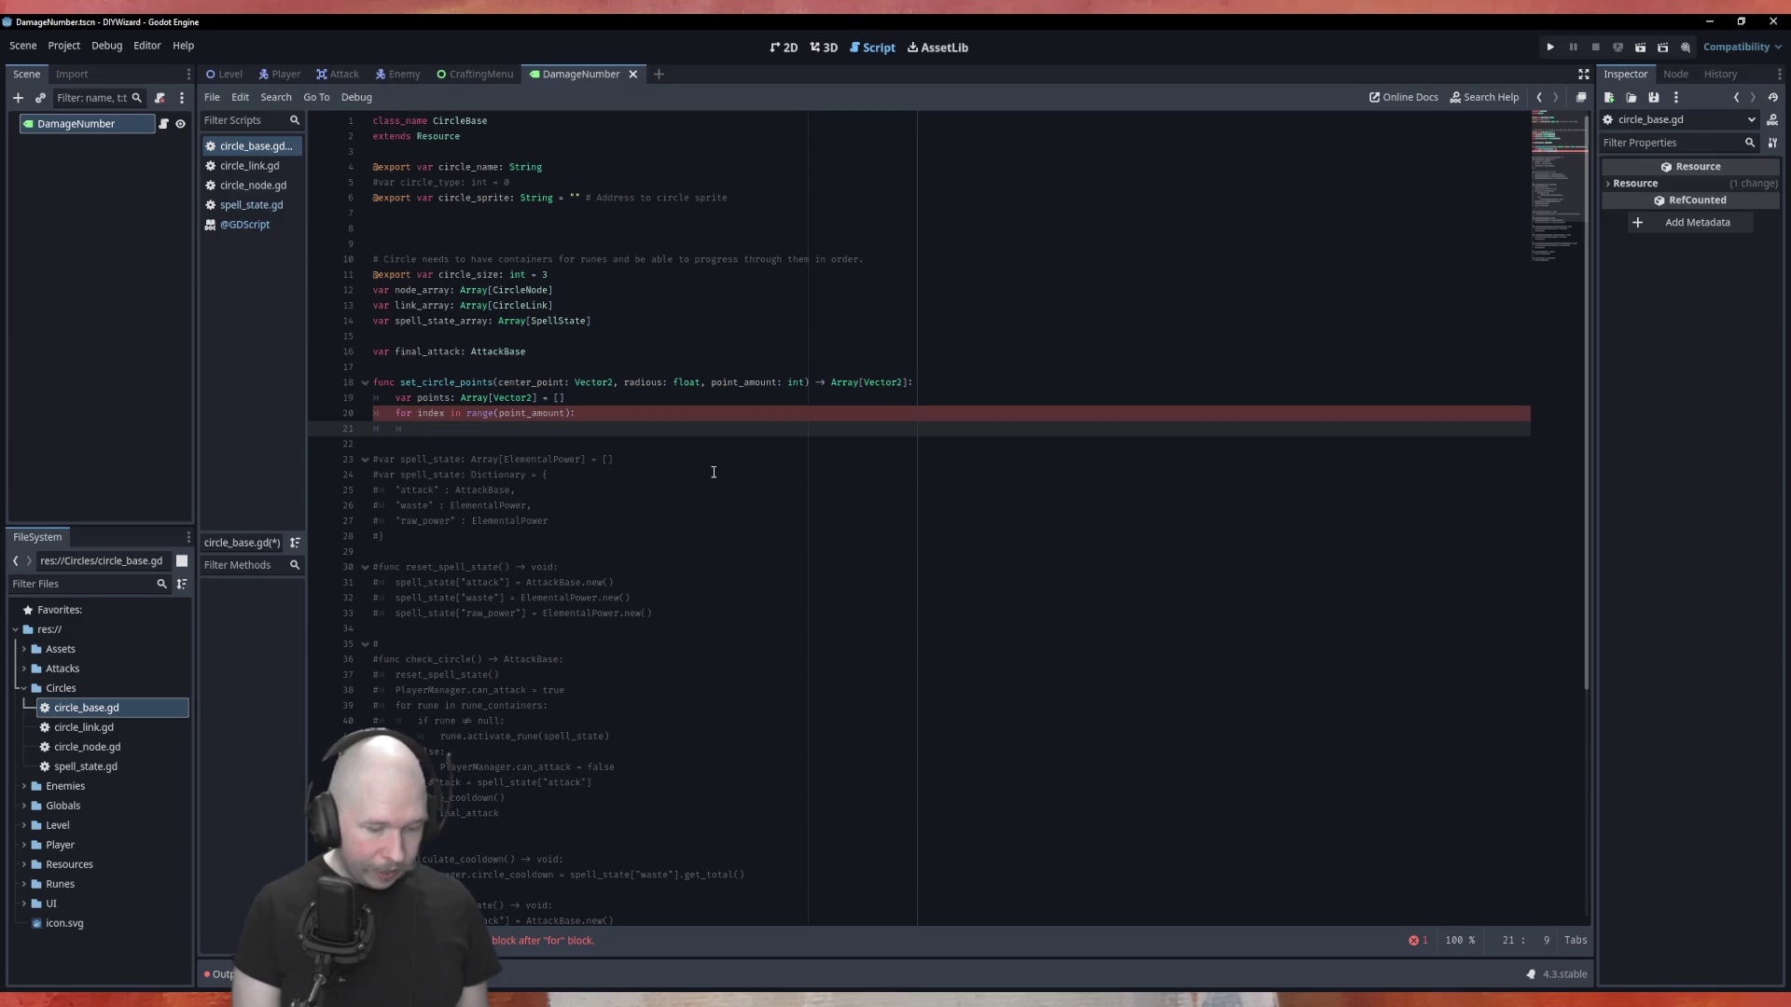
type("var na")
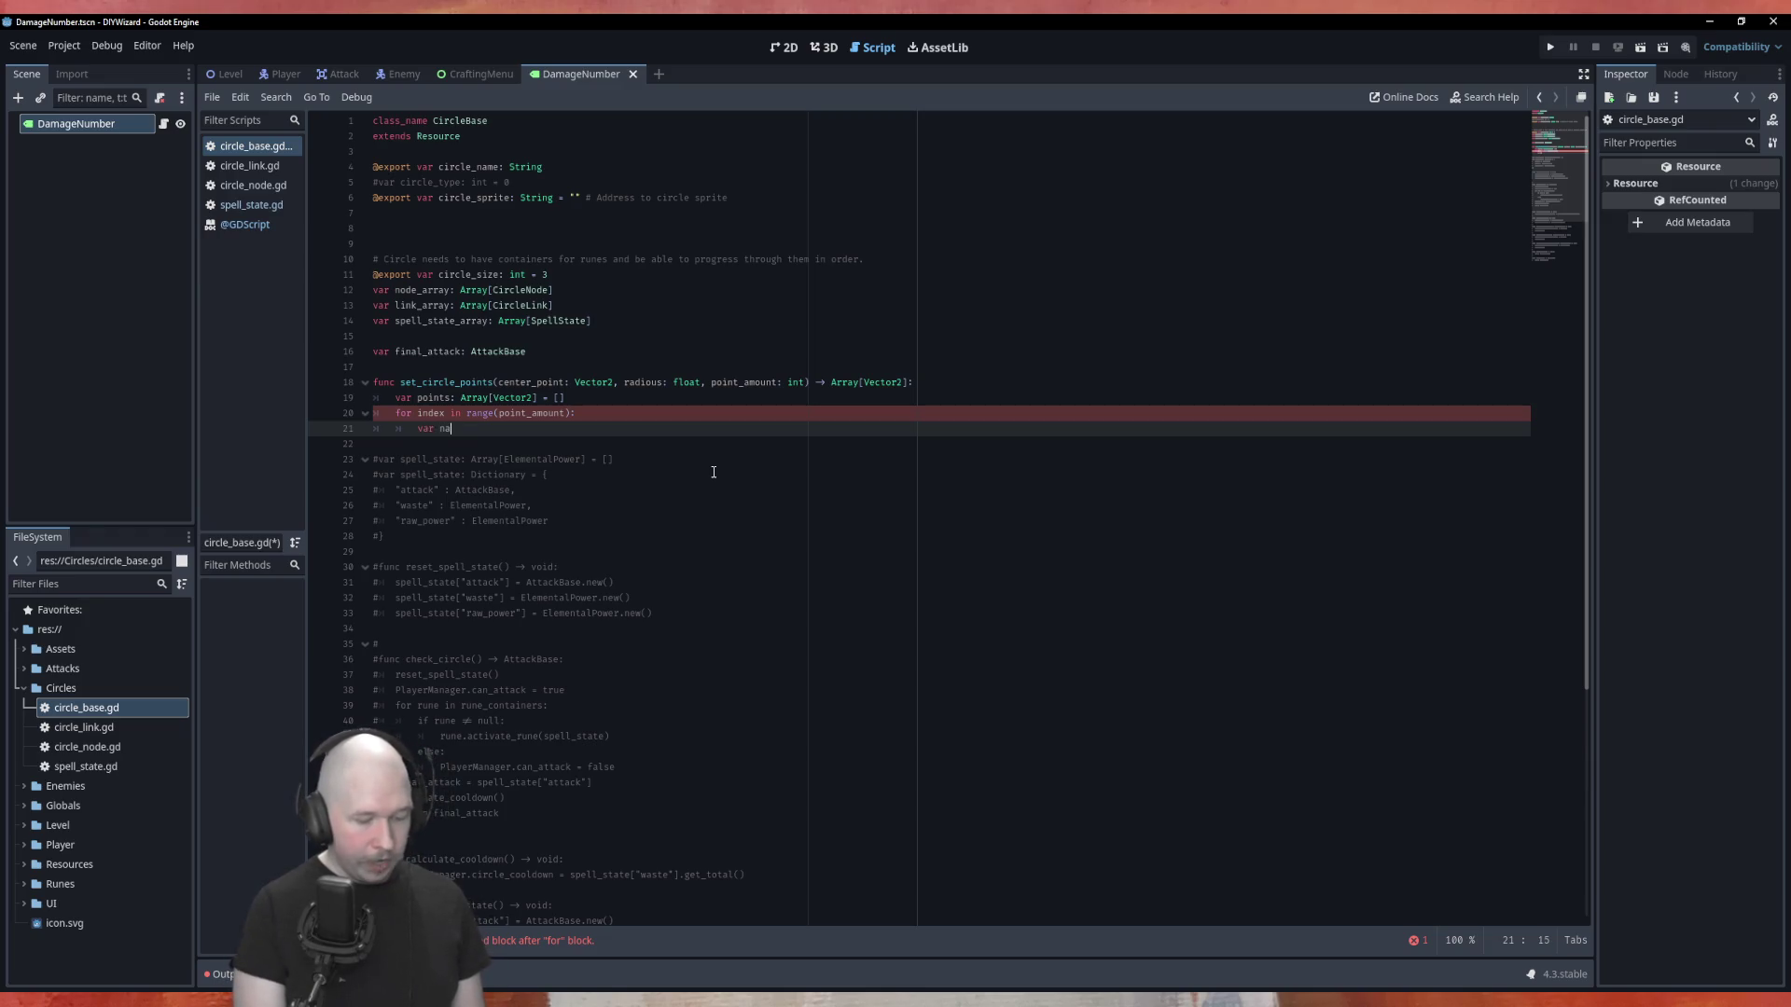
Write var angle = (1/float(point_amount)) * TAU with a comment about TAU's value.
key("BackSpace")
key("BackSpace")
type("angle")
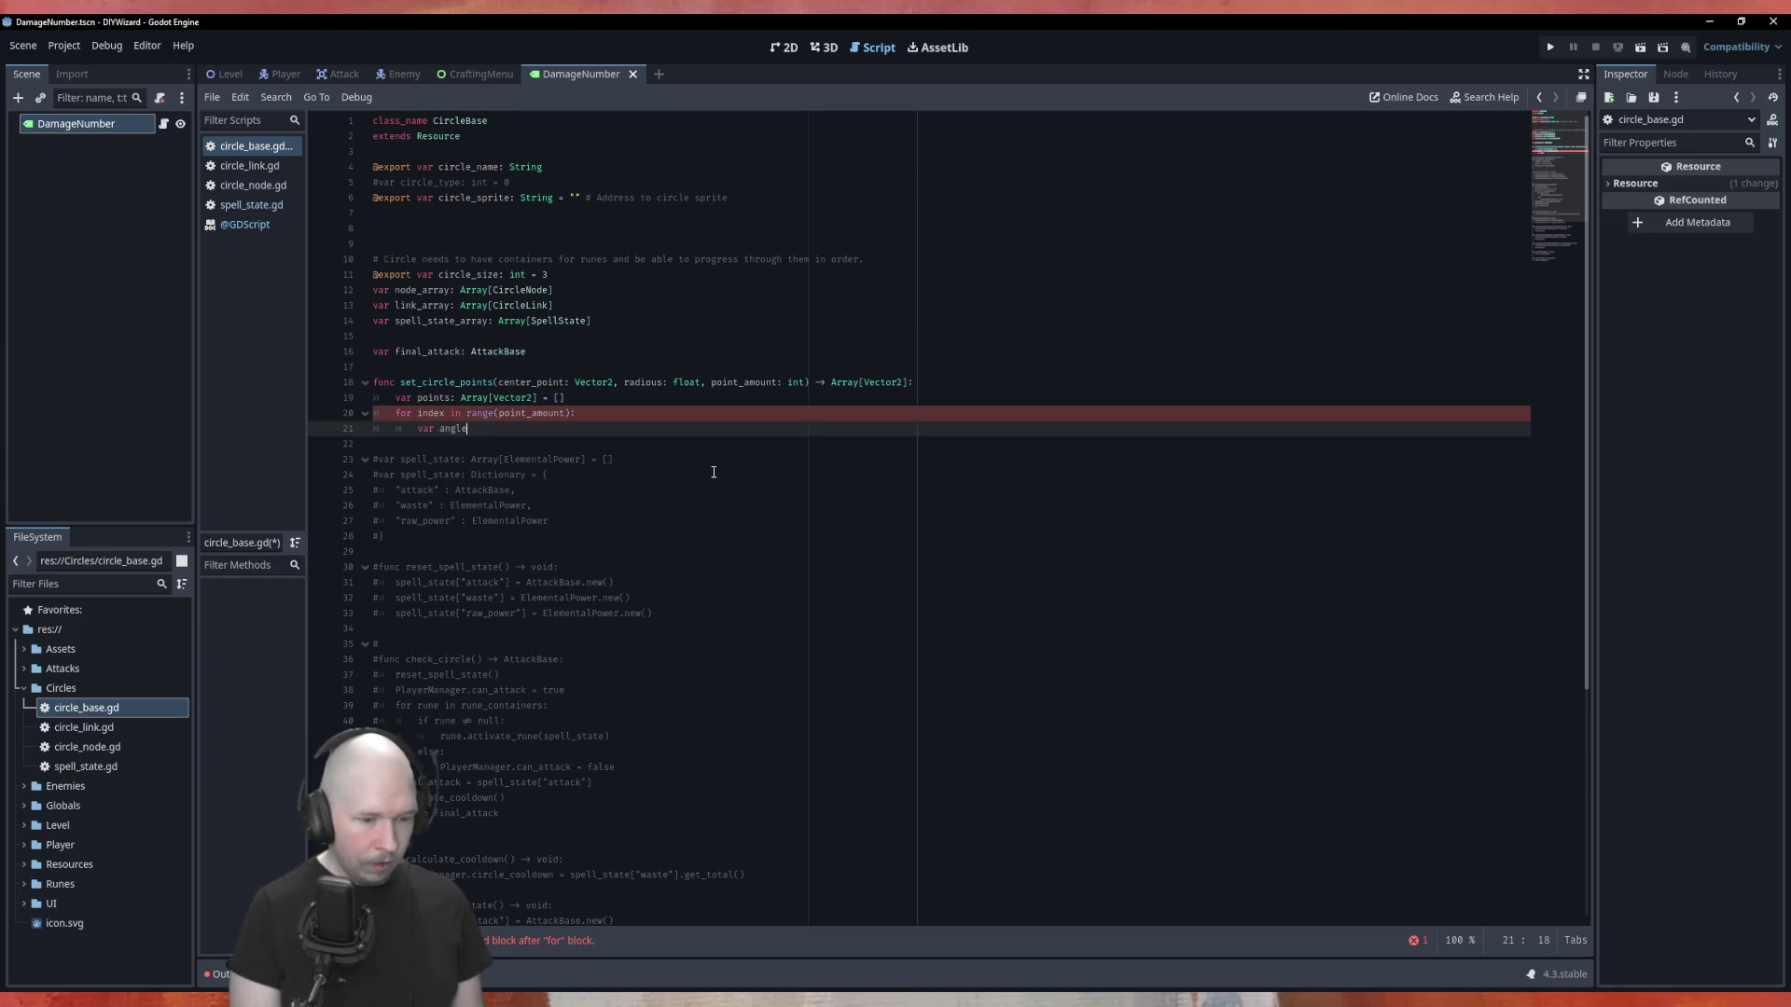
type(" = (")
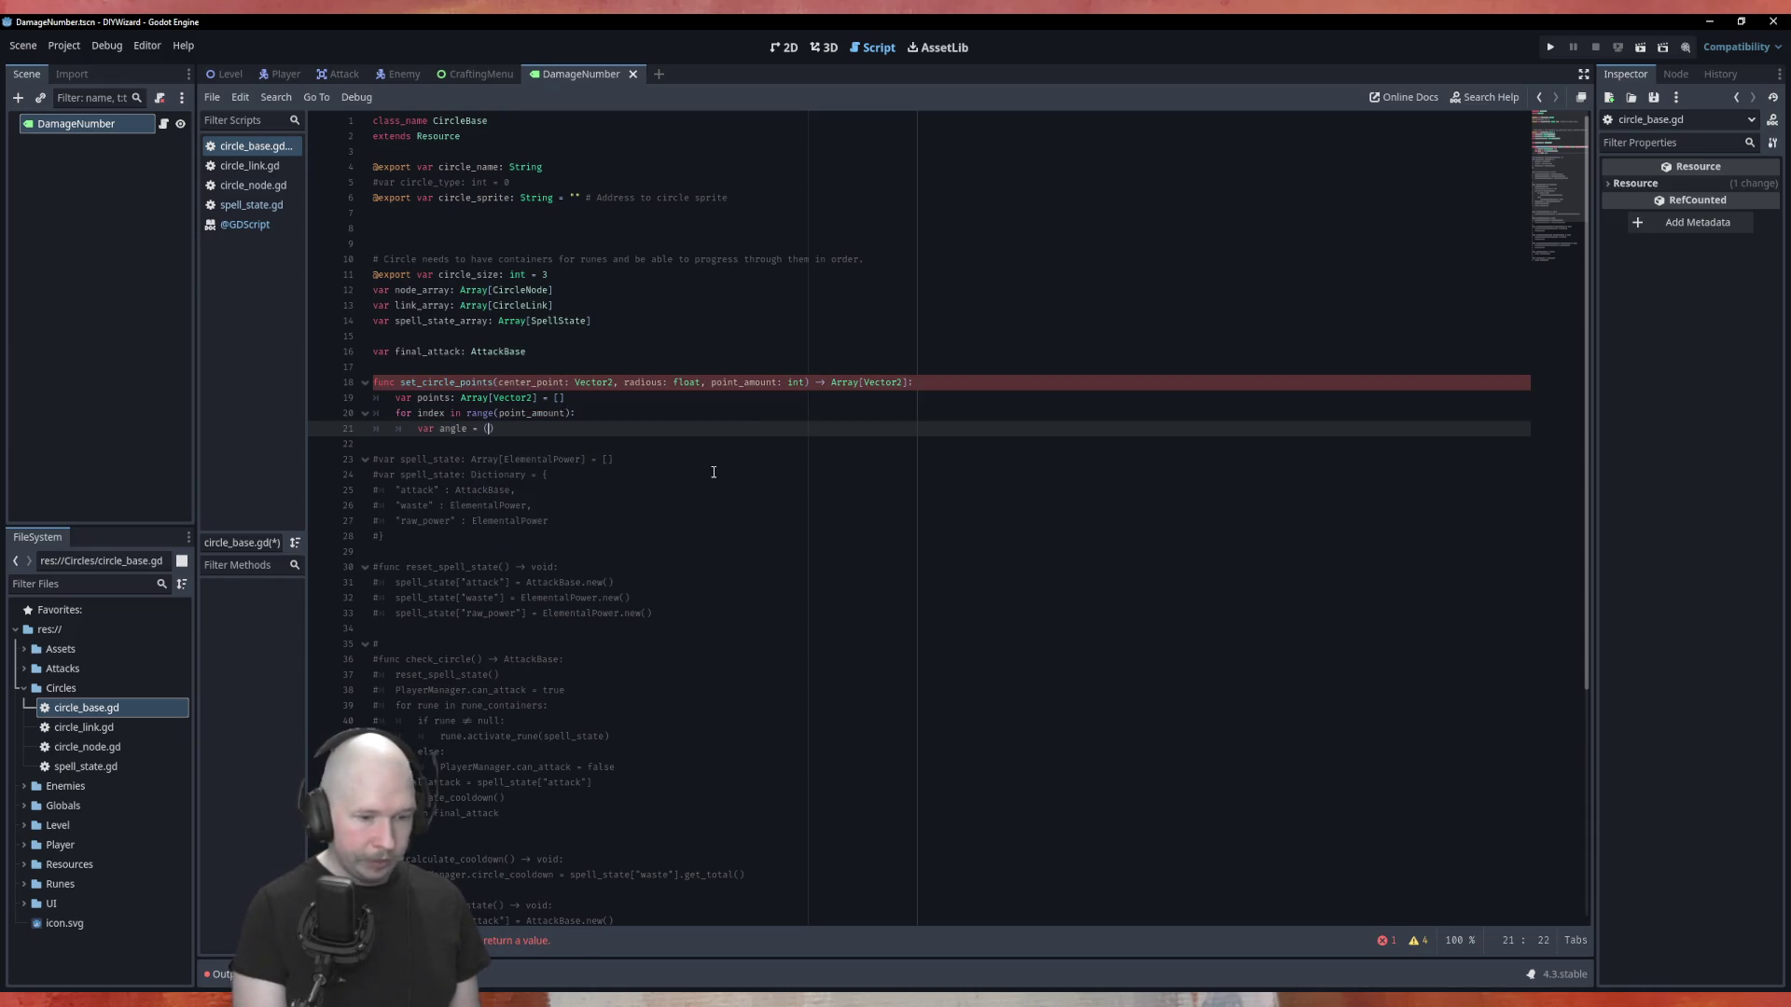
type("1/")
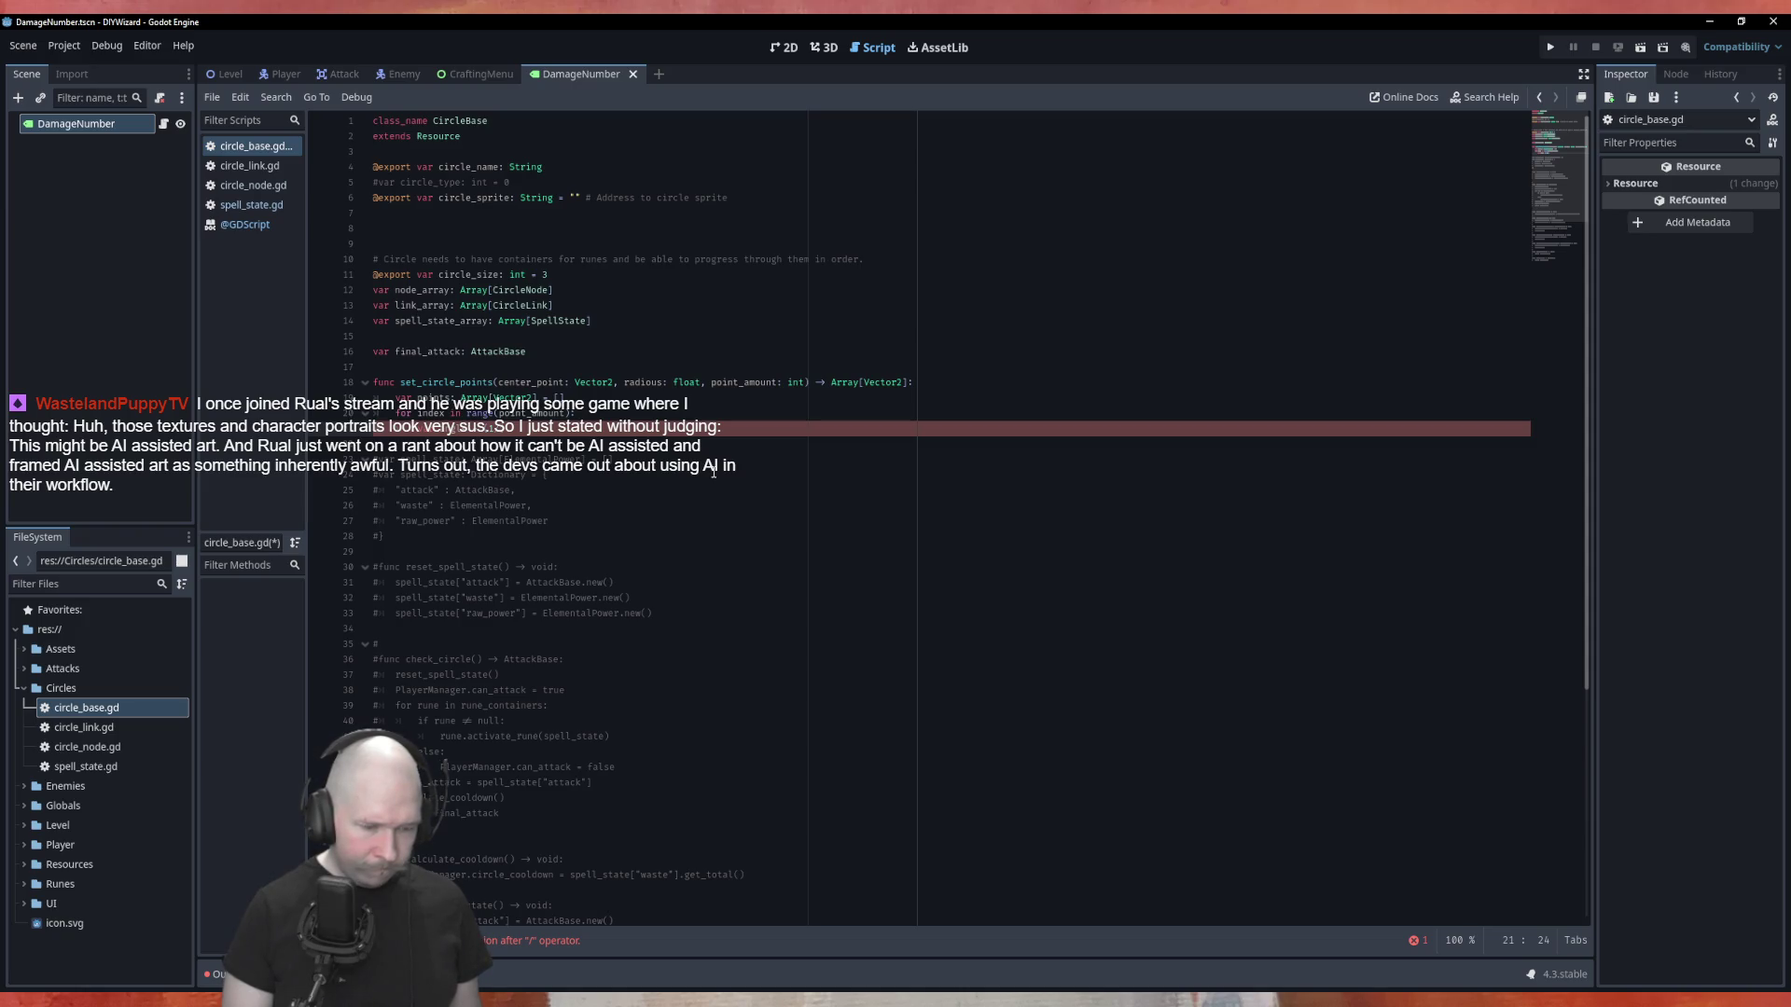
type("point_")
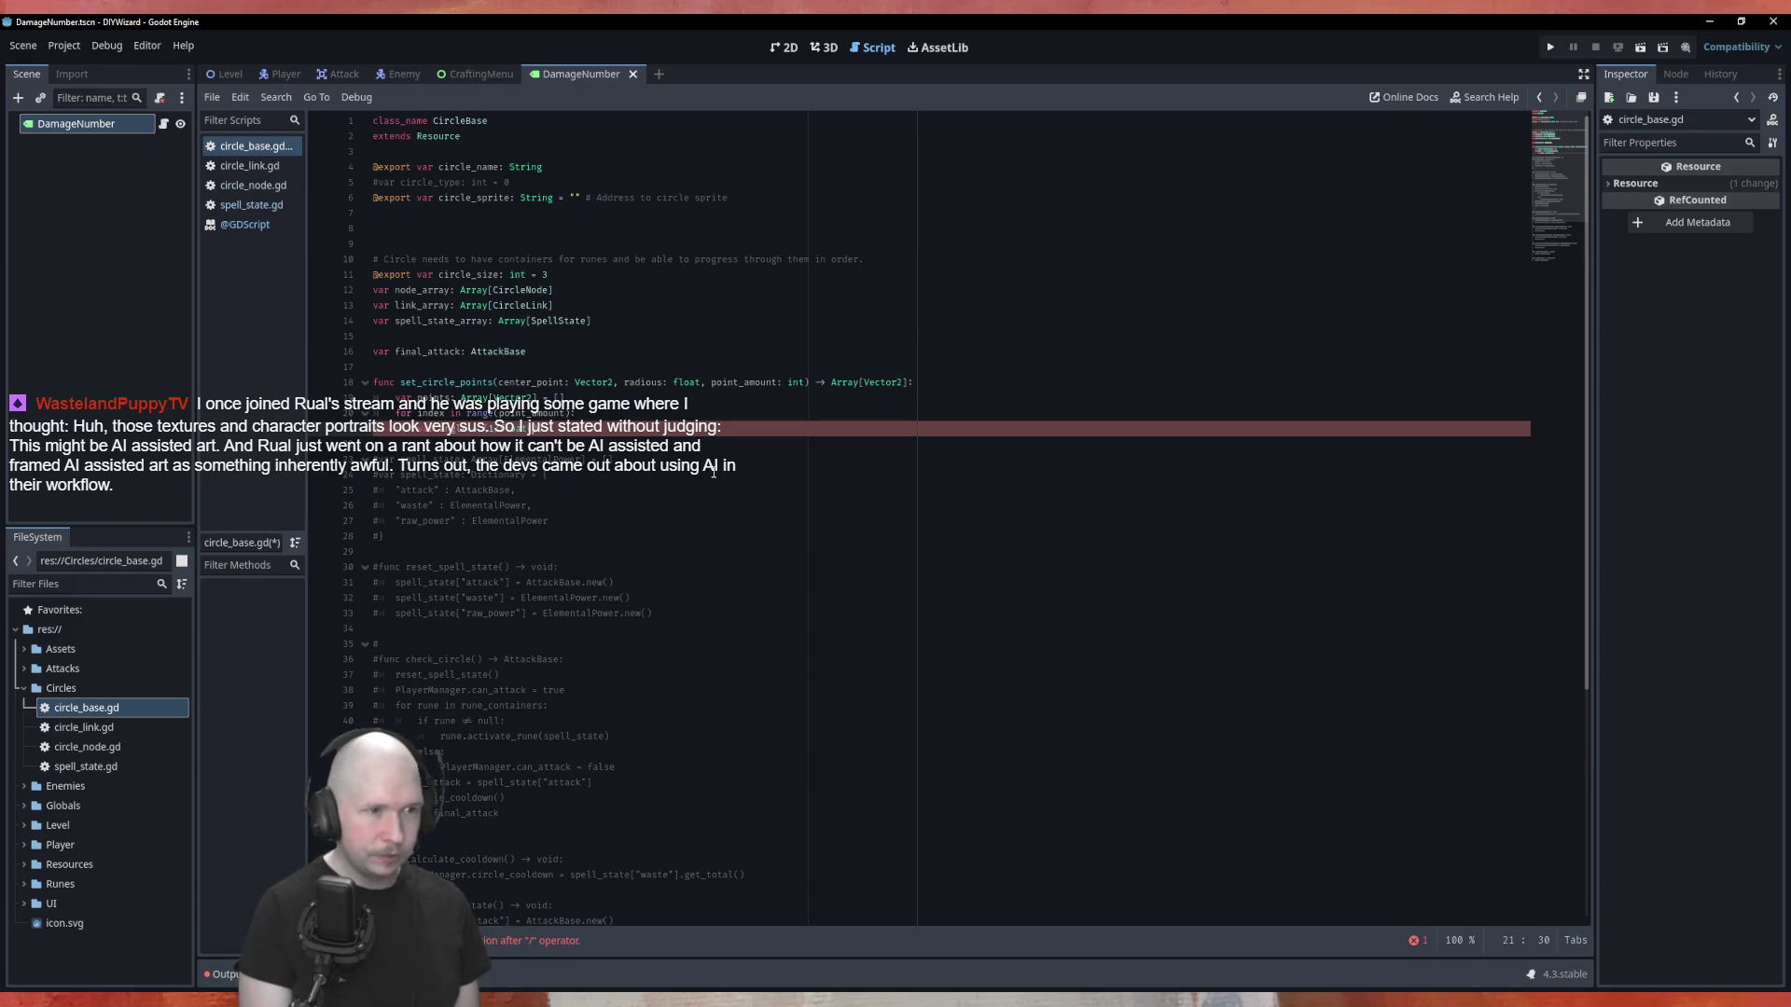
type("(")
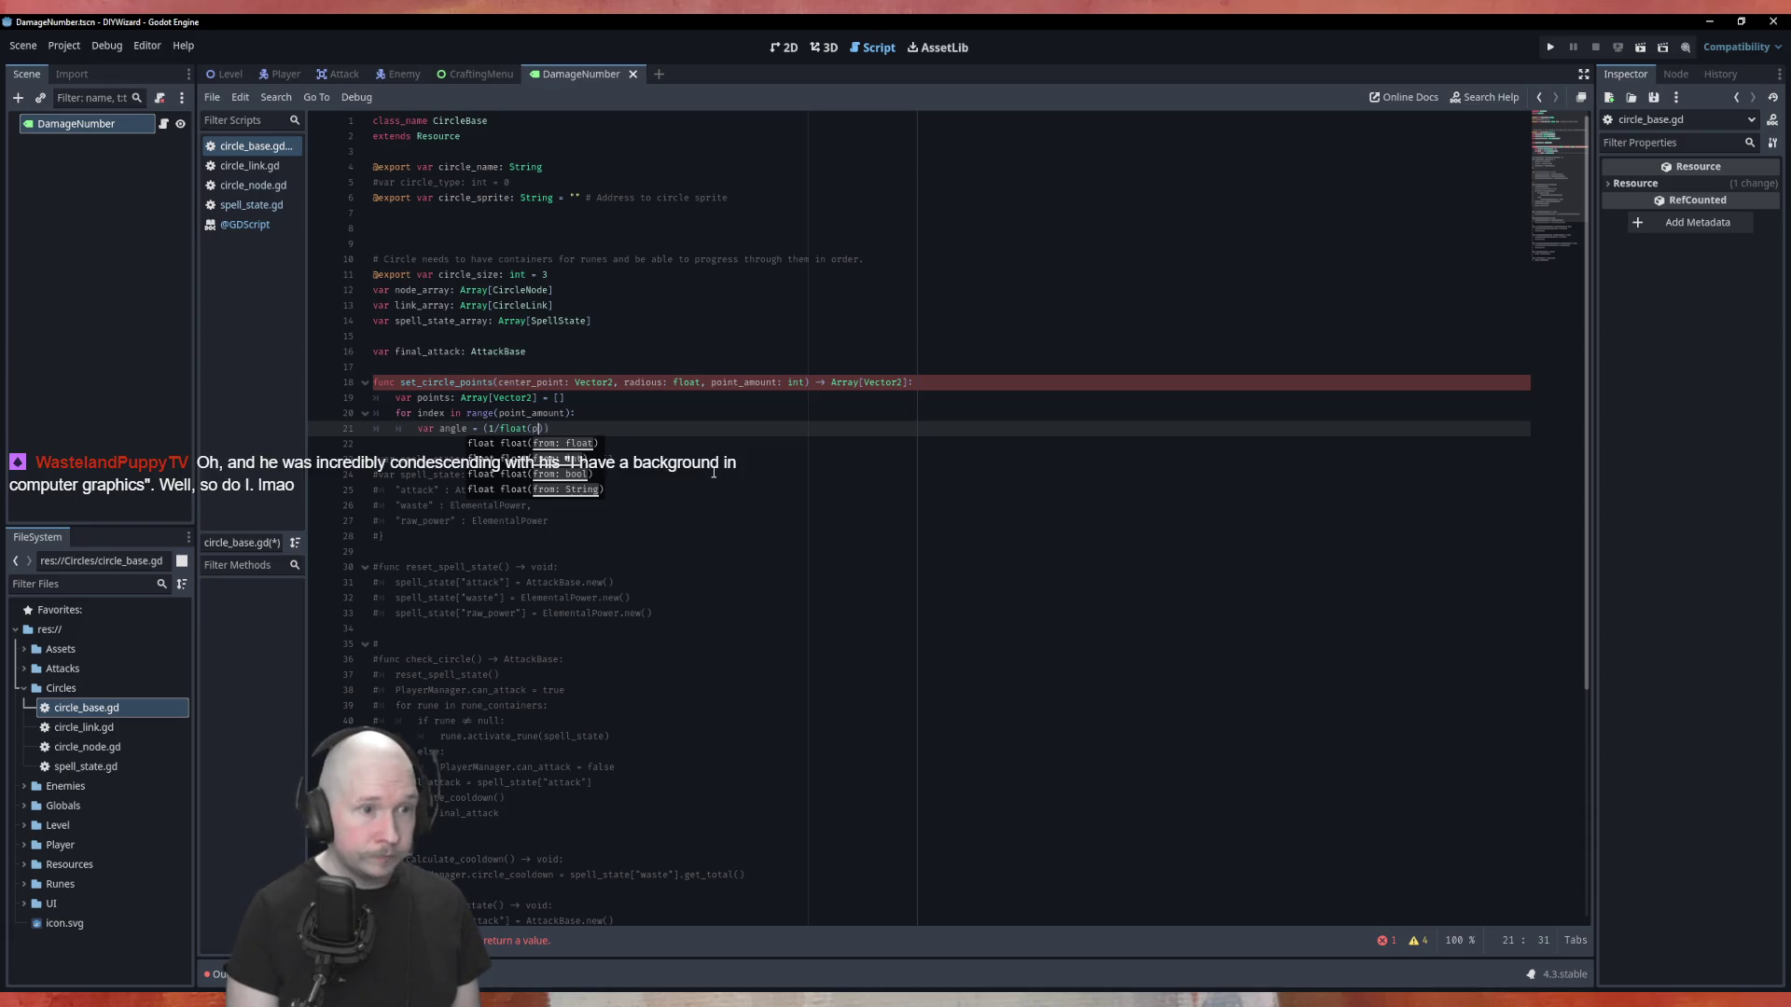
type("point_amount")
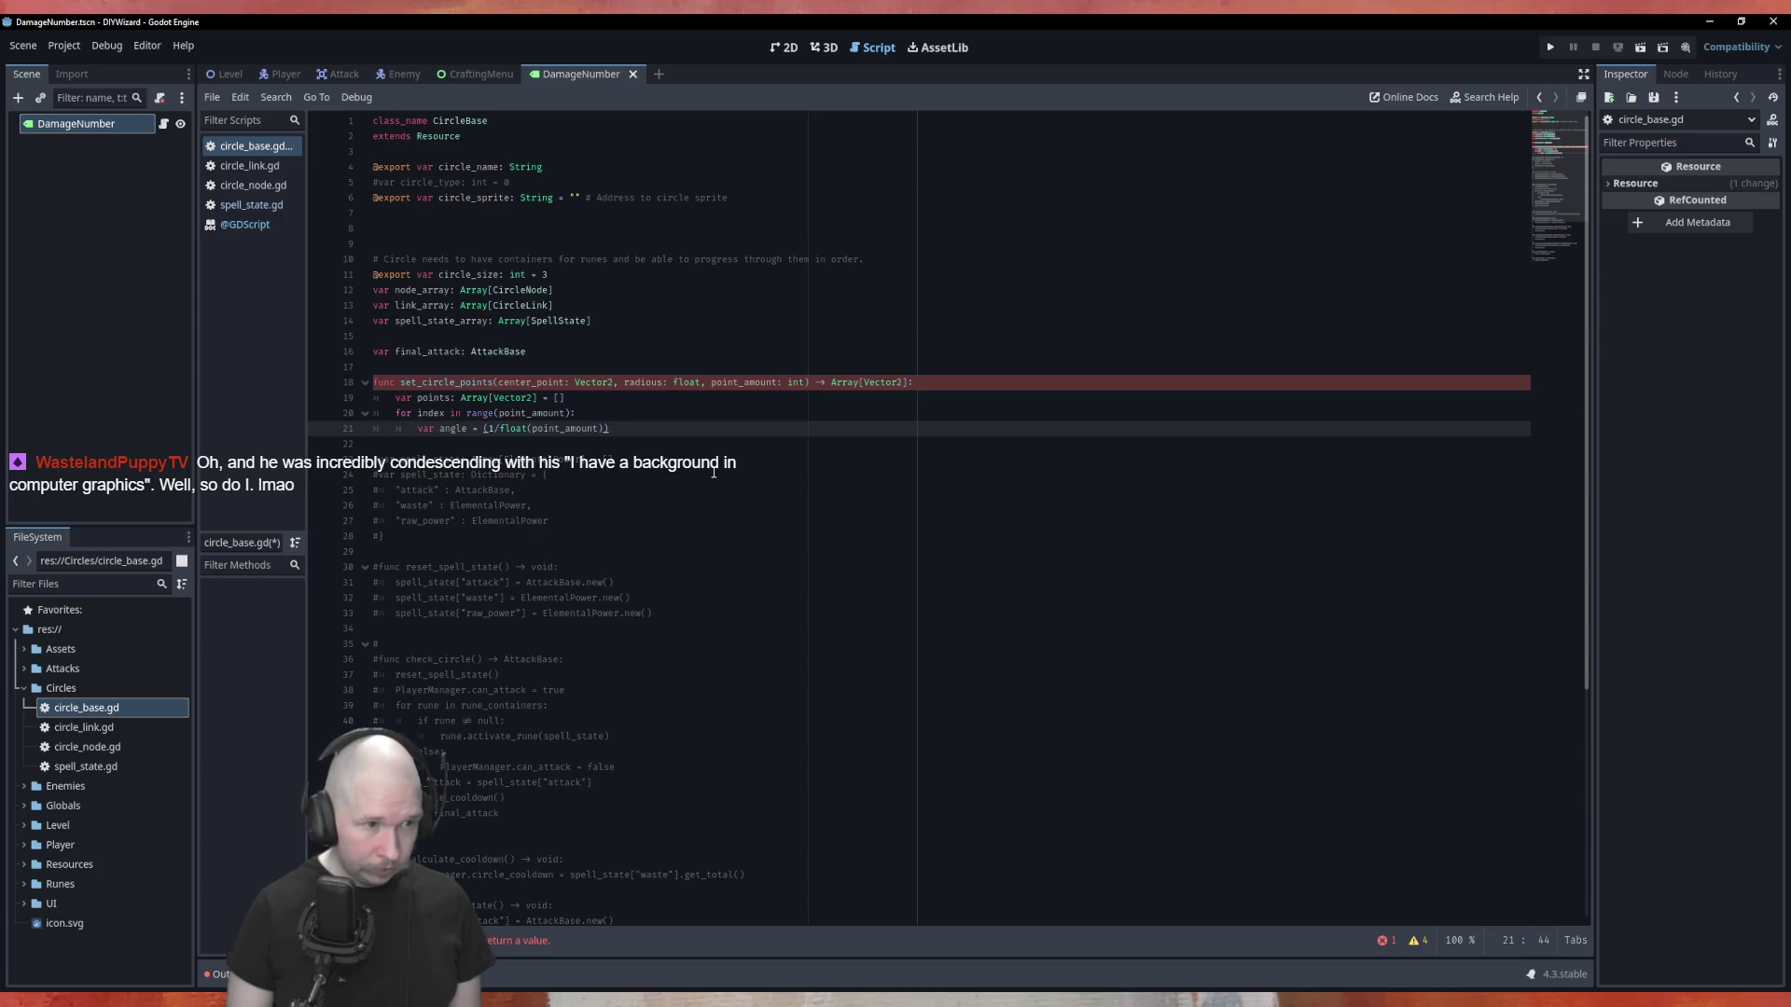
type("* ")
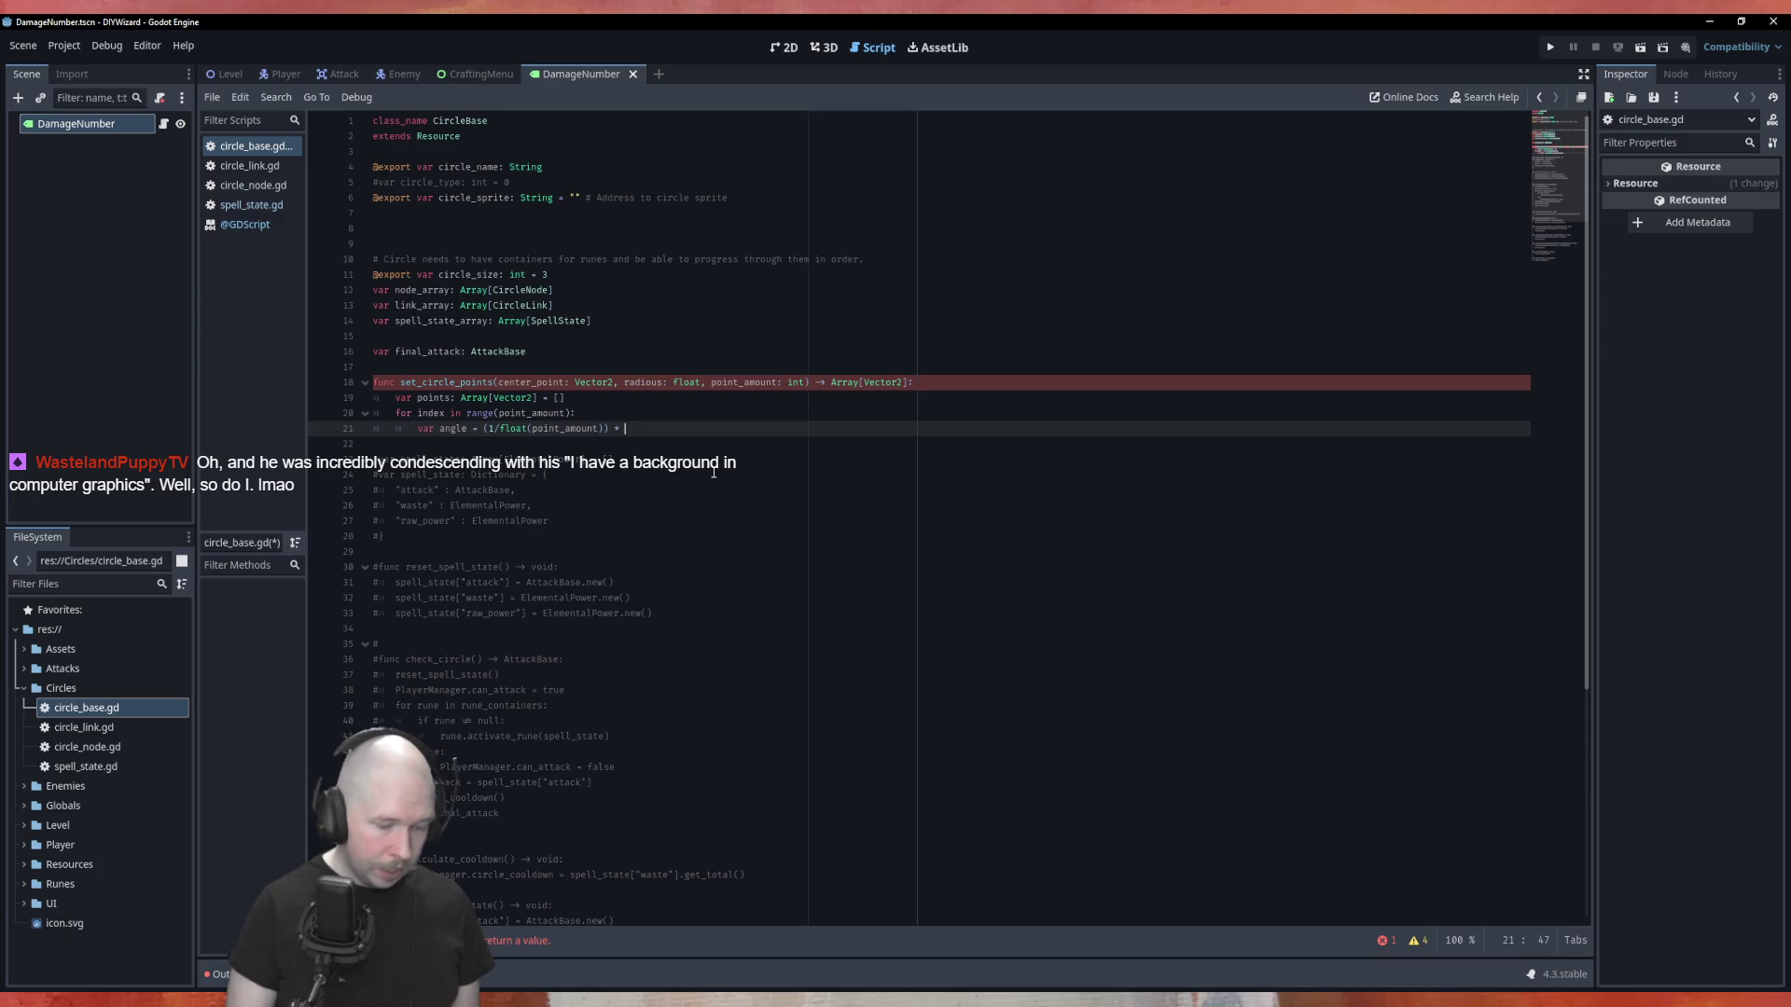
type("TAU")
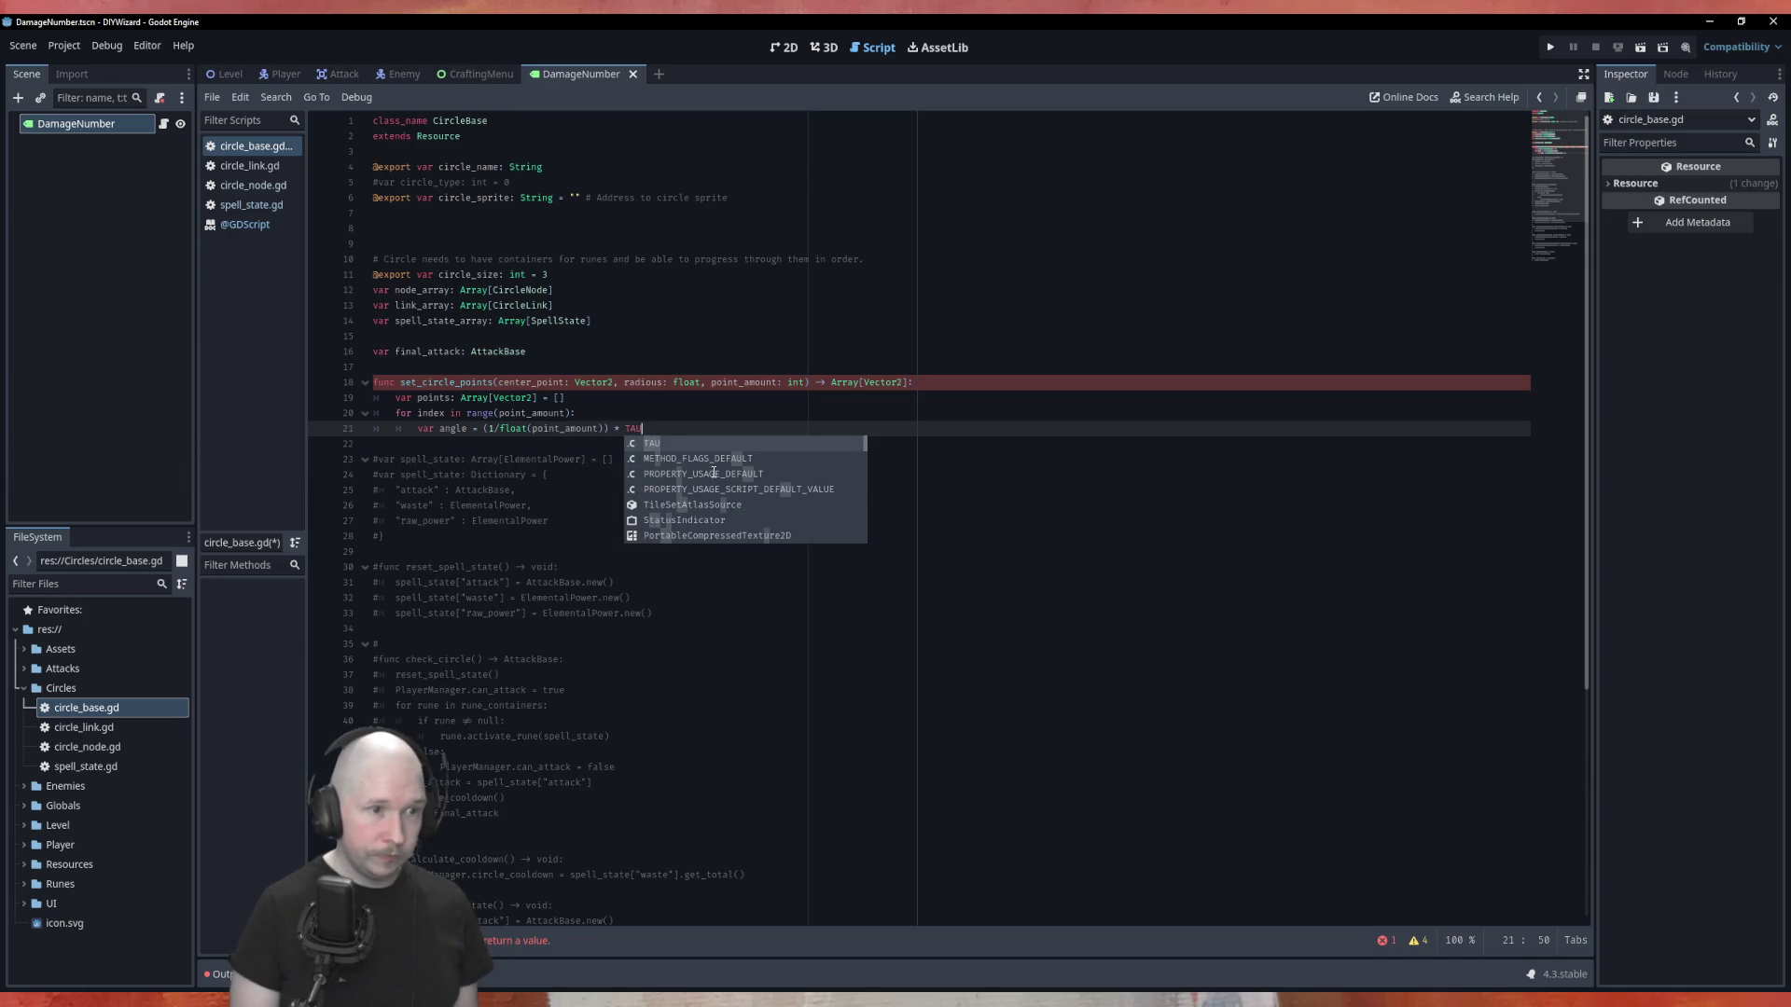
key("Escape")
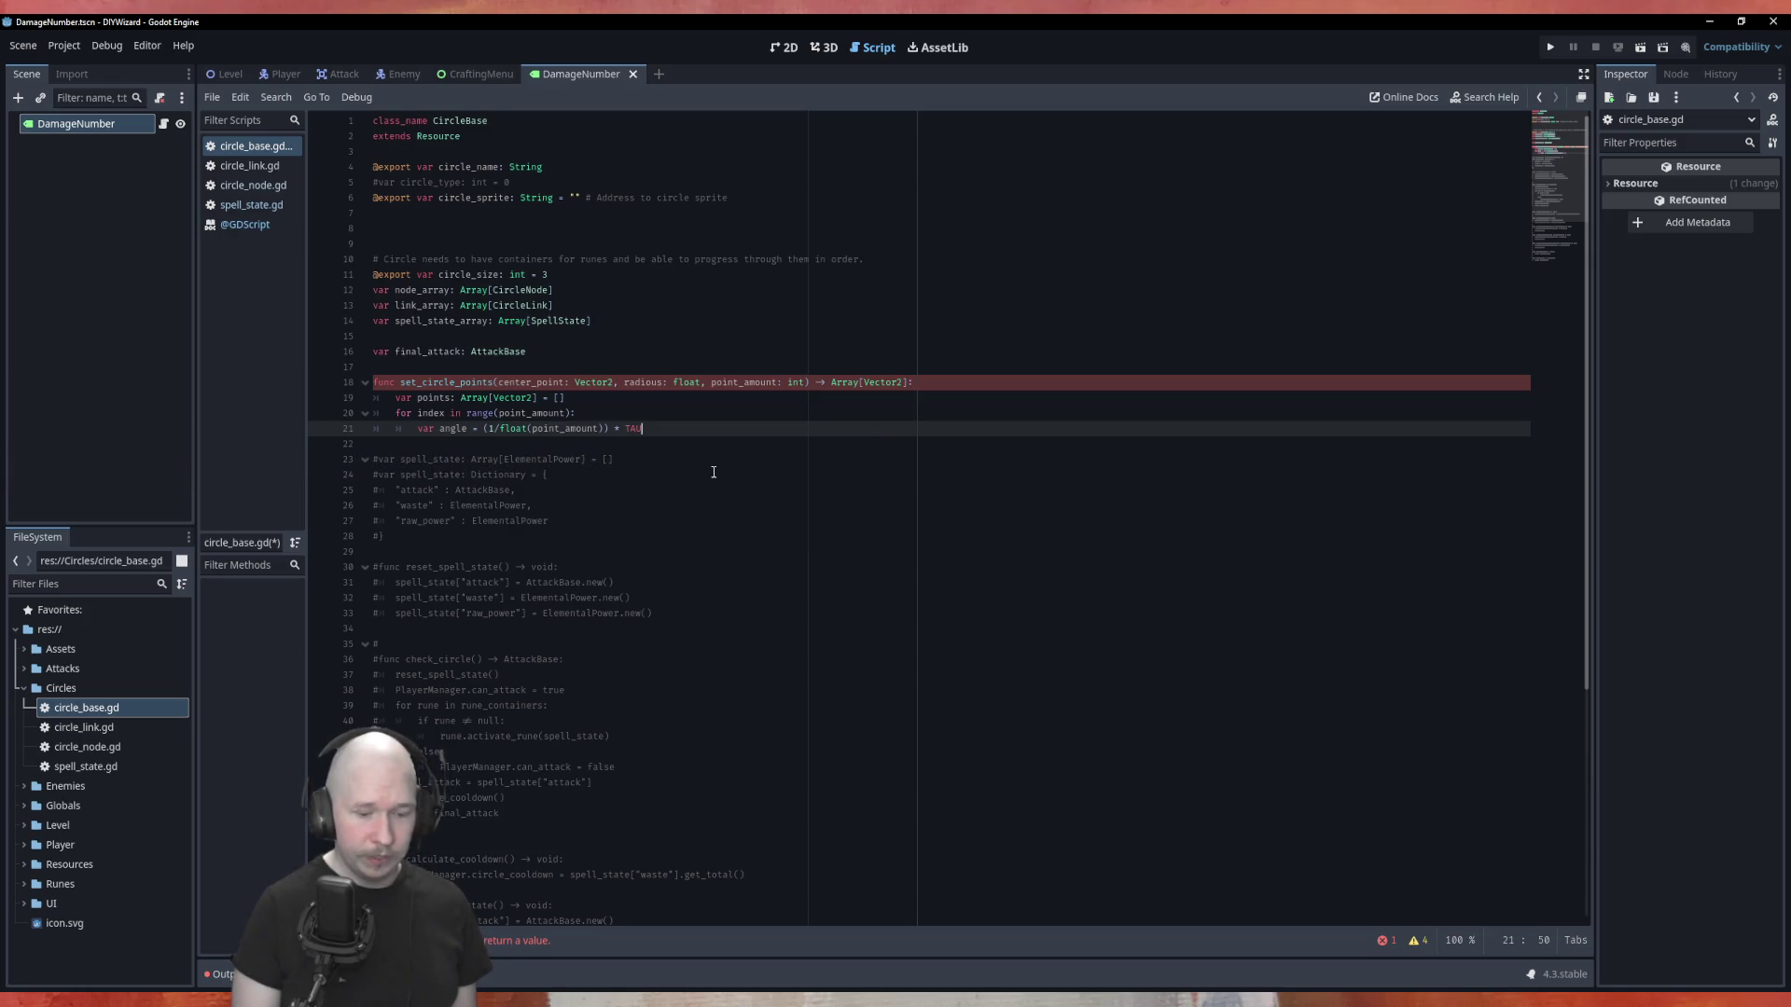
type("TaAU ")
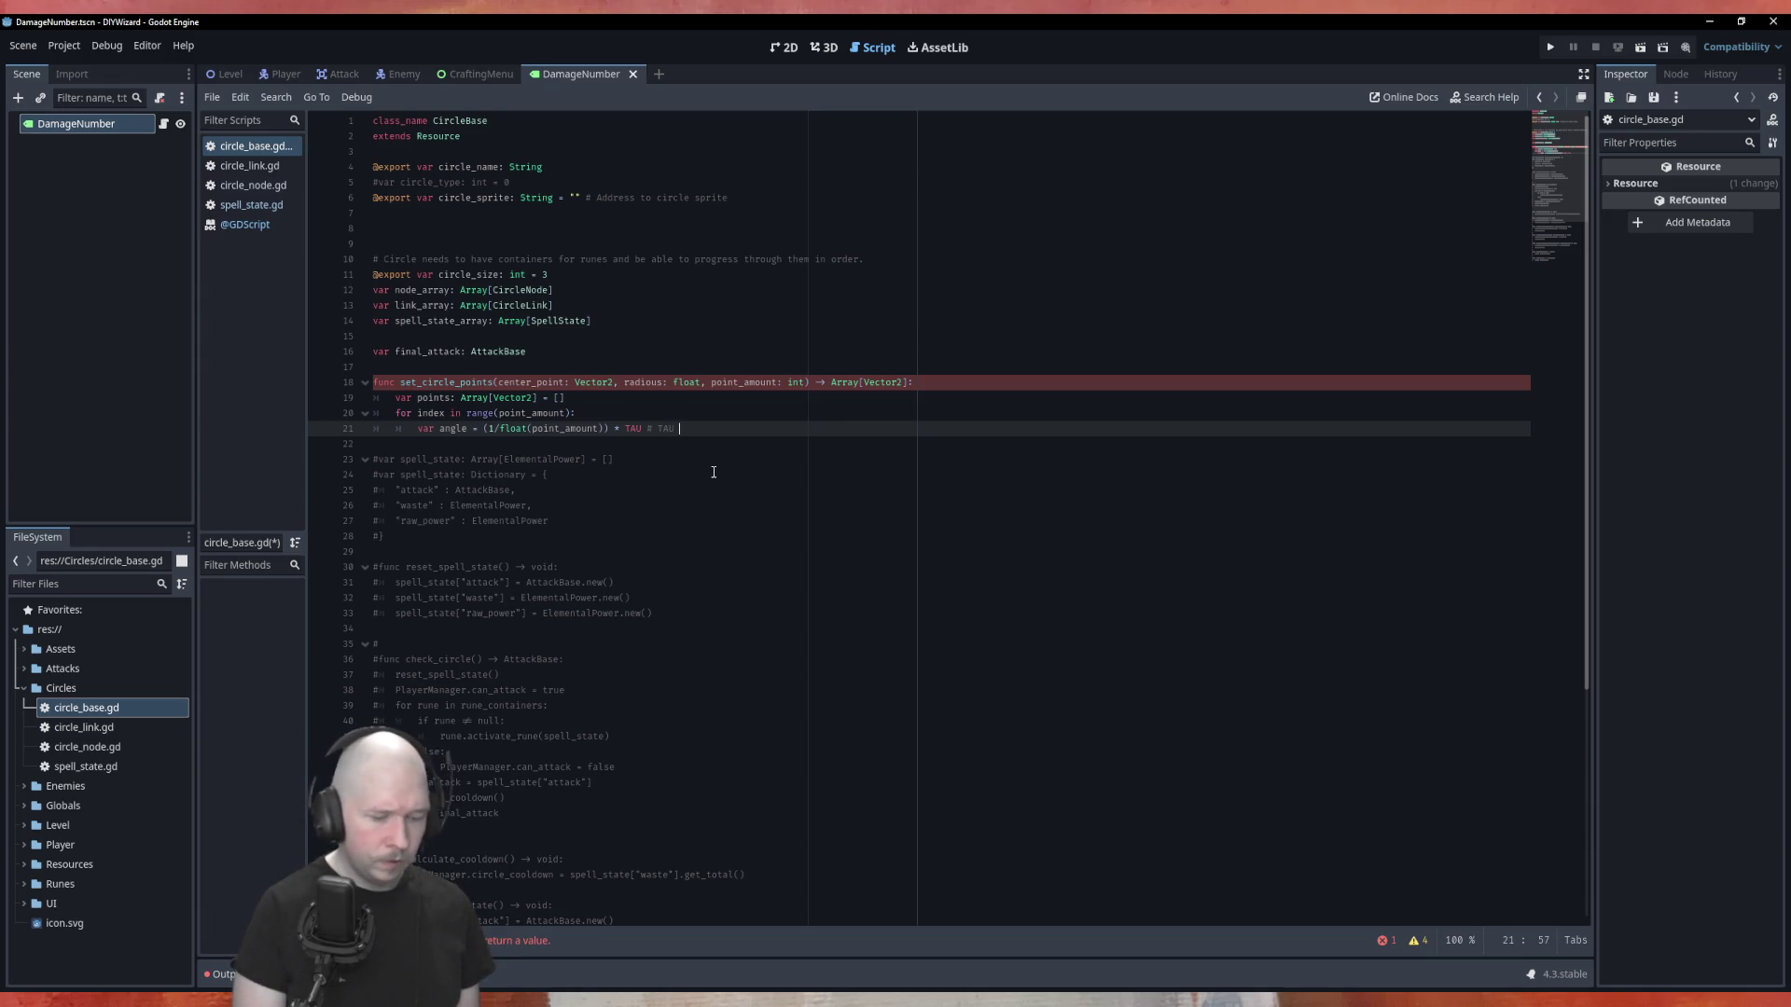
type("I *2")
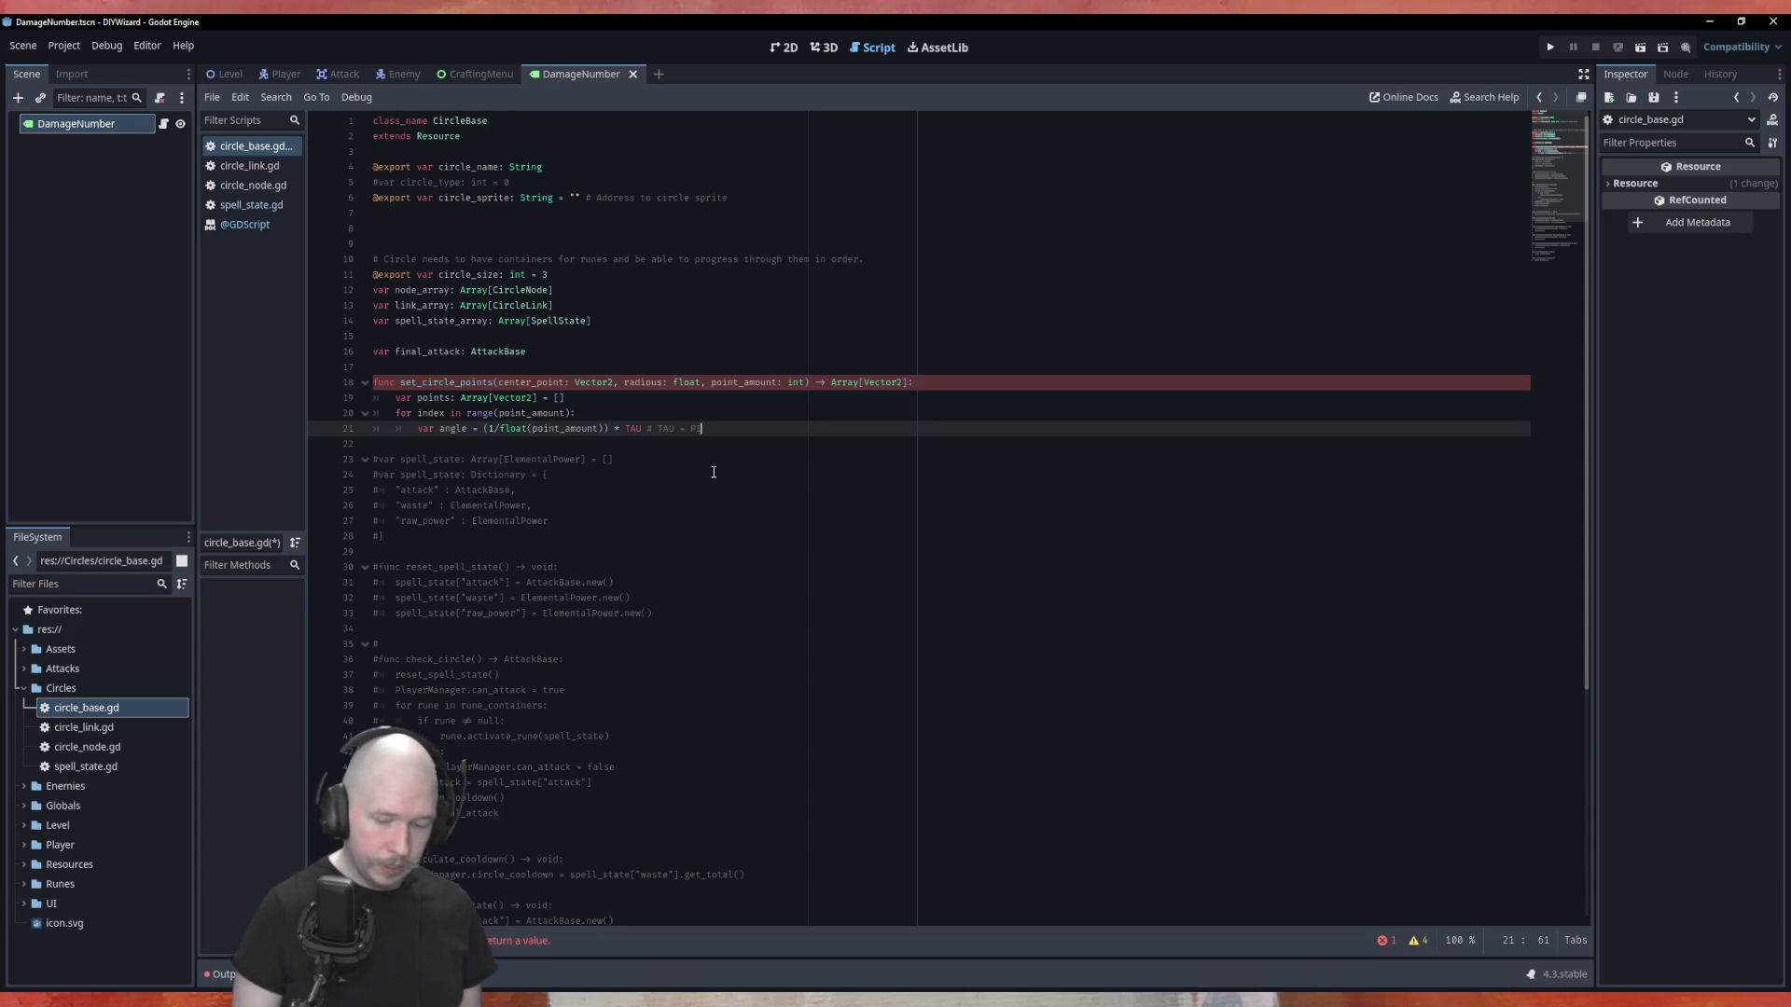
left_click(633, 429, "ctrl")
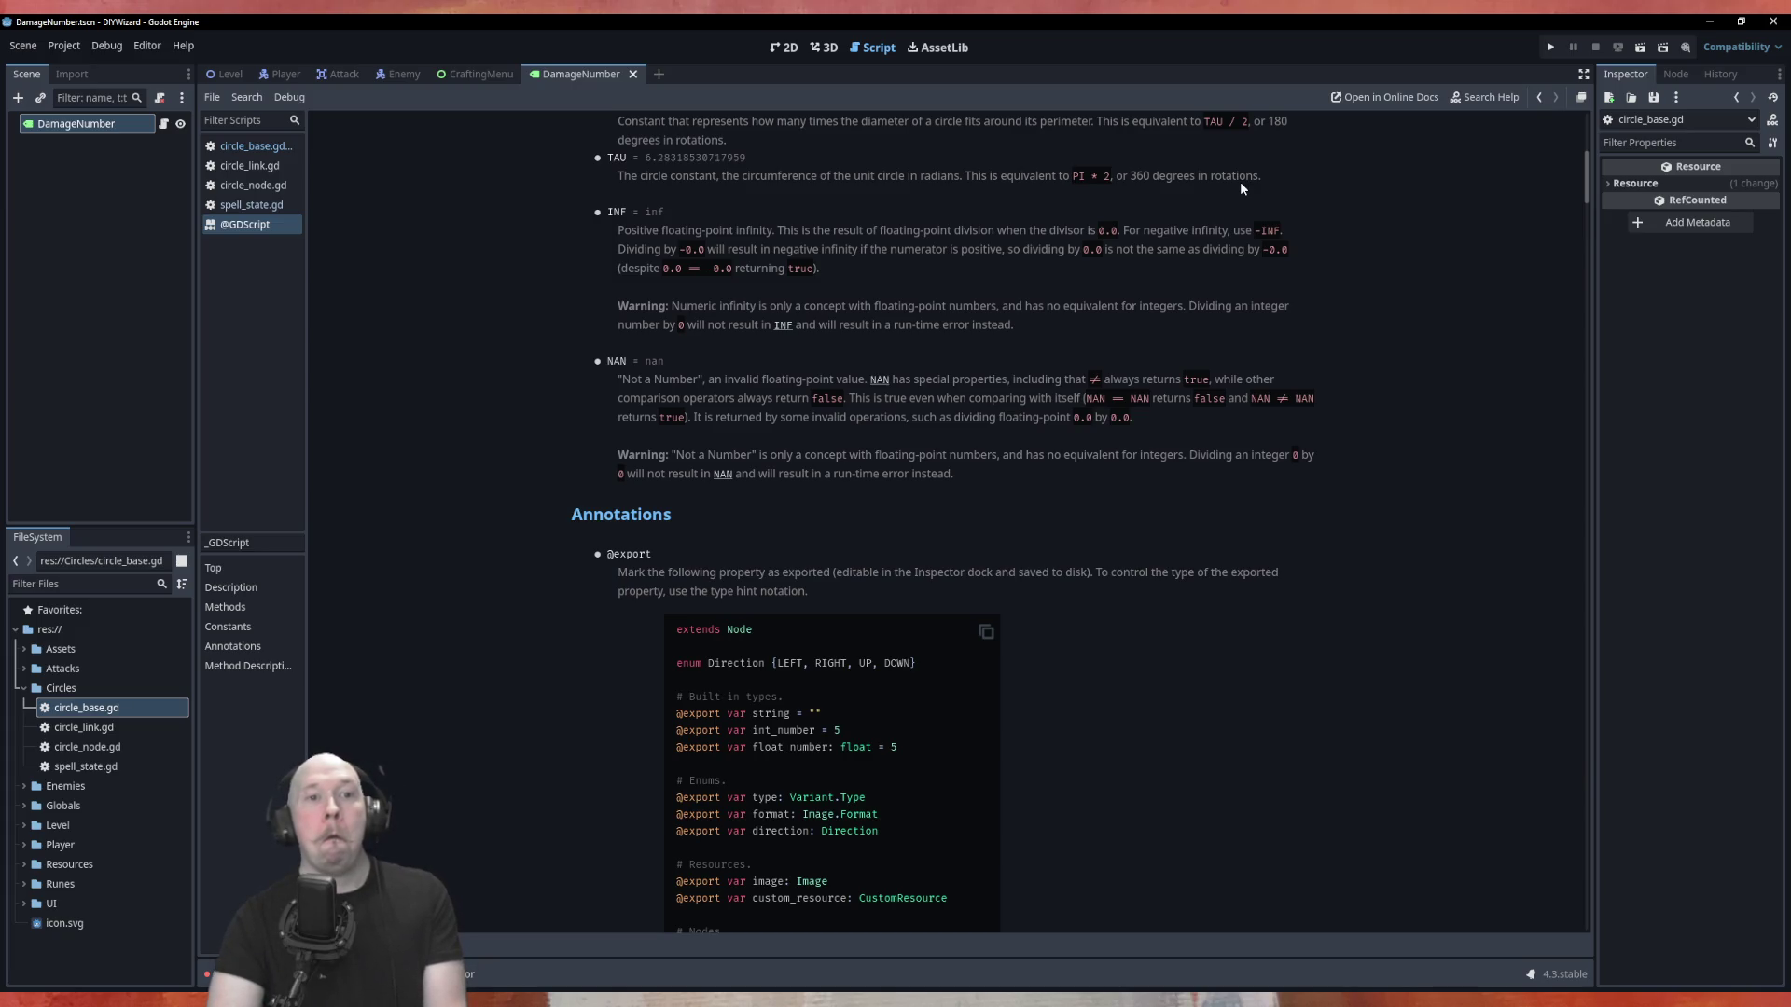
left_click_drag(1244, 181, 1141, 192)
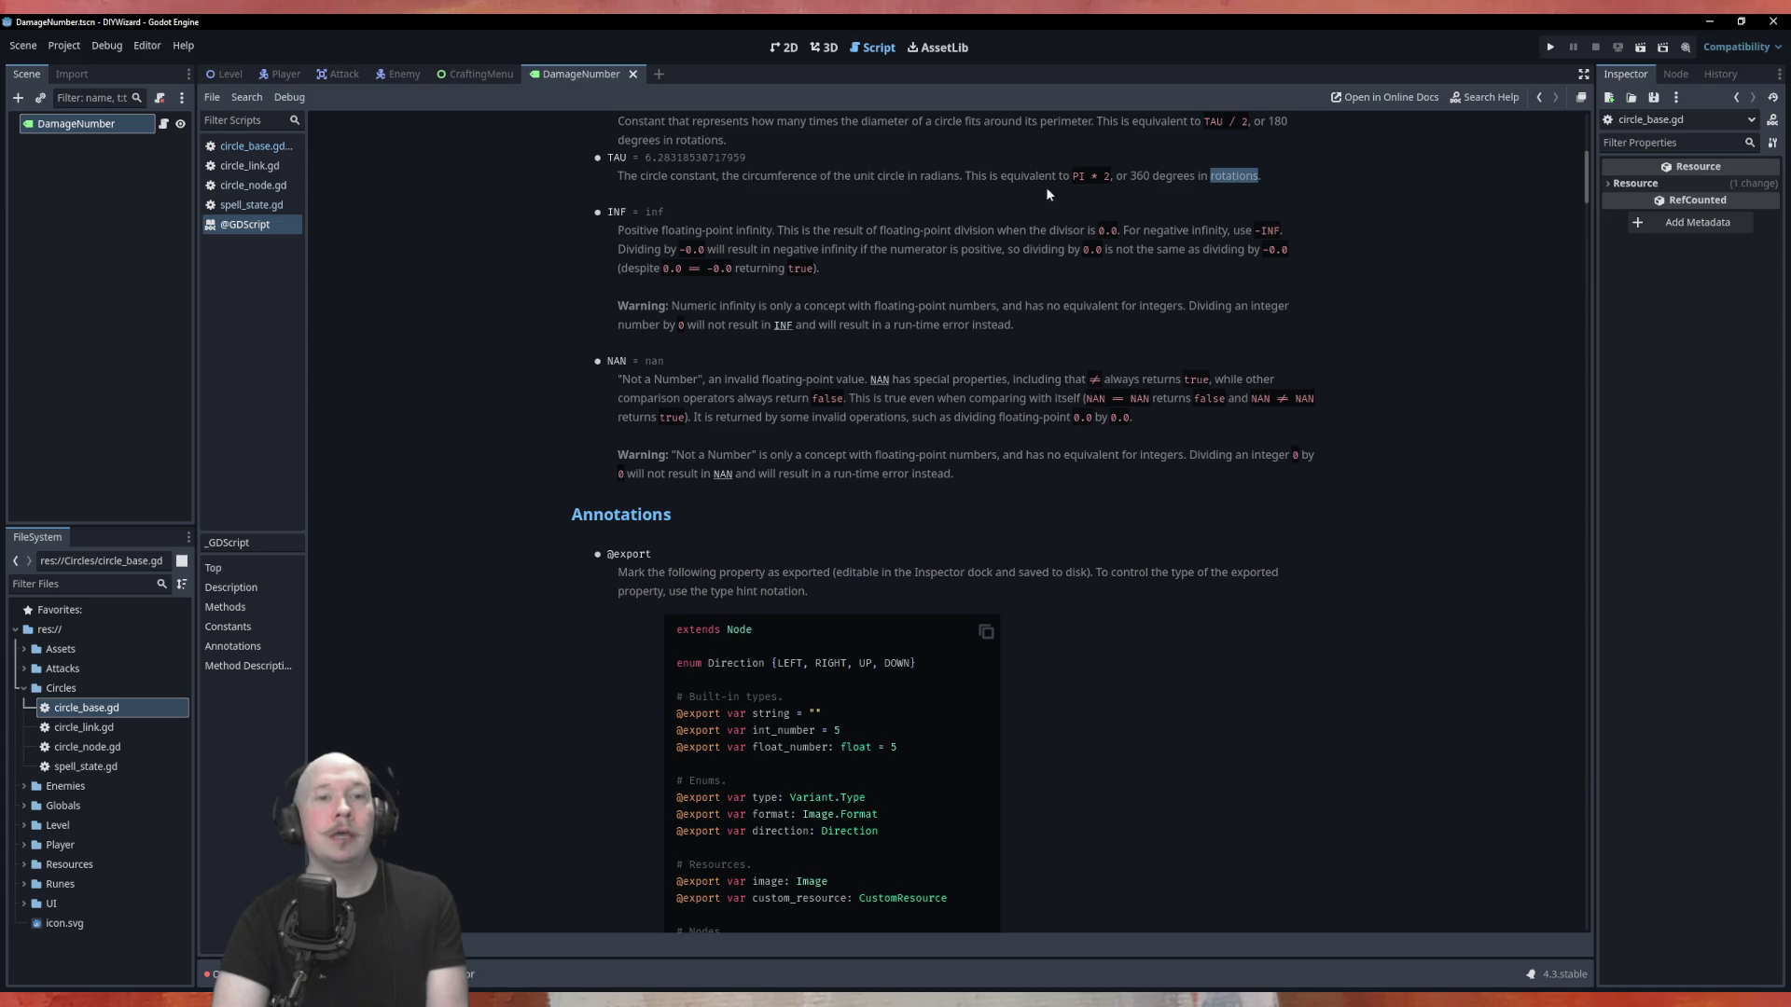
double_click(929, 175)
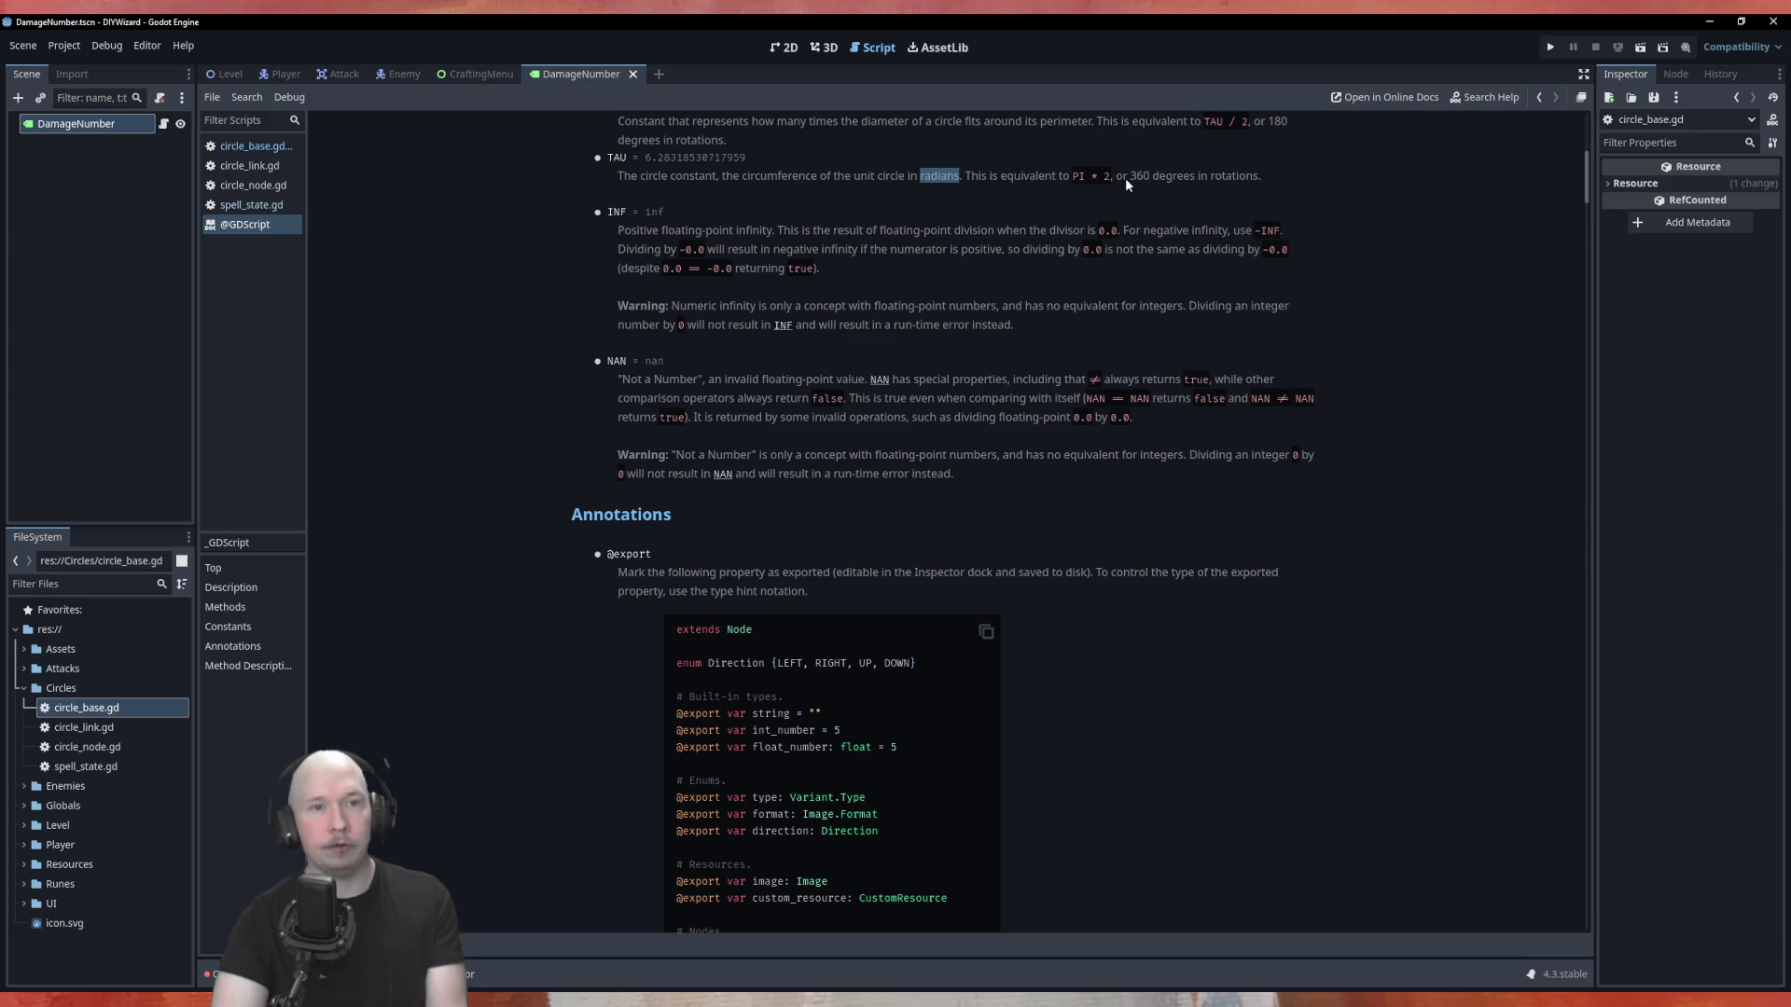
double_click(1250, 177)
left_click(952, 175)
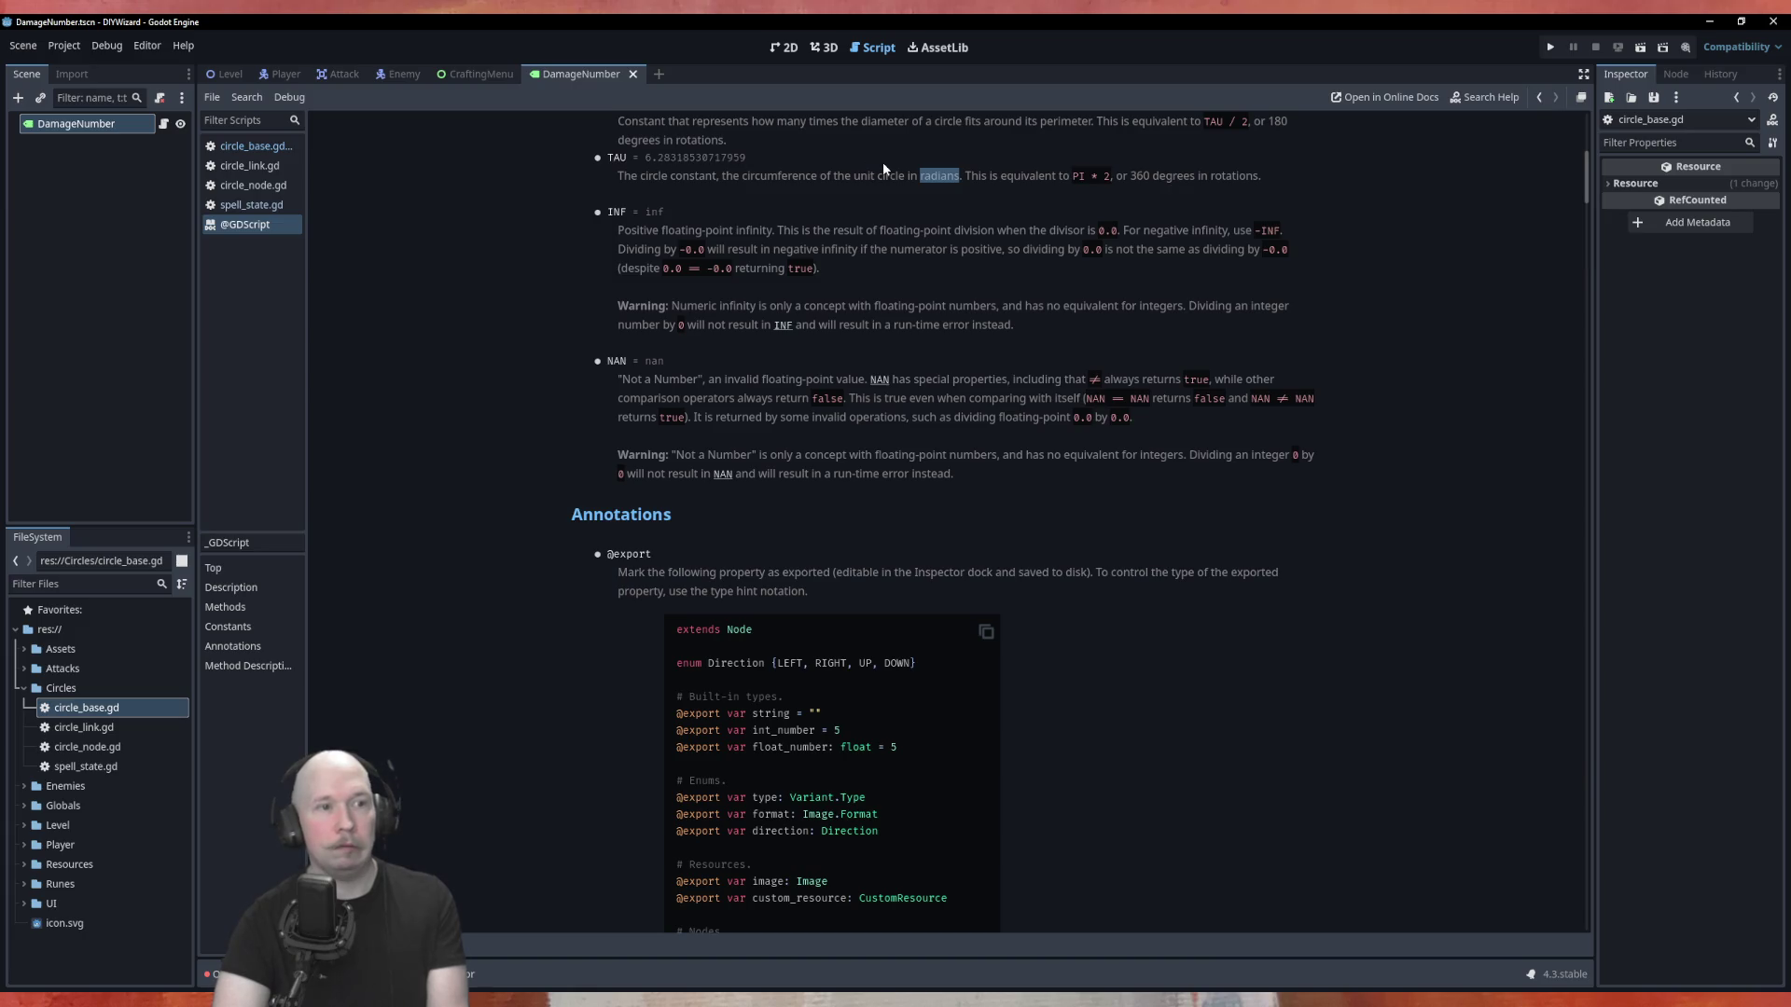
double_click(1217, 178)
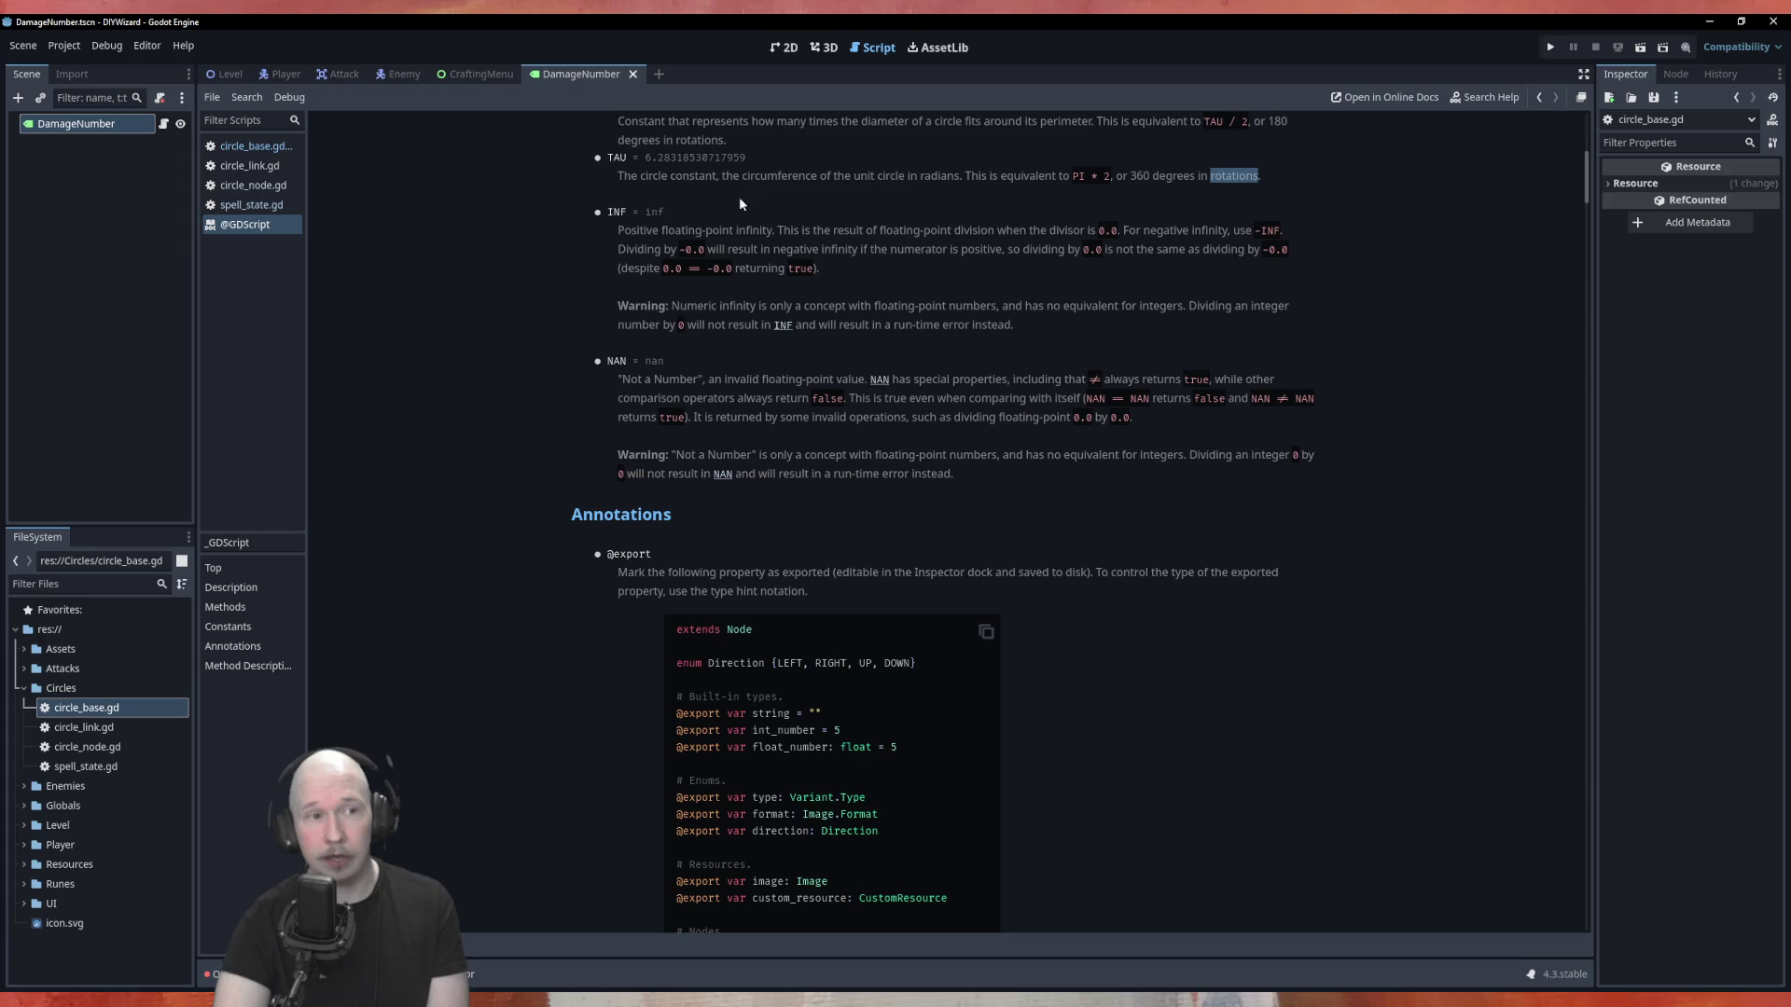
left_click(920, 189)
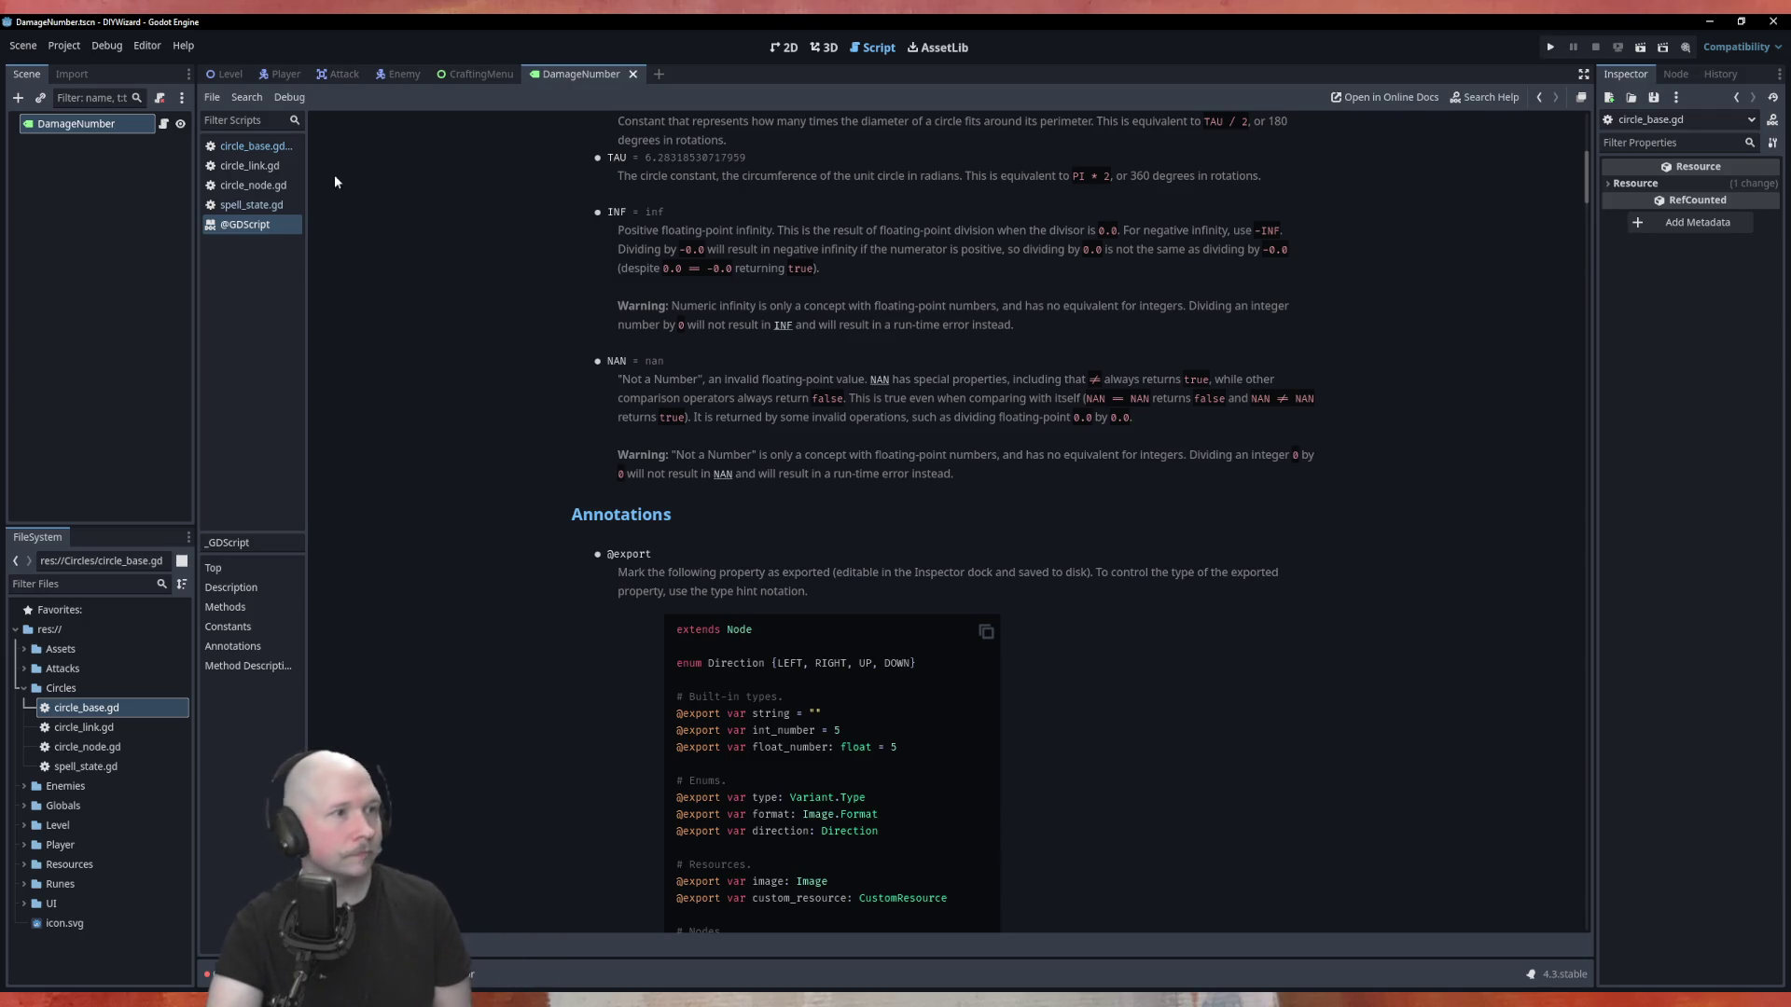
Switch back to circle_base.gd and add an indented line below the angle calculation.
left_click(250, 166)
left_click(259, 150)
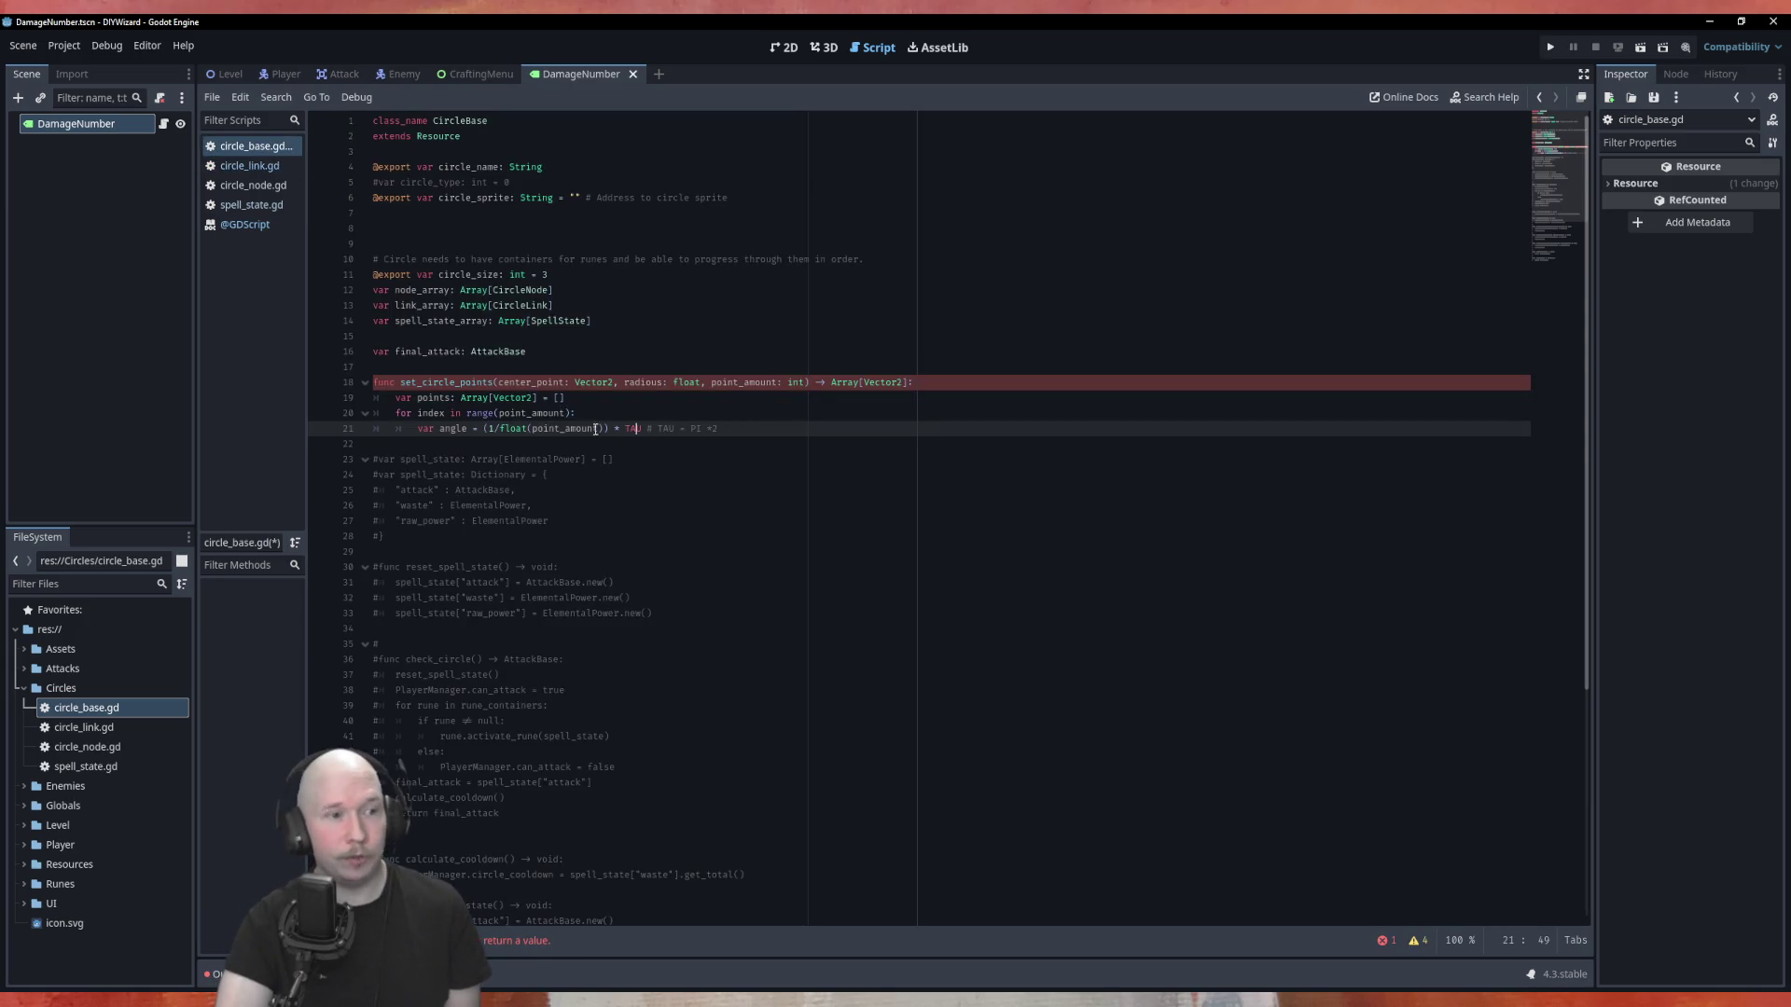
key("Return")
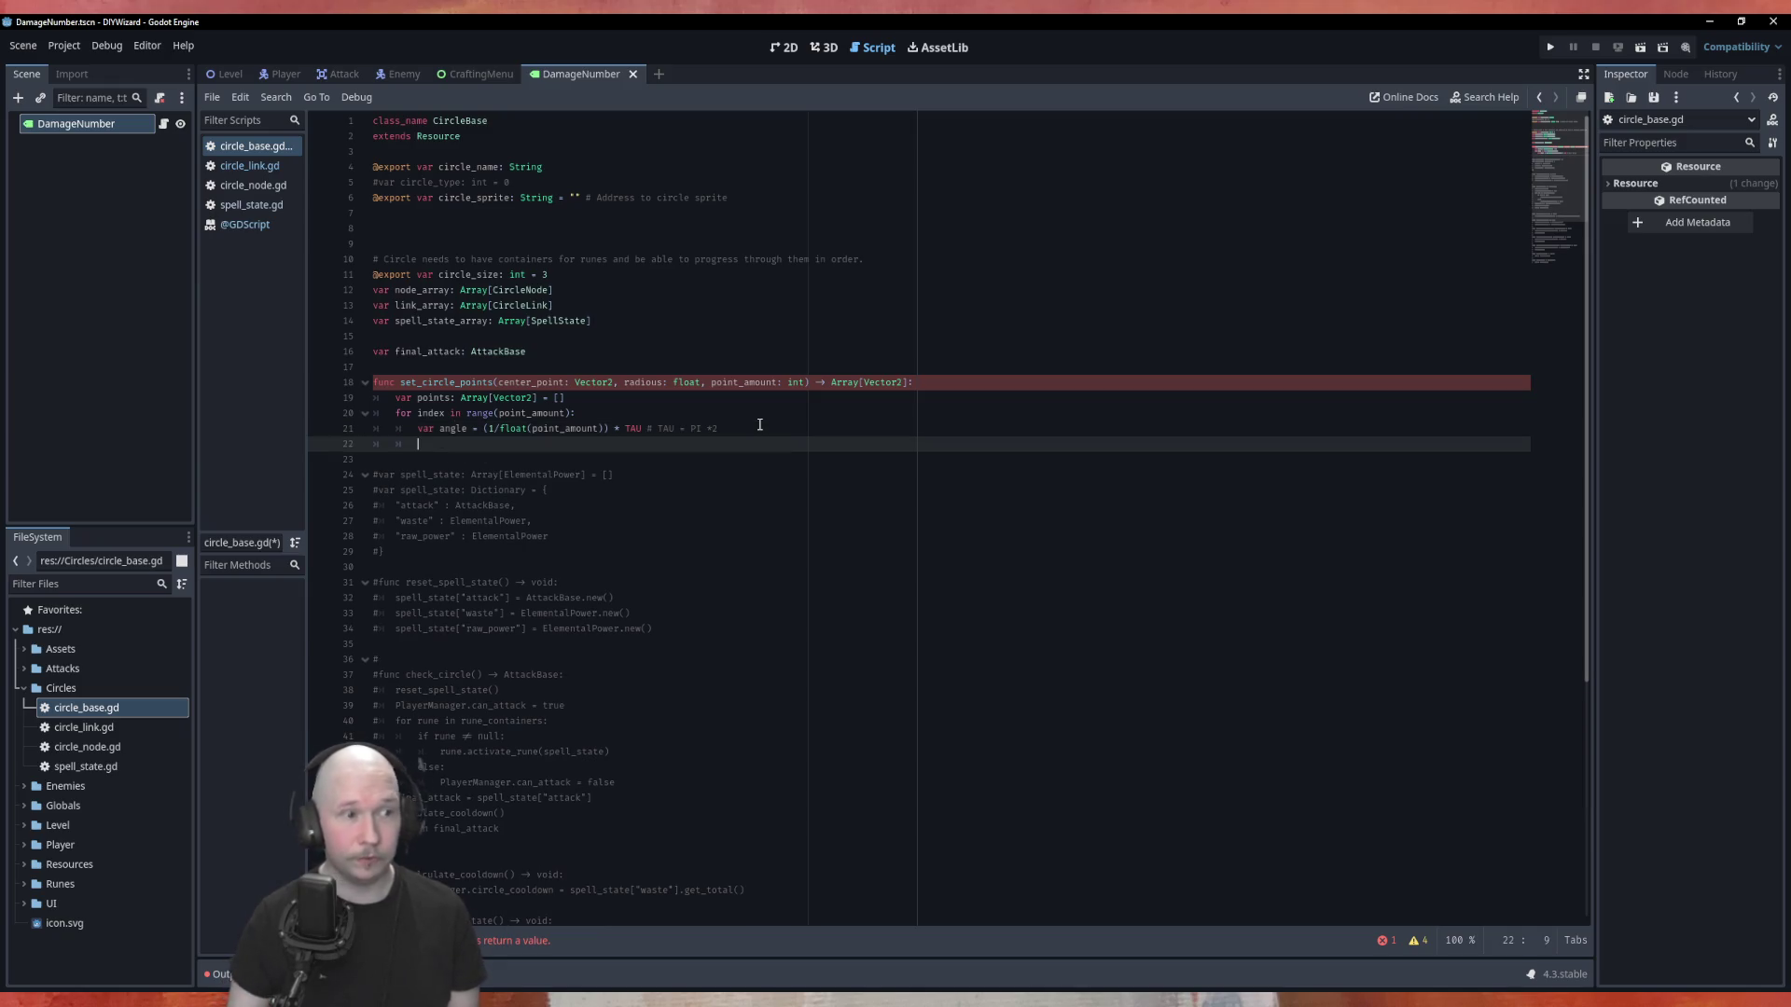
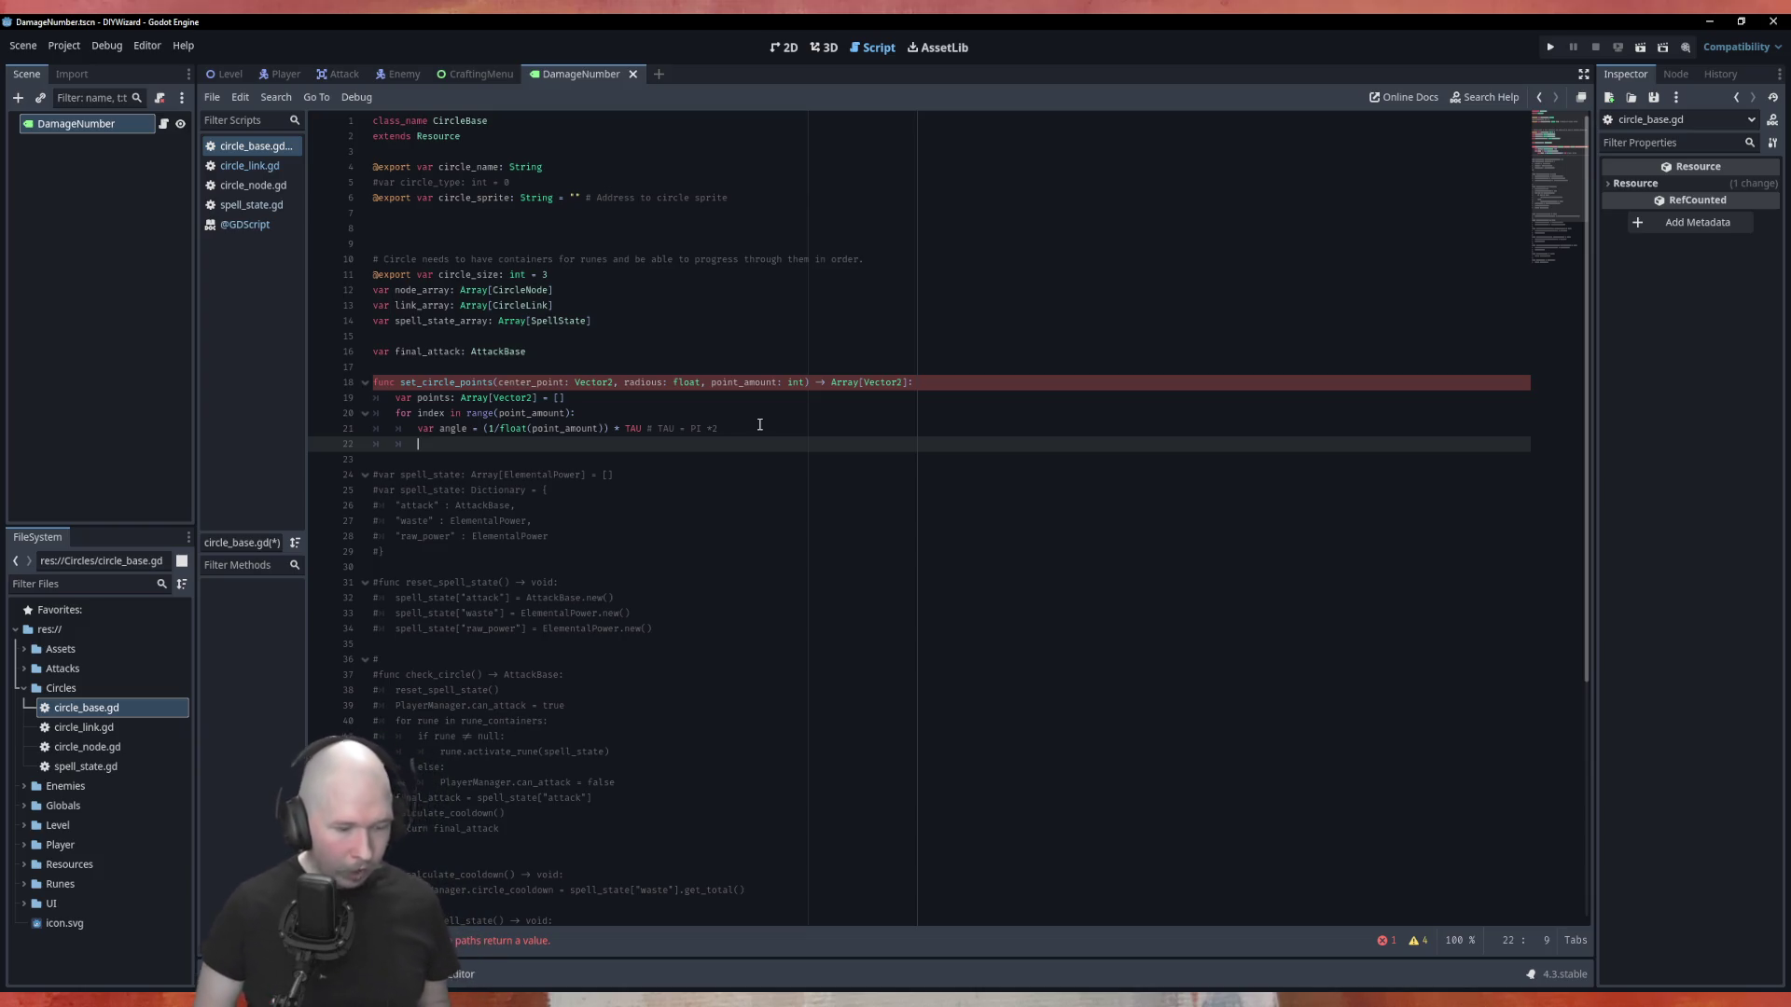
Declare var x: float = center_point.x + radius * cos(angle) inside the loop.
type("ver x")
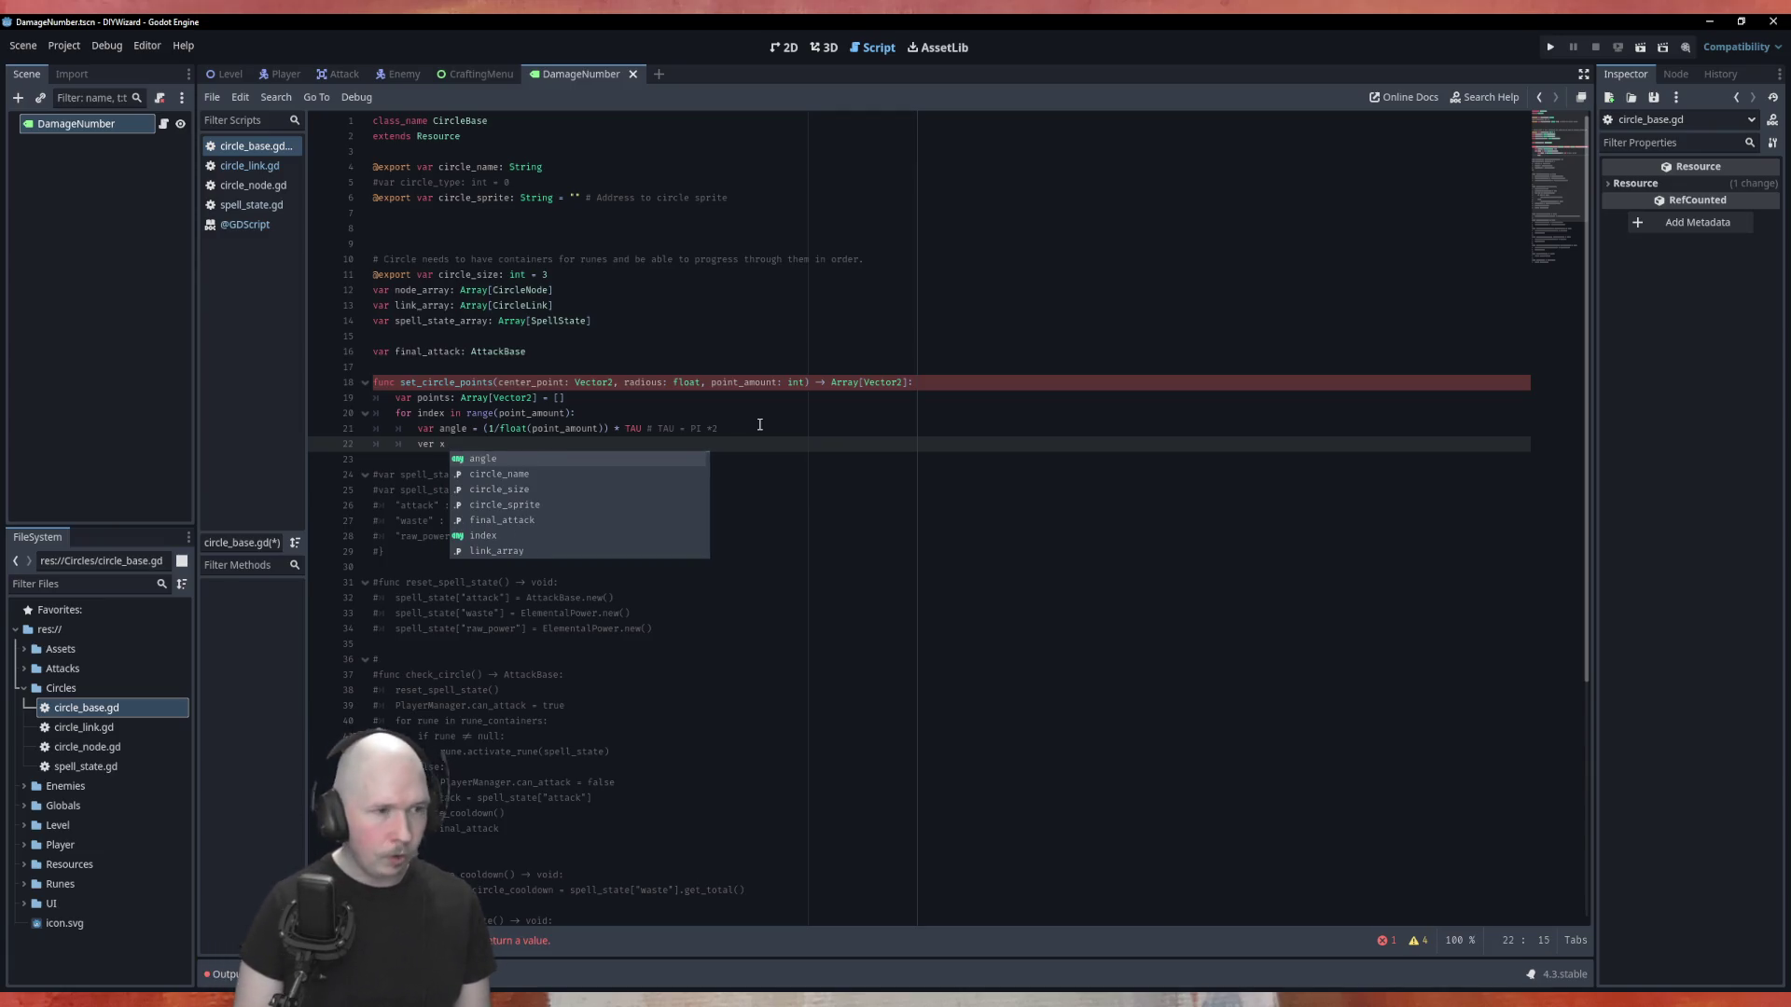
key("Left")
key("Left")
key("Left")
key("BackSpace")
key("BackSpace")
type("ar")
key("End")
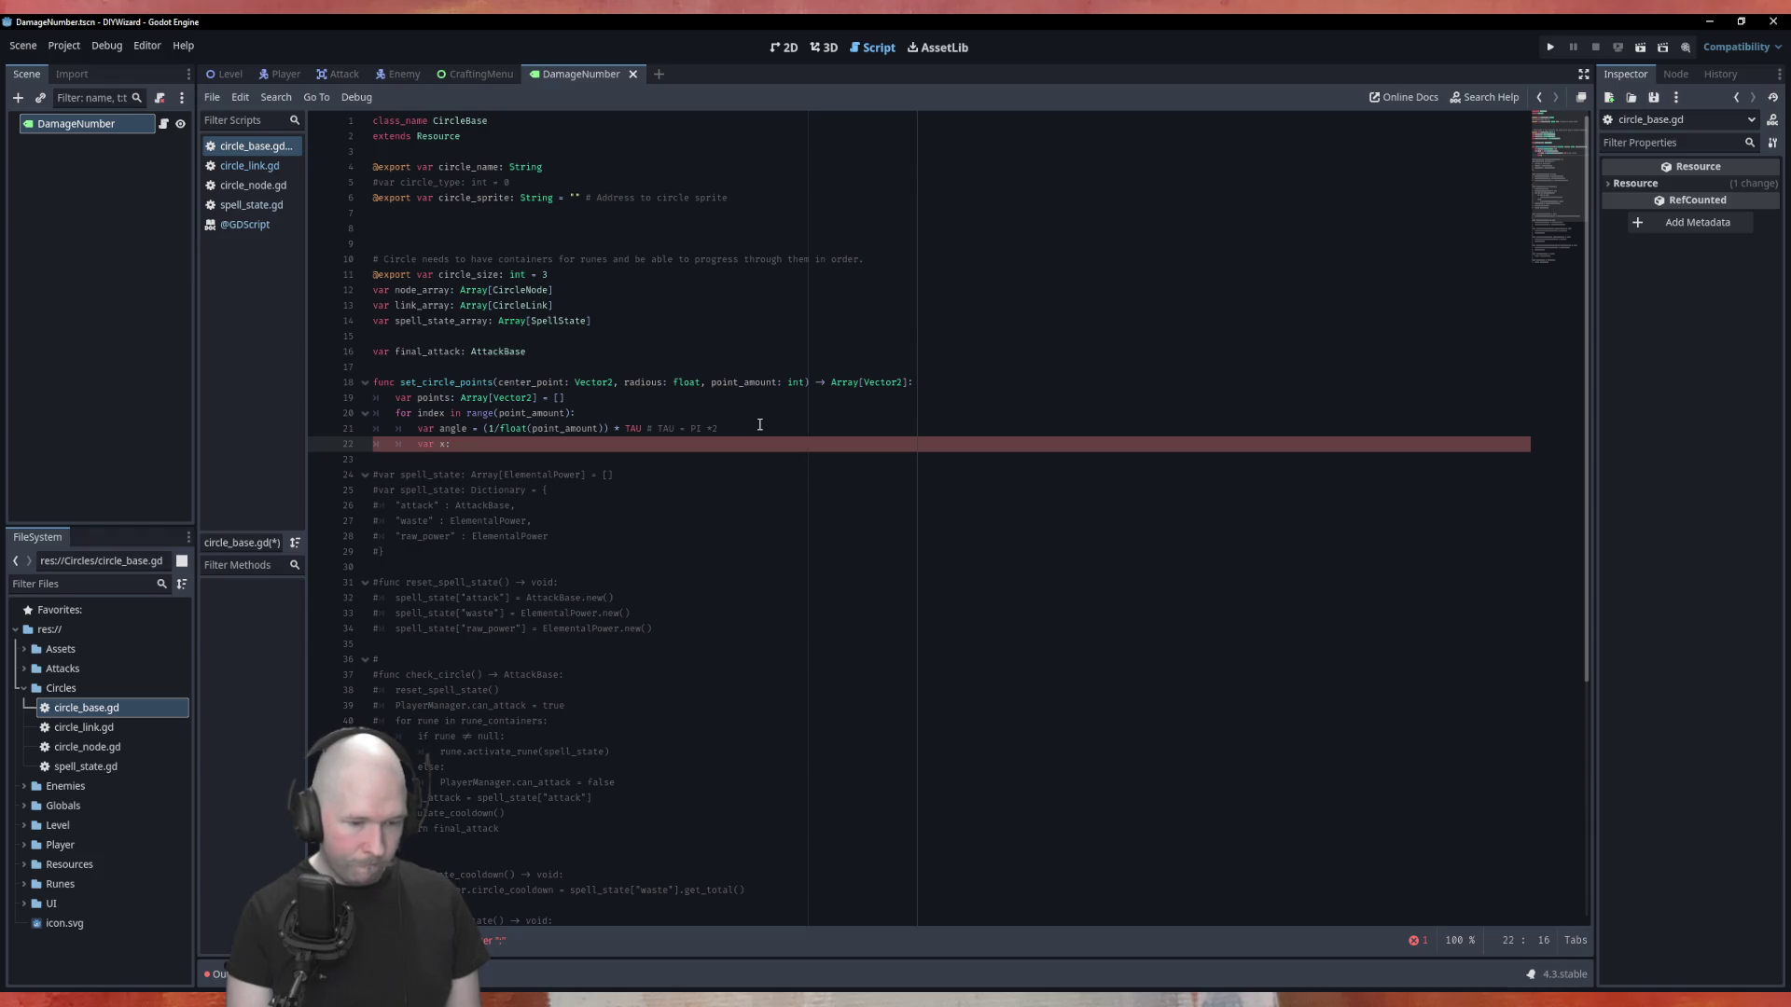
type("float")
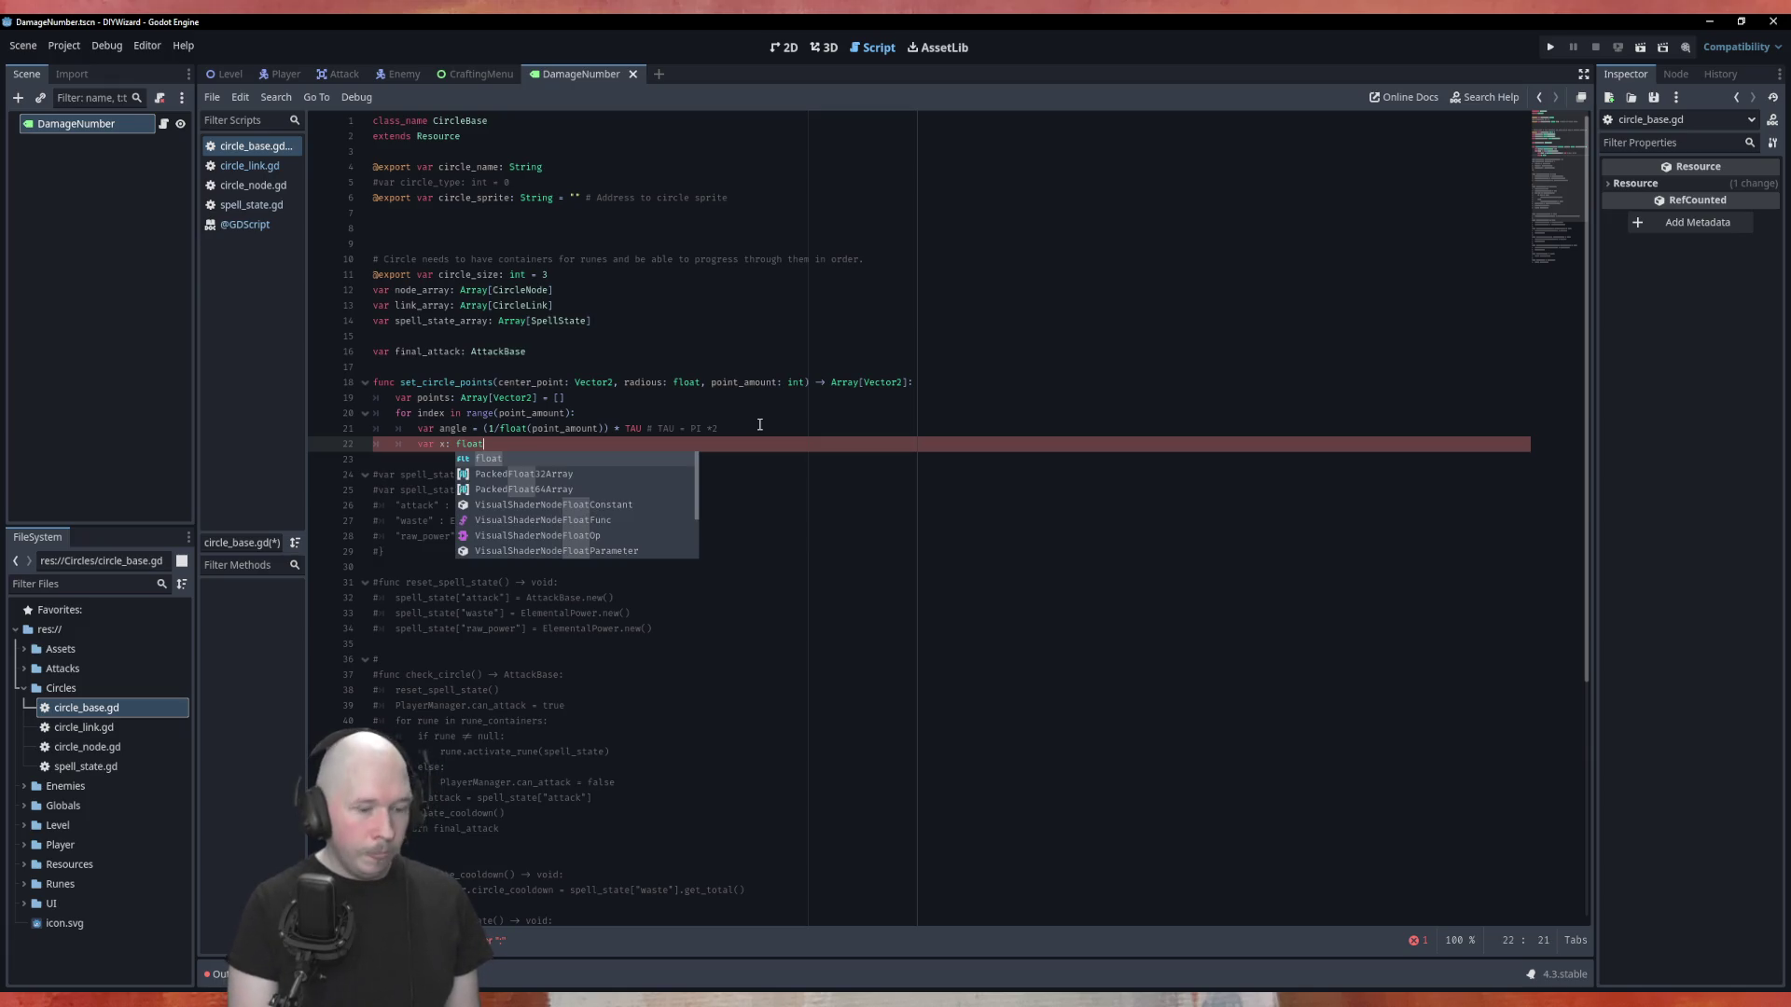
type(" = ")
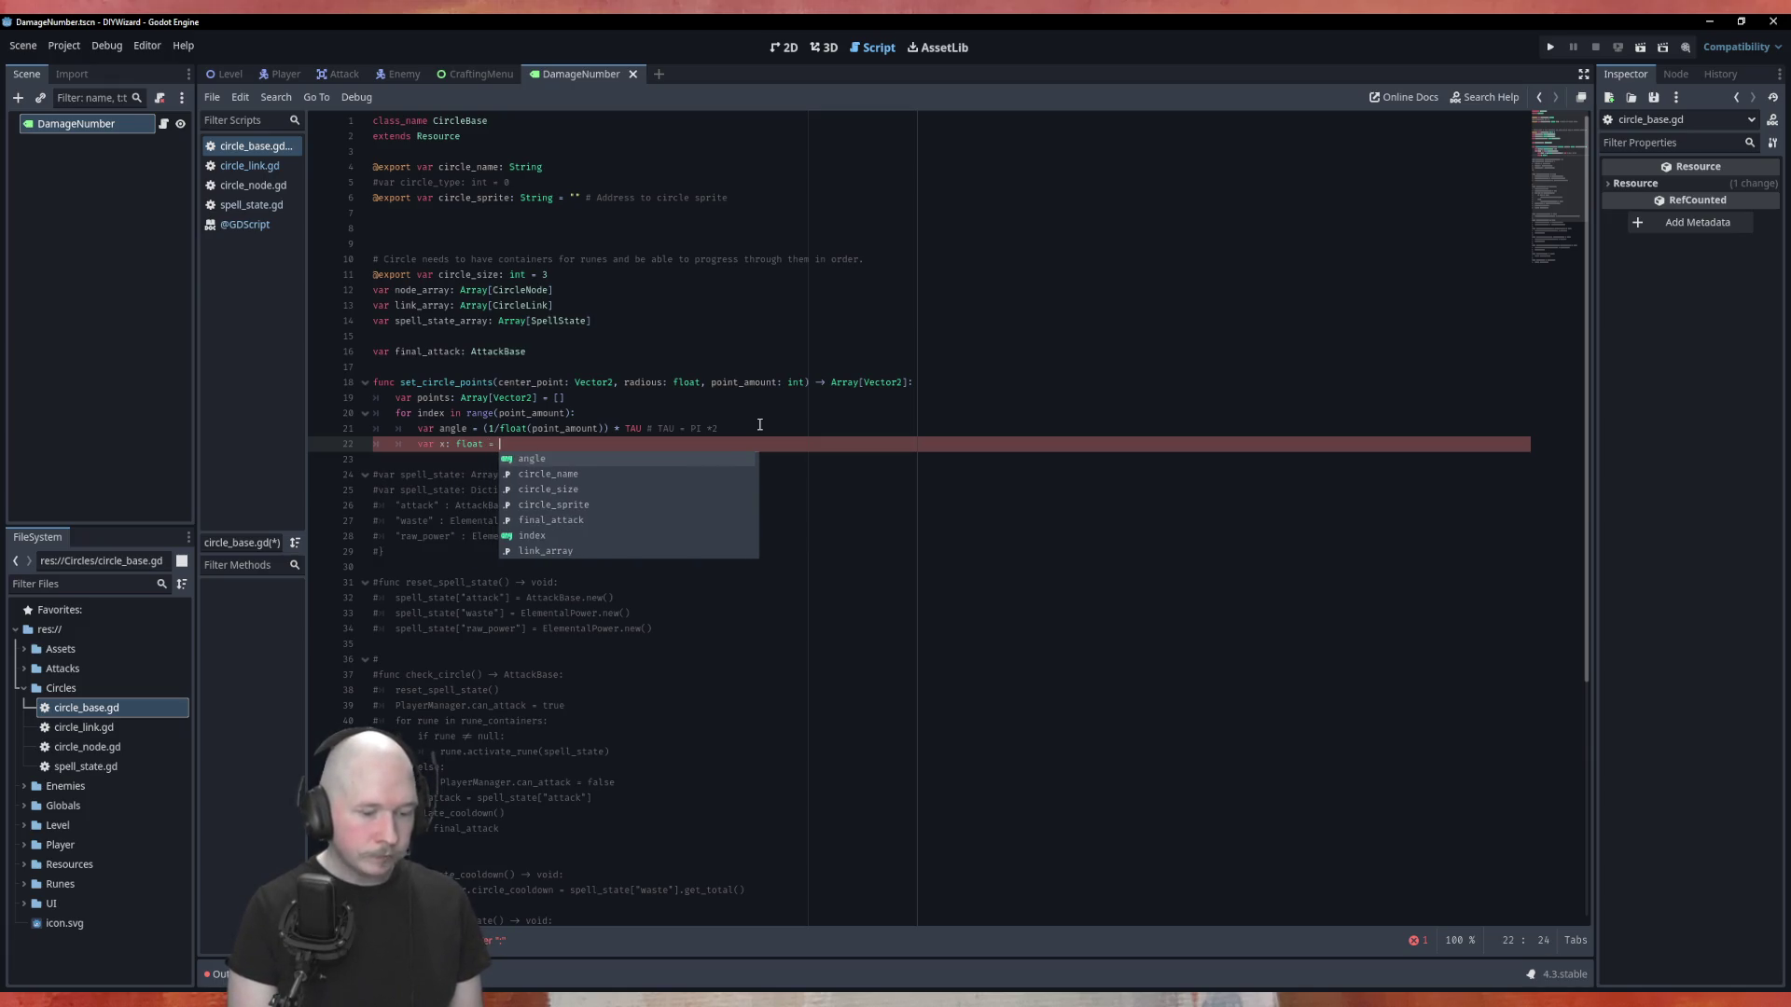
type("center_point")
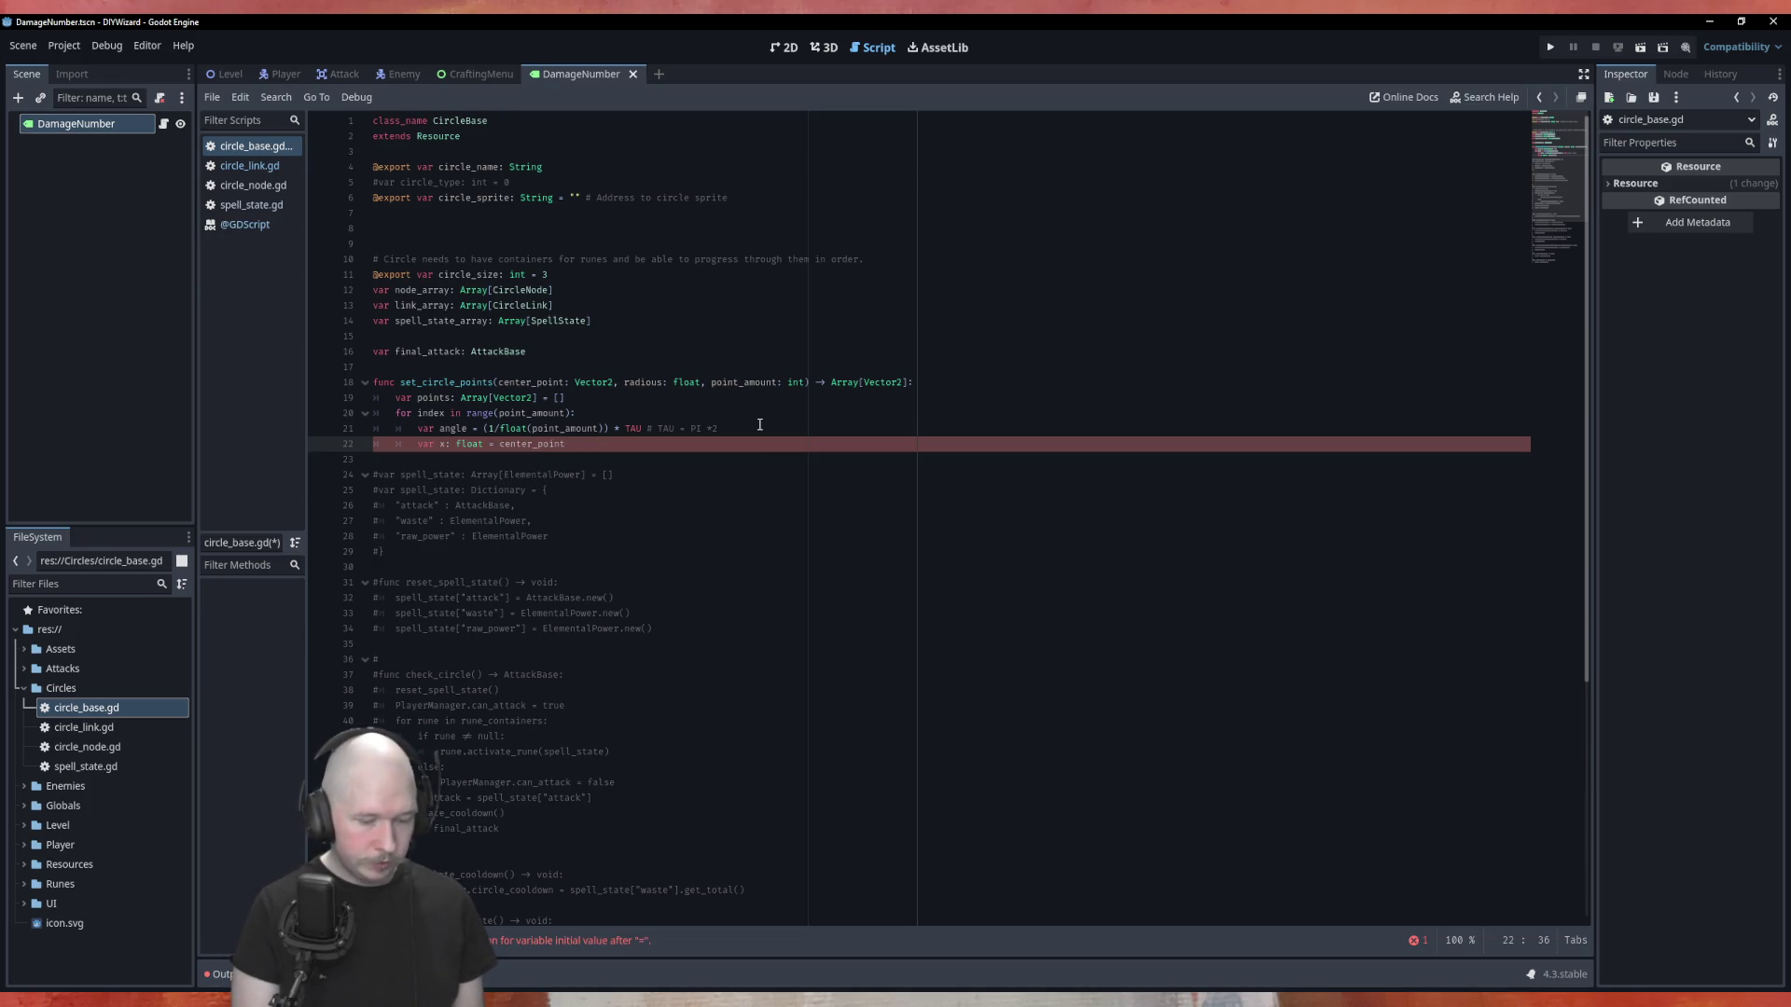
type(".x")
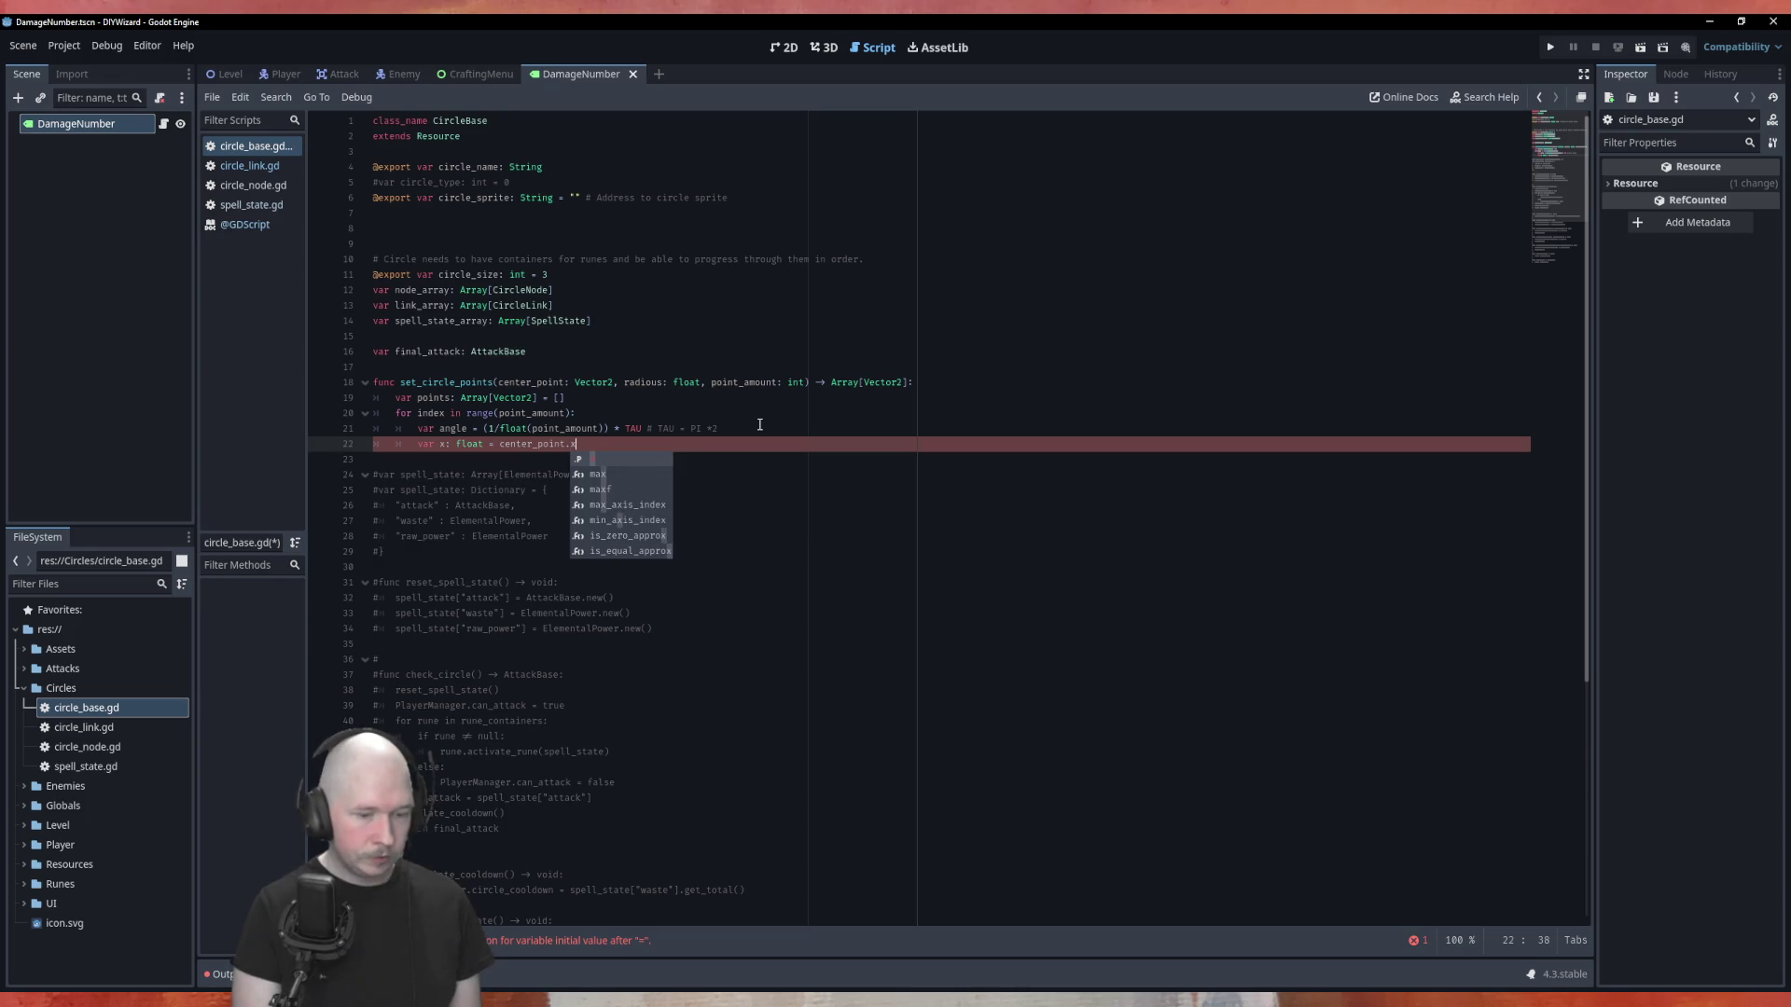
type(" * rad")
type("ious")
key("BackSpace")
key("Up")
key("Up")
key("Up")
key("Right")
key("Right")
key("Right")
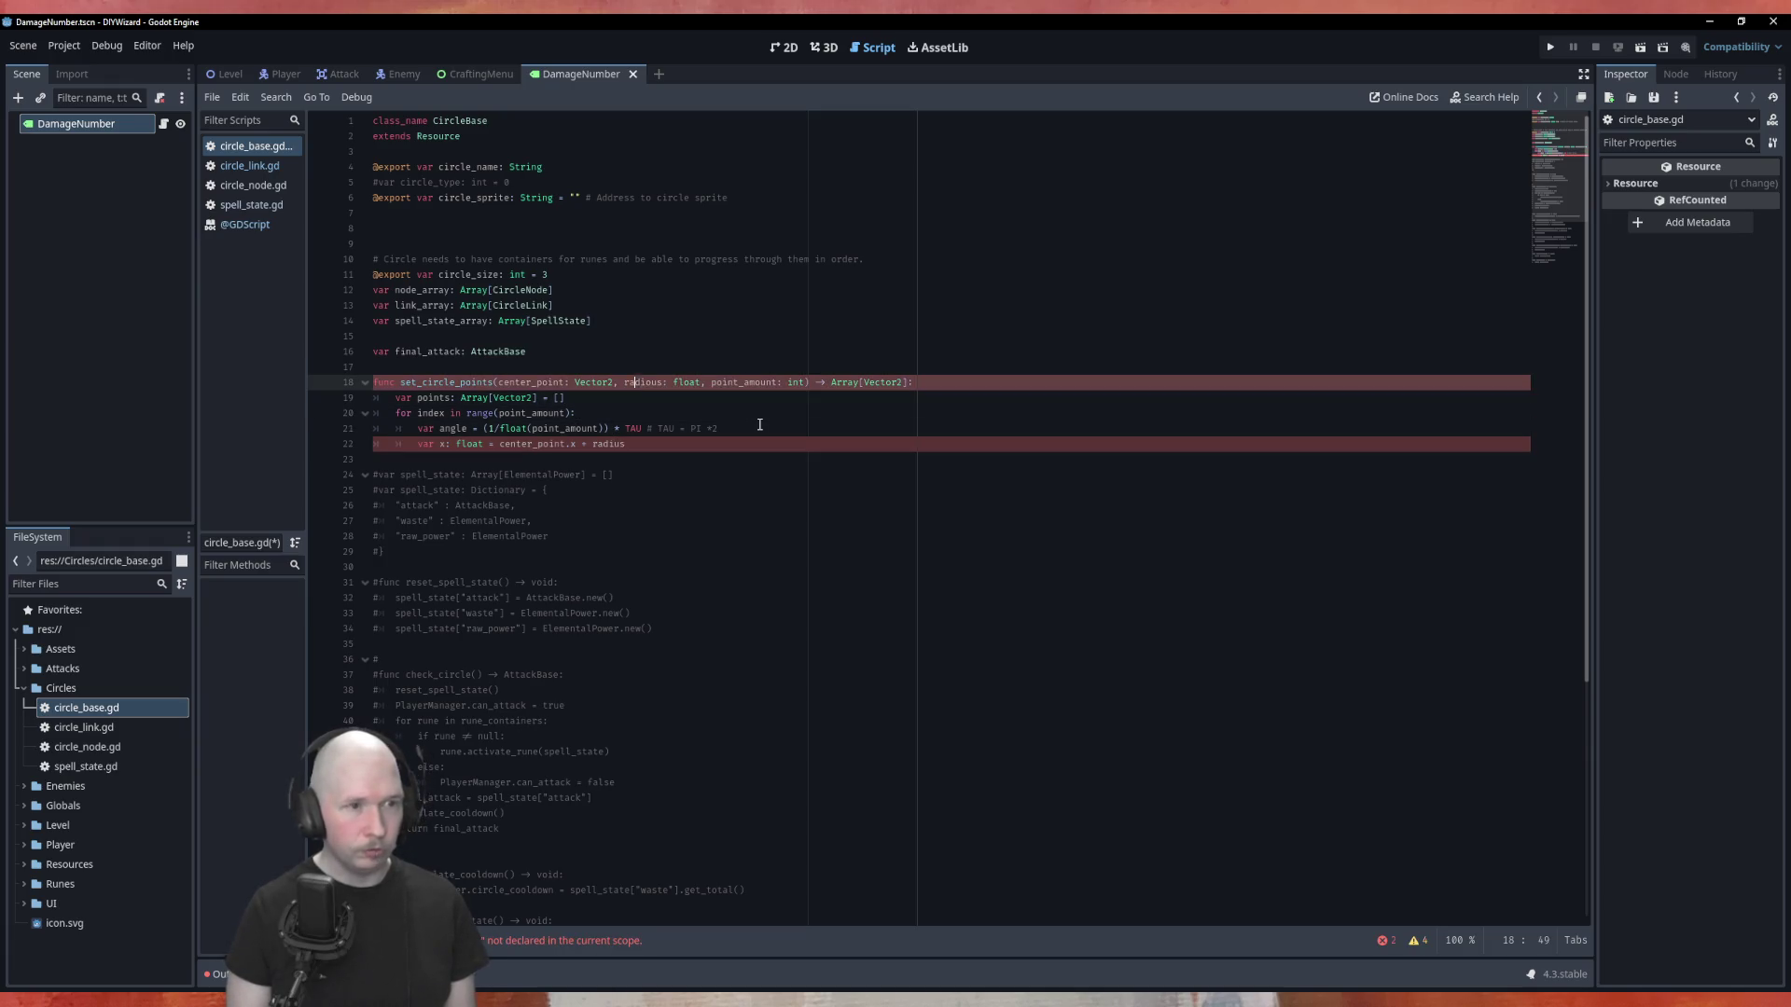
key("BackSpace")
key("Down")
key("Down")
key("Down")
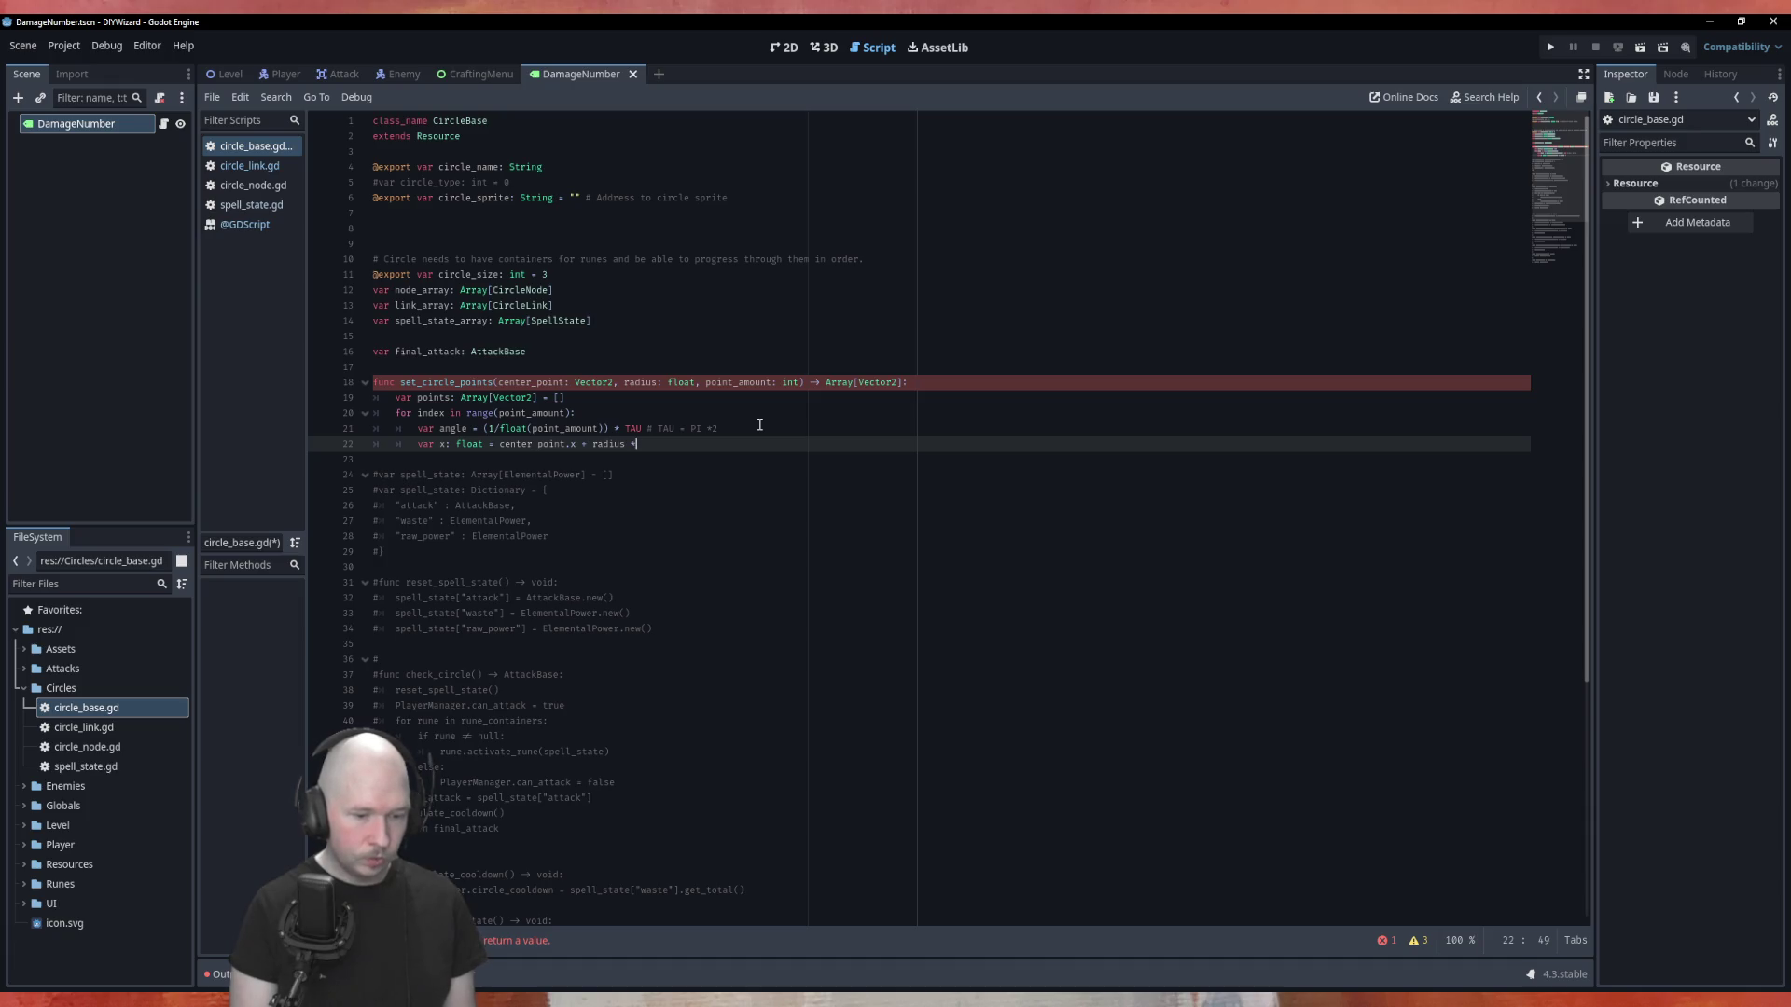
type(" cos")
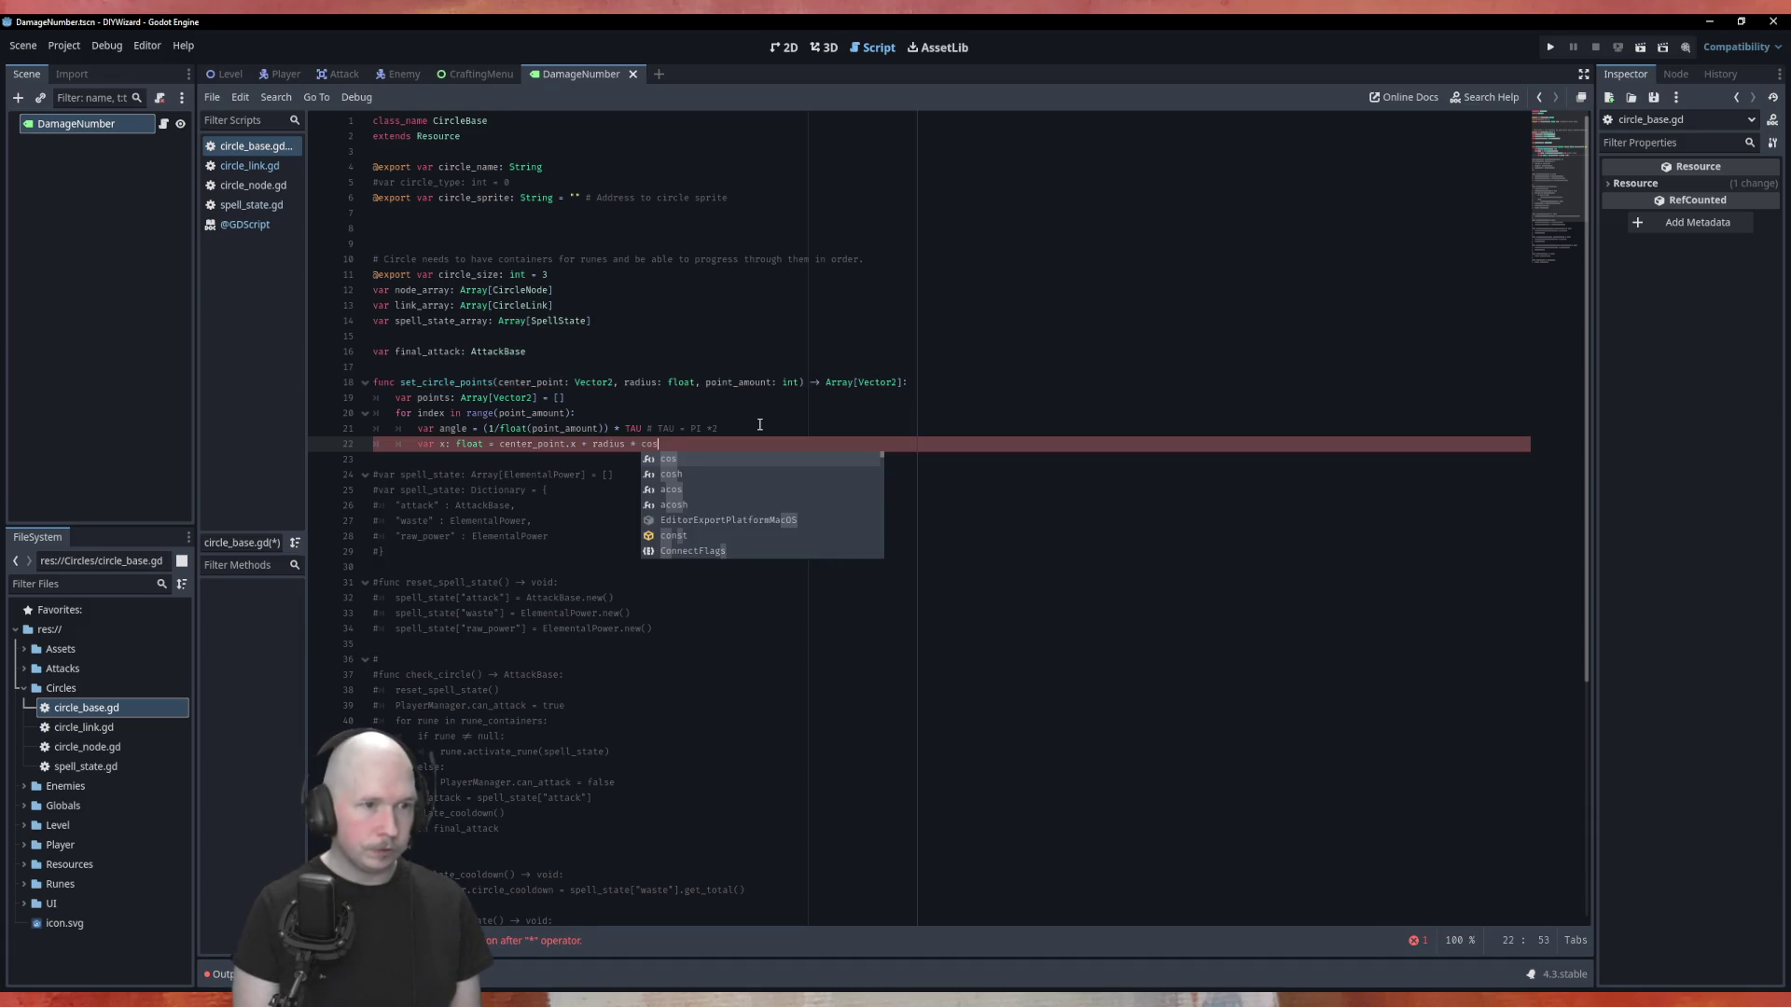
key("Return")
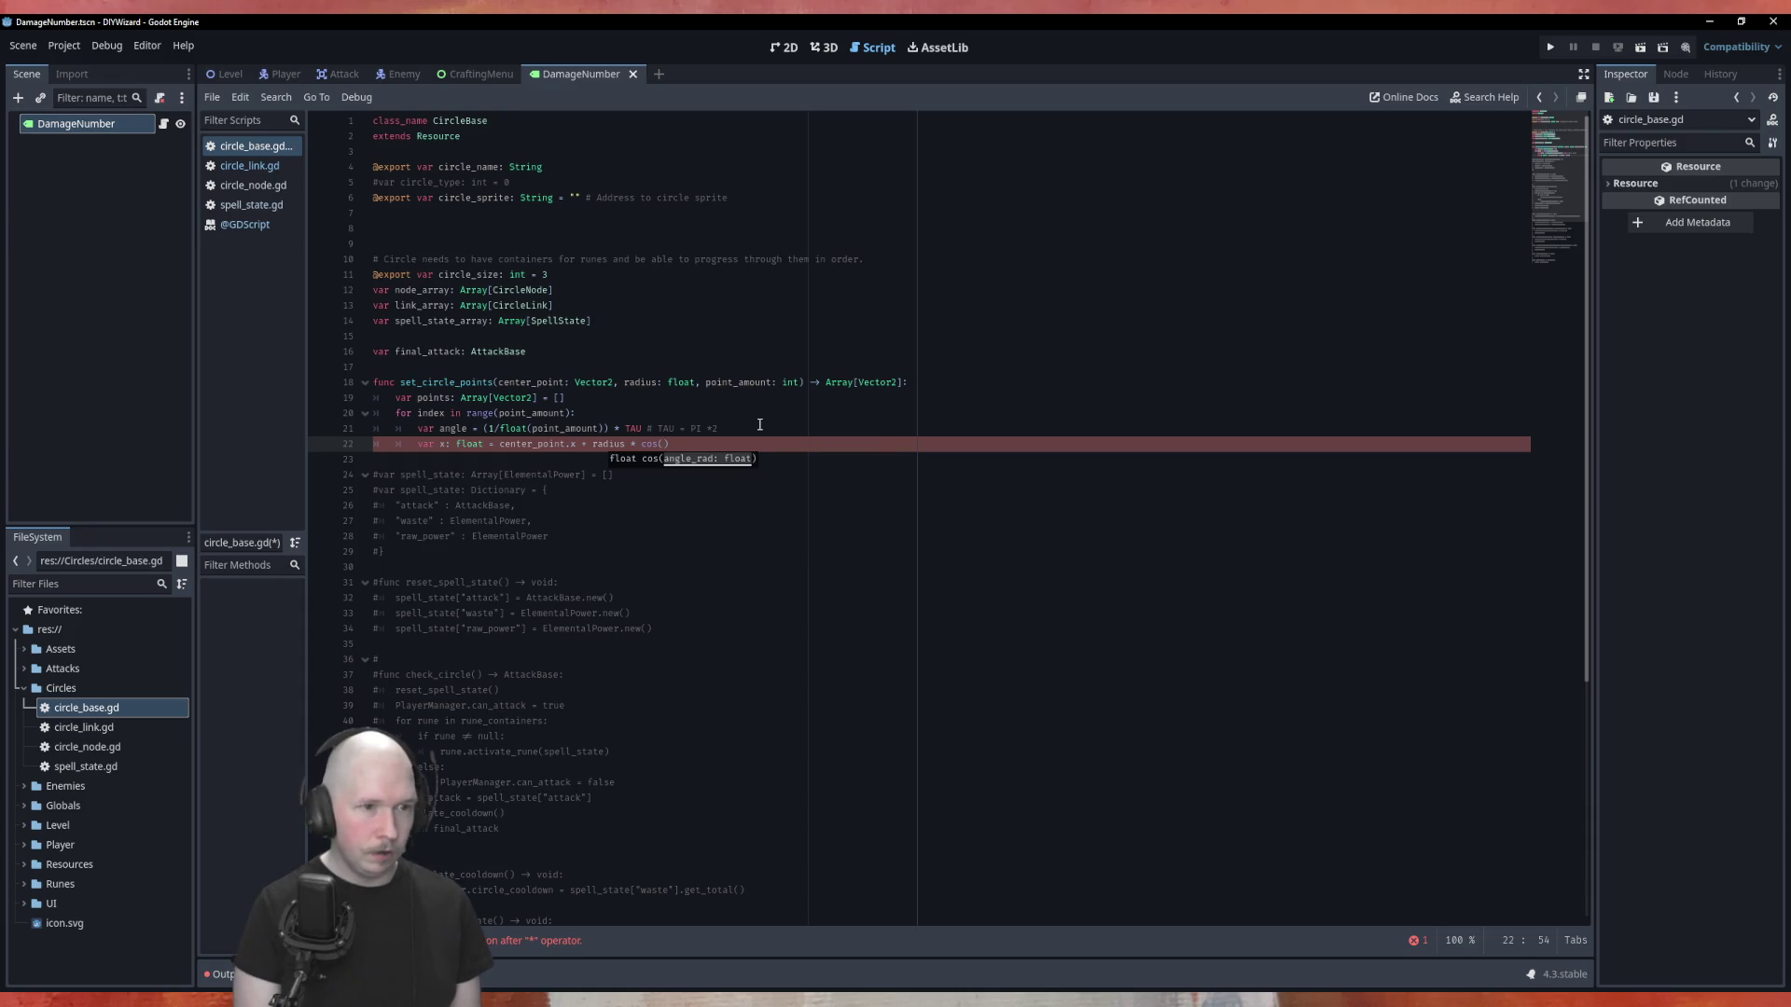
type("an")
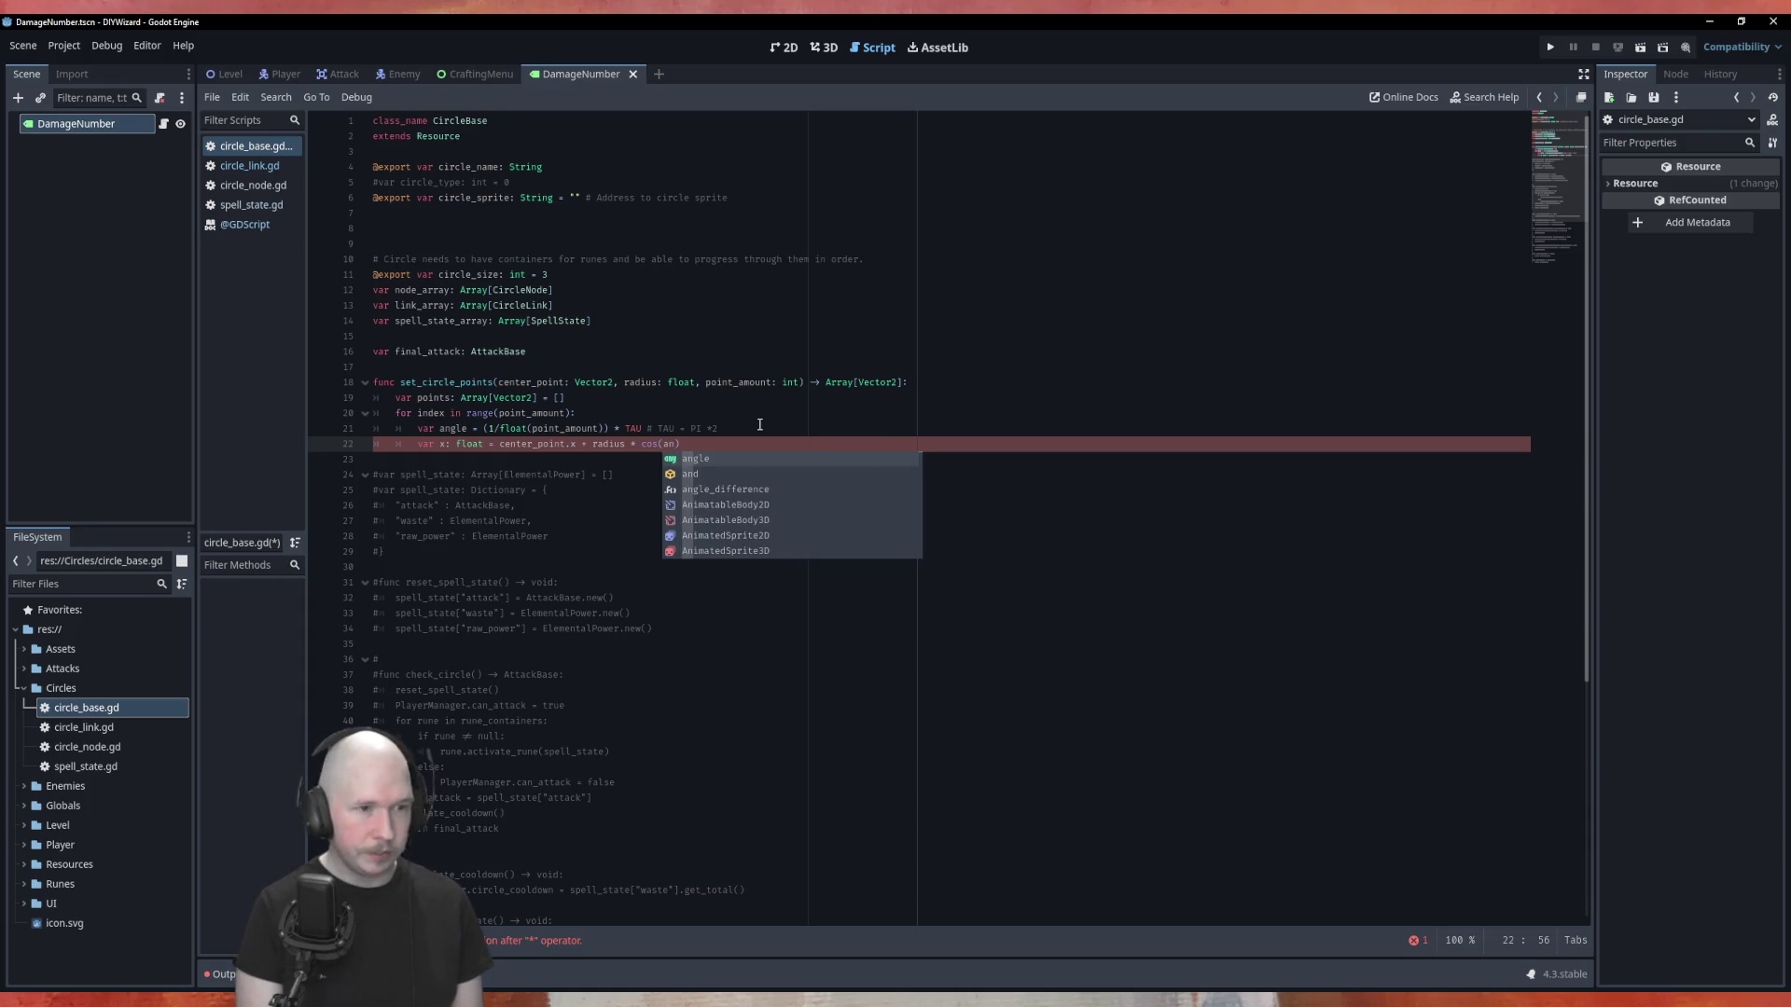
key("Return")
Duplicate the x line into a y line using center_point.y and sin(angle).
key("ctrl+shift+d")
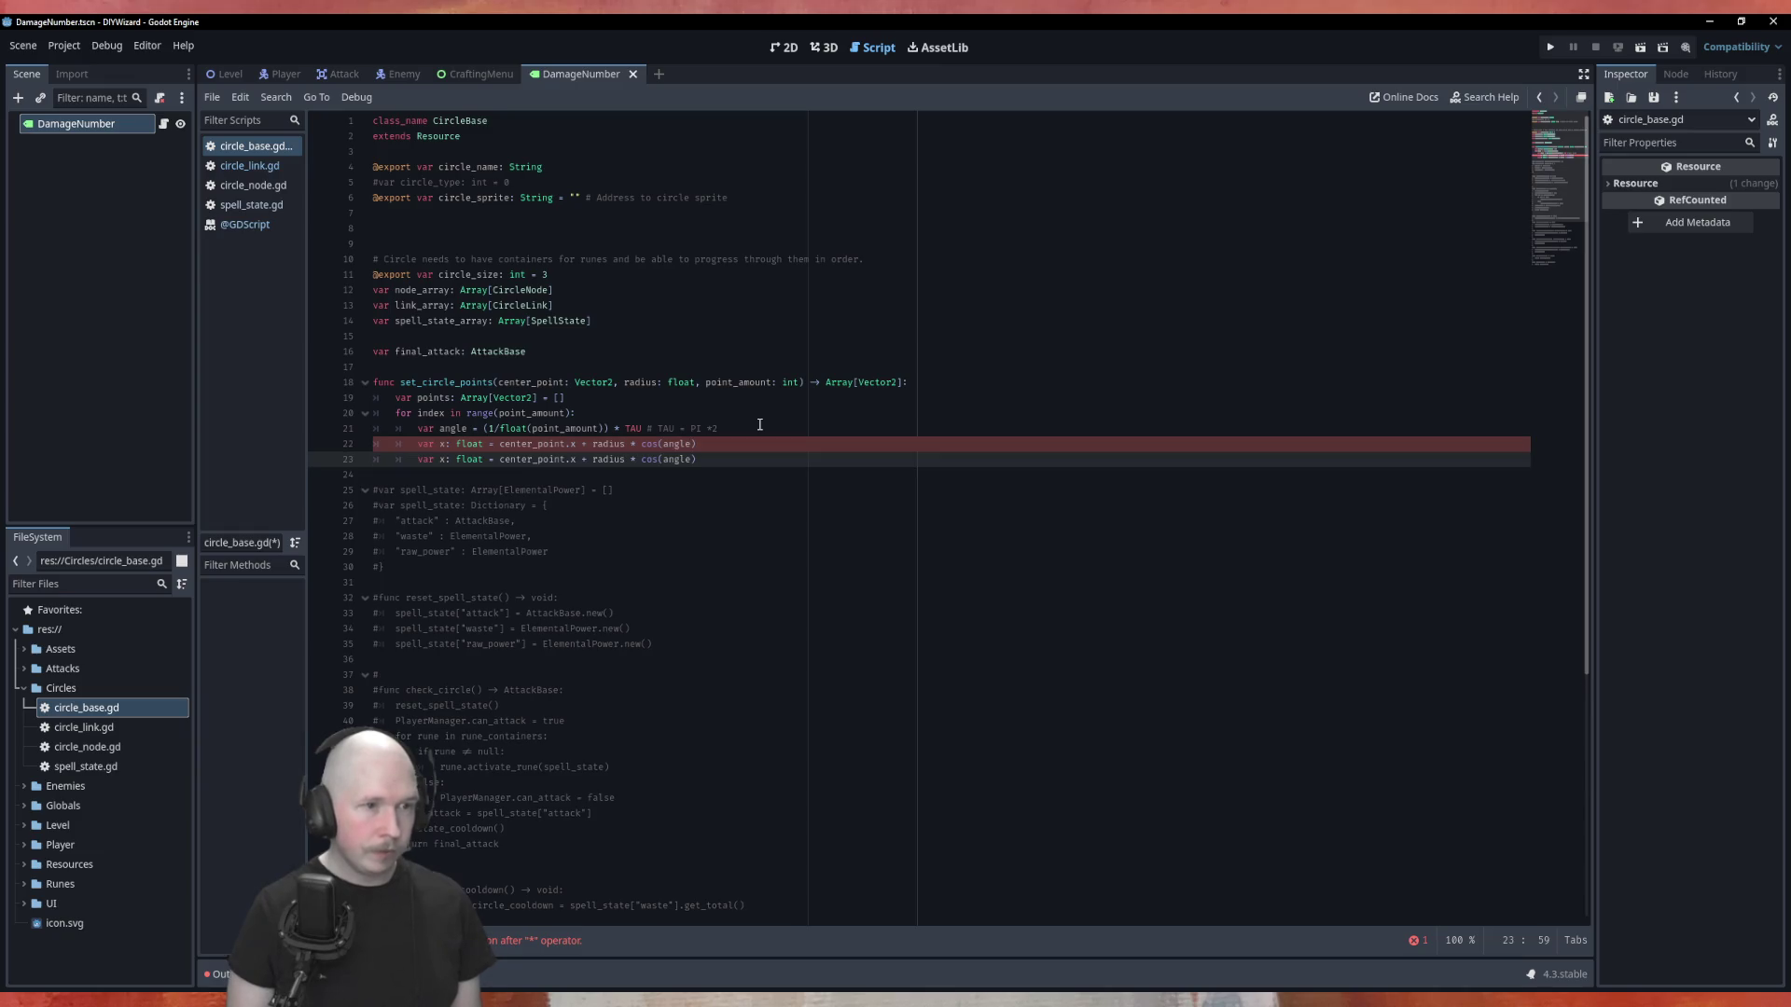
key("BackSpace")
key("BackSpace")
key("BackSpace")
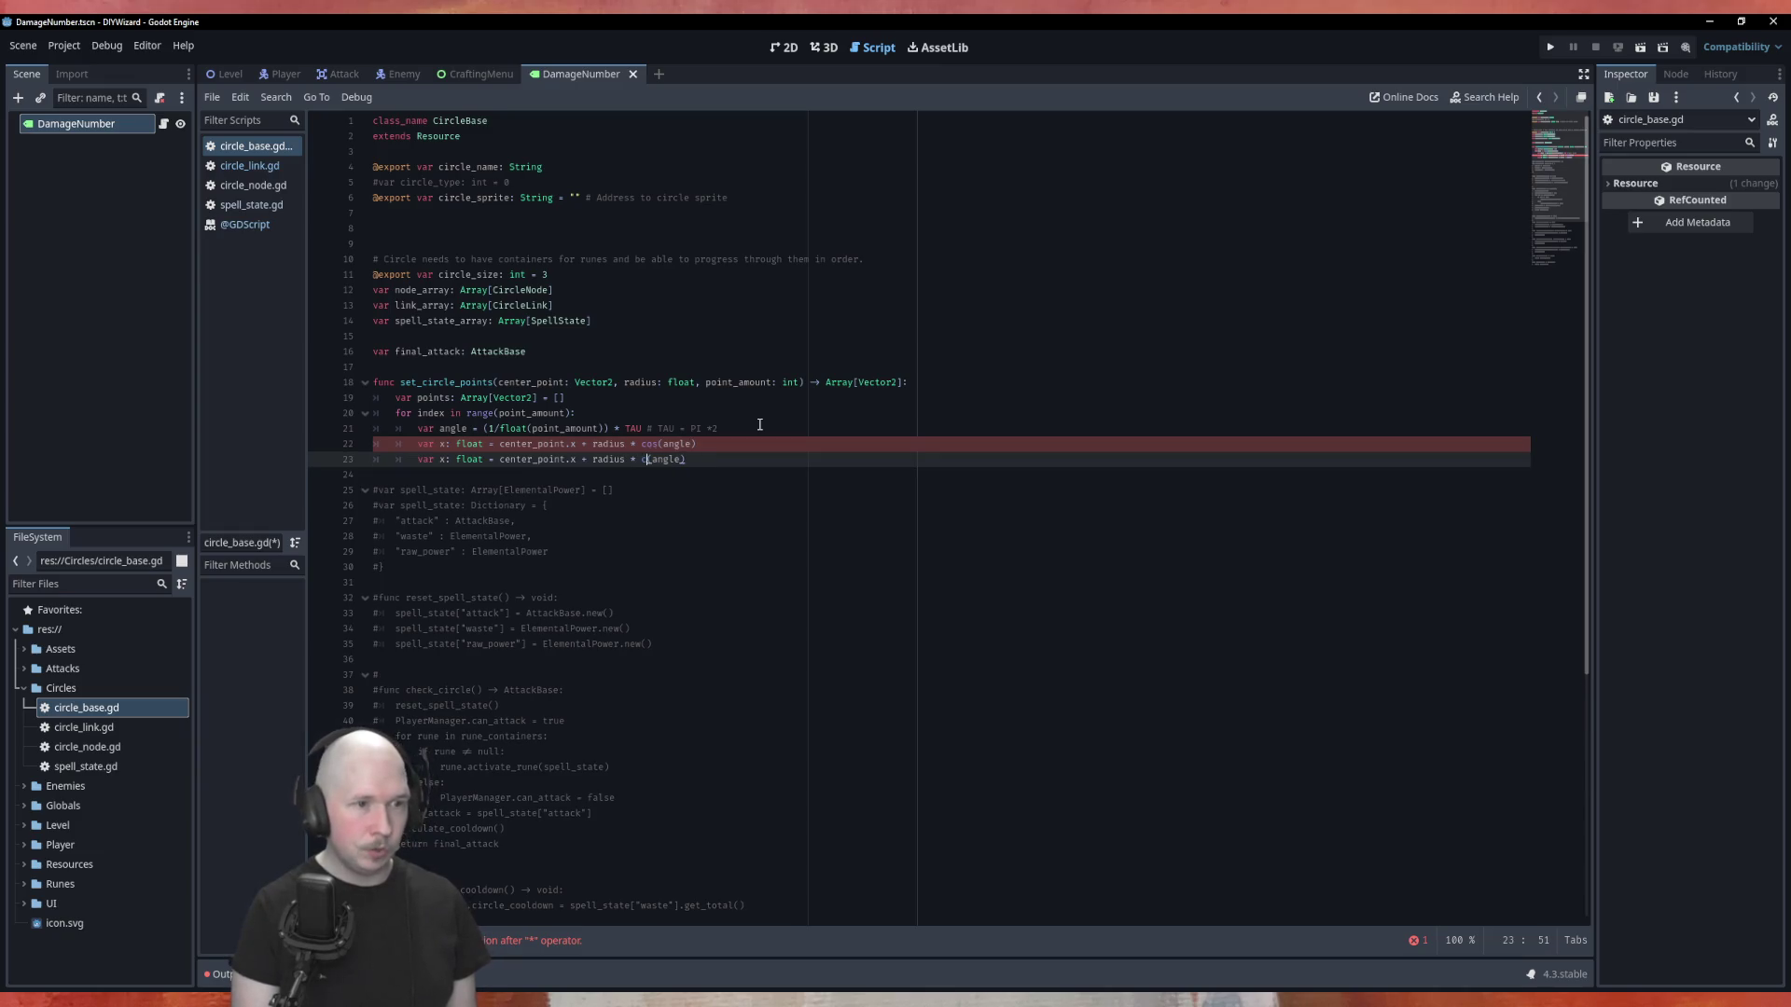
type("sin")
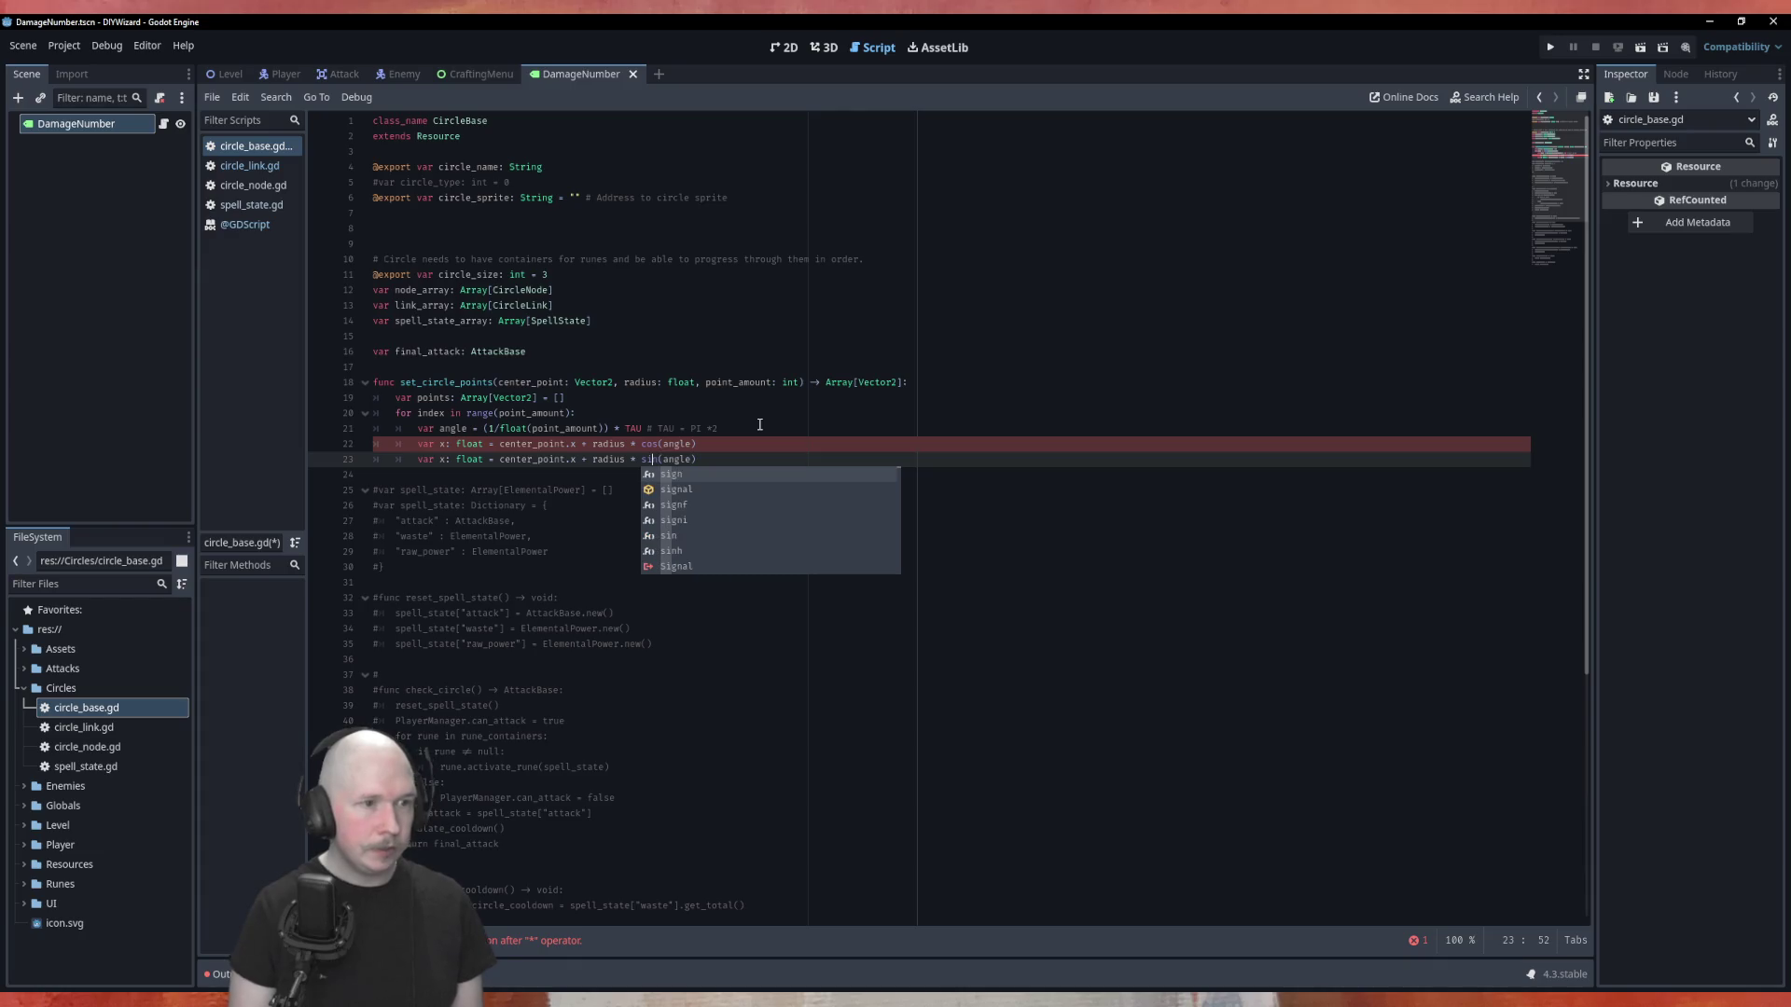
key("Left")
key("Left")
key("Left")
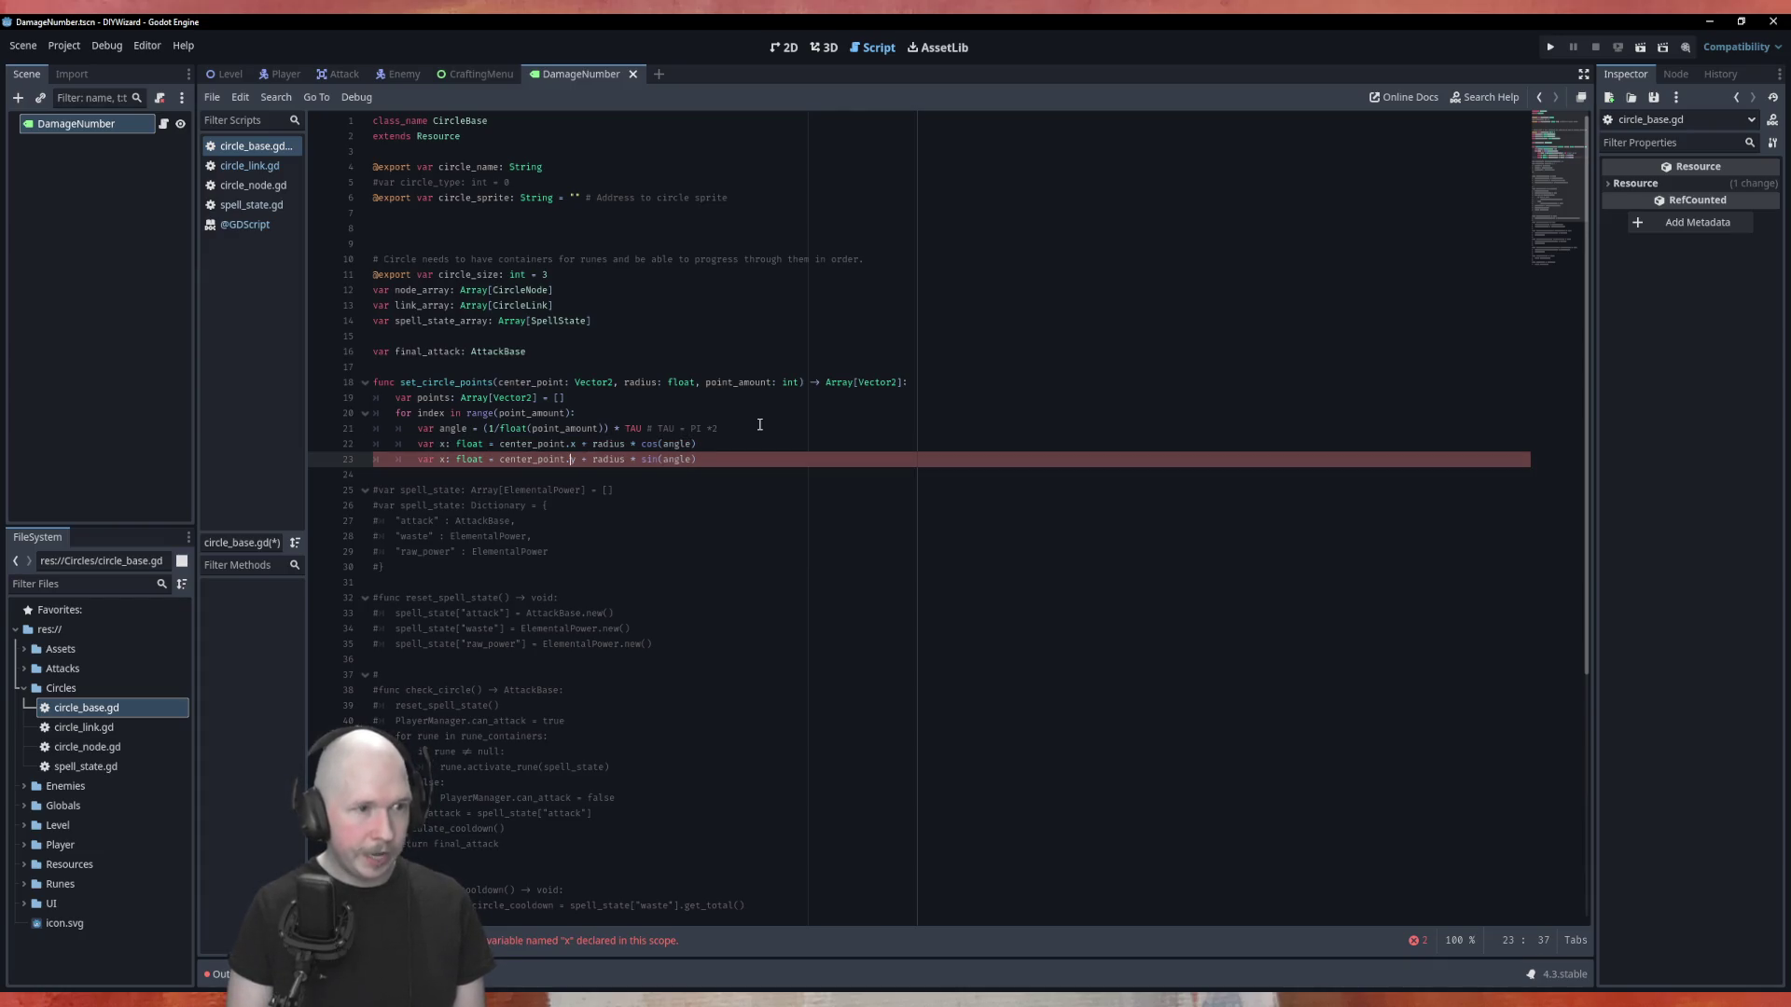
key("Delete")
type("y")
key("End")
key("Return")
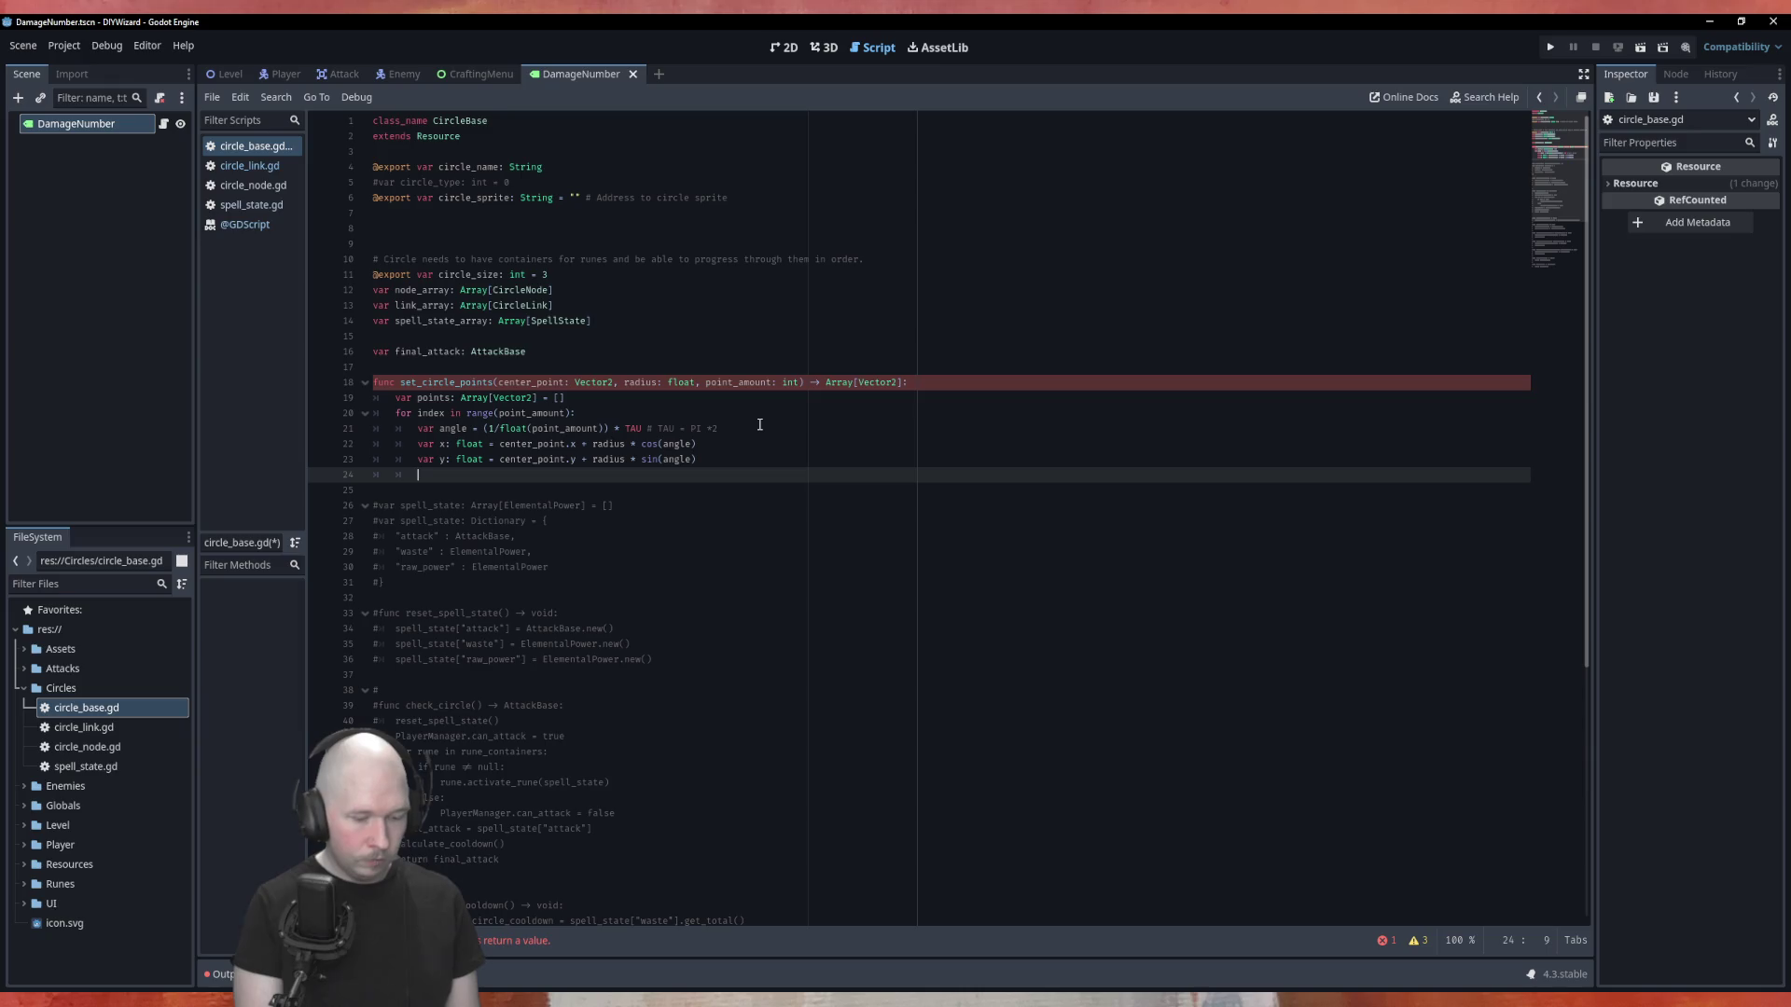
Append Vector2(x, y) to points, add return points, and save circle_base.gd.
type("po")
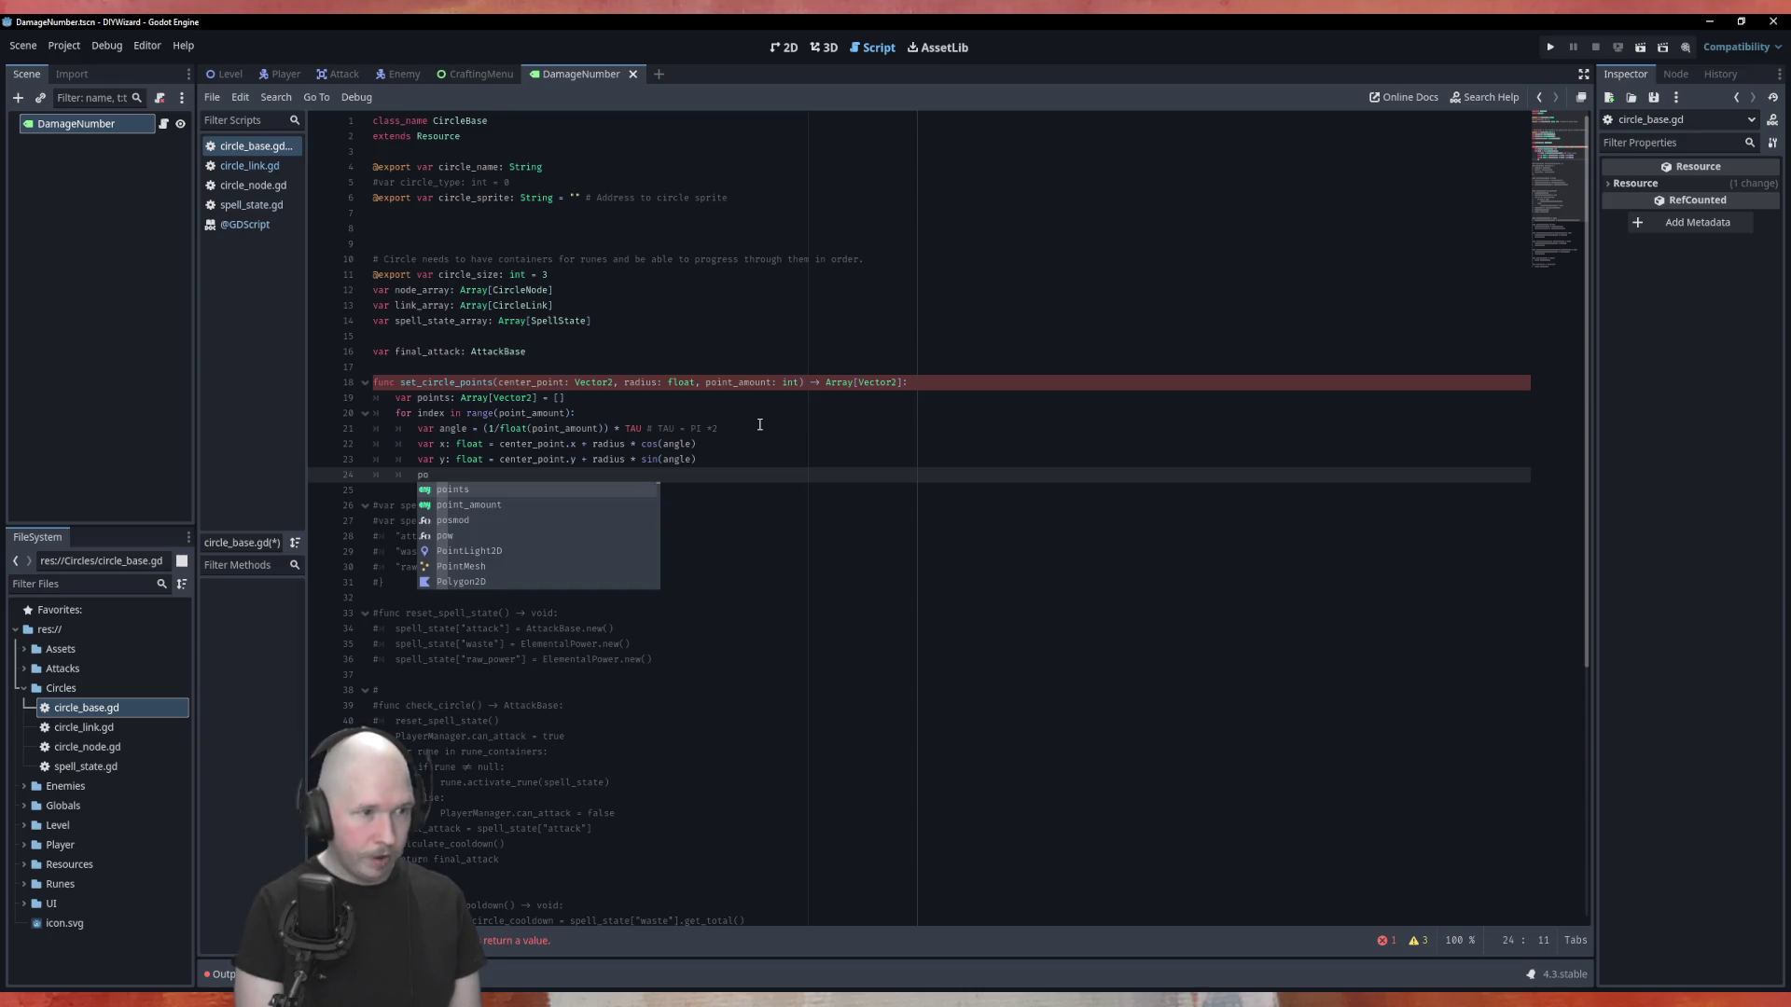
key("Return")
type(".appen")
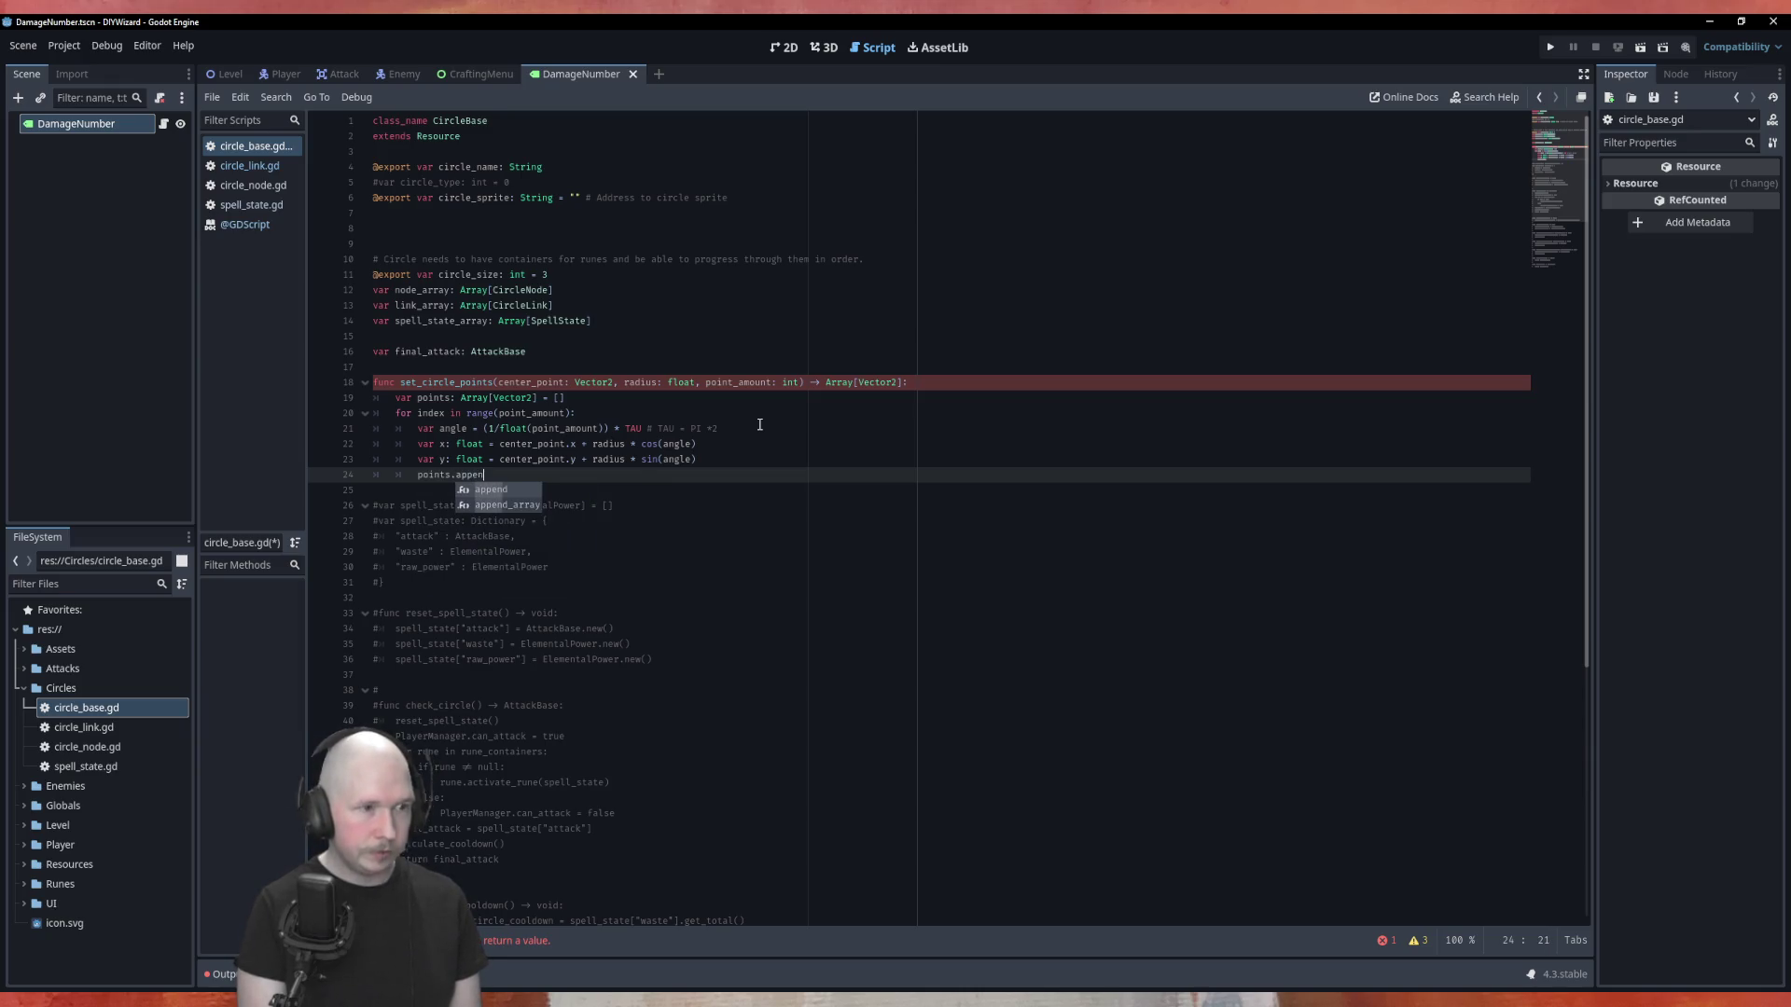
type("d(Vect")
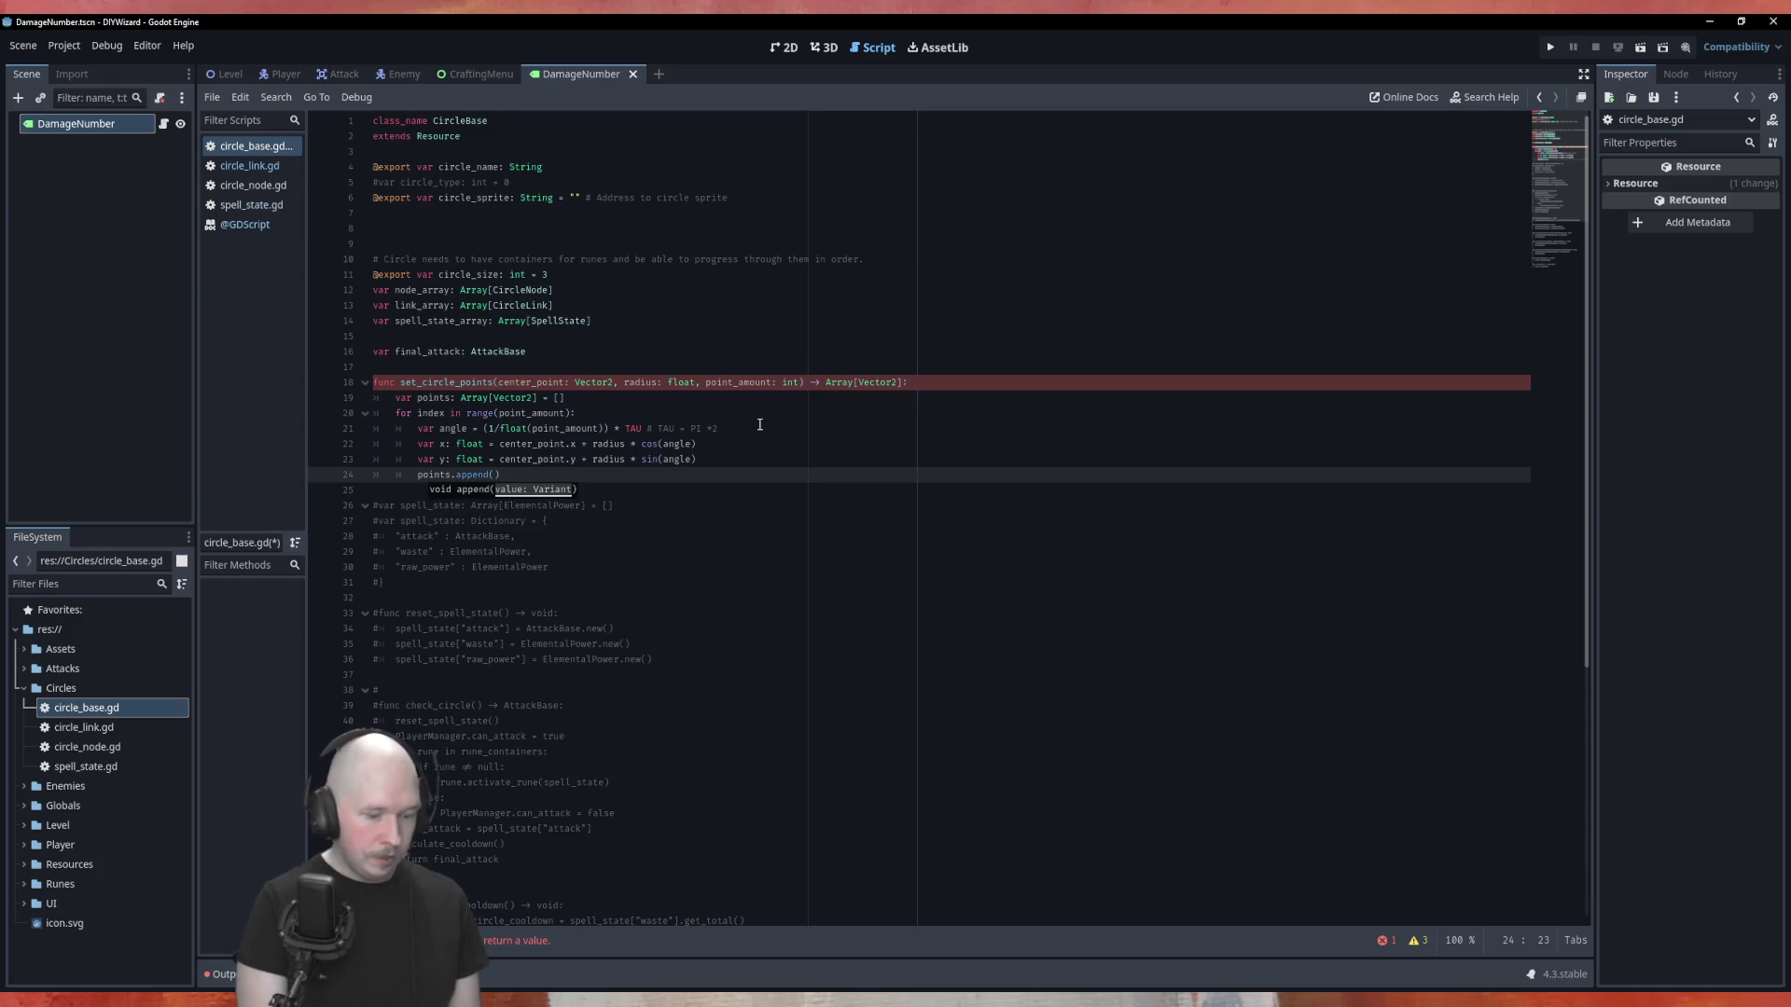
key("Return")
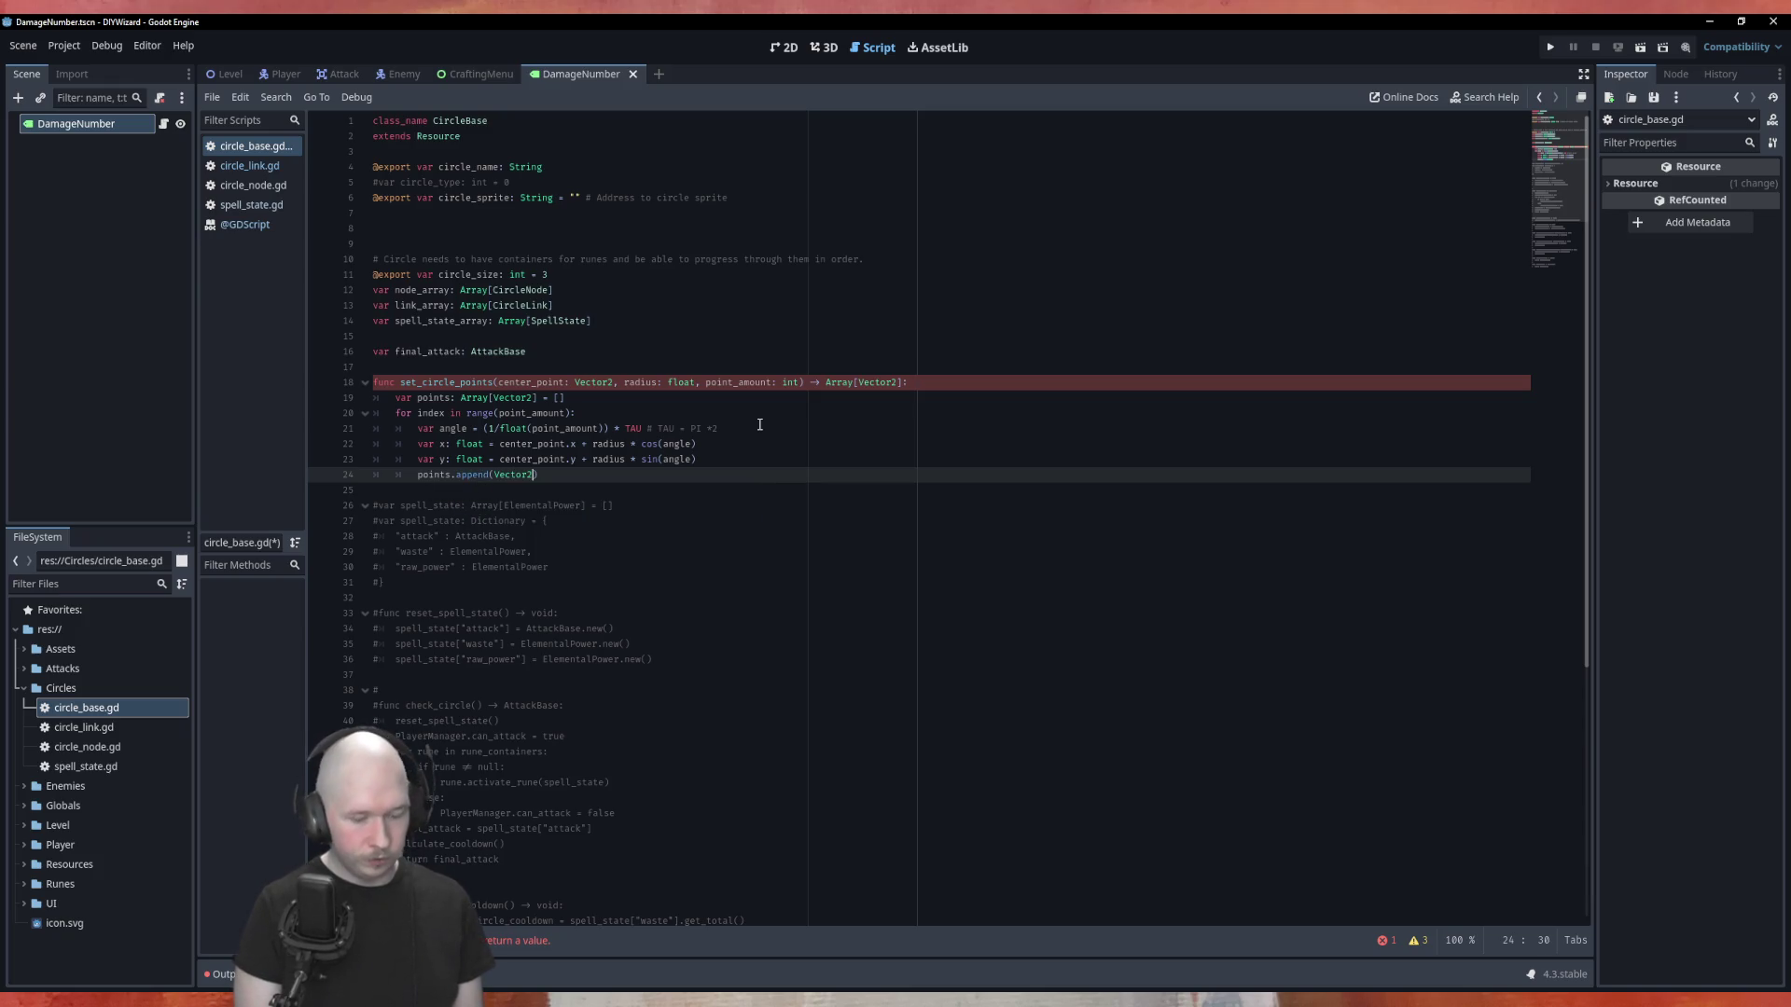
type("(x, y")
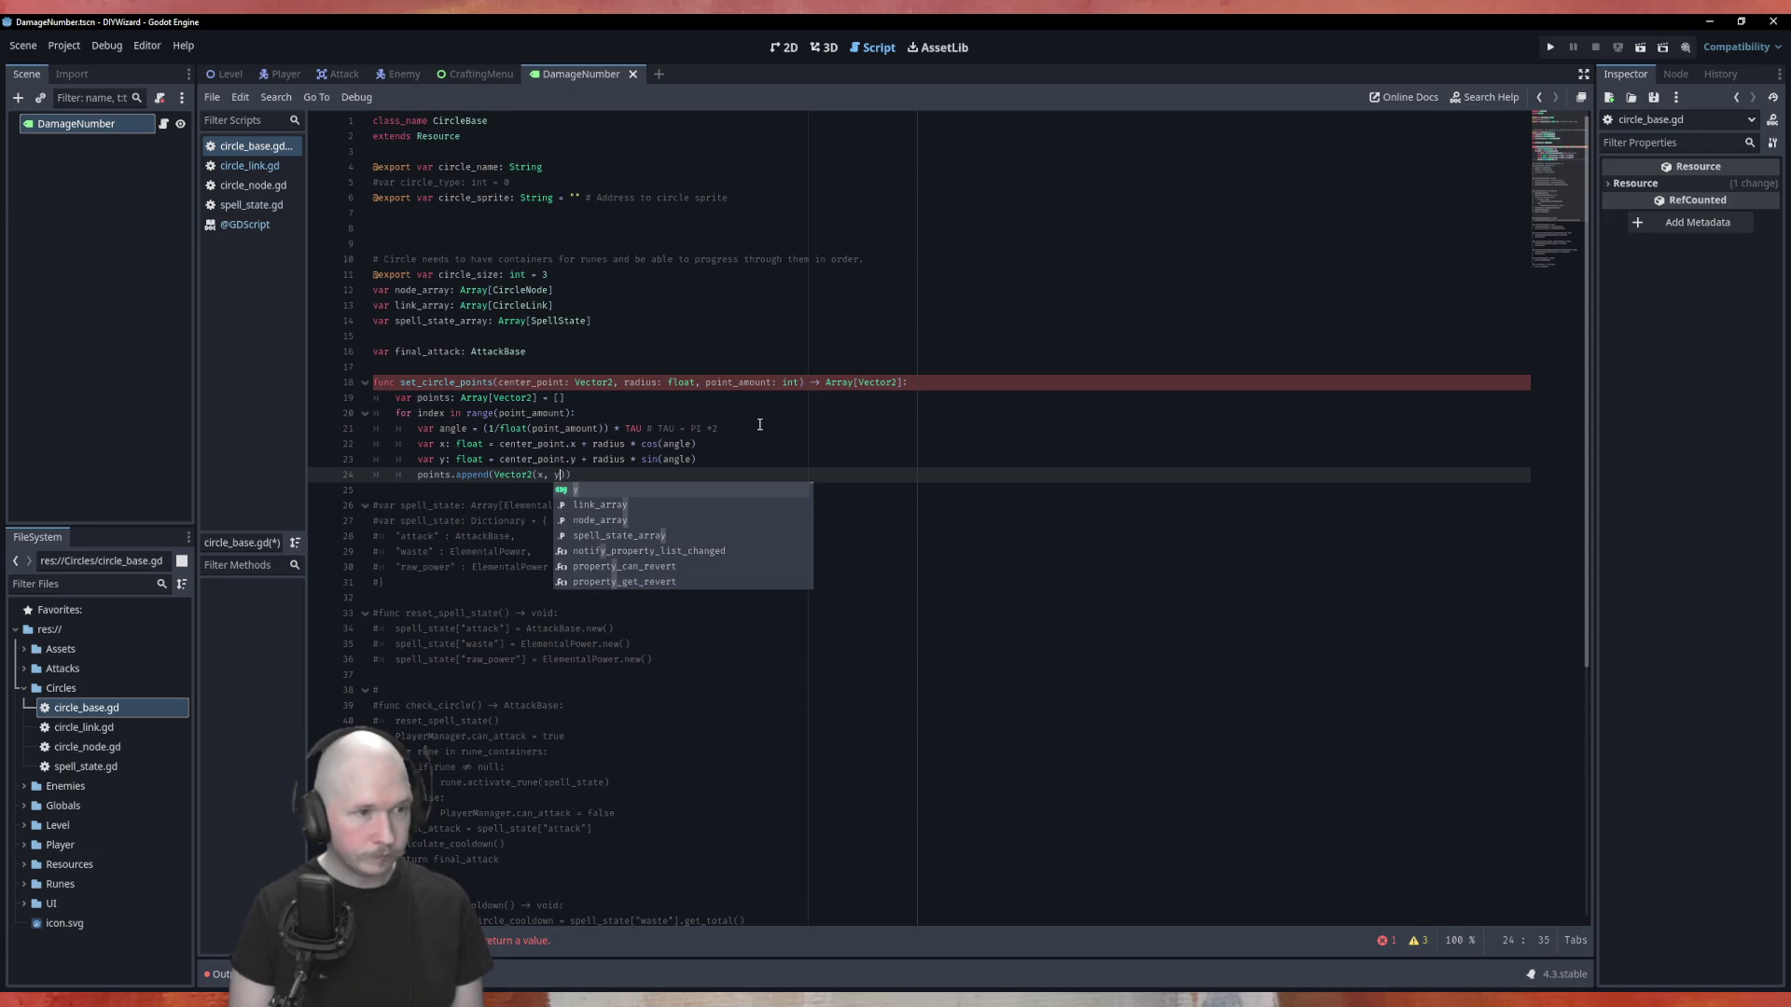
type("))")
key("Return")
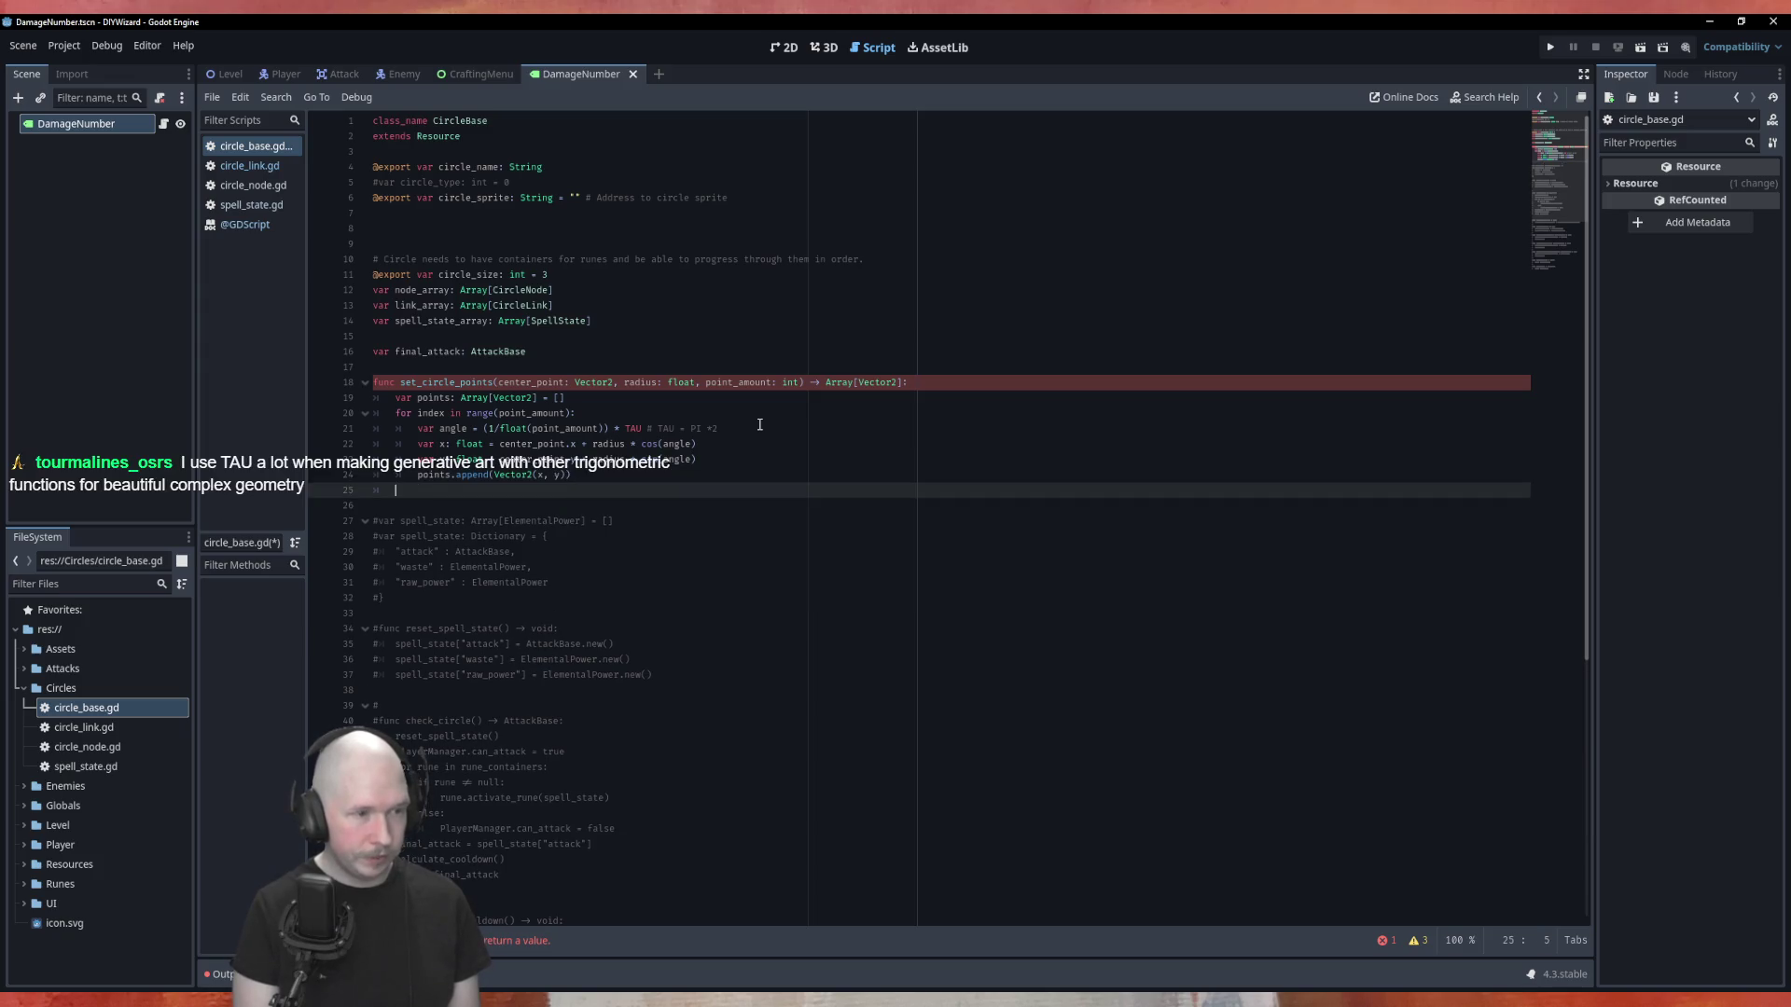
type("return")
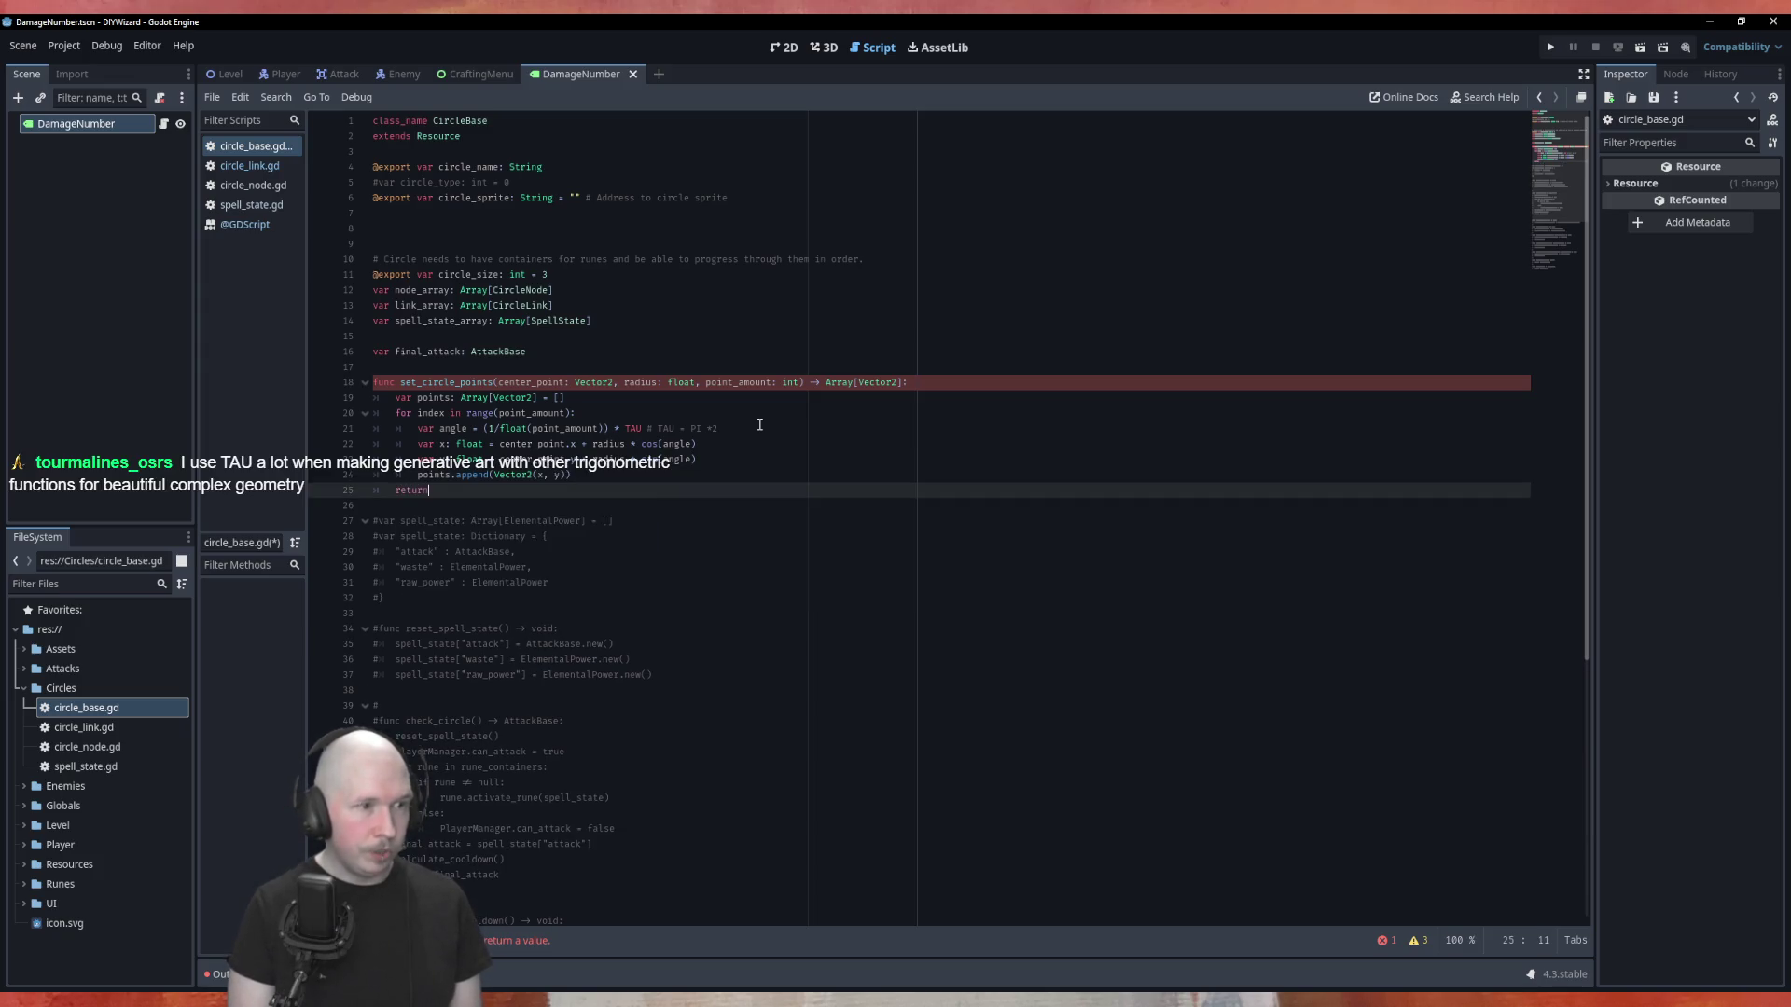
type(" points")
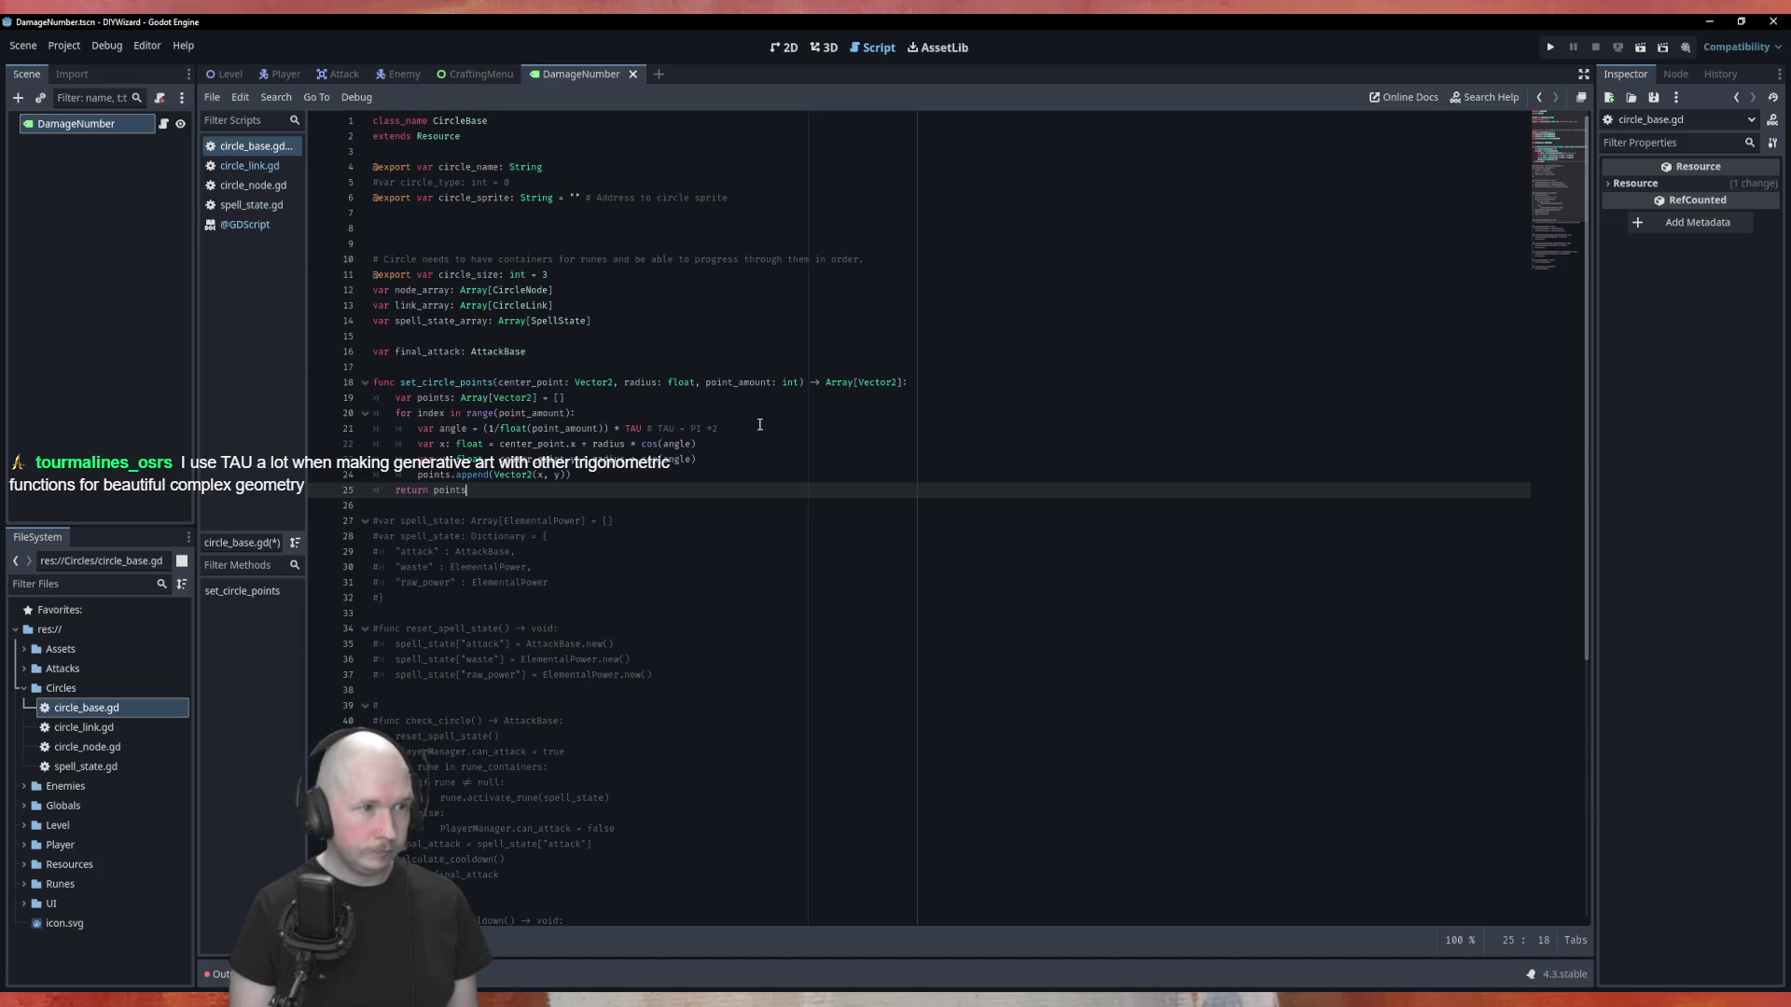
key("ctrl+s")
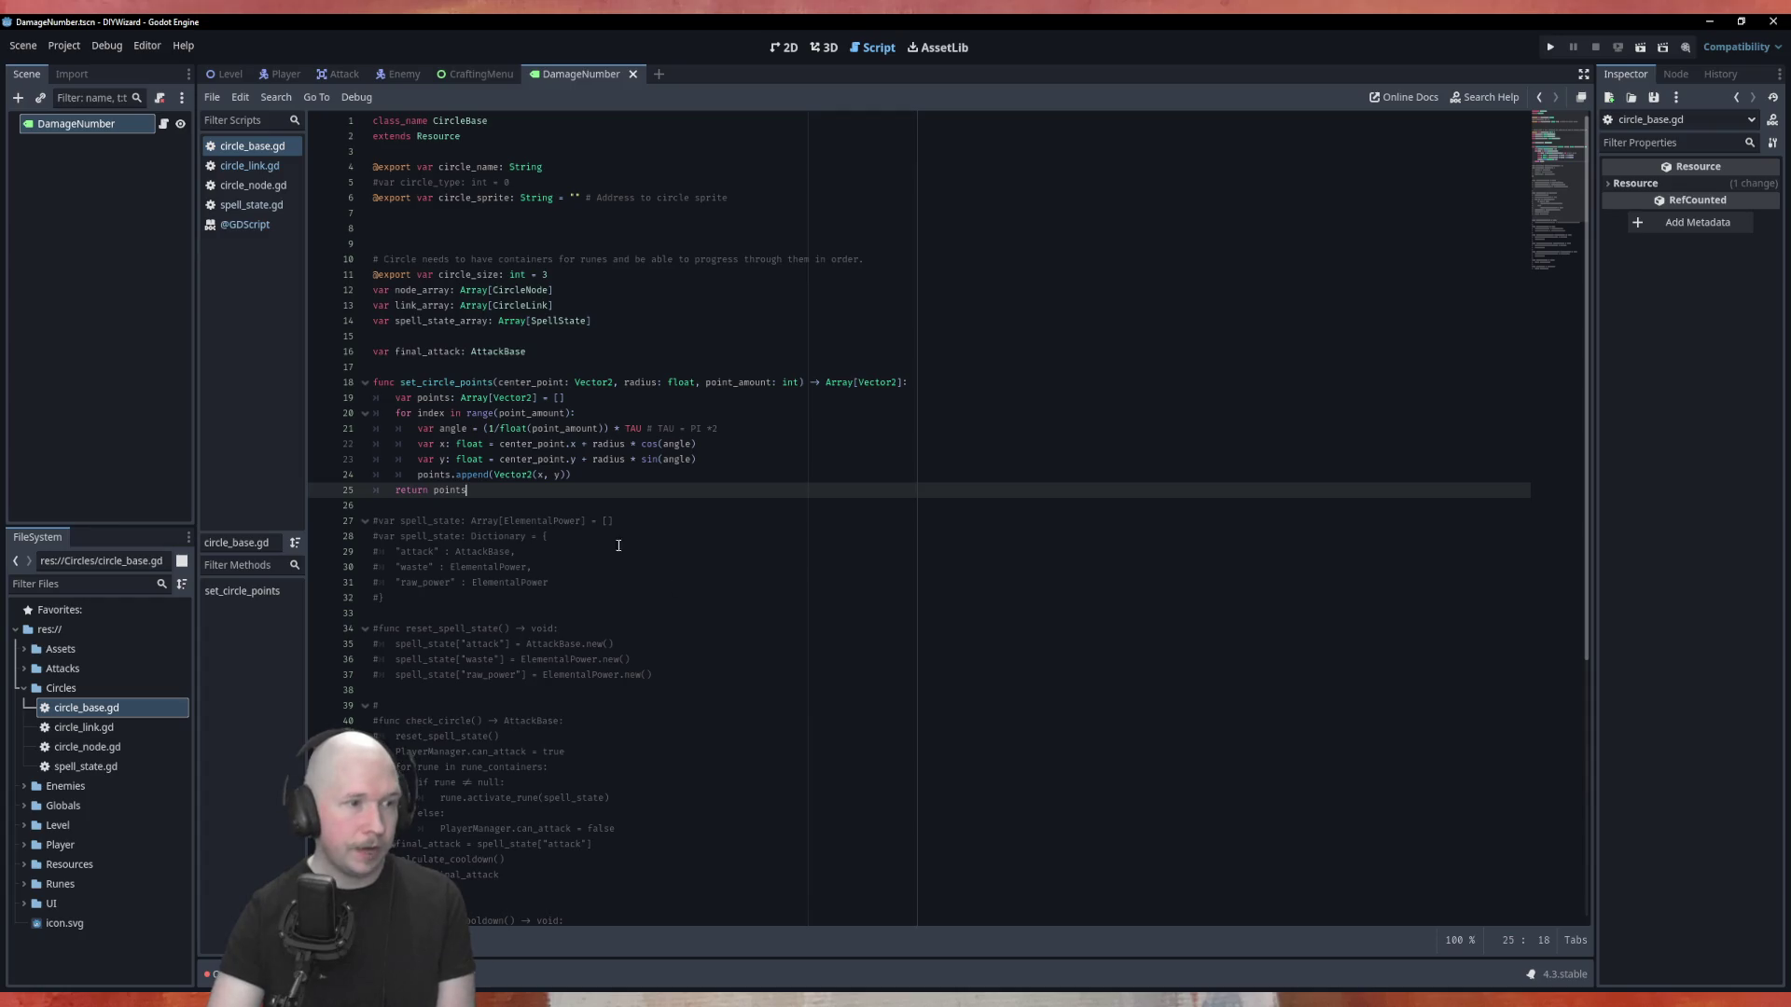
Insert blank lines above the func set_circle_points header.
left_click(511, 369)
key("Return")
key("Return")
key("Return")
left_click(511, 377)
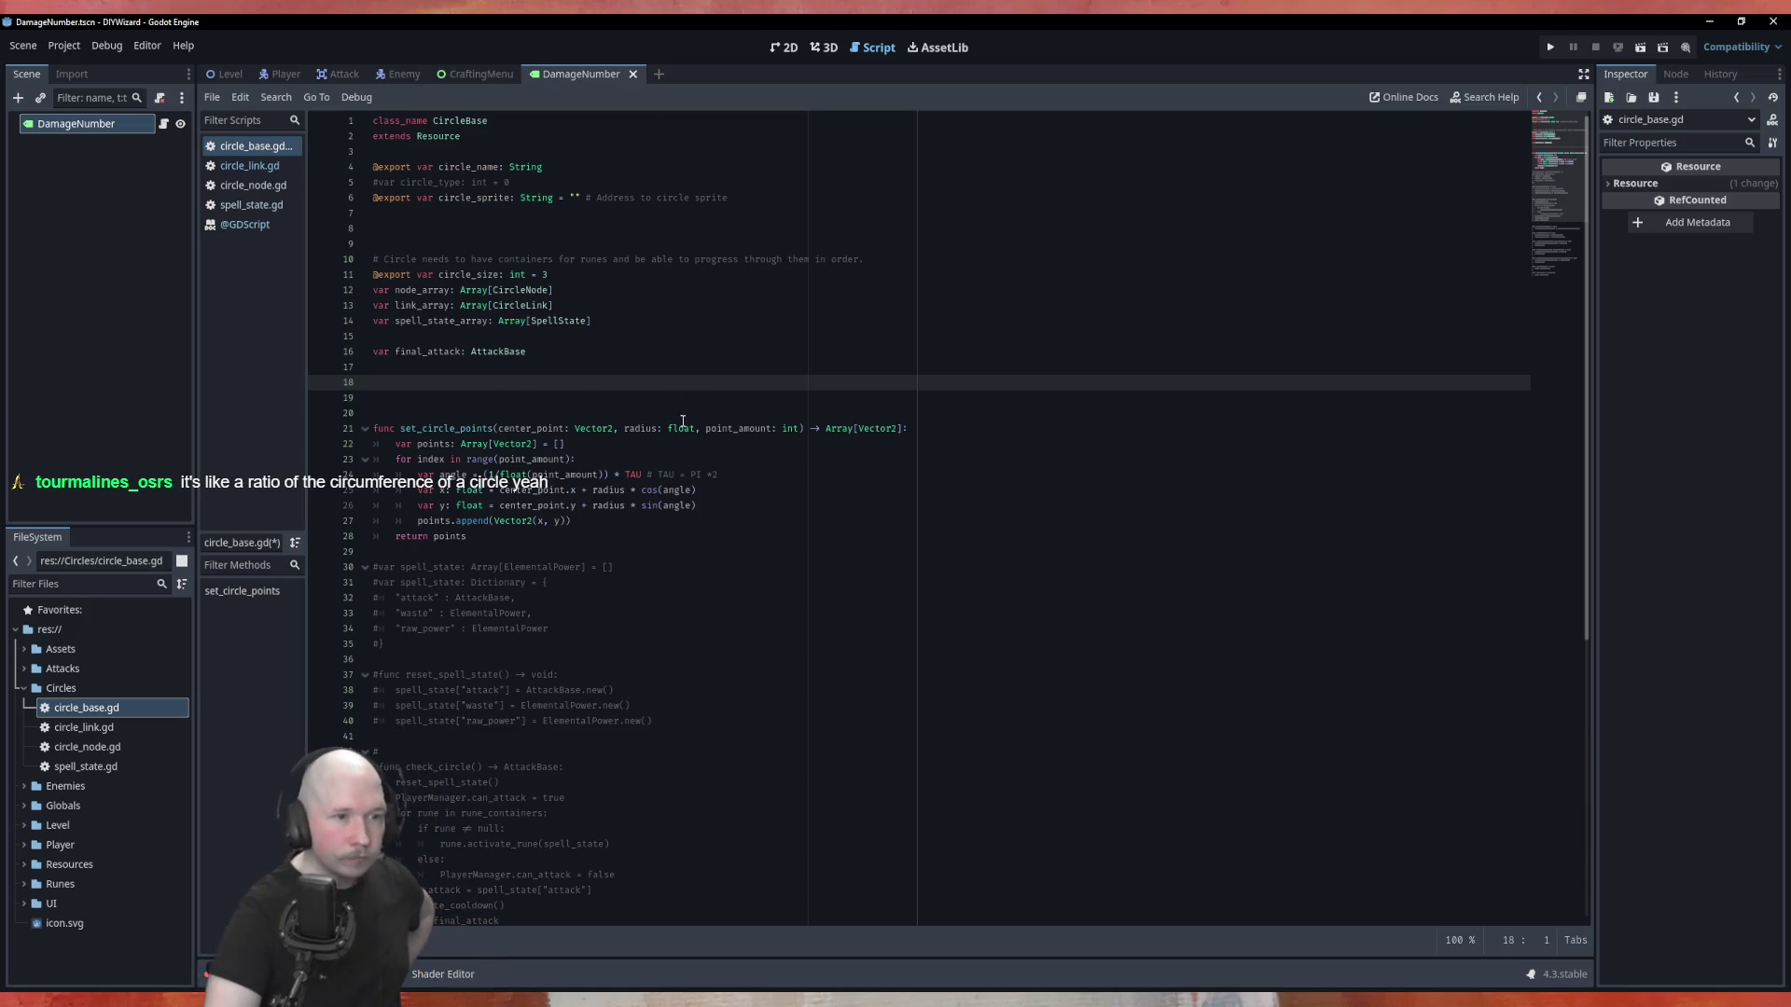
Review the angle formula and points declaration, then move to blank line 19.
double_click(573, 475)
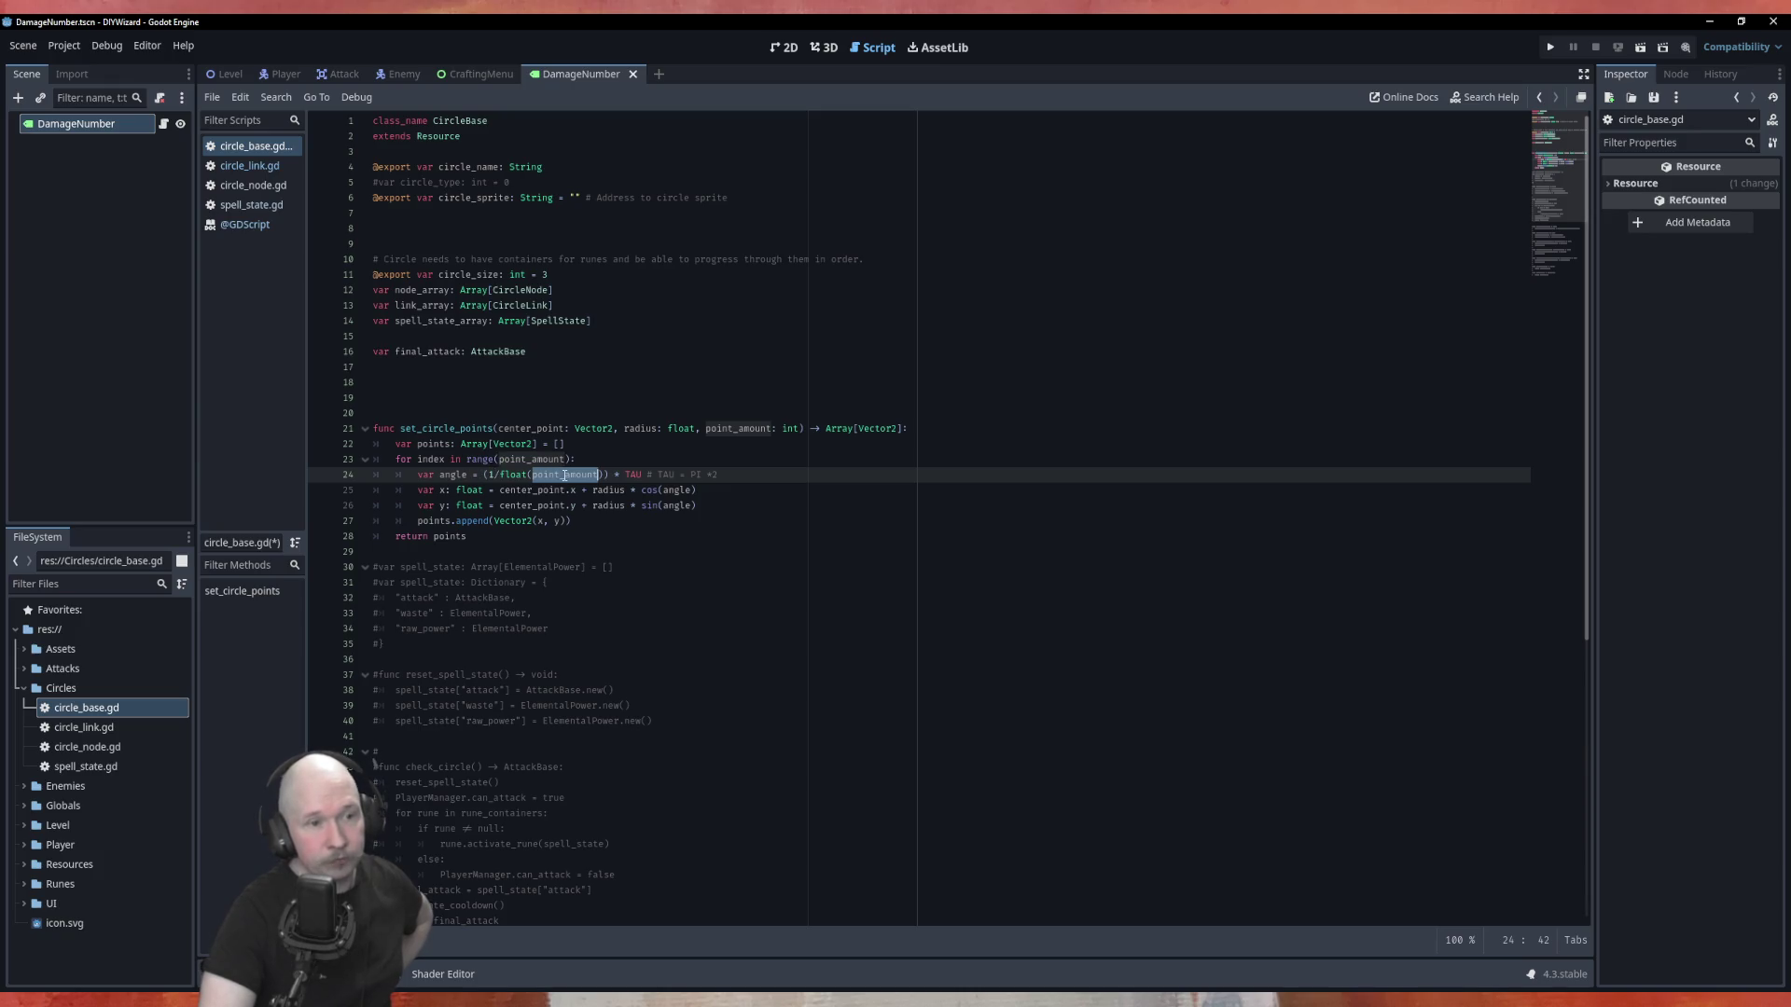
left_click(604, 448)
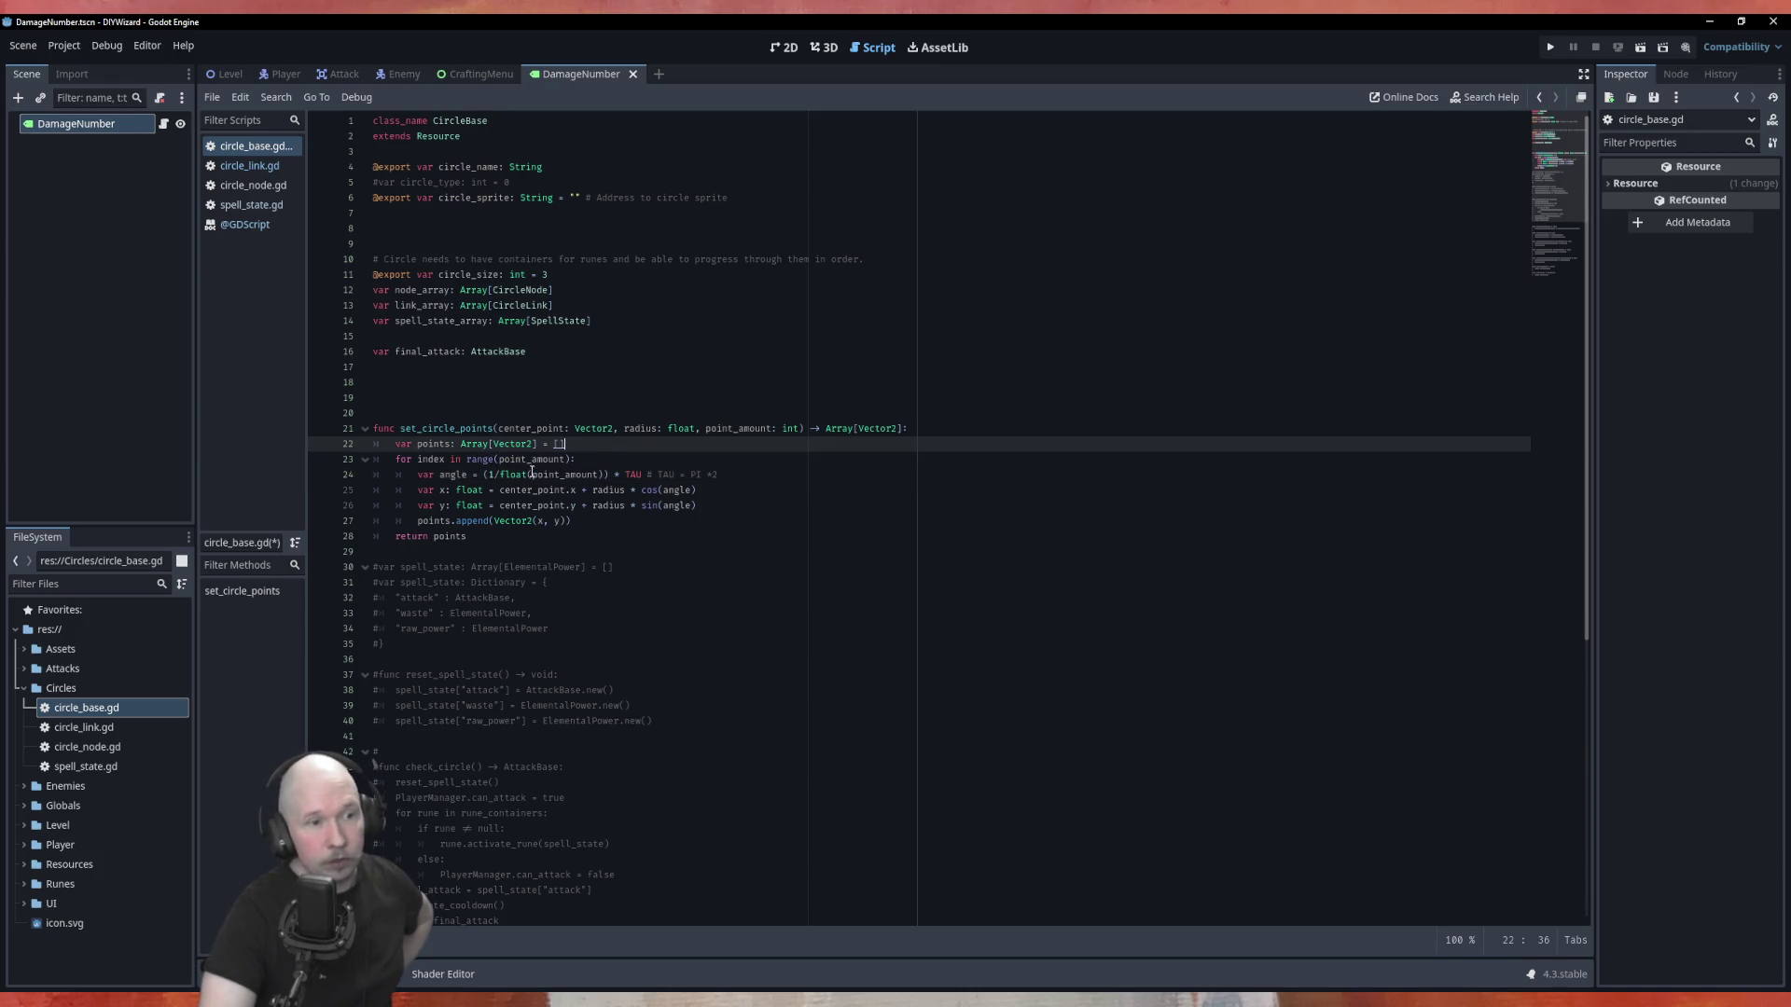
left_click(626, 473)
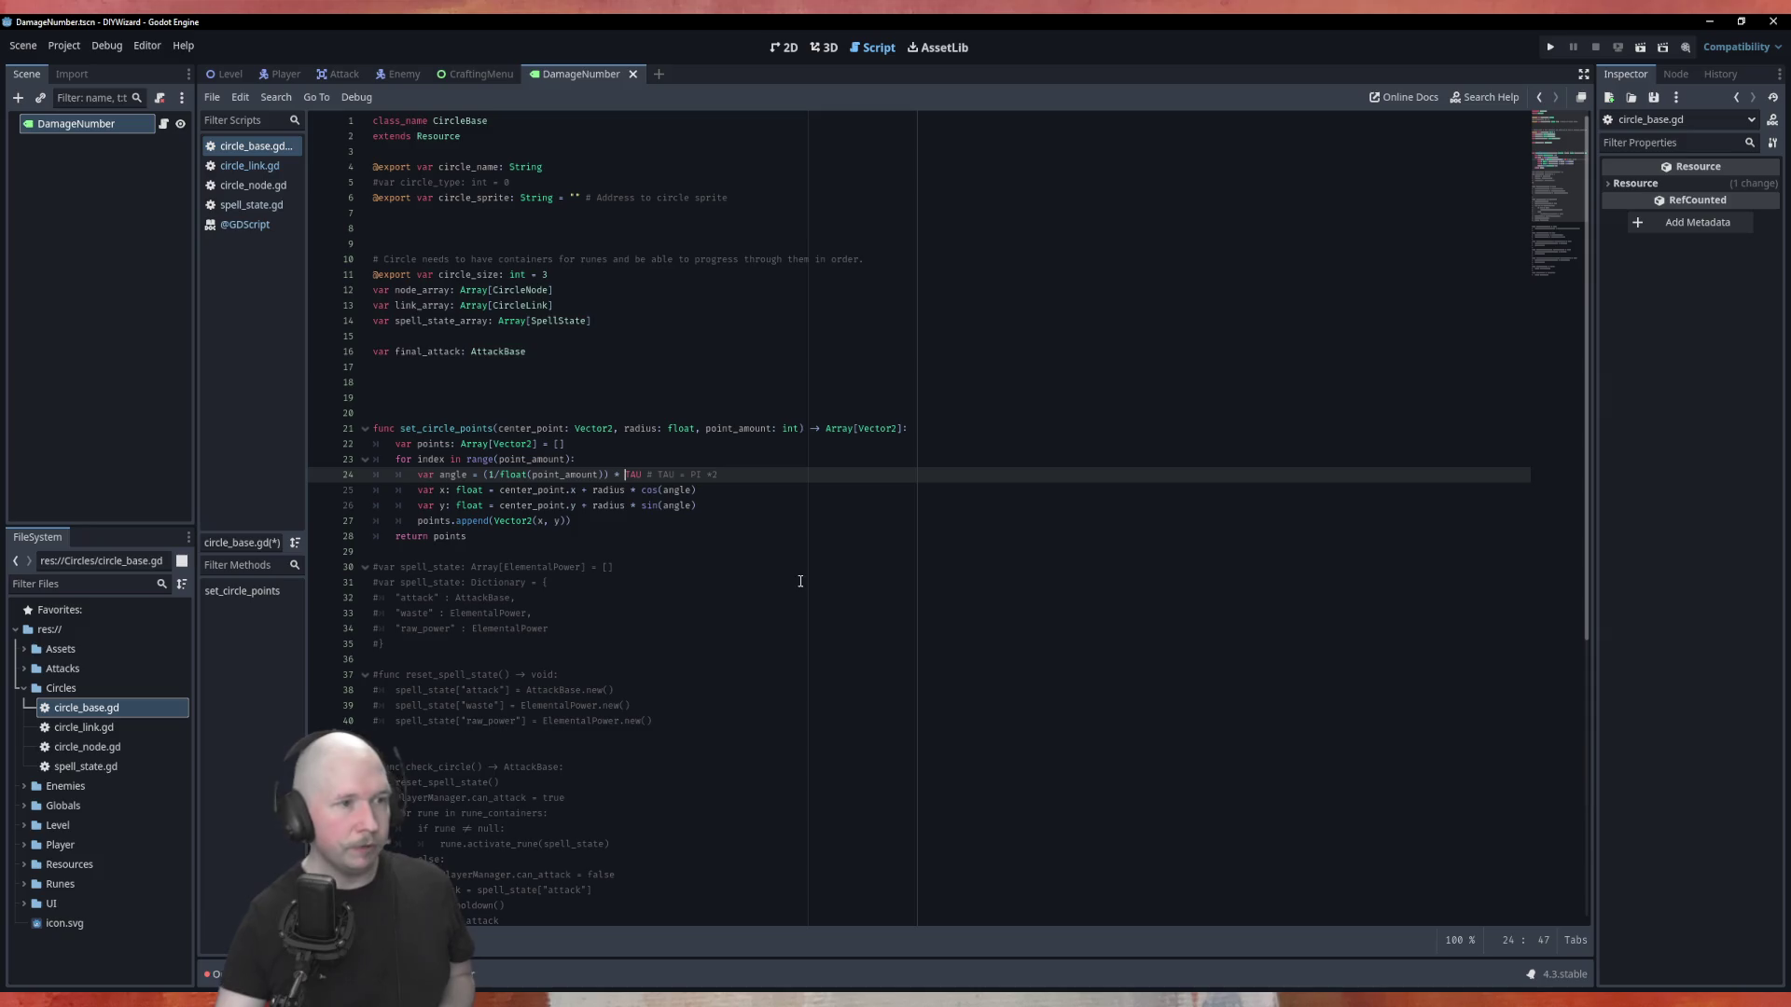
left_click(465, 396)
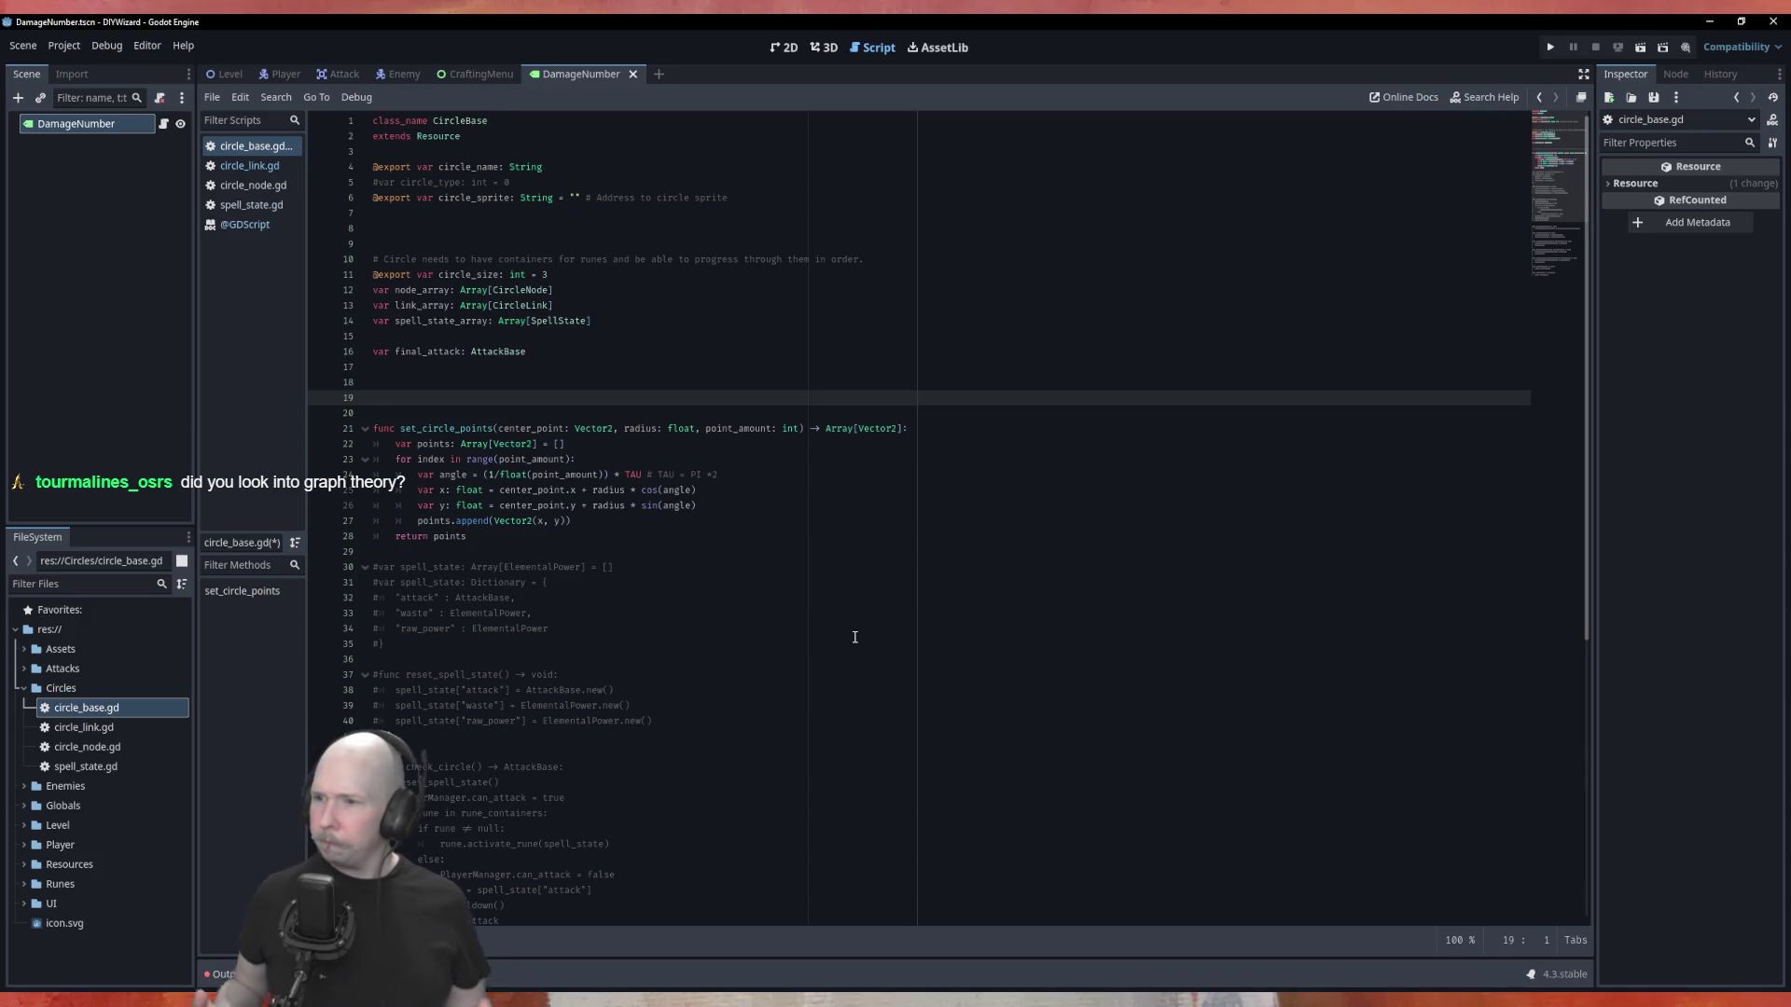
Write a func create_circle() -> void: stub containing pass, with an indented empty body line.
type("func ")
type("reate_circle_")
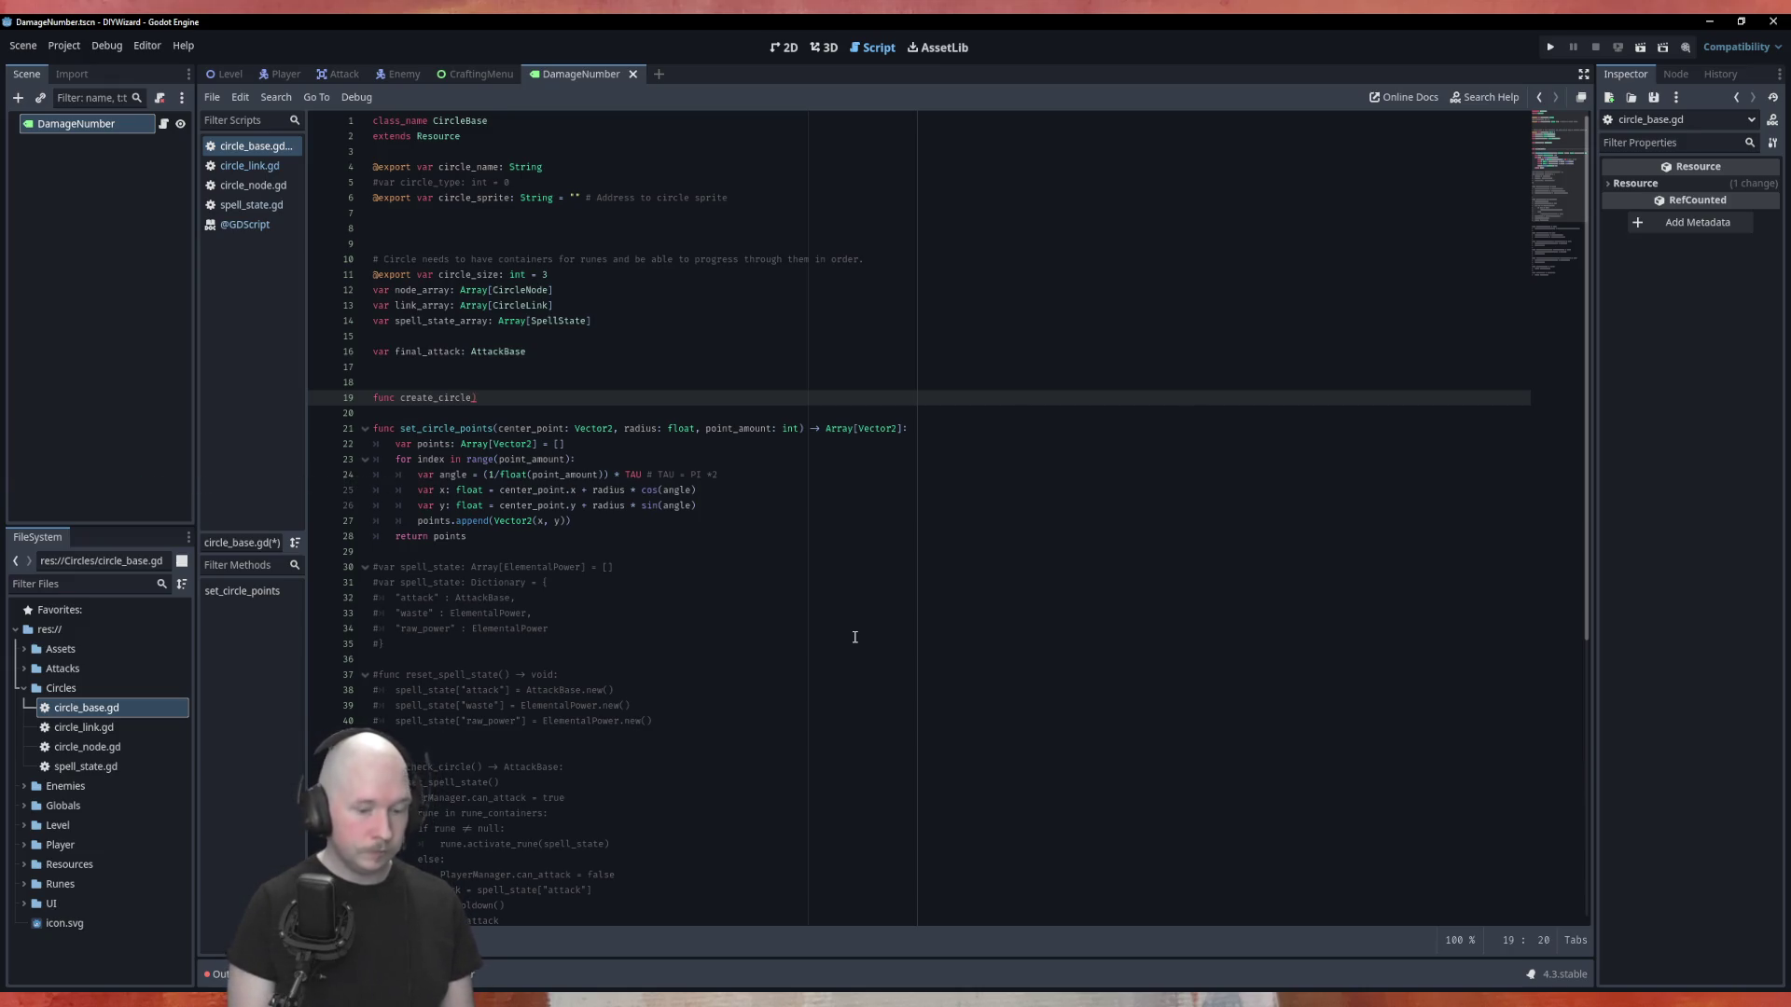
type("()-> void:")
key("Return")
type("ass")
key("Return")
key("Return")
key("Down")
key("Up")
key("Up")
key("Up")
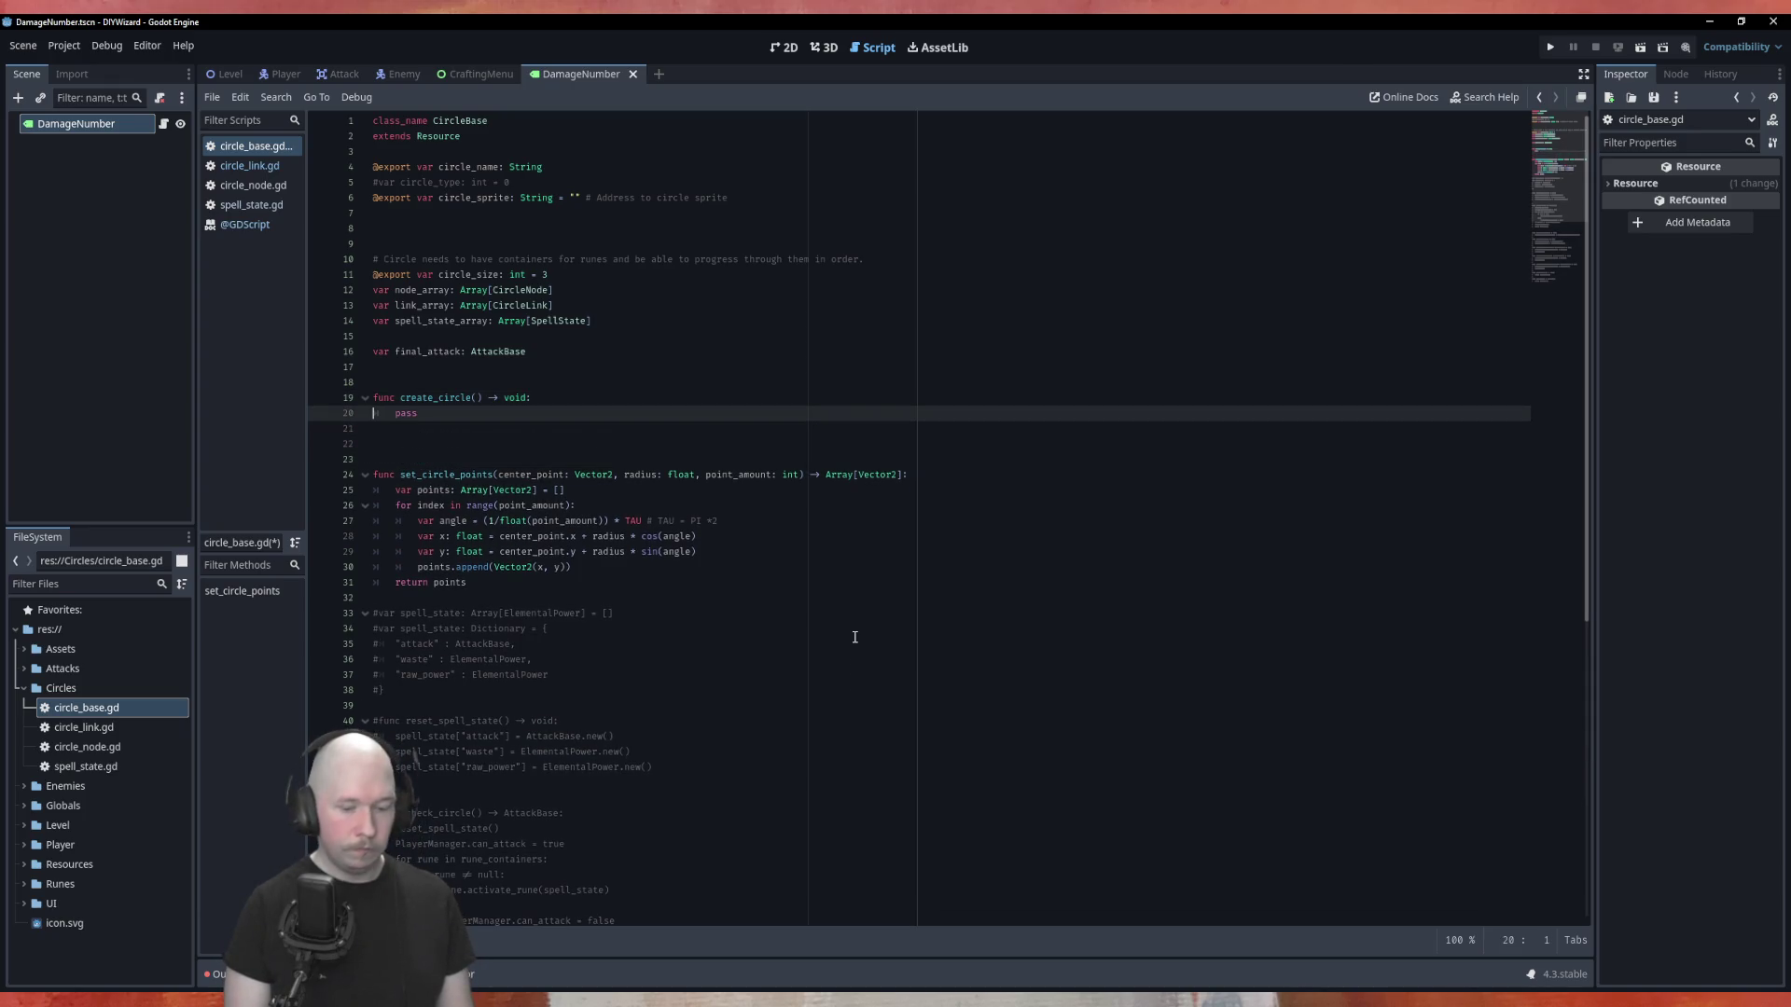
key("Return")
key("Up")
key("Tab")
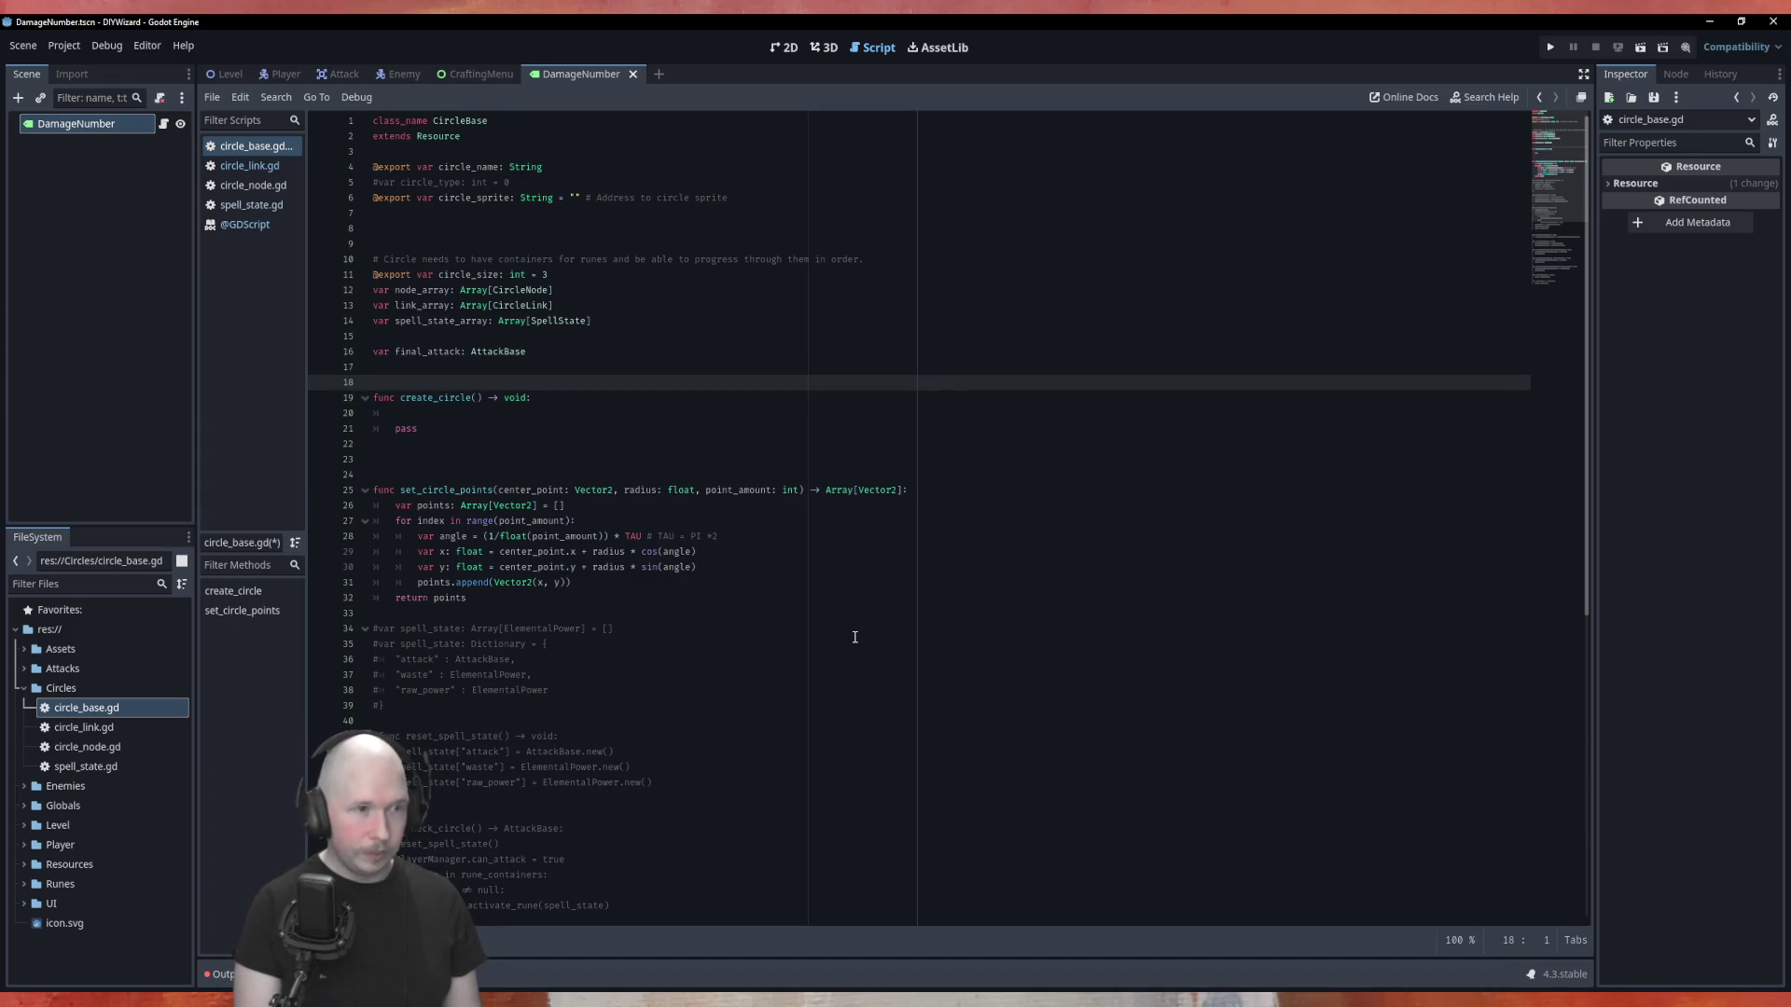
Write the note L = N * (N/2 - 0.5) on line 18 above create_circle.
type("L N")
key("Escape")
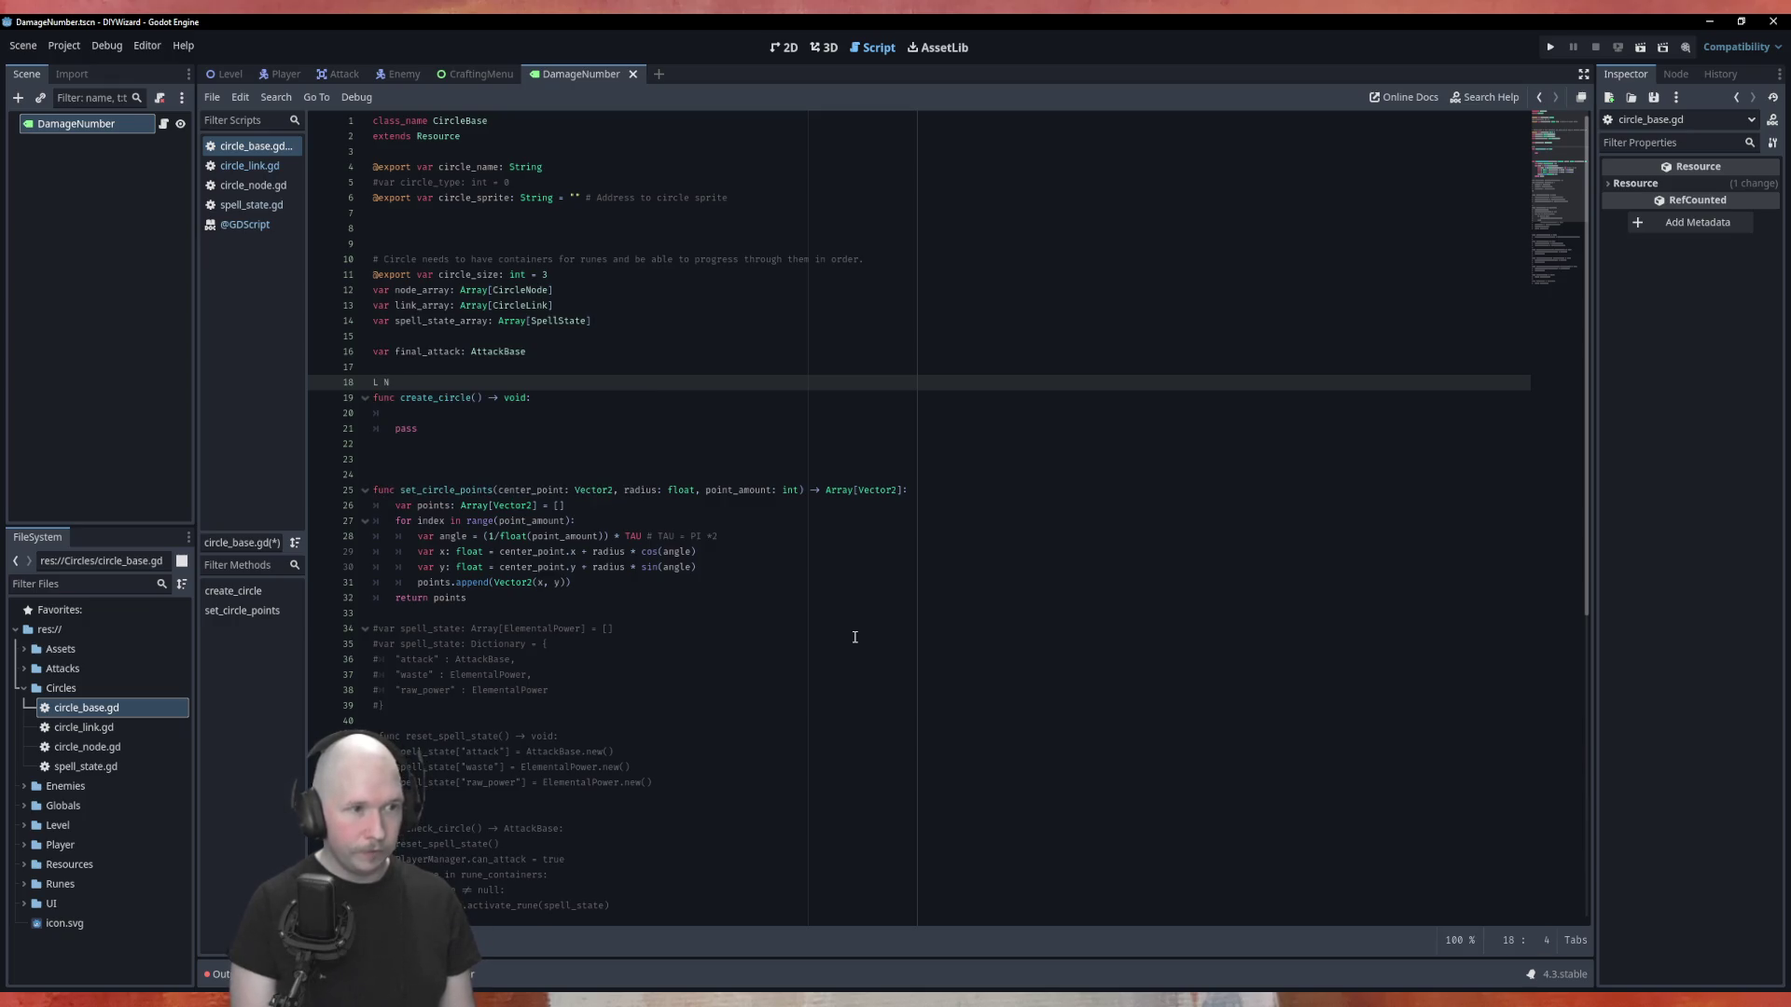
type("=")
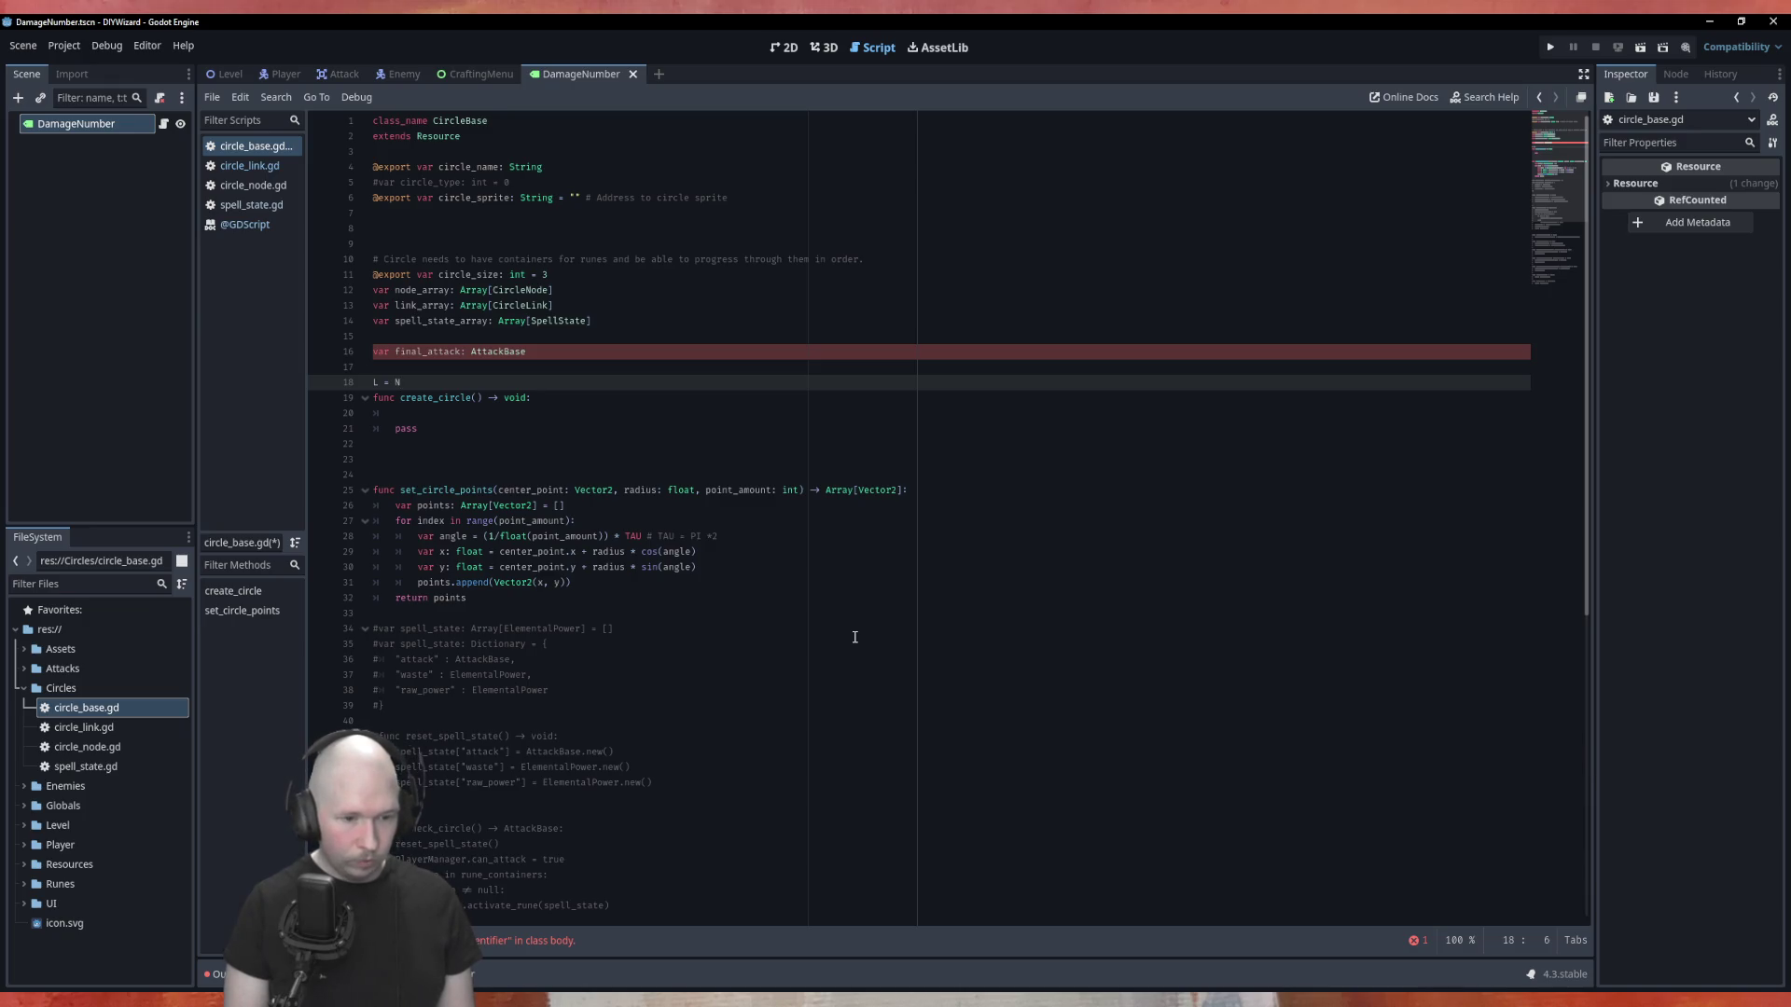
type("* (")
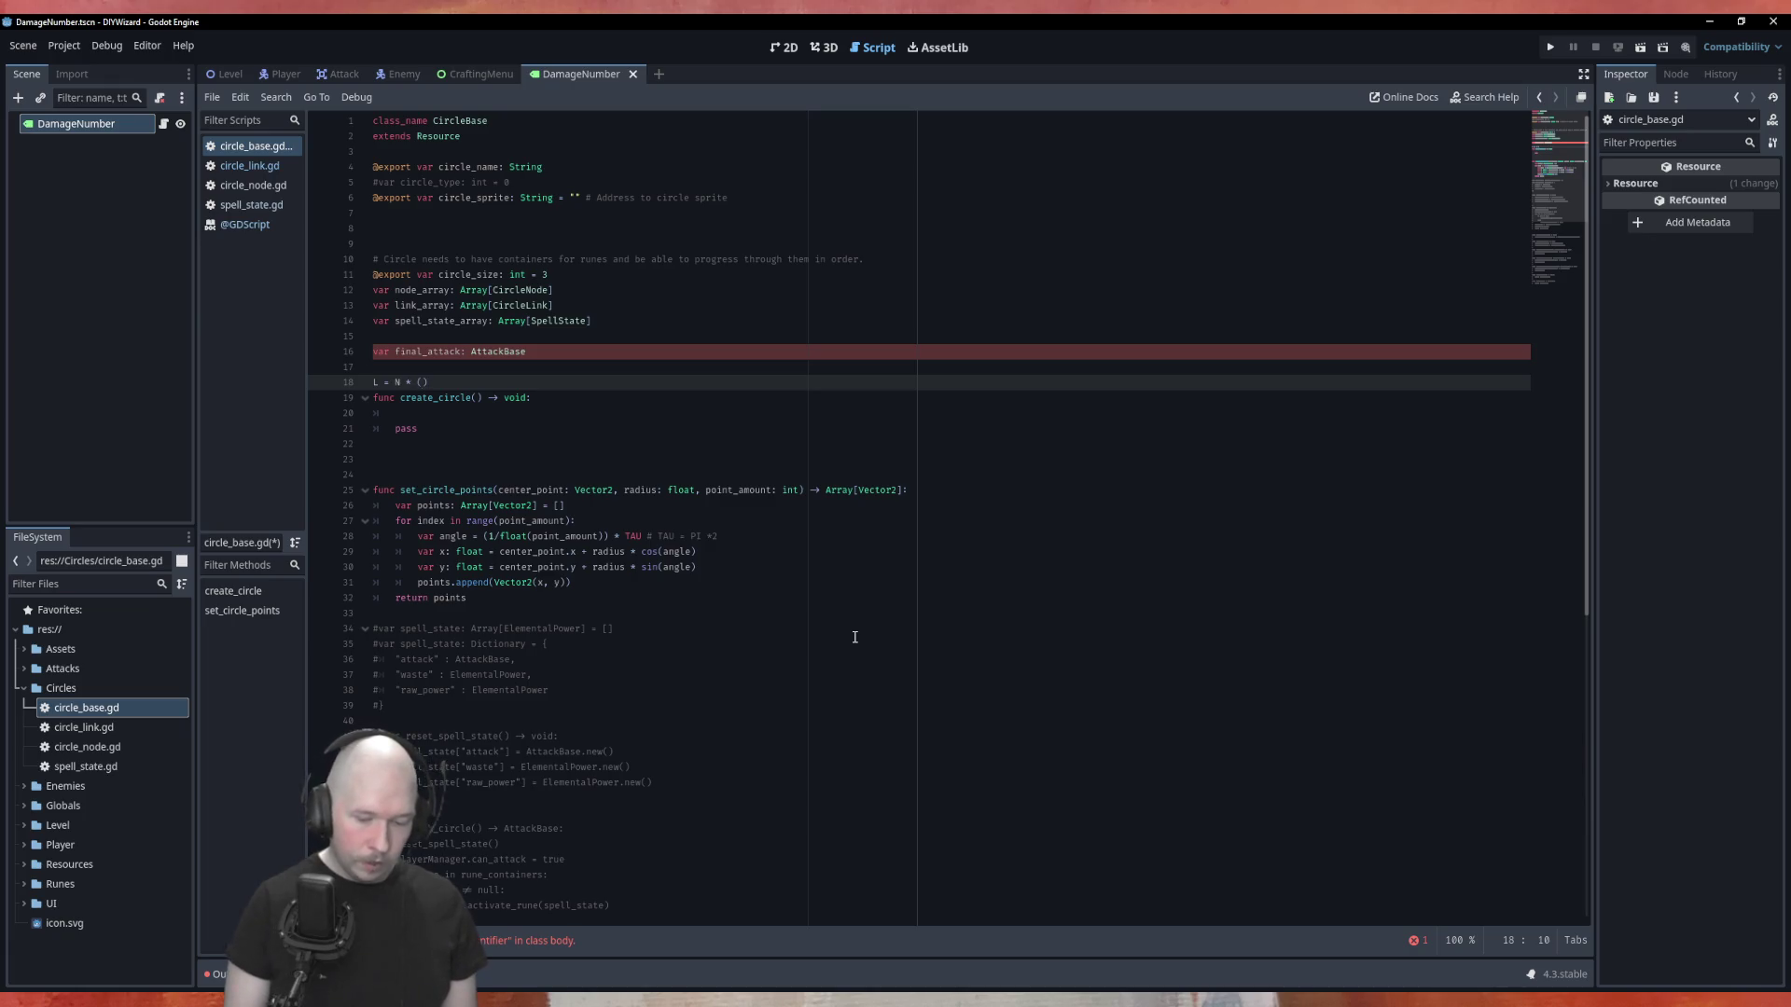
type("N/2 ")
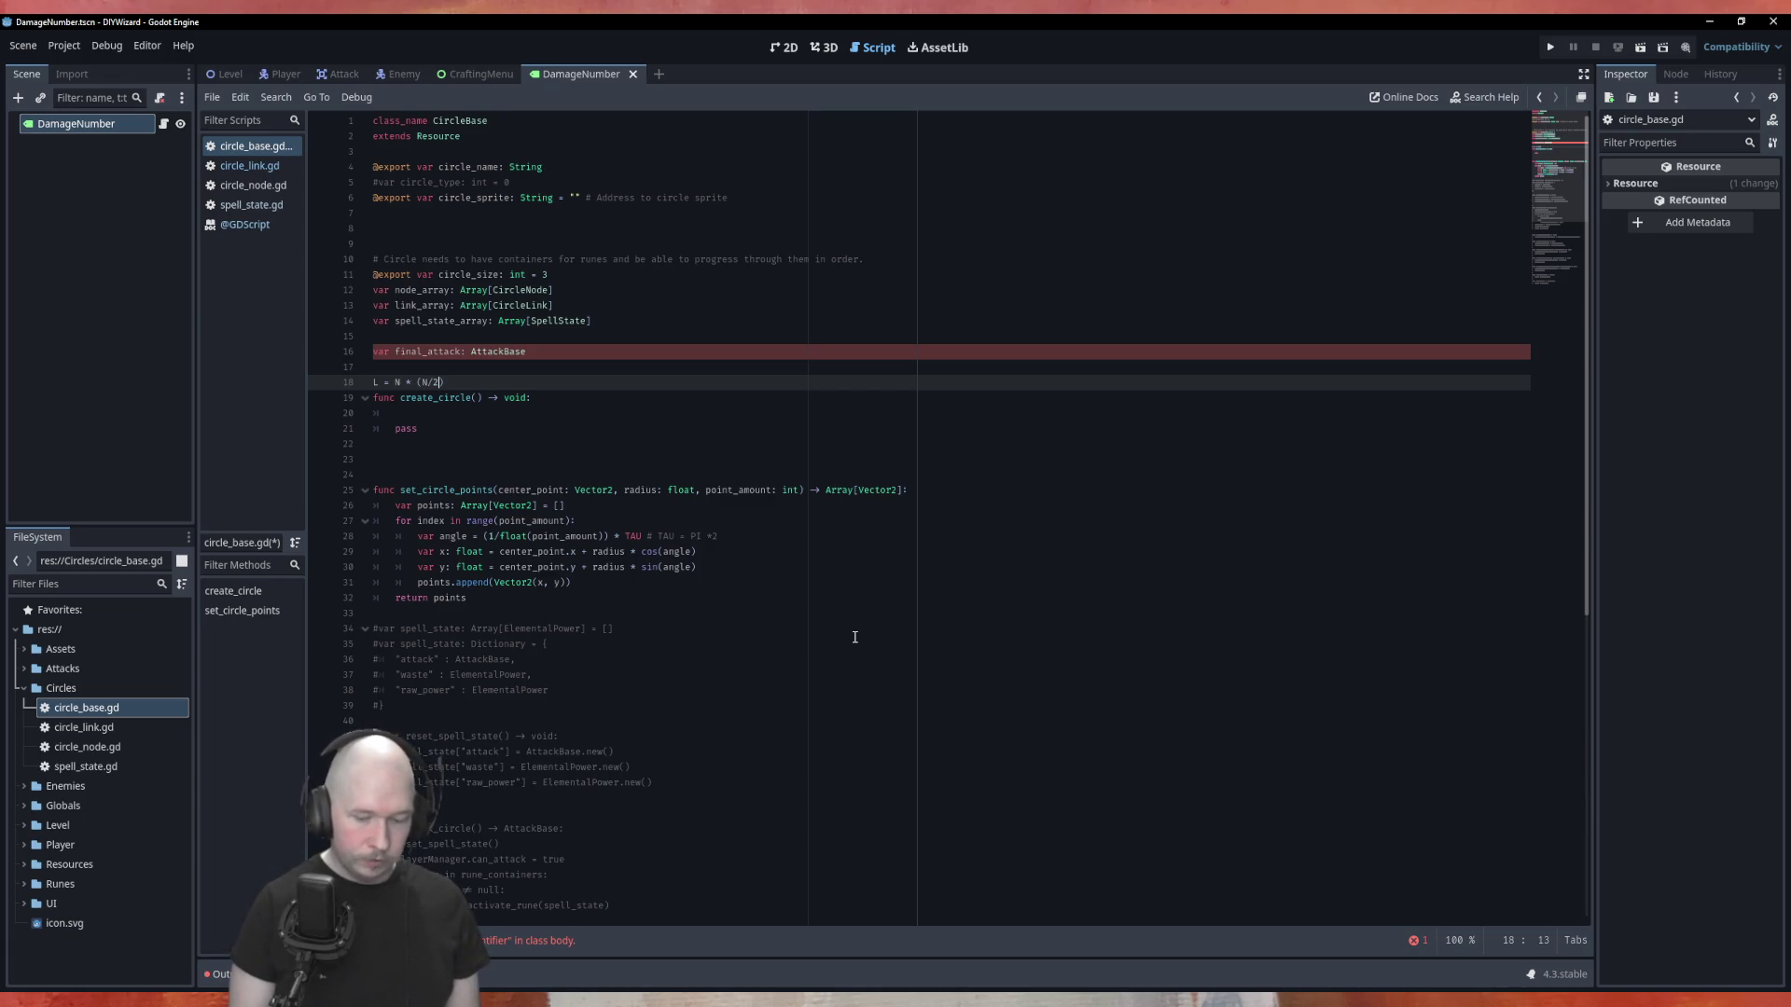
type("*")
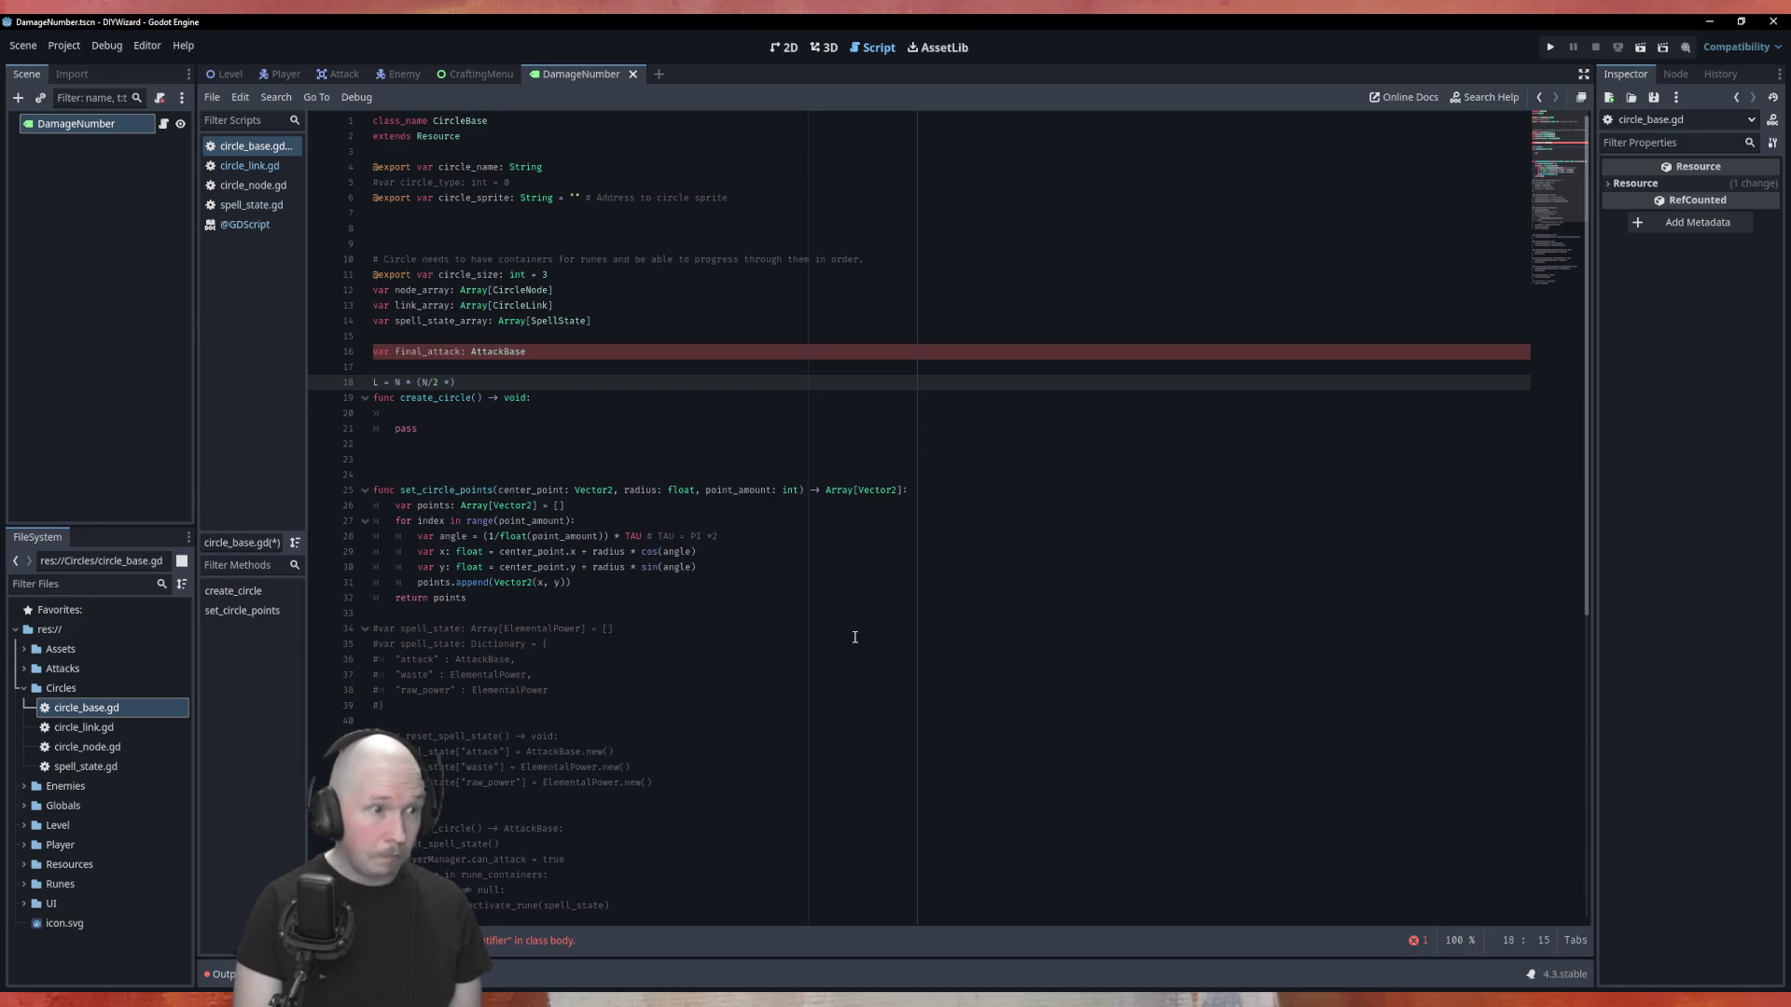
key("BackSpace")
type("-0.5")
key("Right")
key("Right")
key("Down")
key("Up")
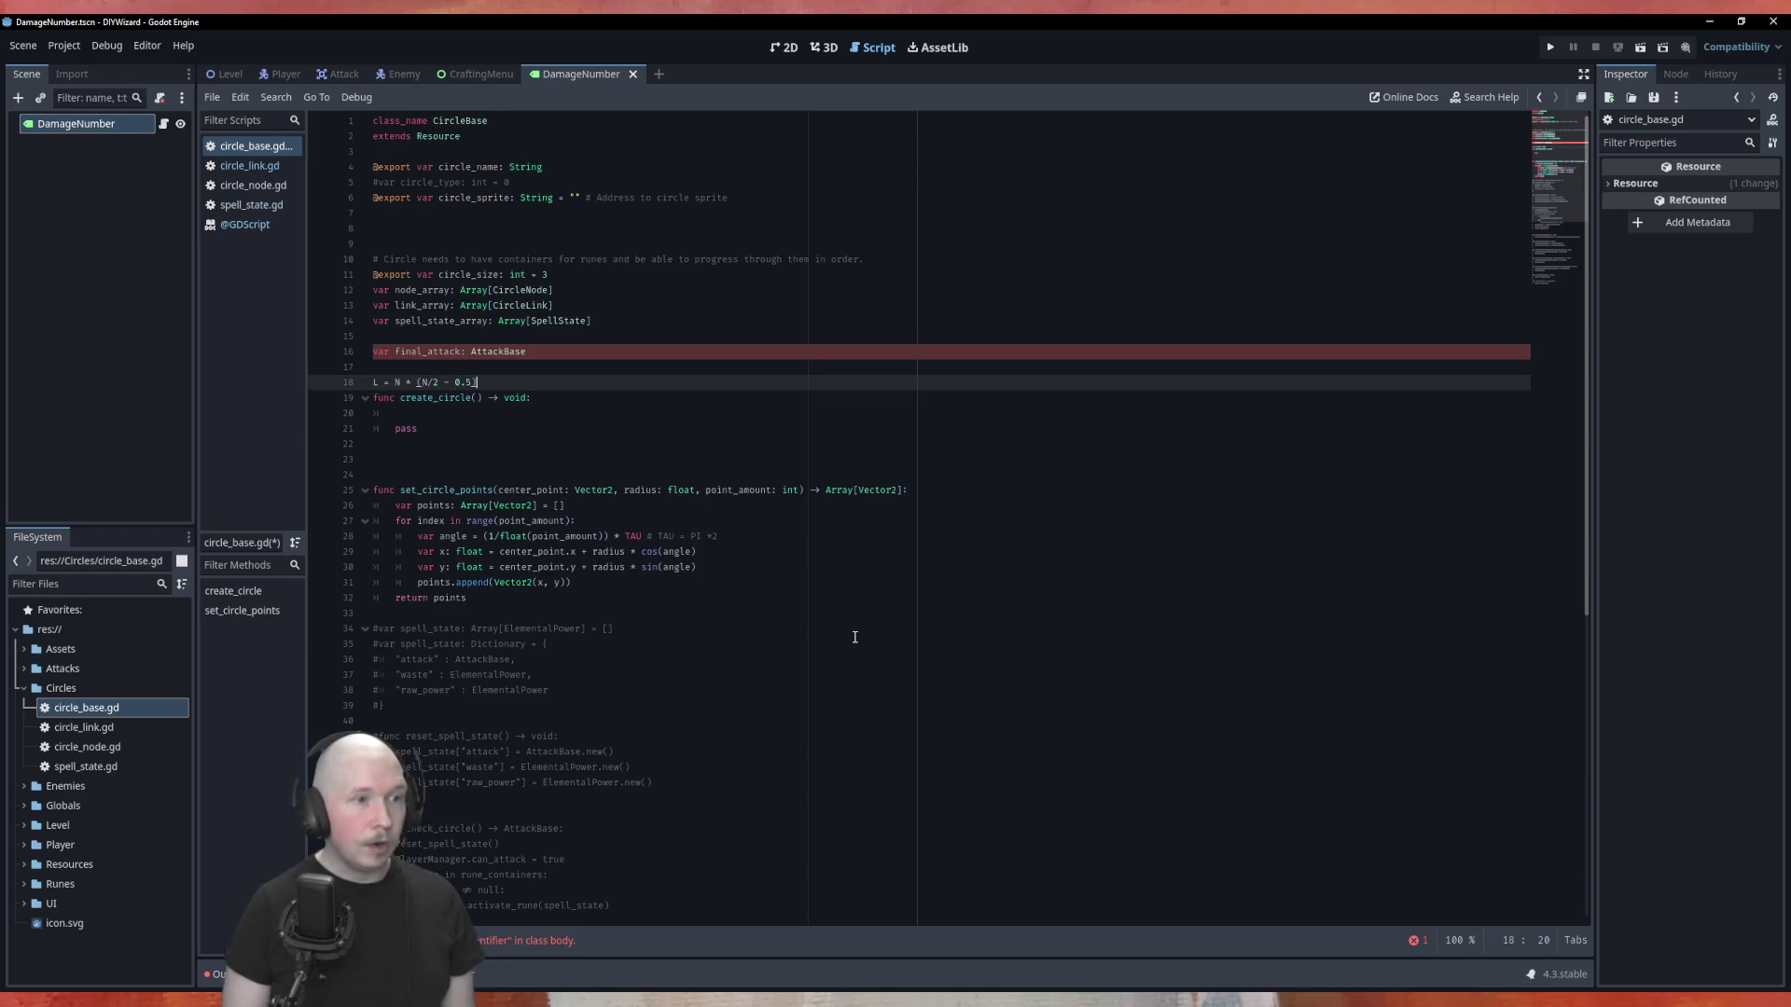
key("Return")
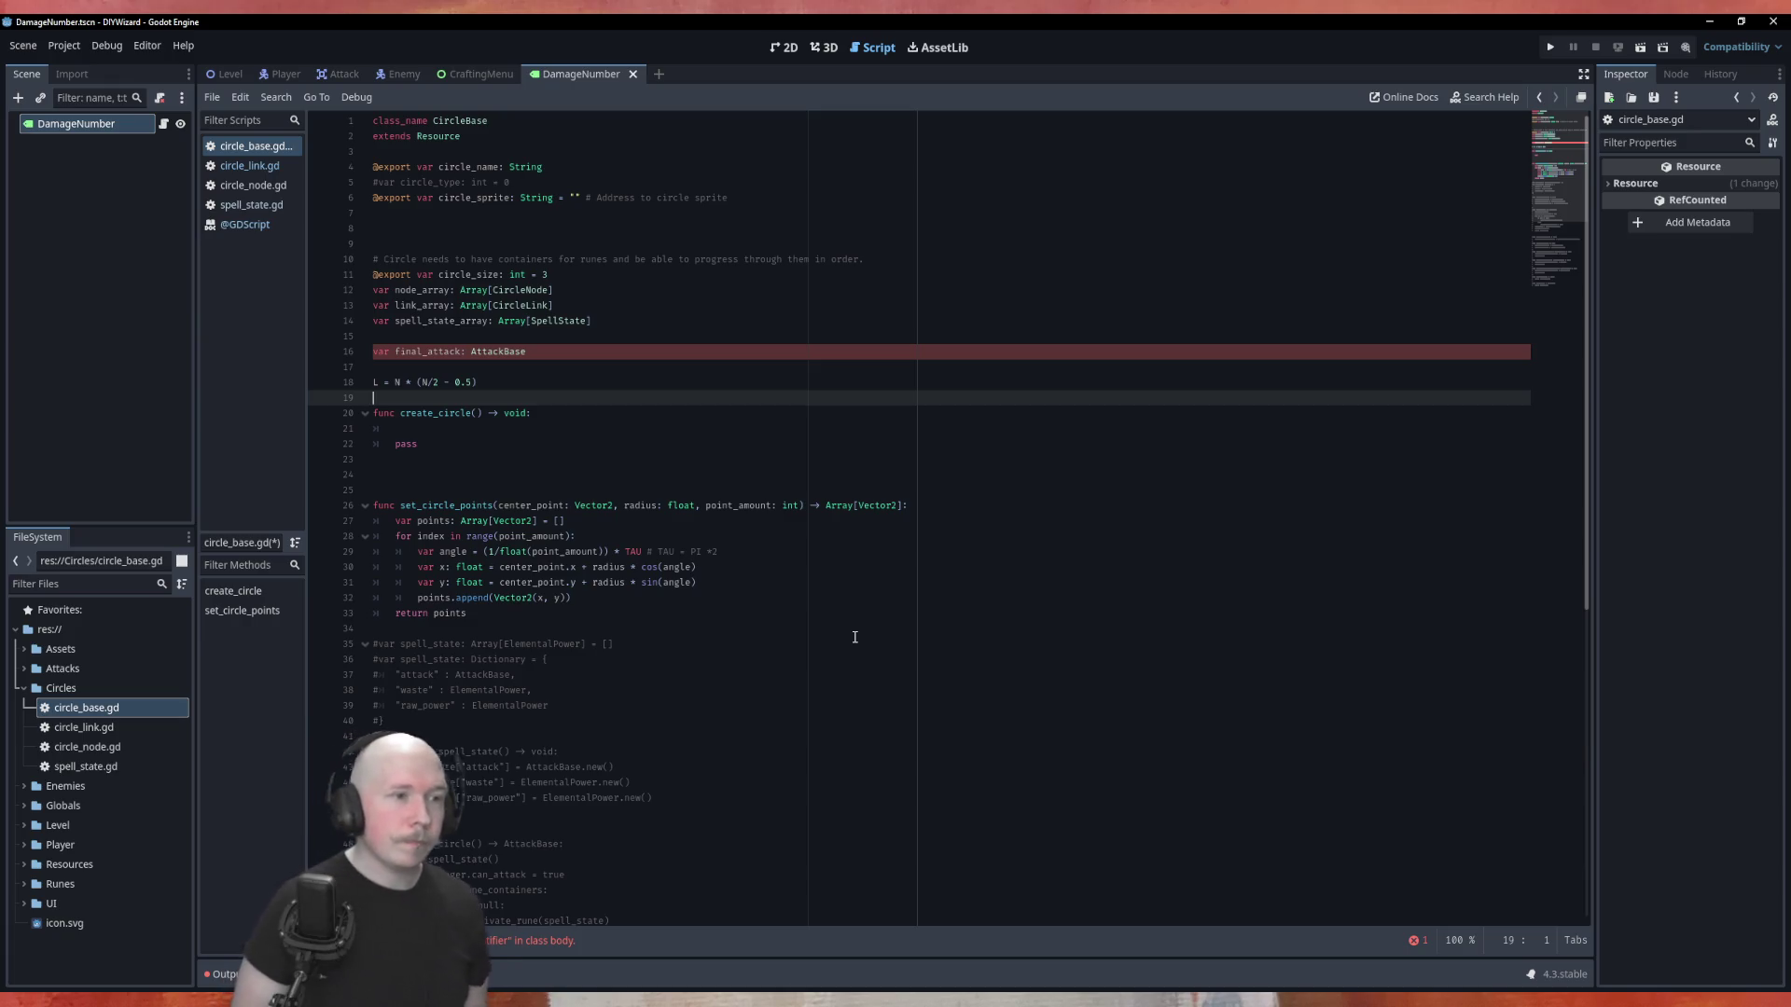
Delete the L = N * (N/2 - 0.5) line and extra blank line, returning to node_array.
key("shift+Up")
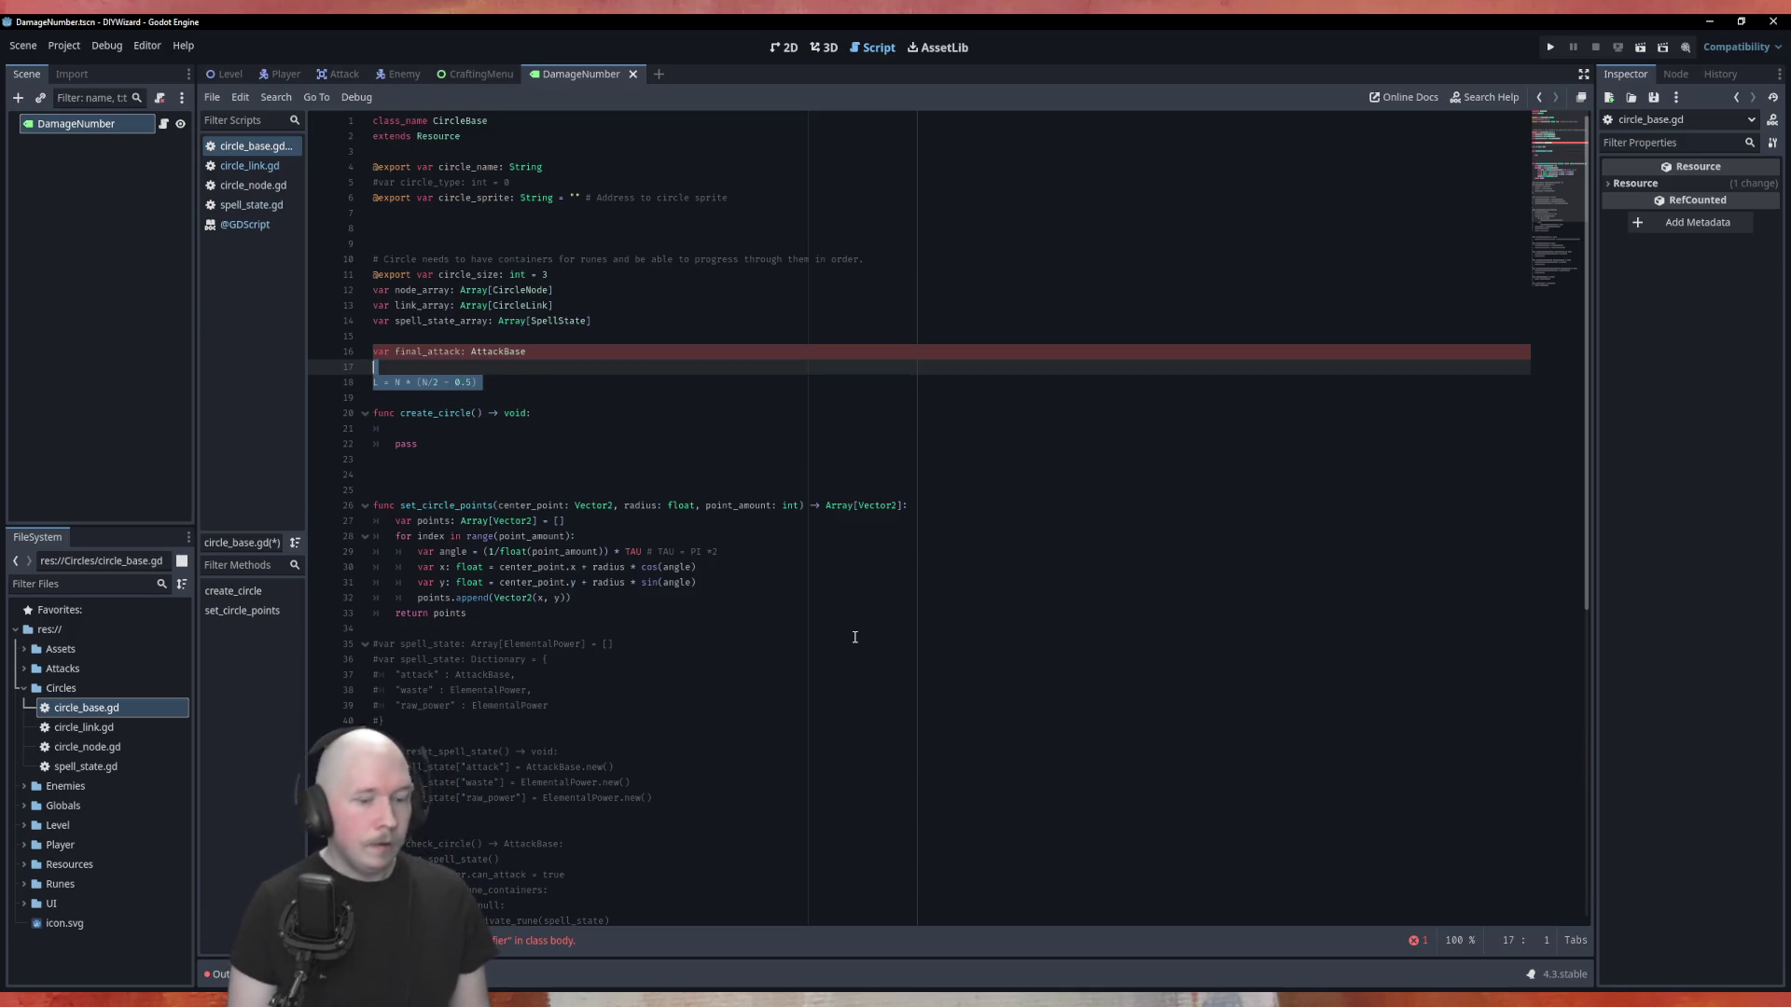
key("BackSpace")
key("Up")
key("Return")
key("Up")
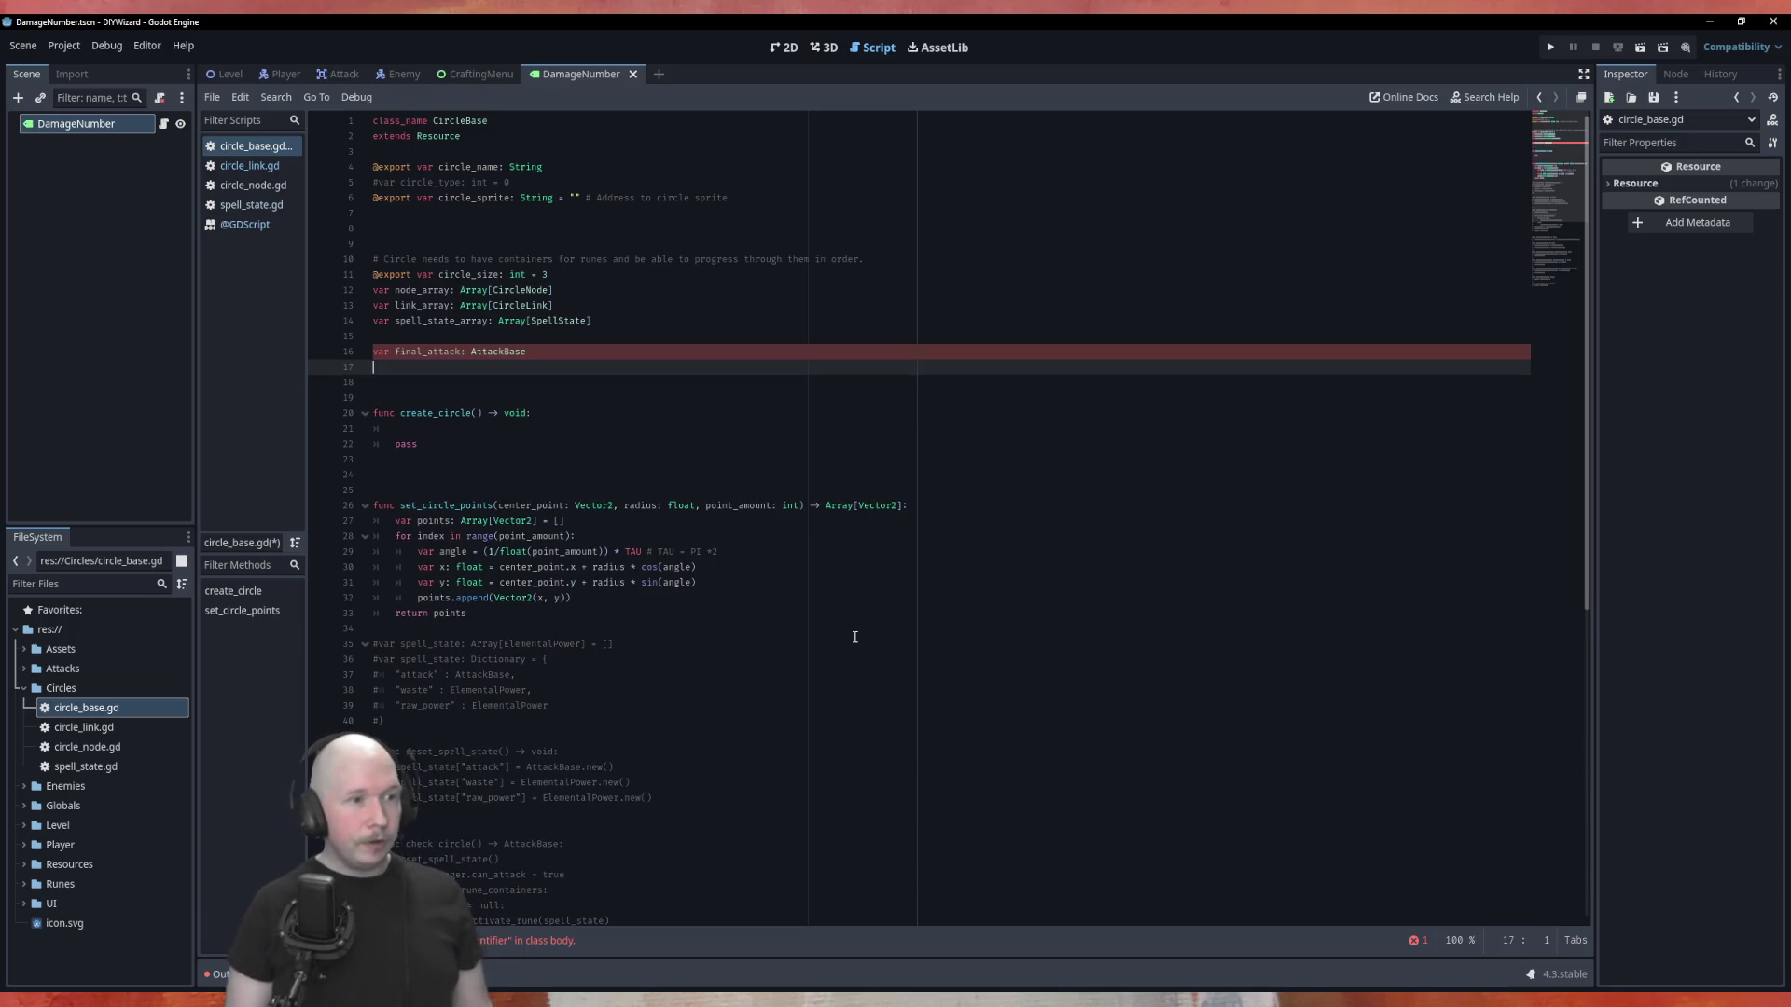
key("BackSpace")
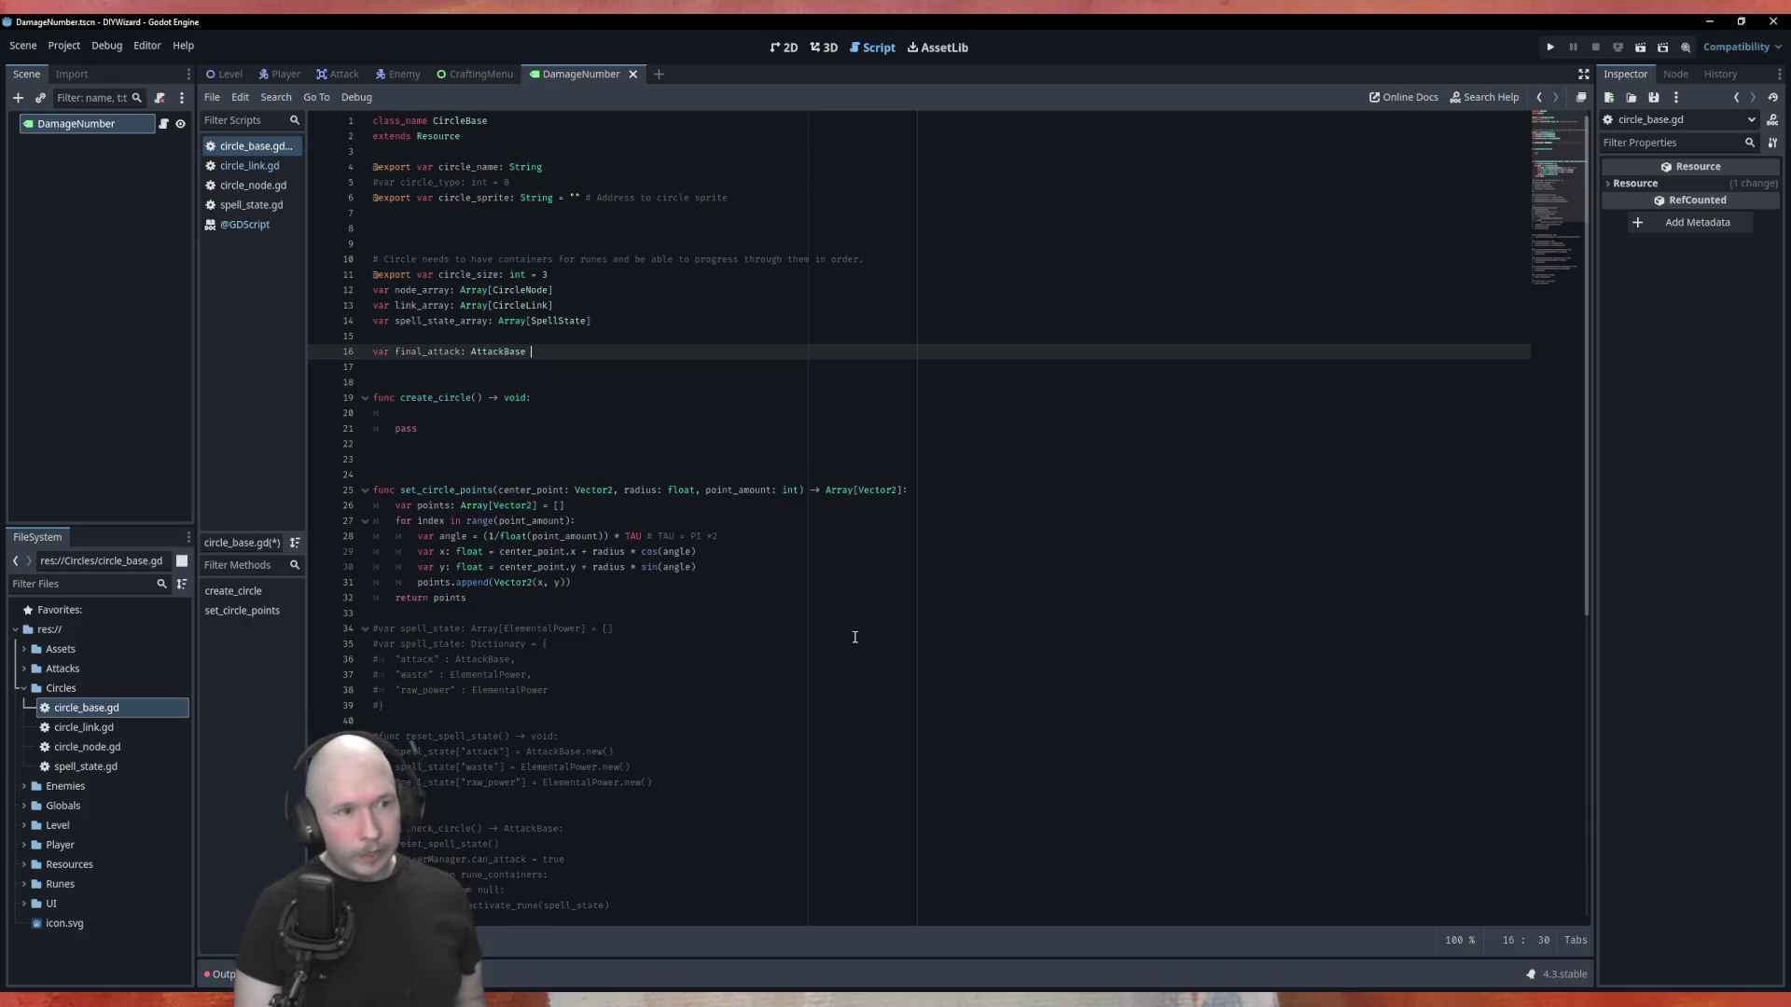
key("Down")
key("Down")
key("Down")
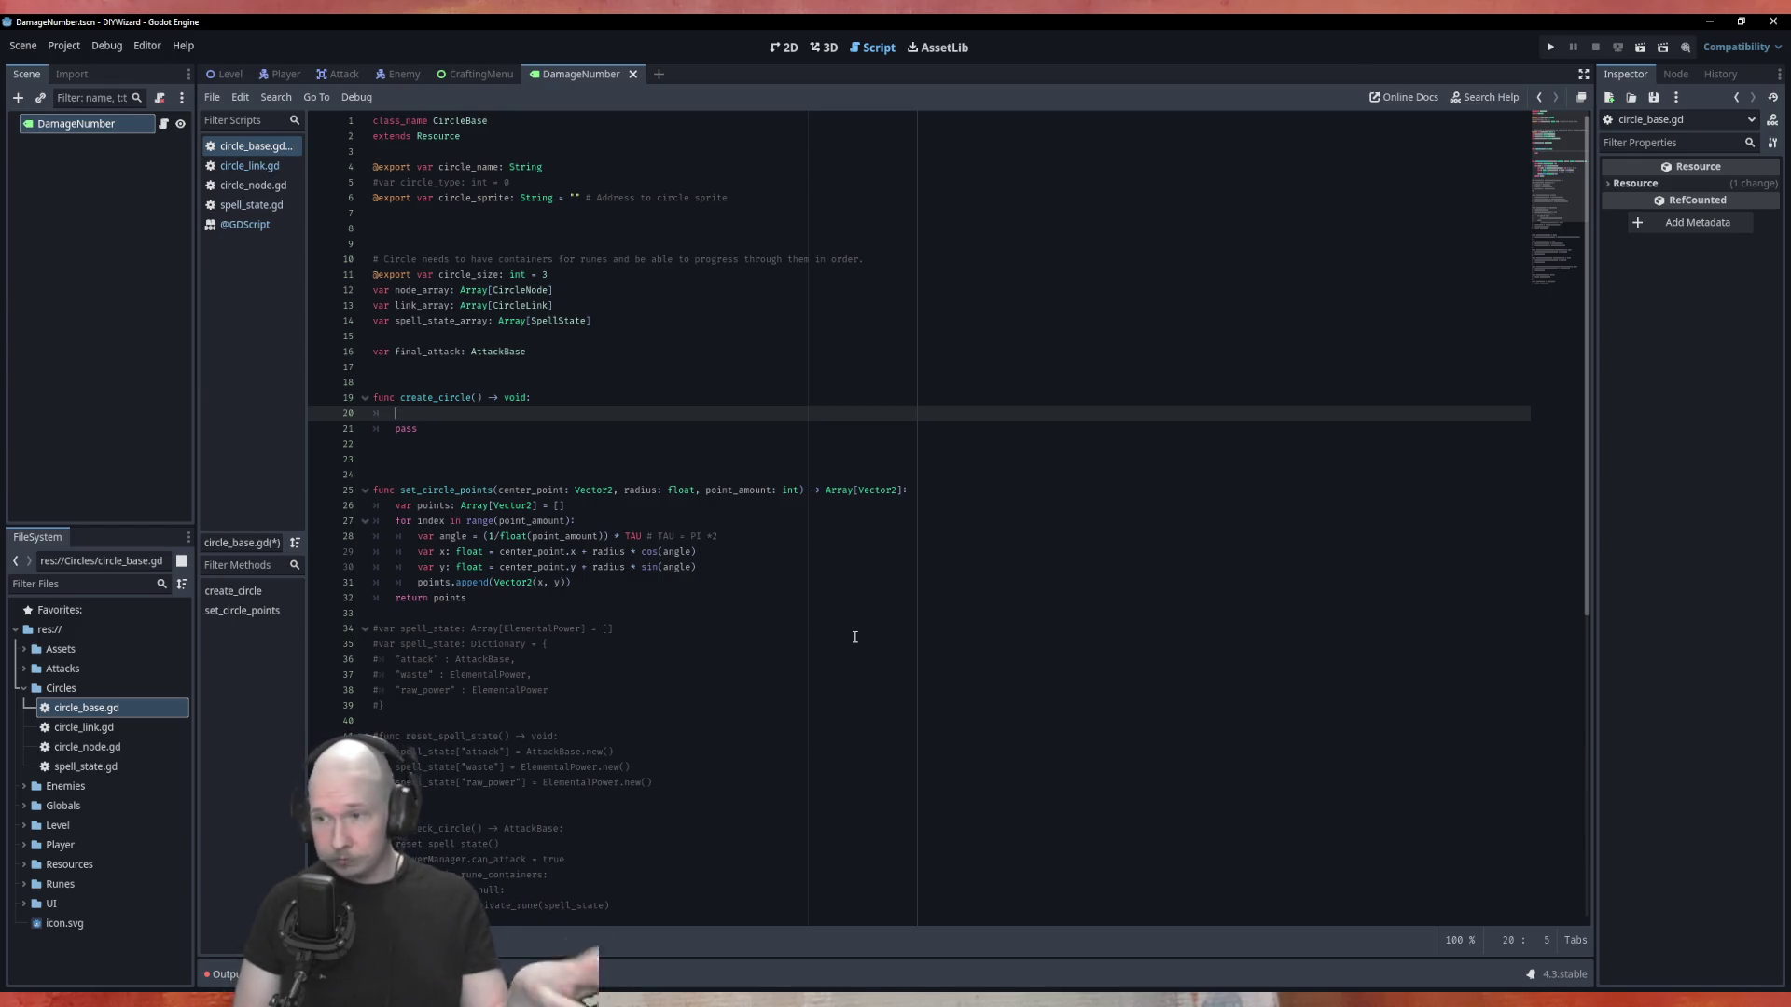
key("Up")
key("Up")
key("Up")
key("Up")
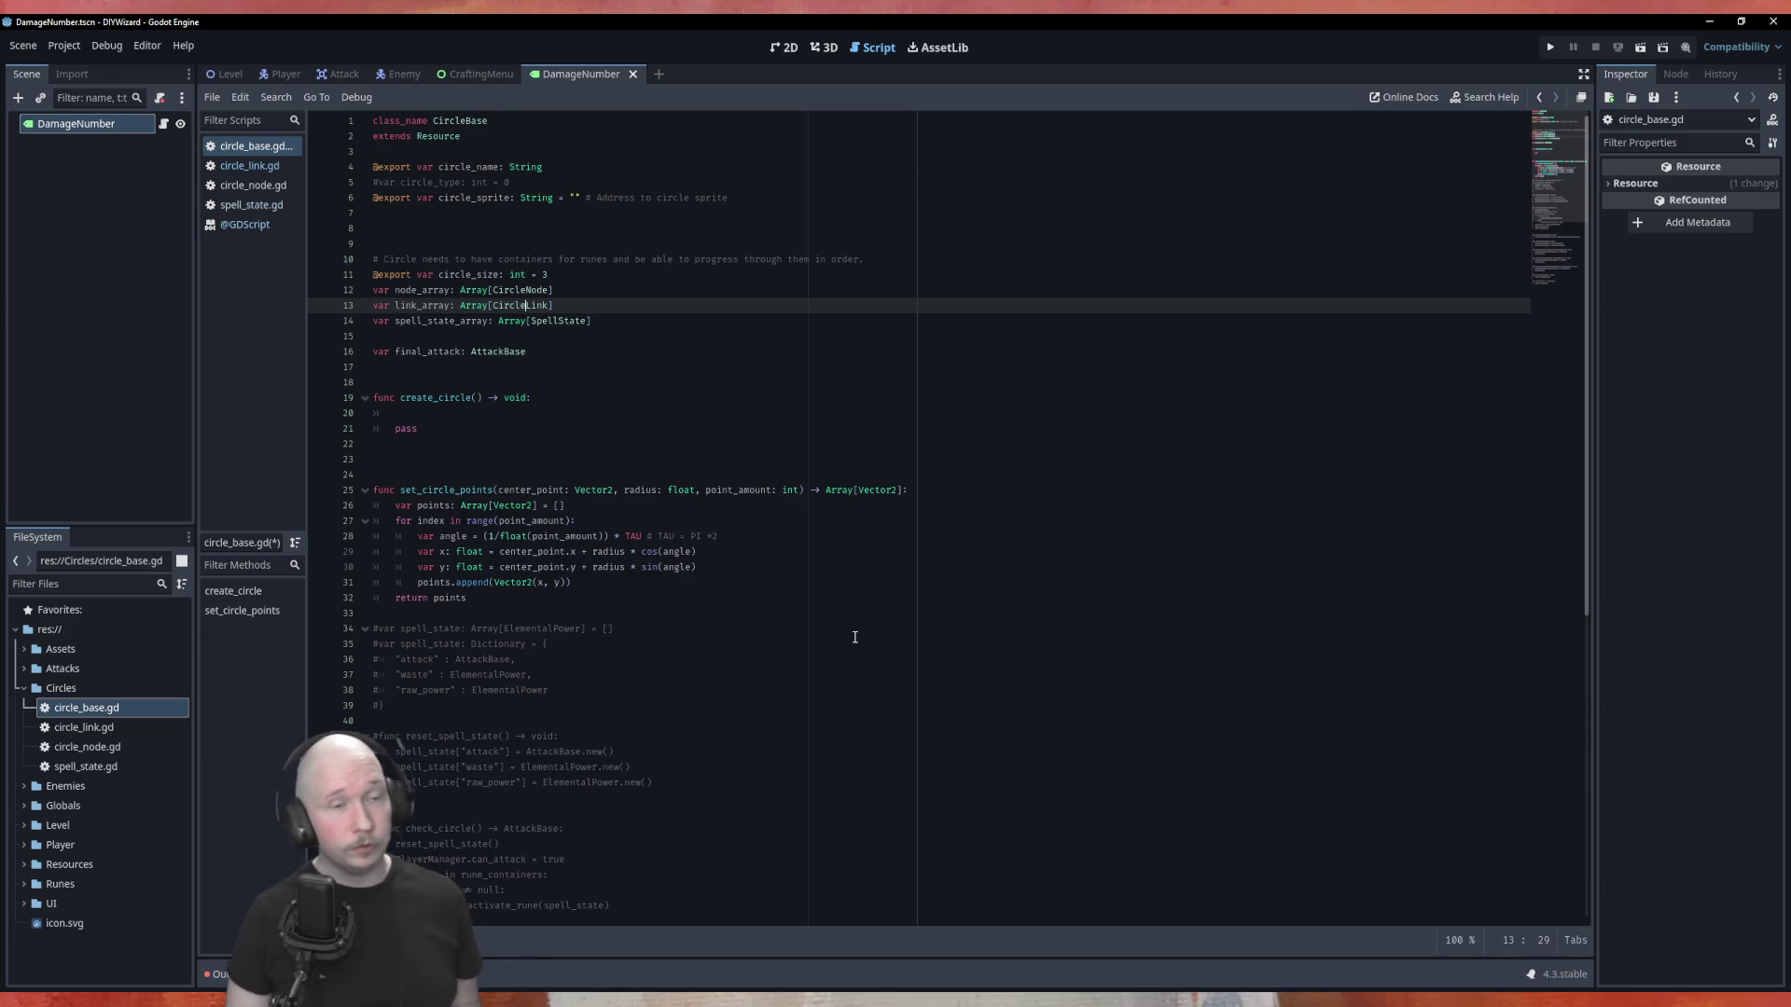
key("Up")
key("Left")
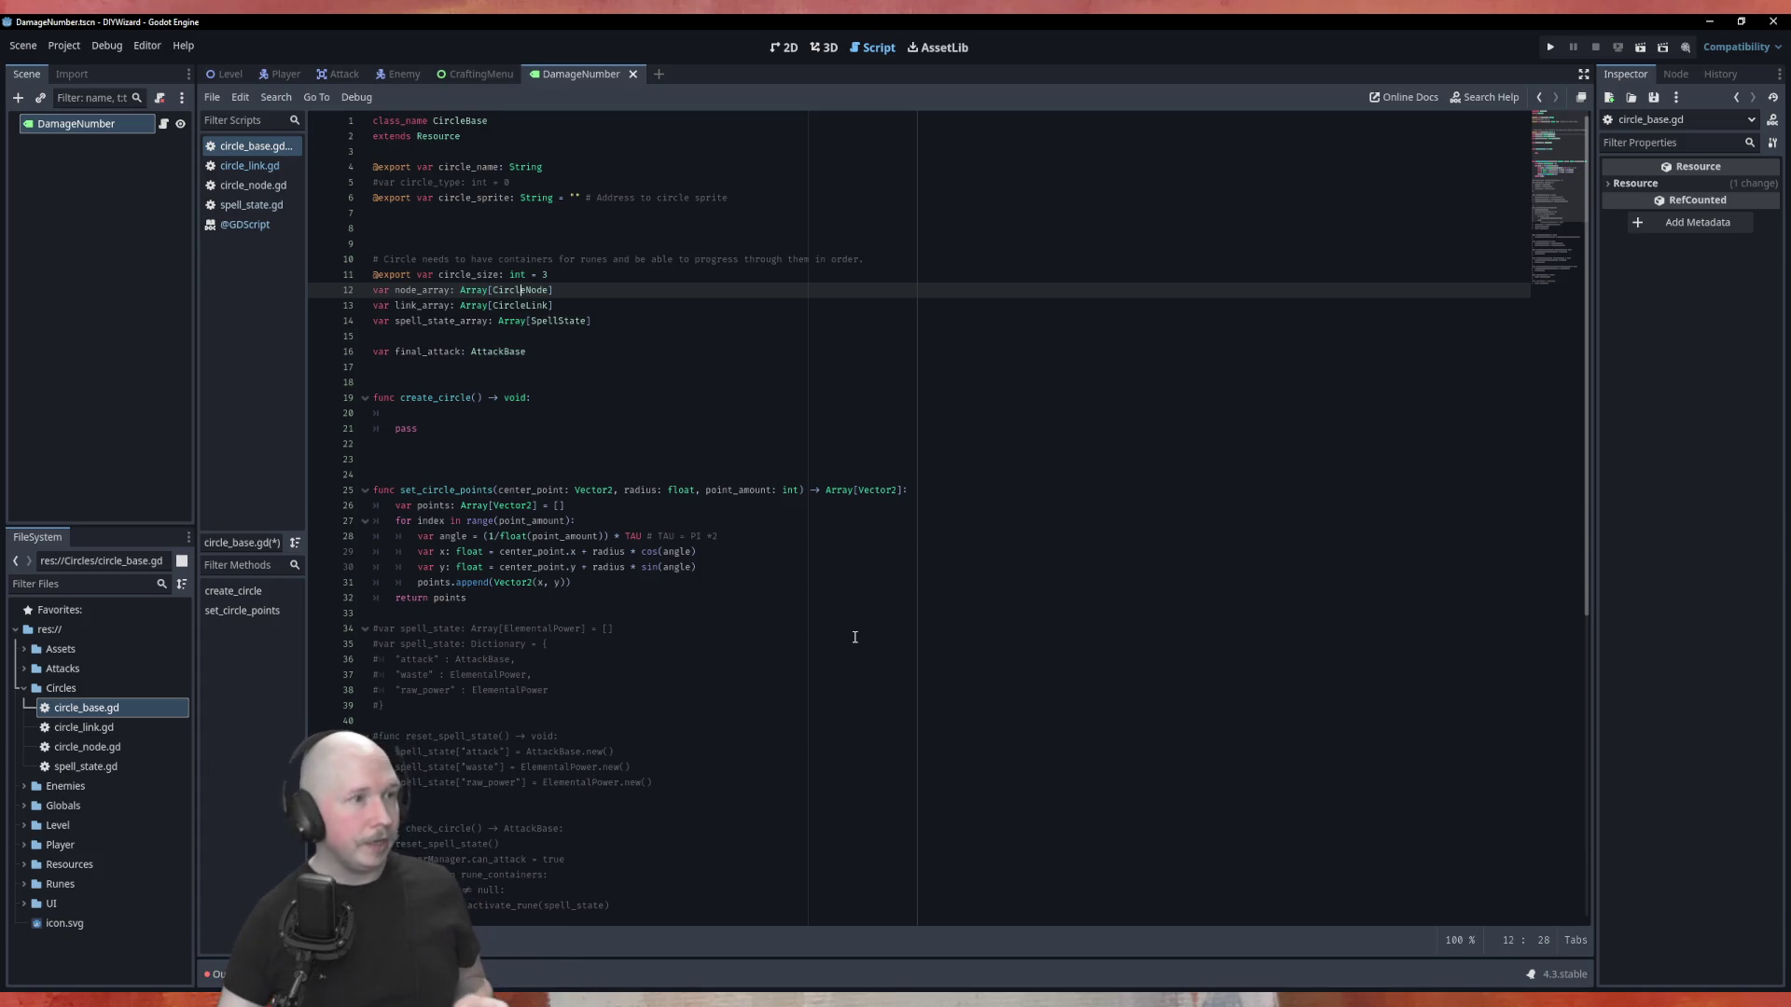
left_click(253, 186)
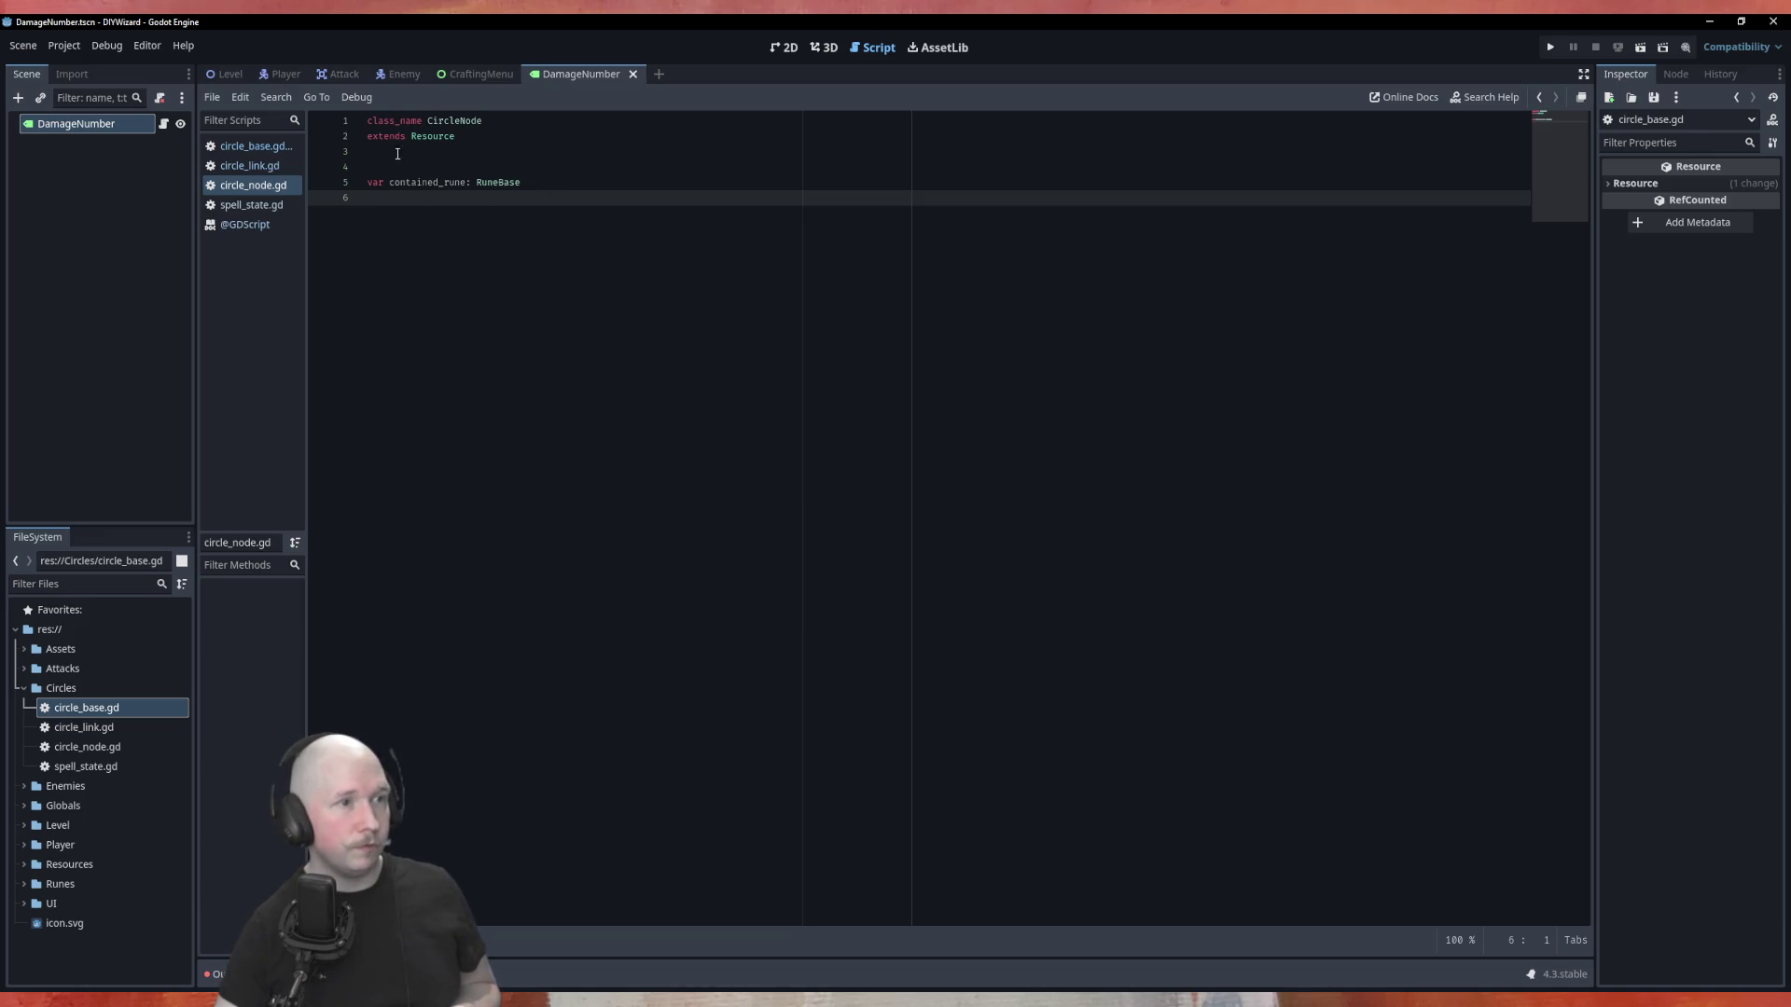
left_click(252, 205)
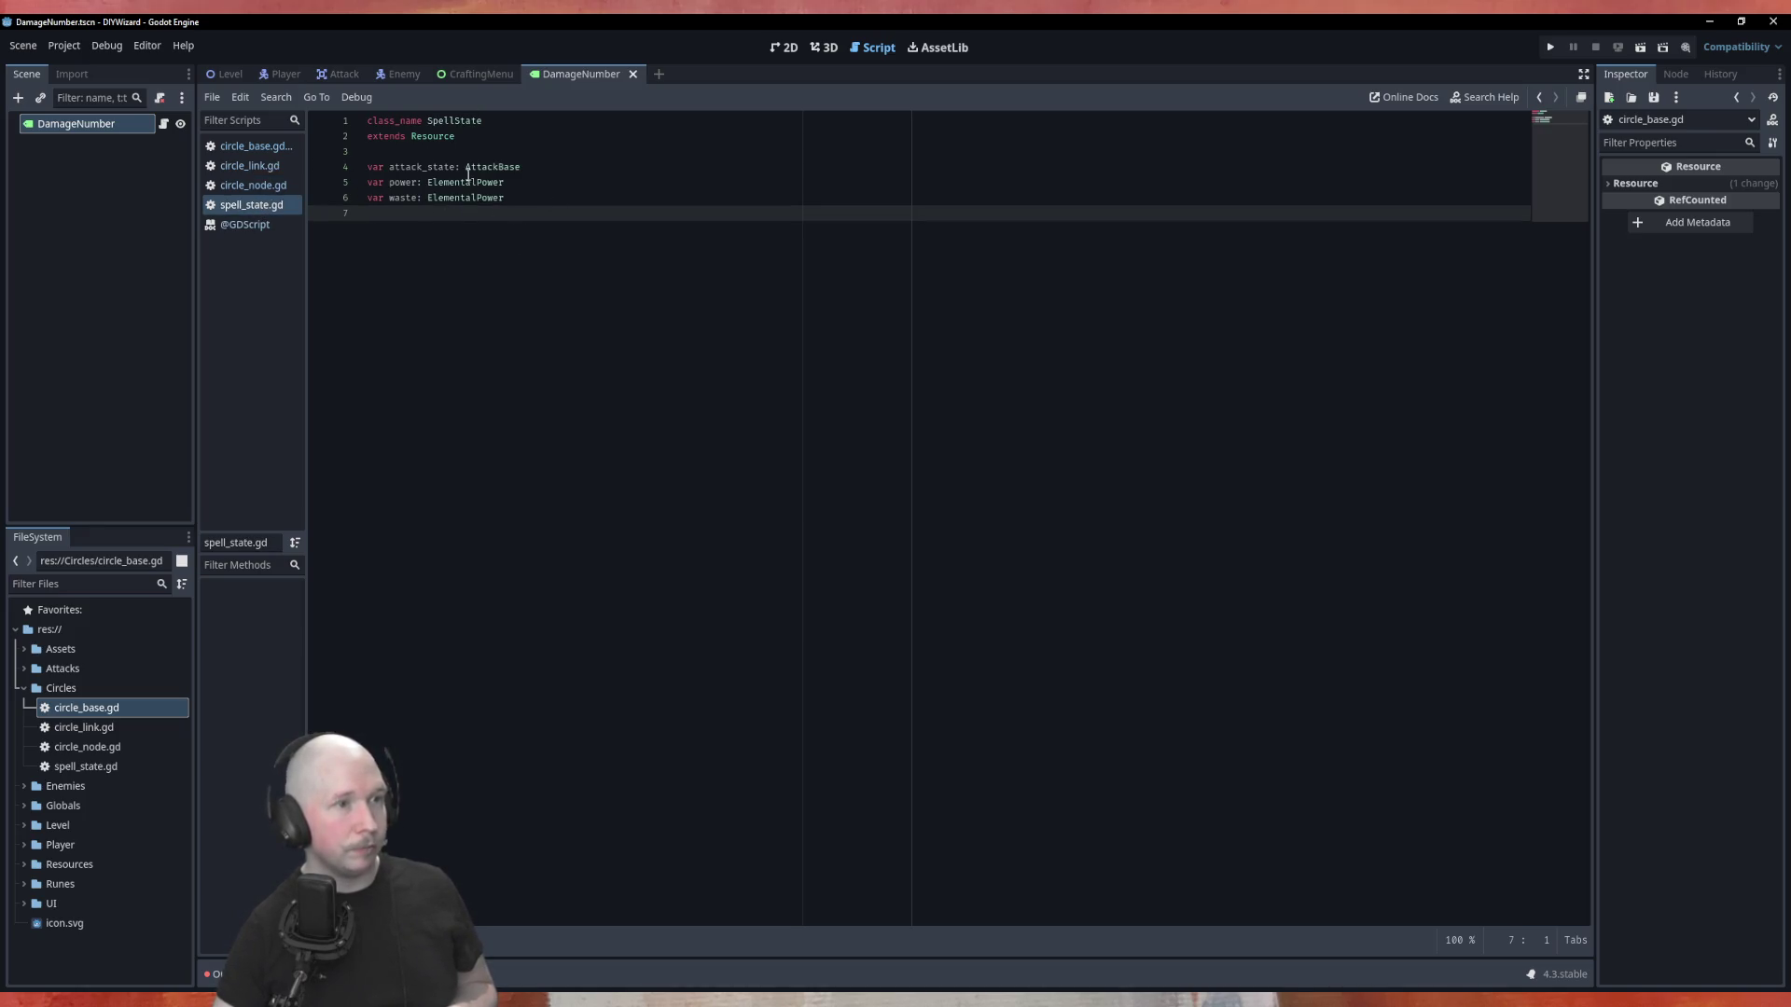
left_click(248, 166)
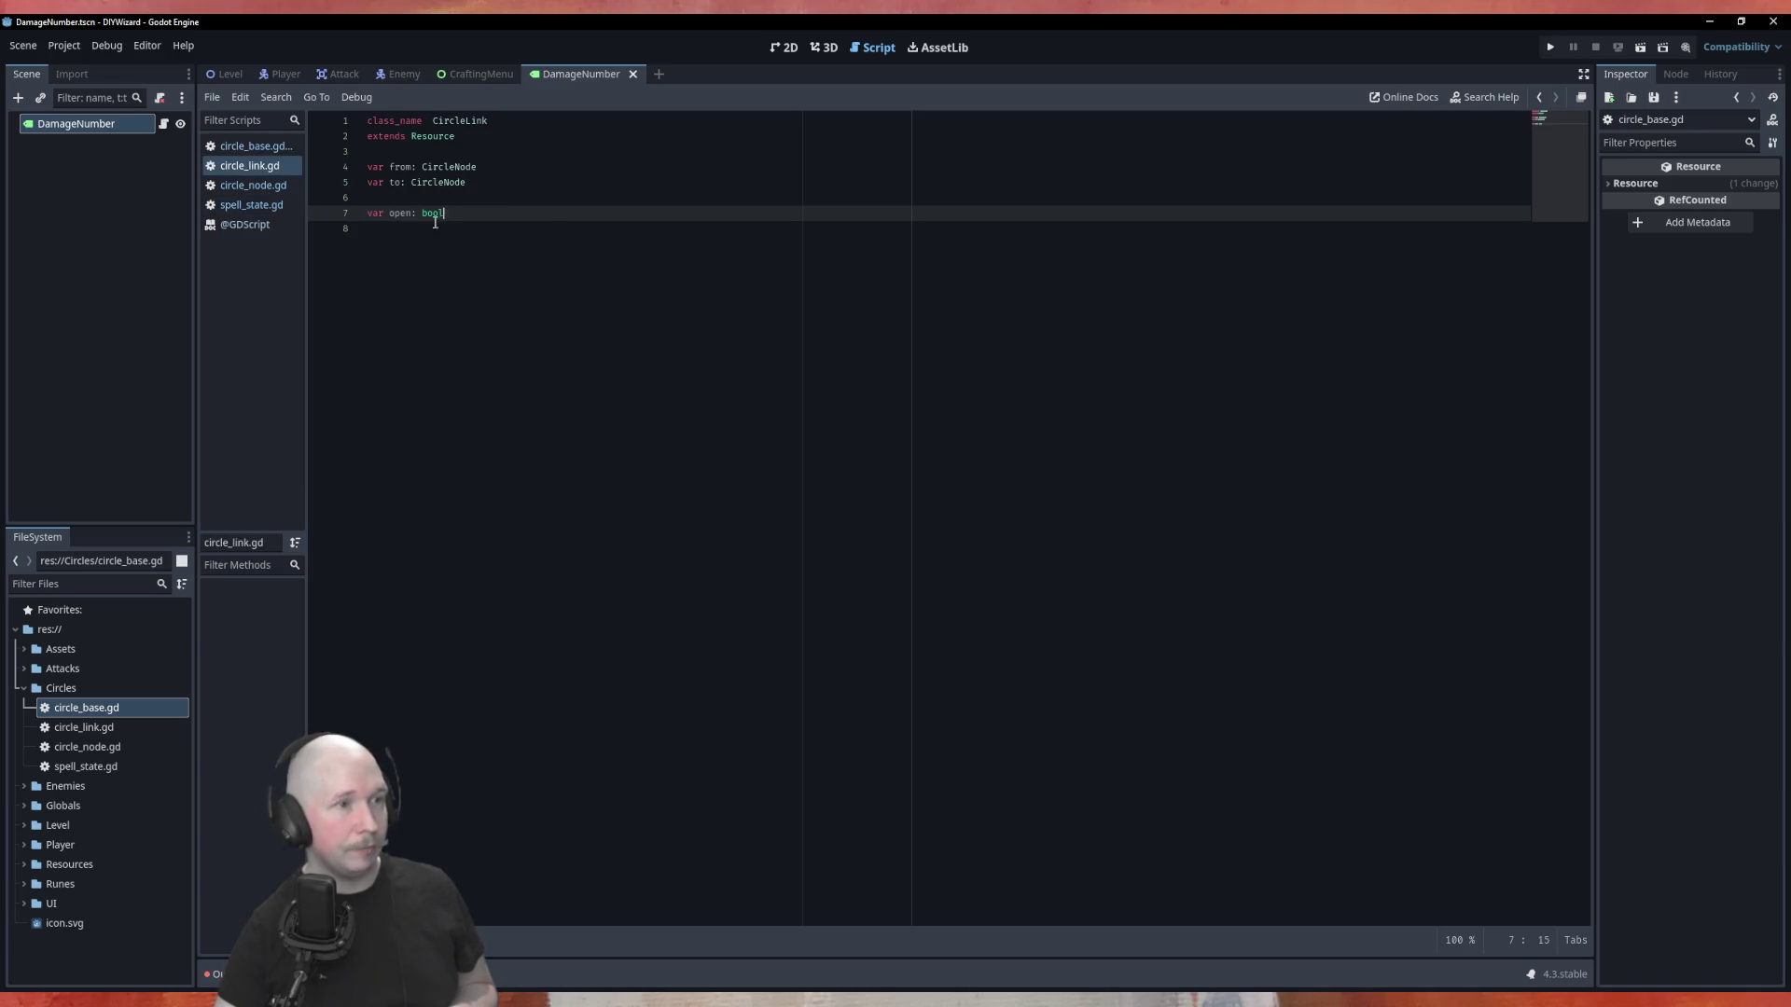
left_click(247, 147)
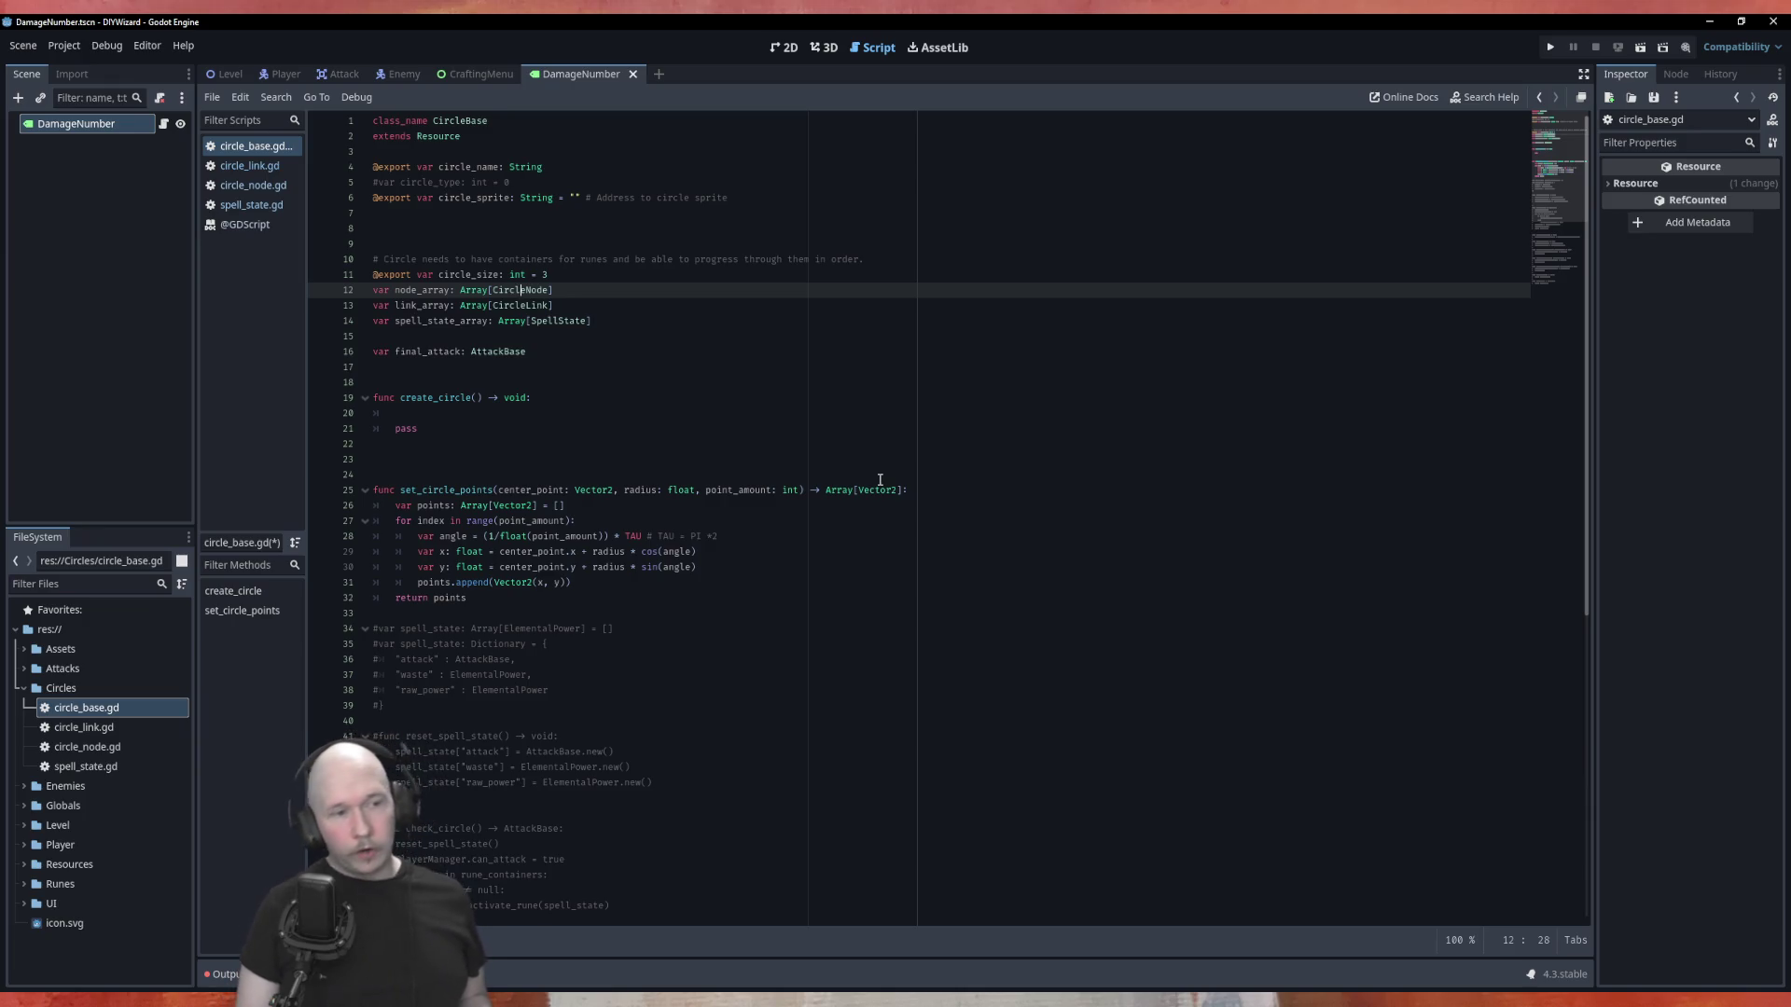
key("Down")
key("Down")
key("Down")
key("Down")
key("Down")
key("Down")
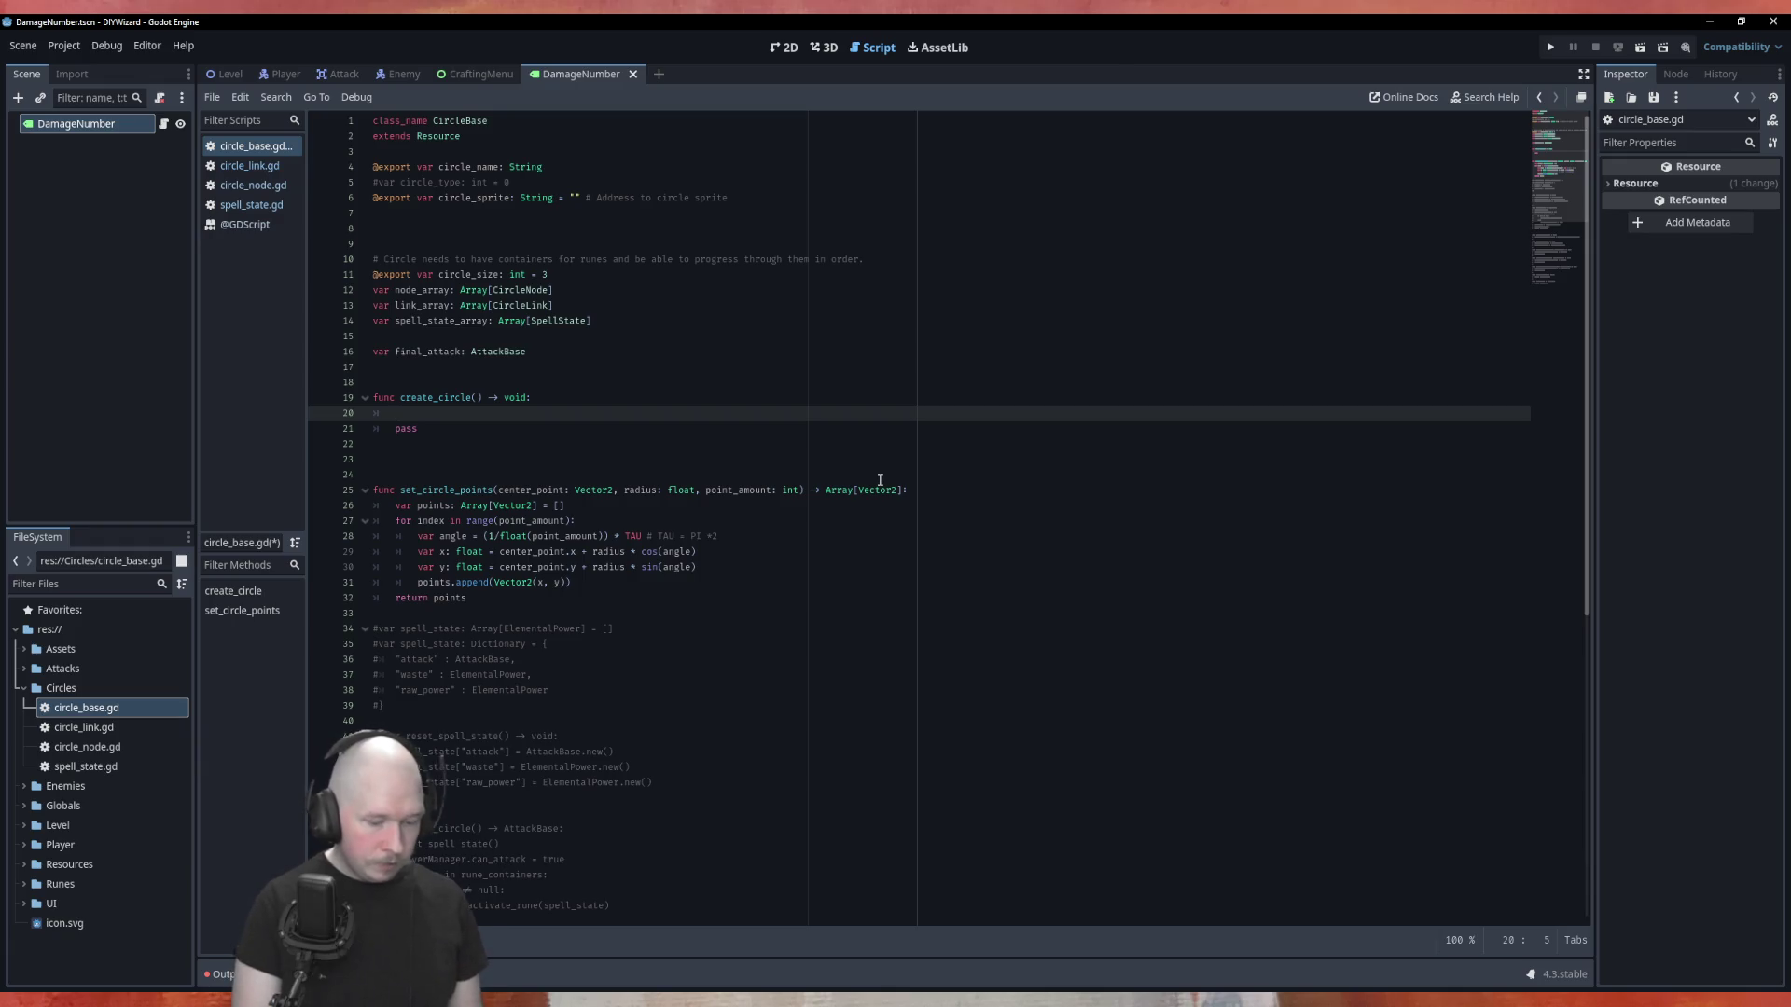
In create_circle, call node_array.resize(circle_size) followed by link_nodes().
type("node_array")
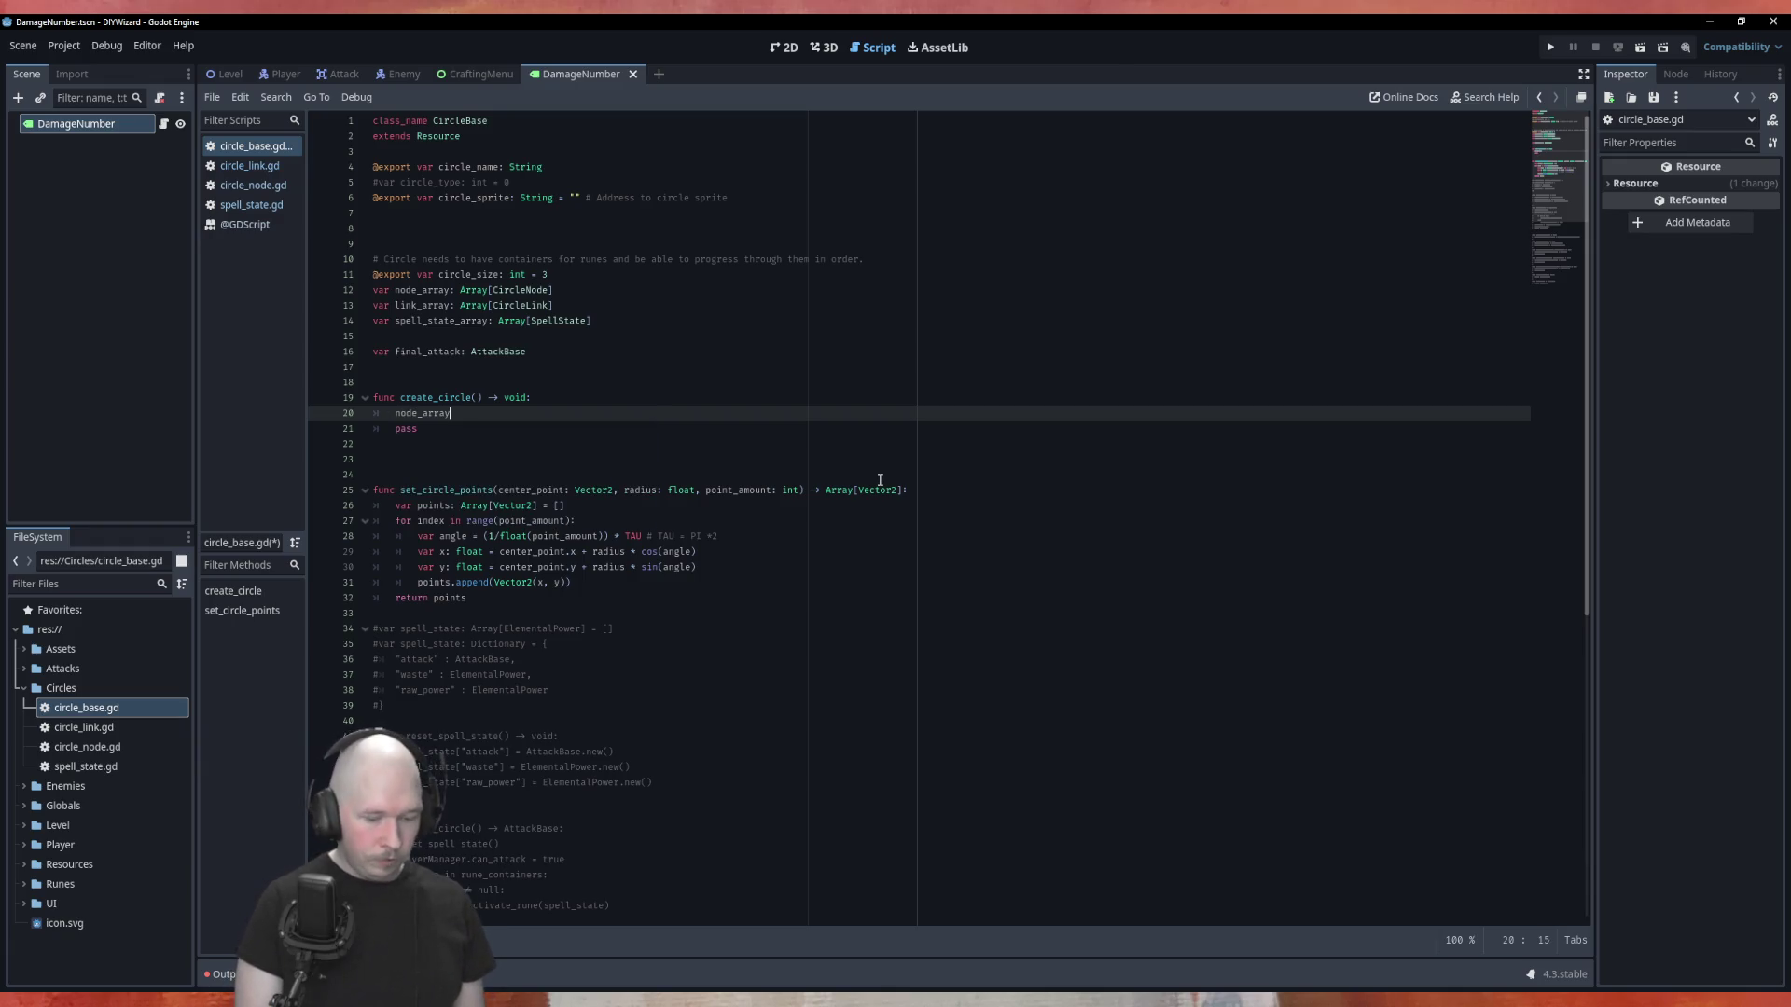
type(".res")
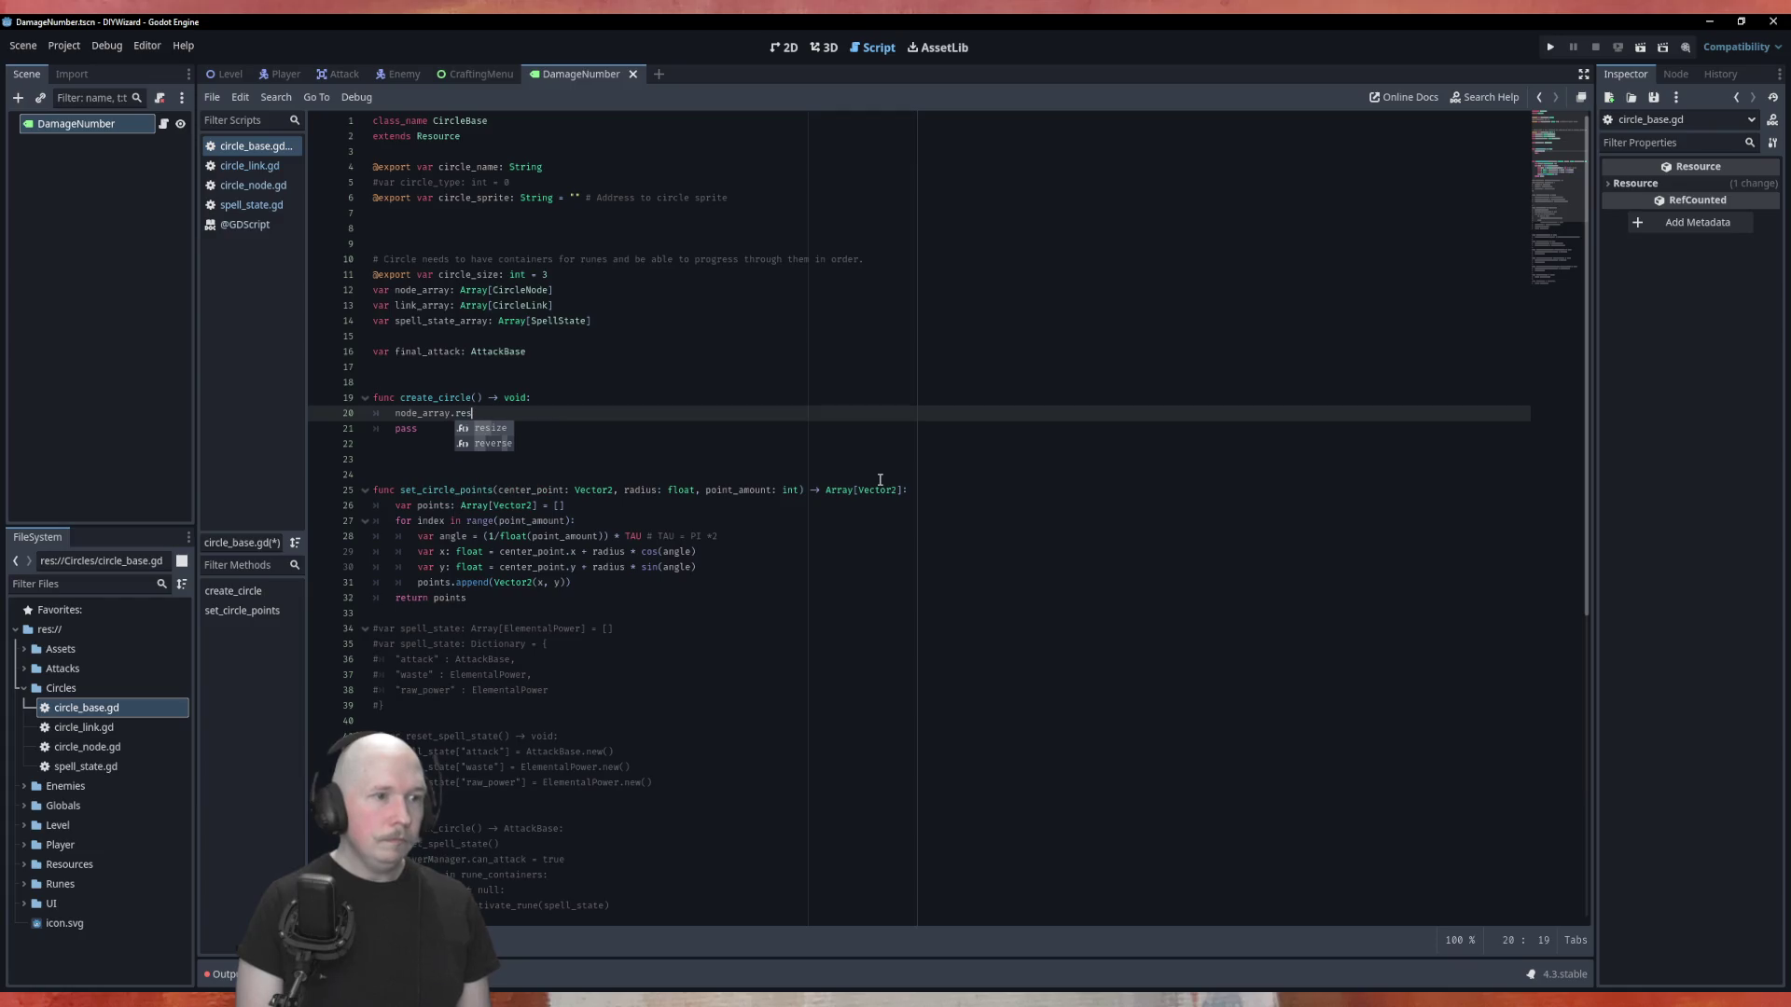
key("Return")
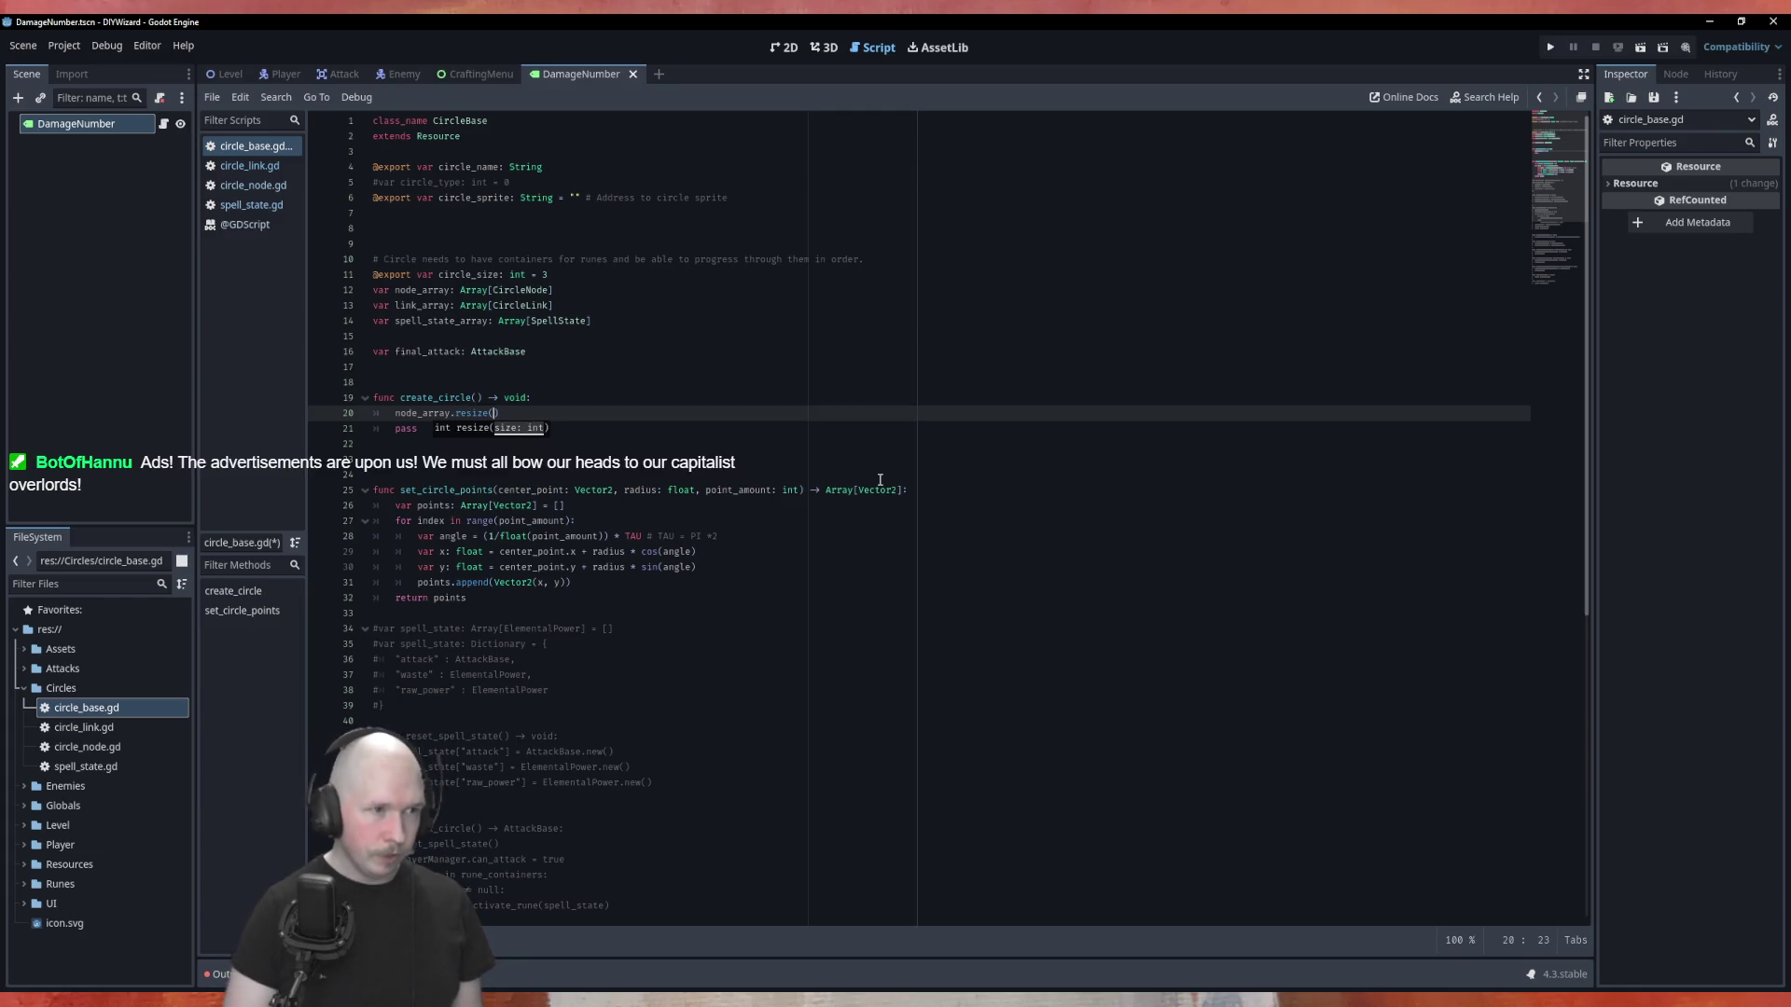
type("cir")
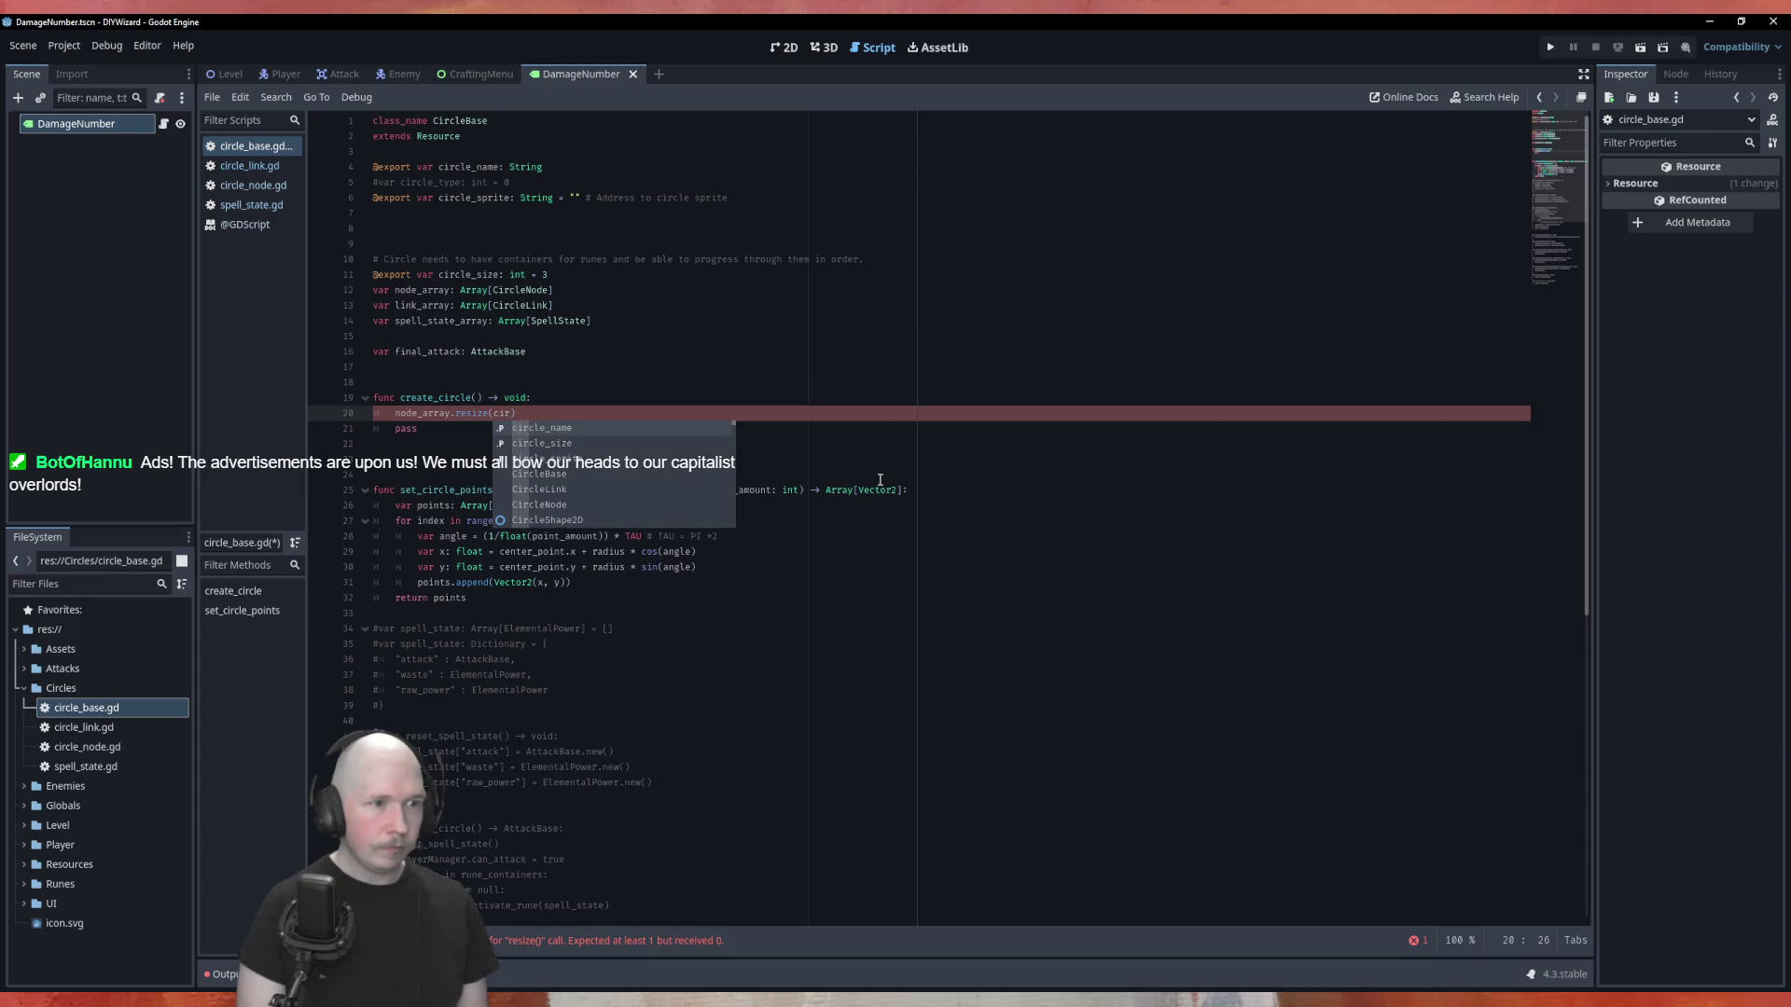
key("Down")
key("Return")
key("End")
key("Return")
type("link_nodes()")
Add a top-level func link_nodes() -> void: header below create_circle.
key("Down")
key("Down")
key("Return")
key("Return")
key("Return")
type("func link_nodes() ->  void:")
key("Return")
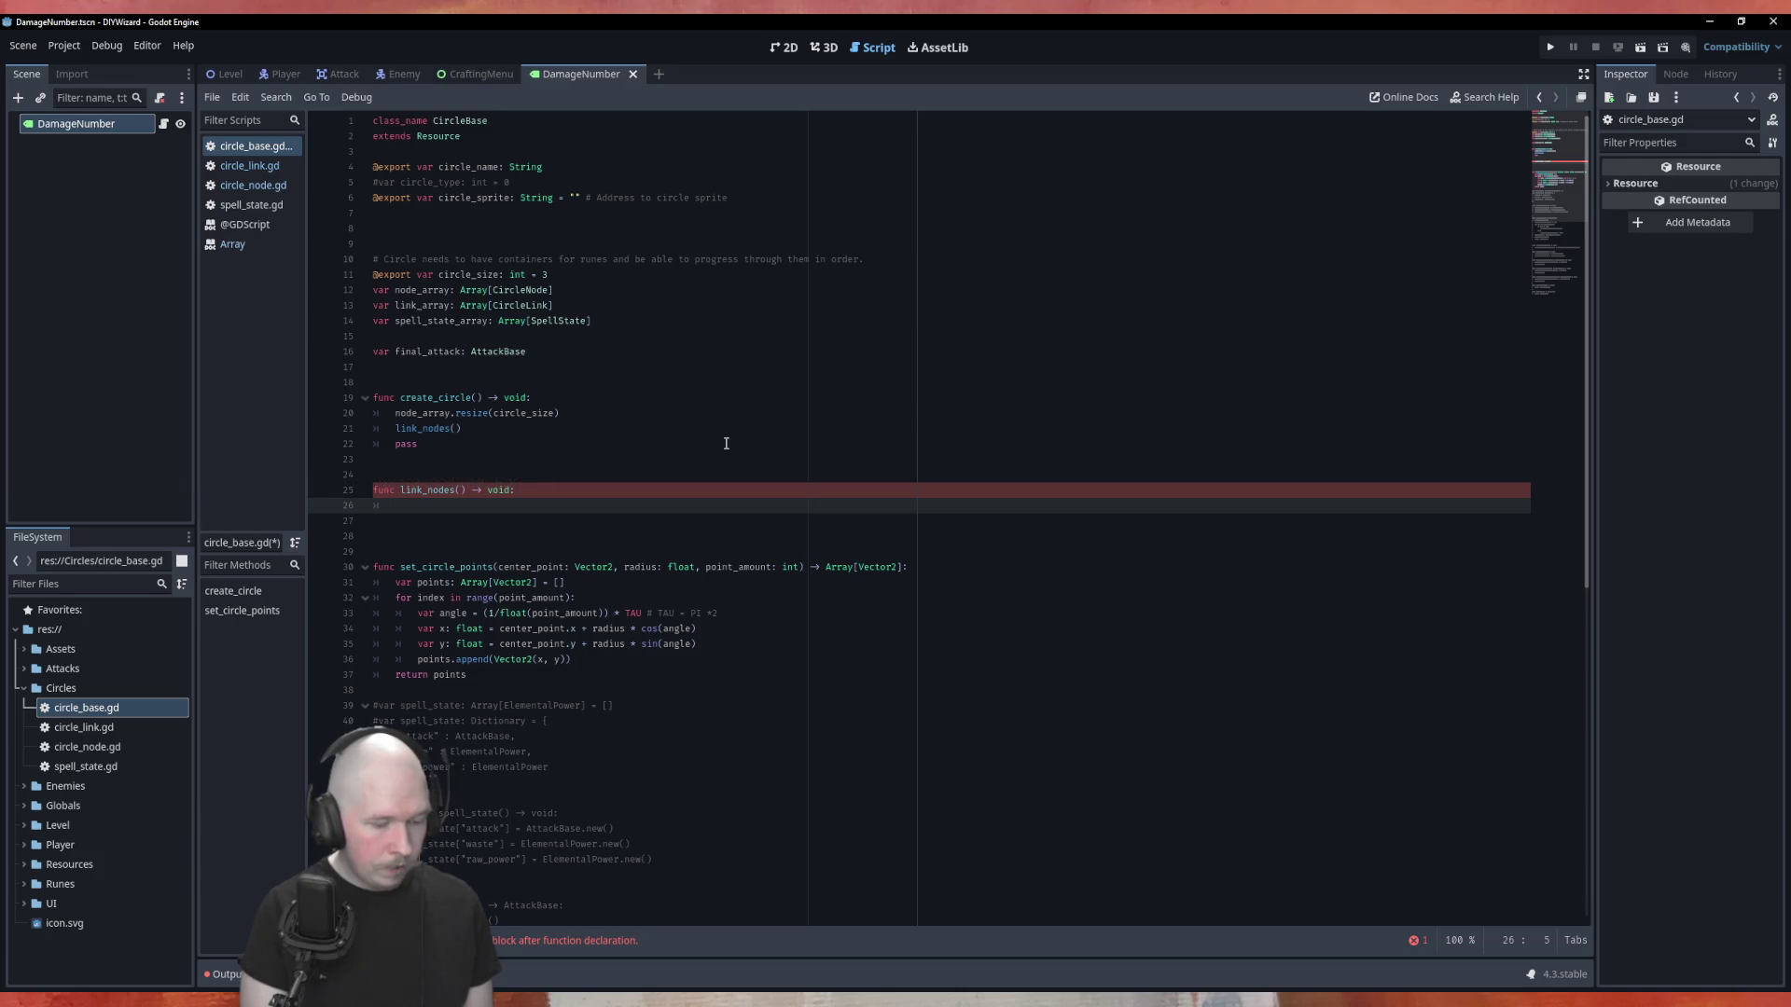
Write a for node in node_array: loop, then rename node to index and swap in range.
type("for")
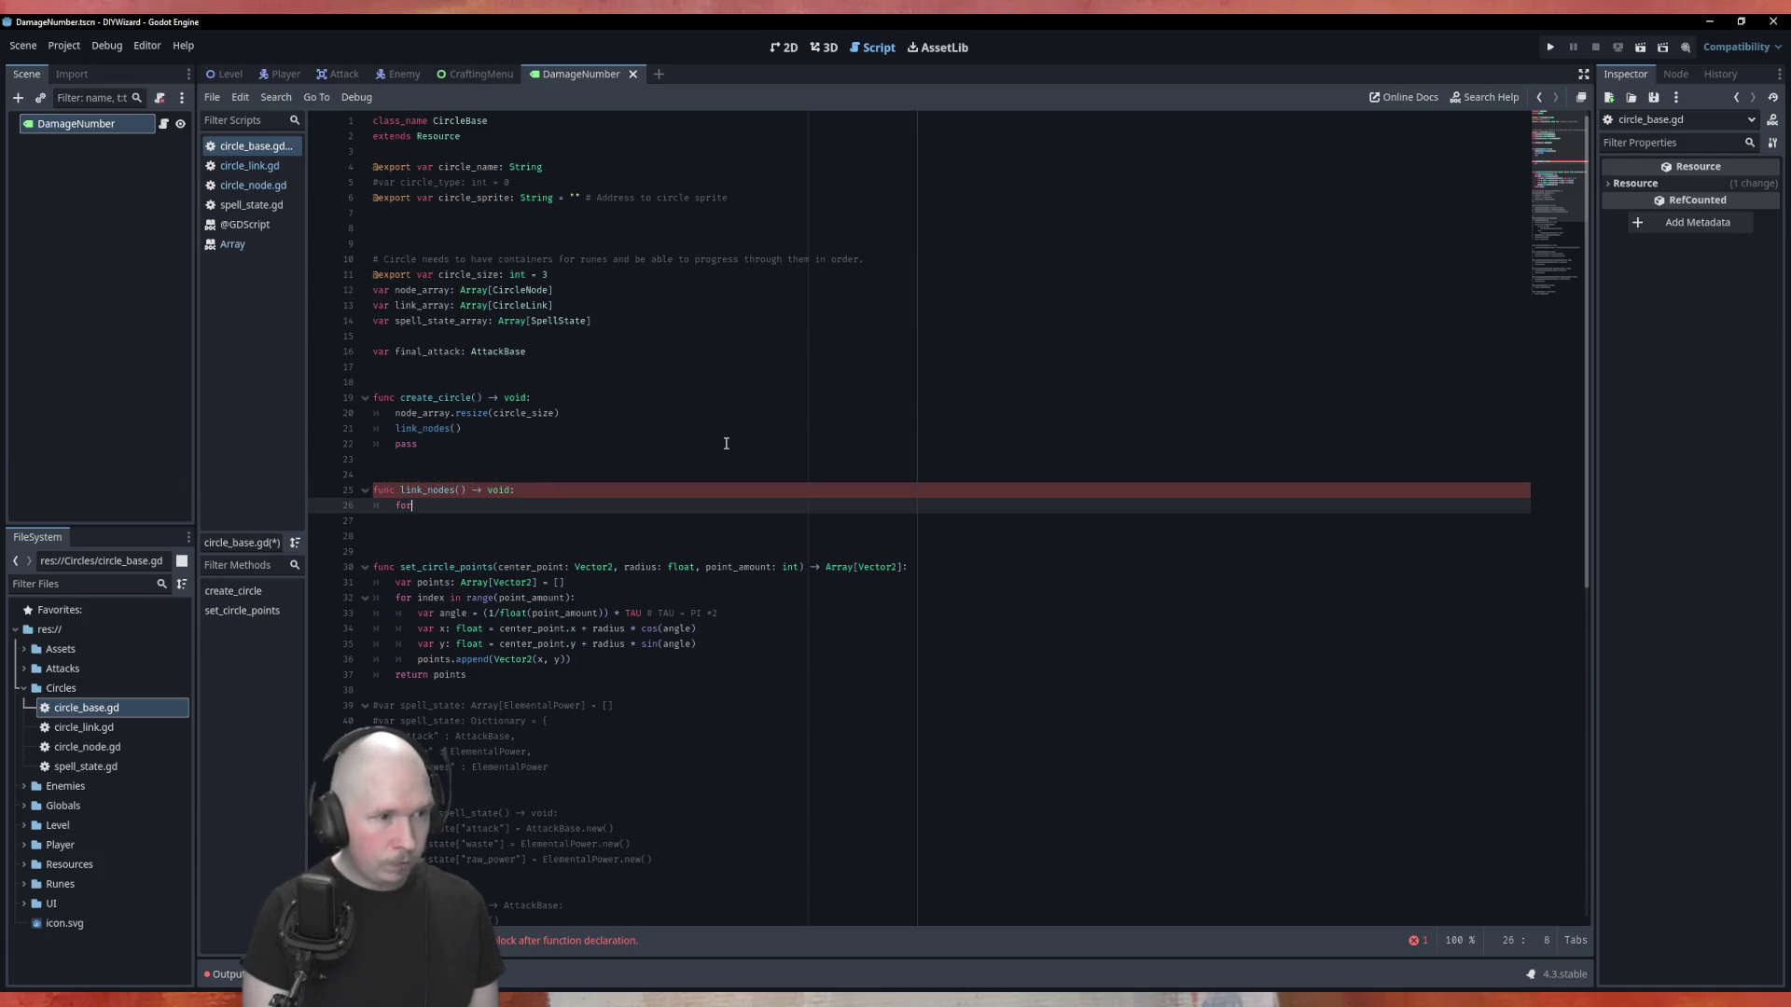
type(" node i")
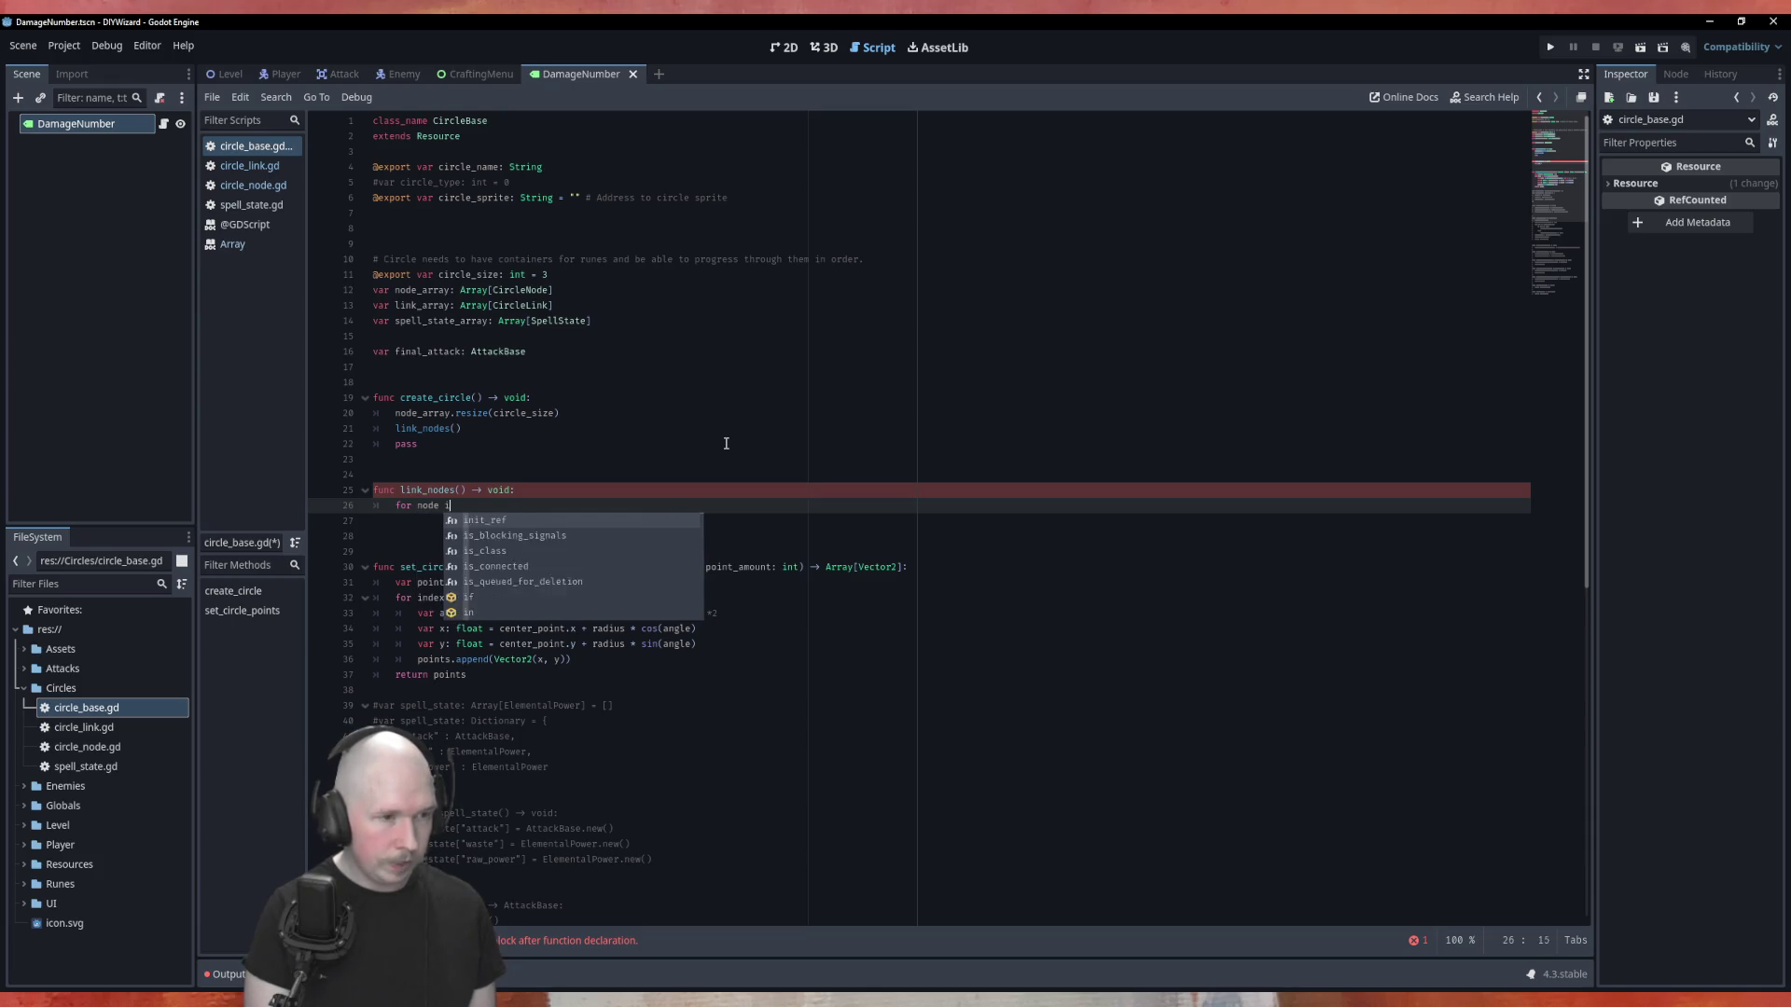
type("n node_array:")
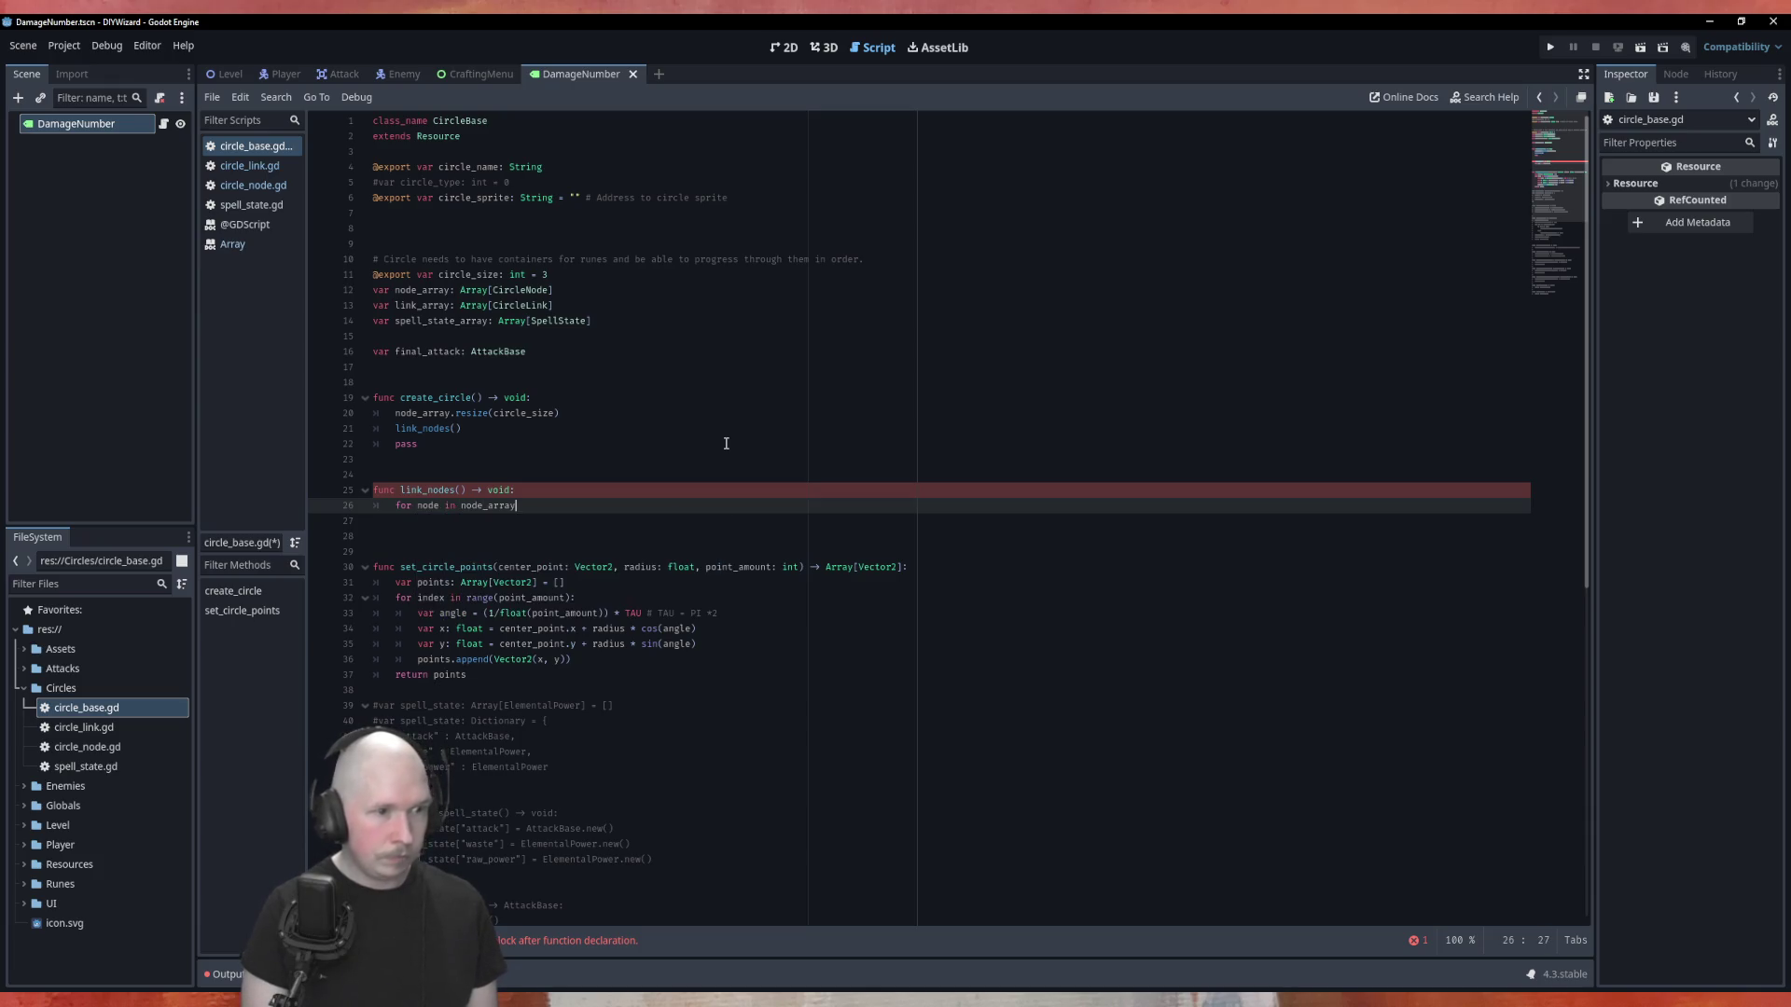
key("Return")
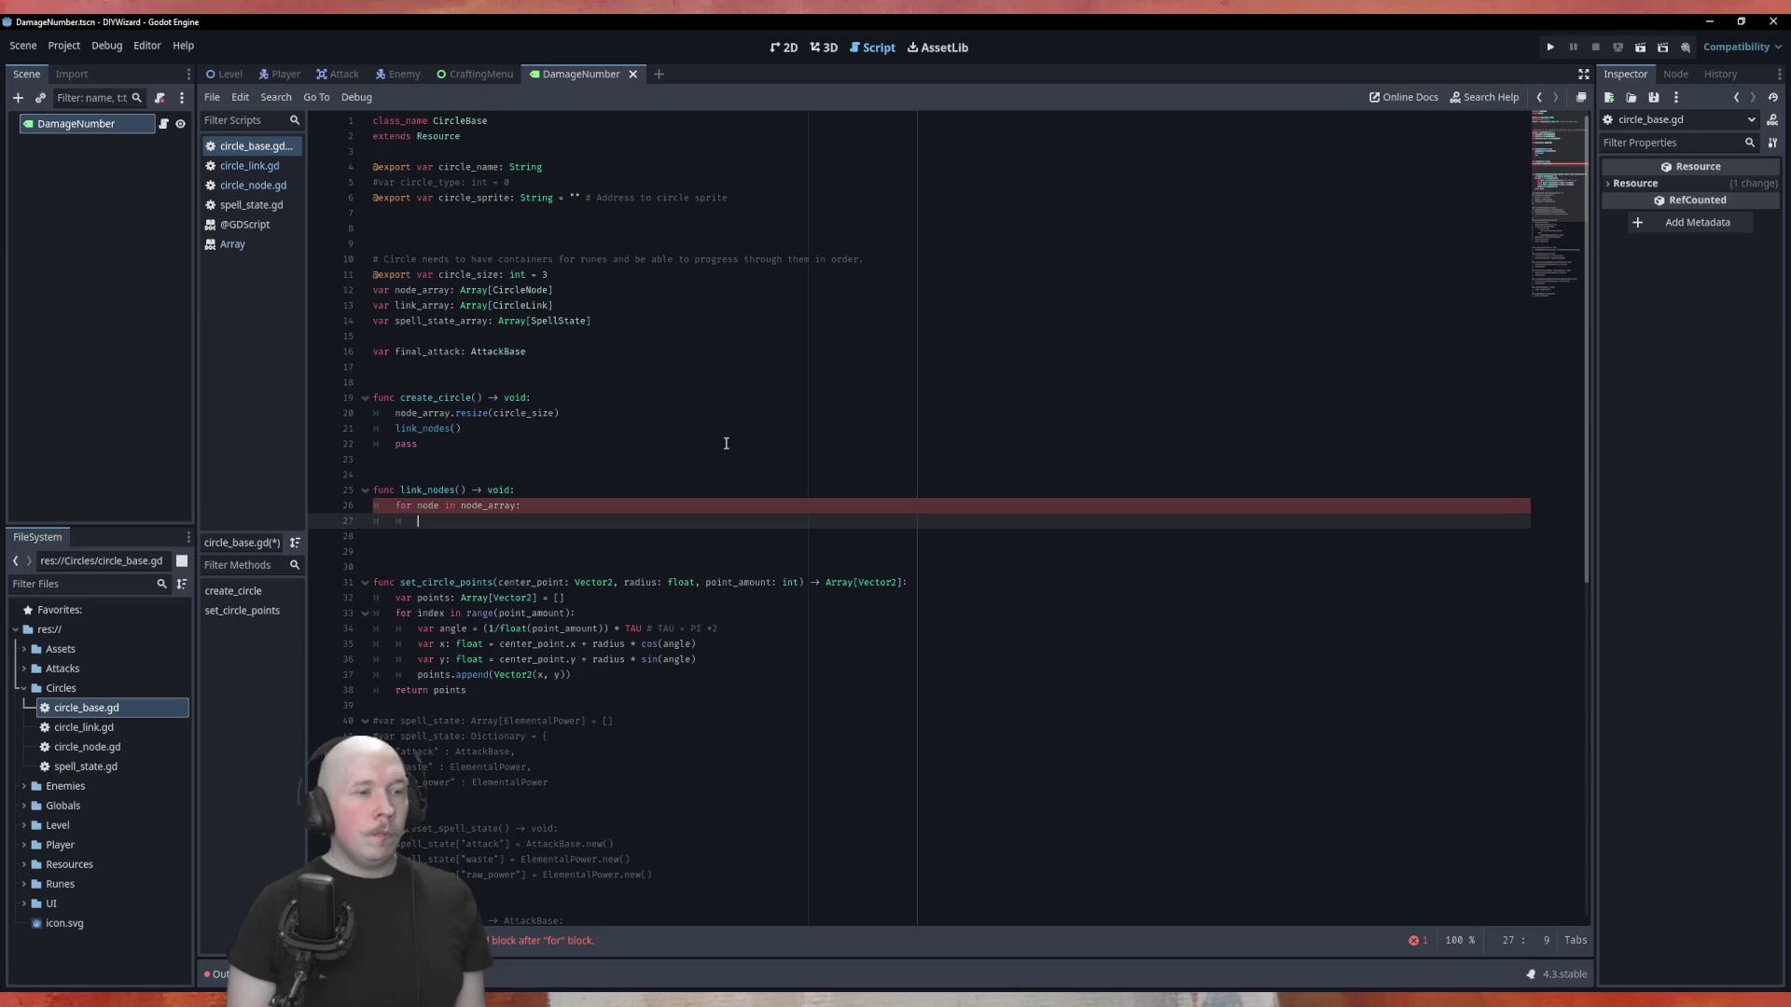
key("Up")
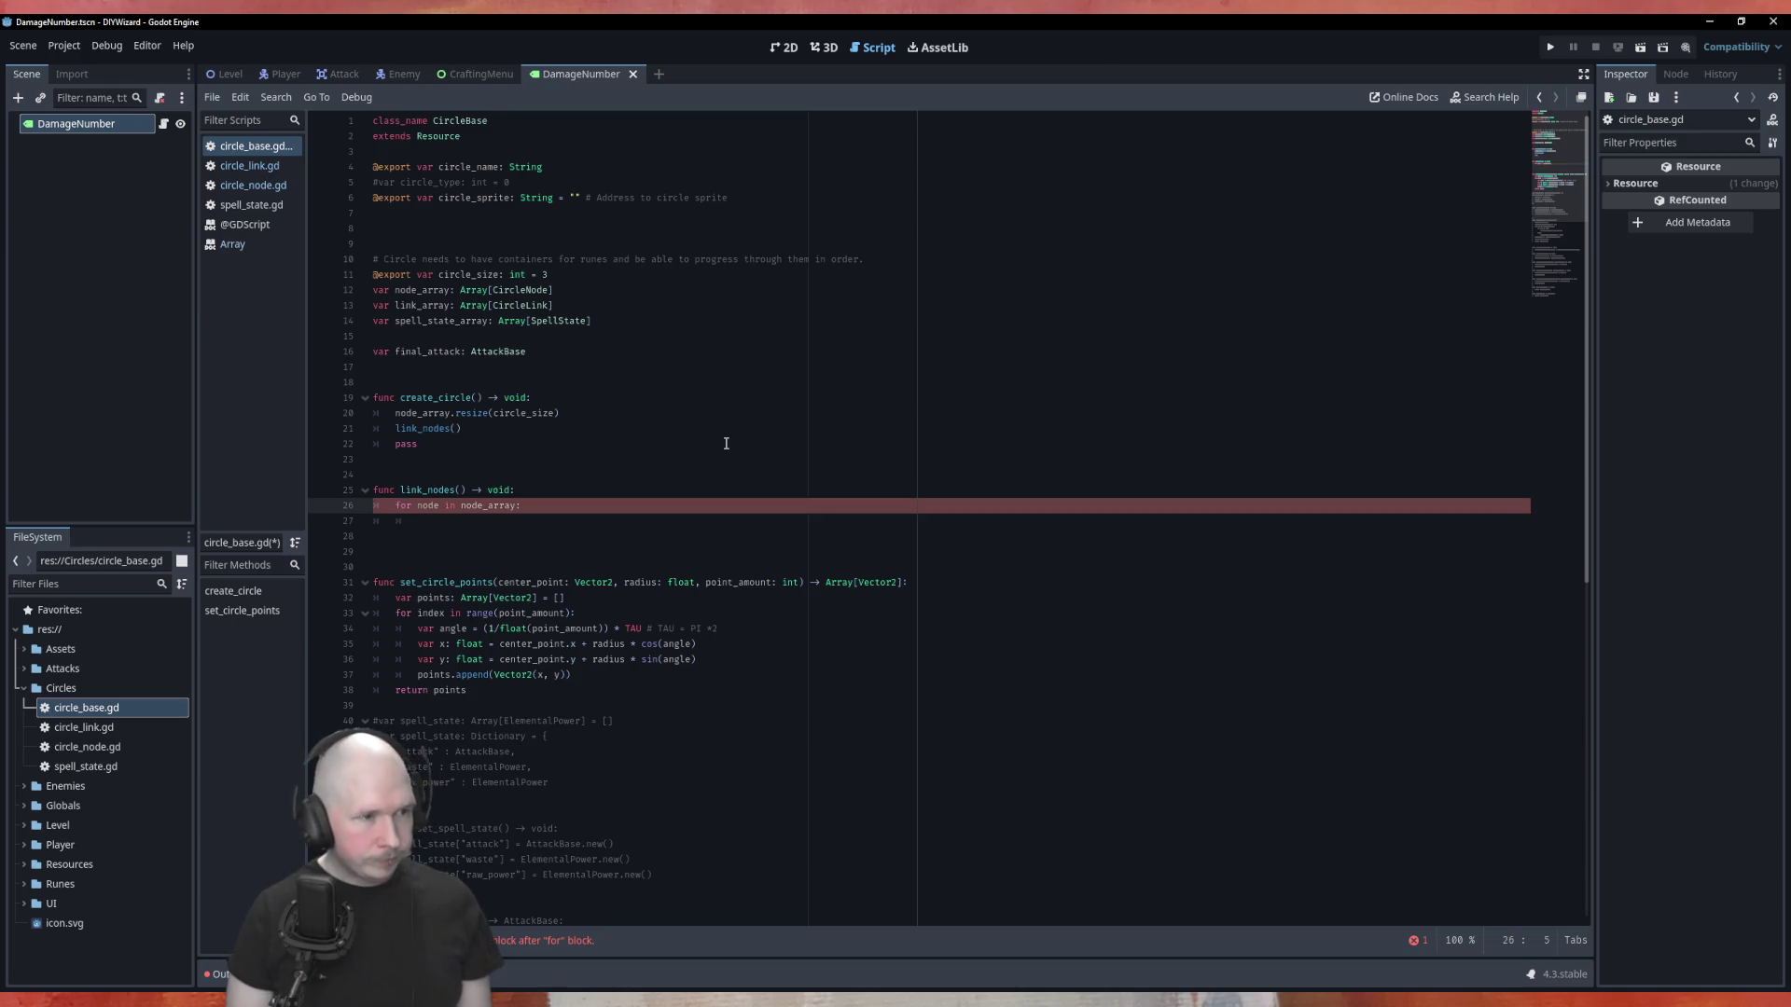
key("Delete")
key("Delete")
key("Delete")
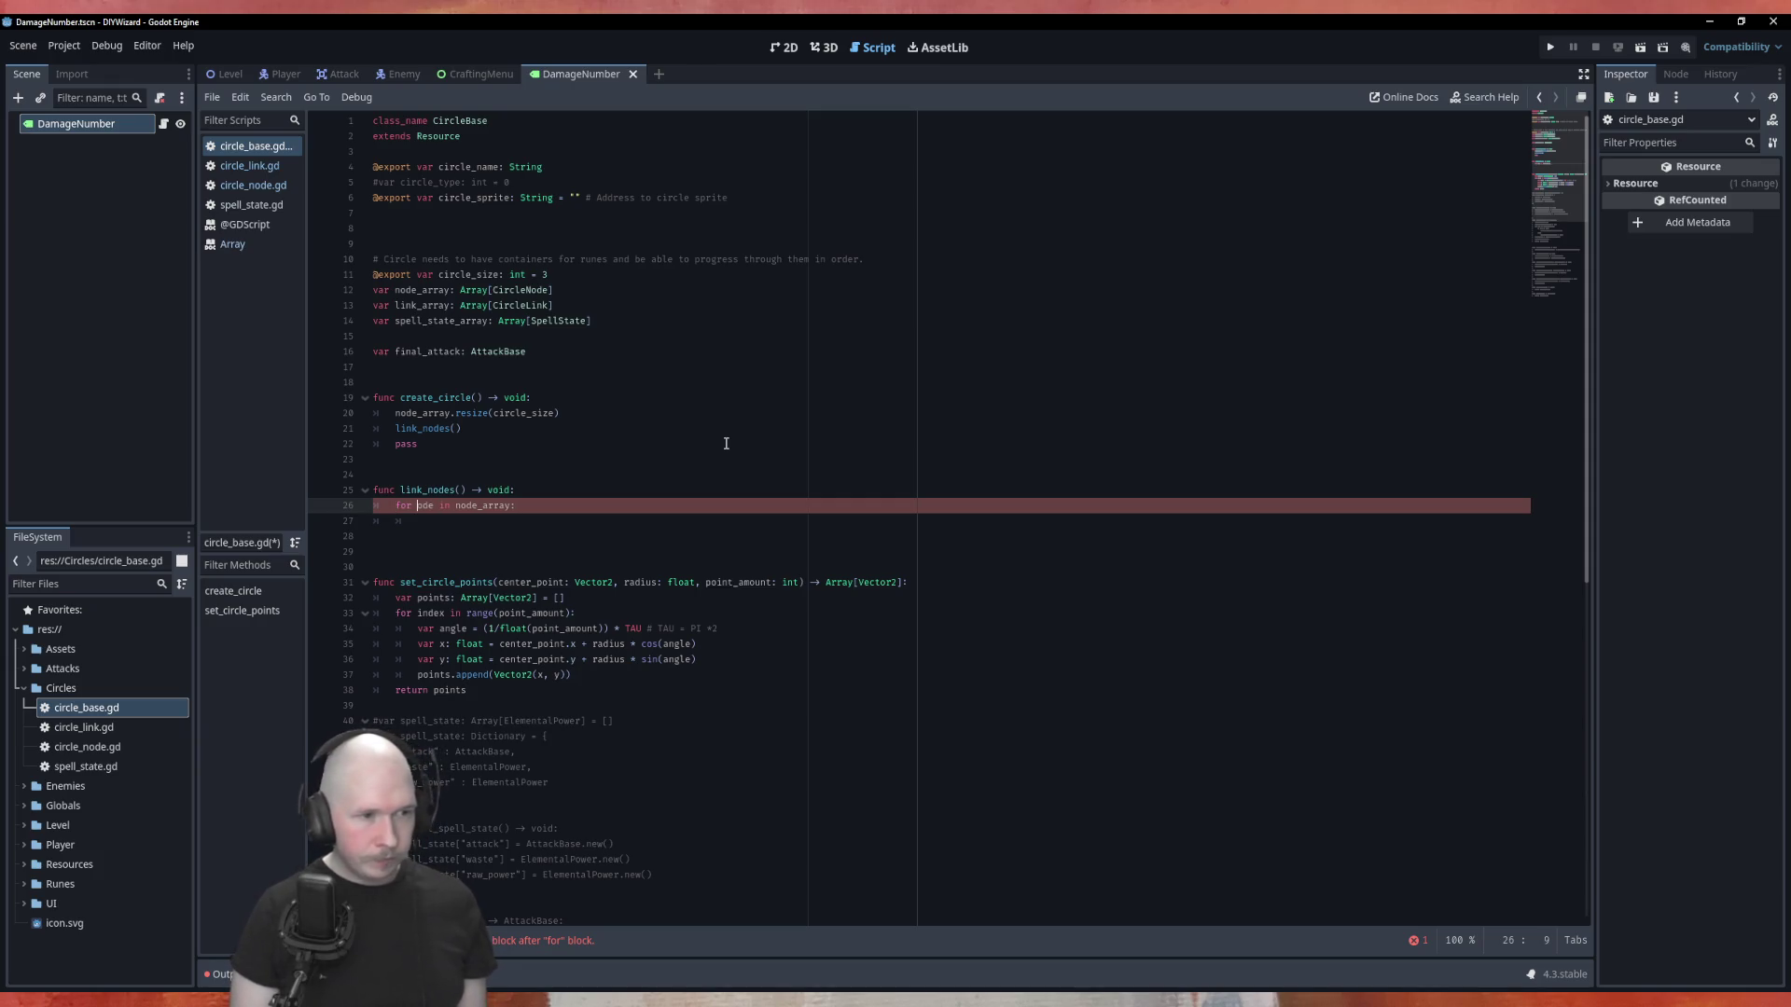
type("index")
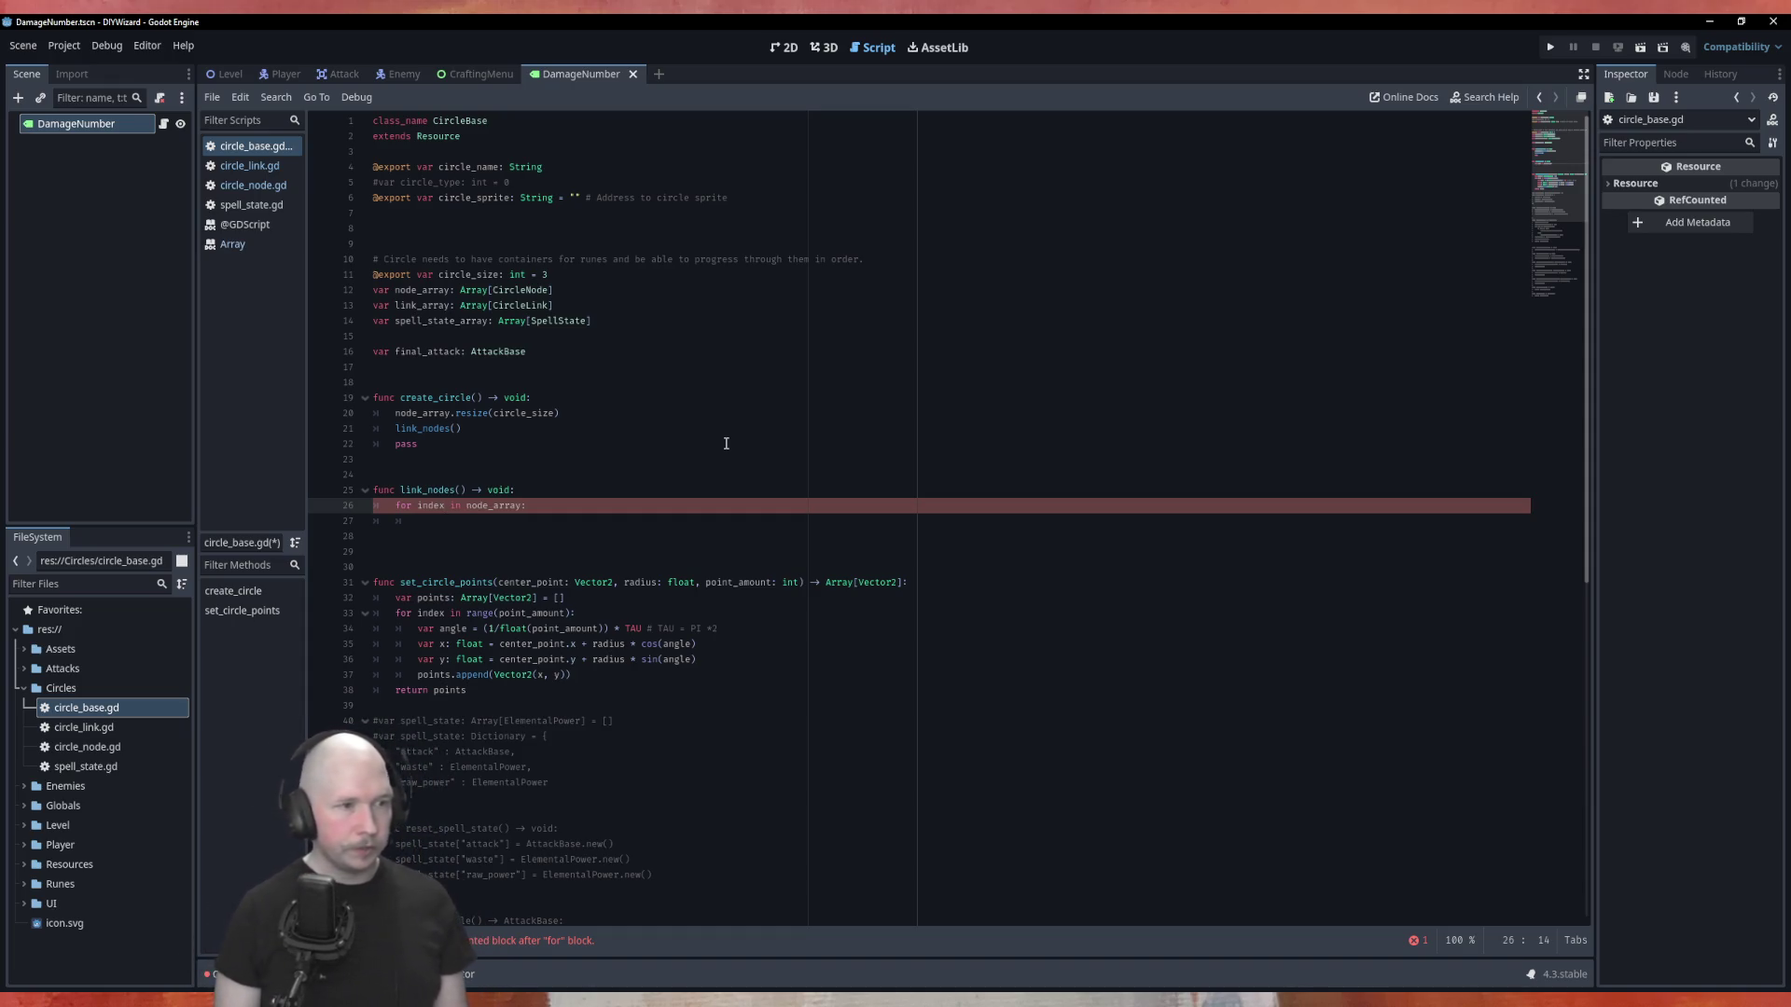
key("Right")
key("Right")
key("Right")
key("Delete")
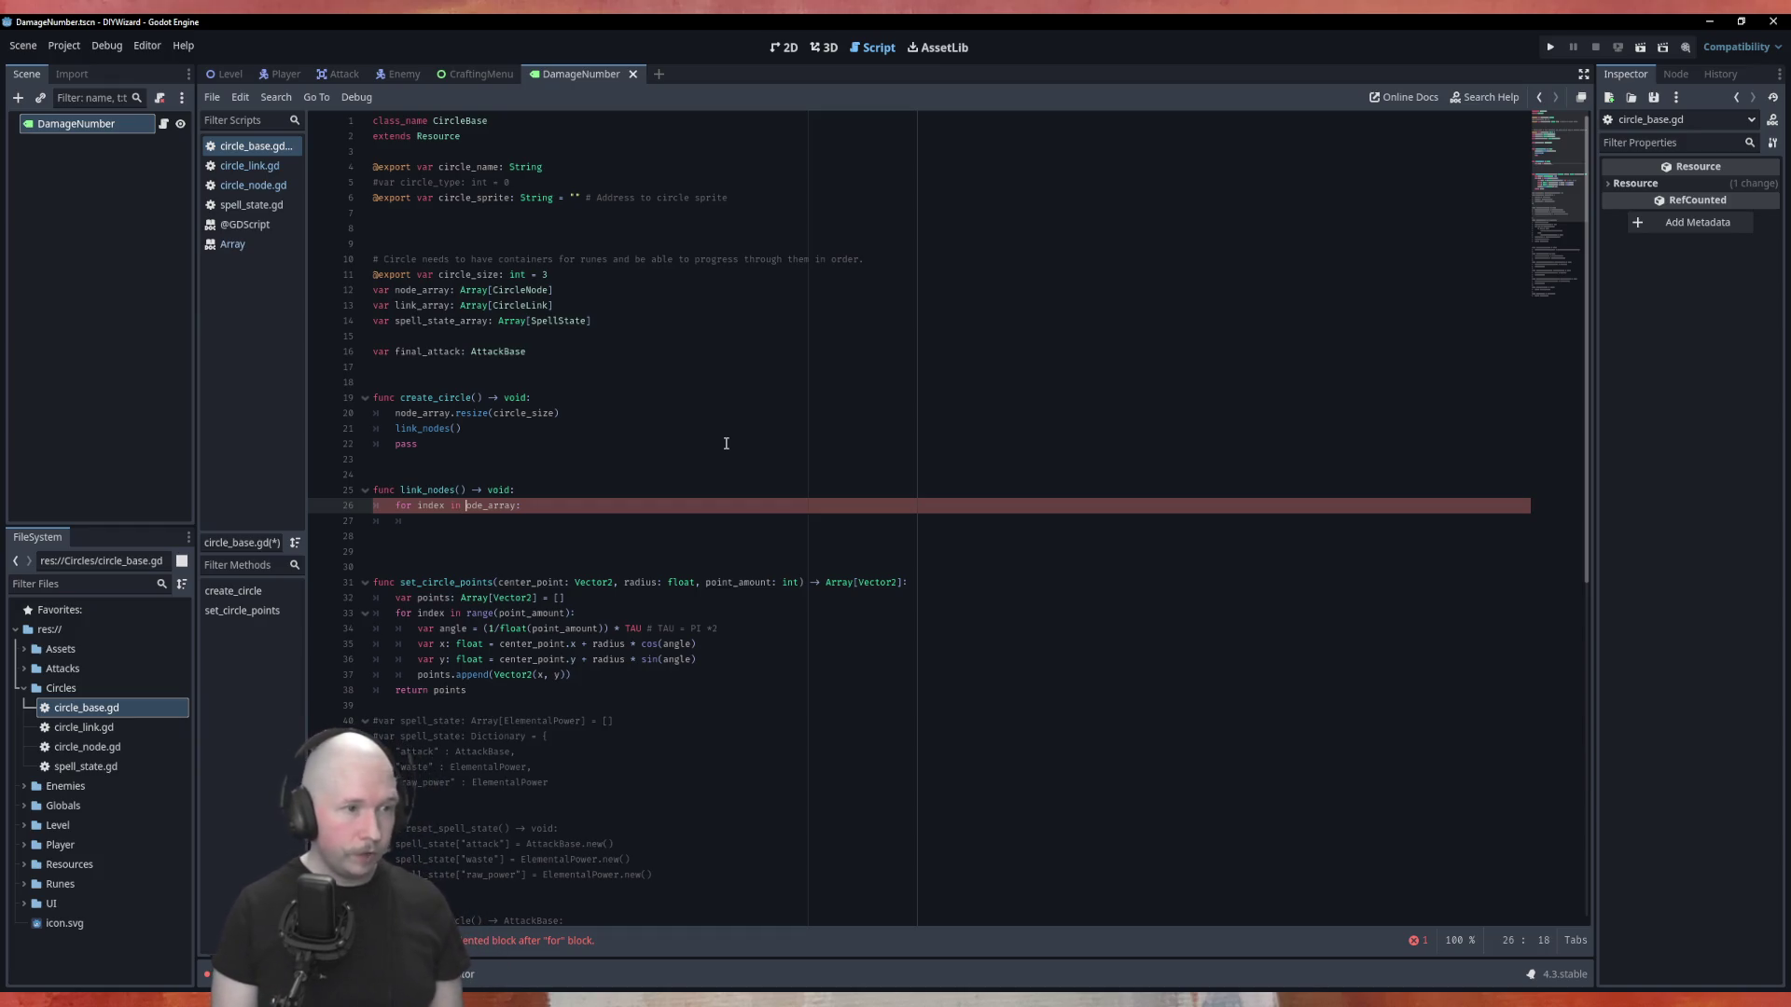
key("Delete")
key("Delete")
type("rasn")
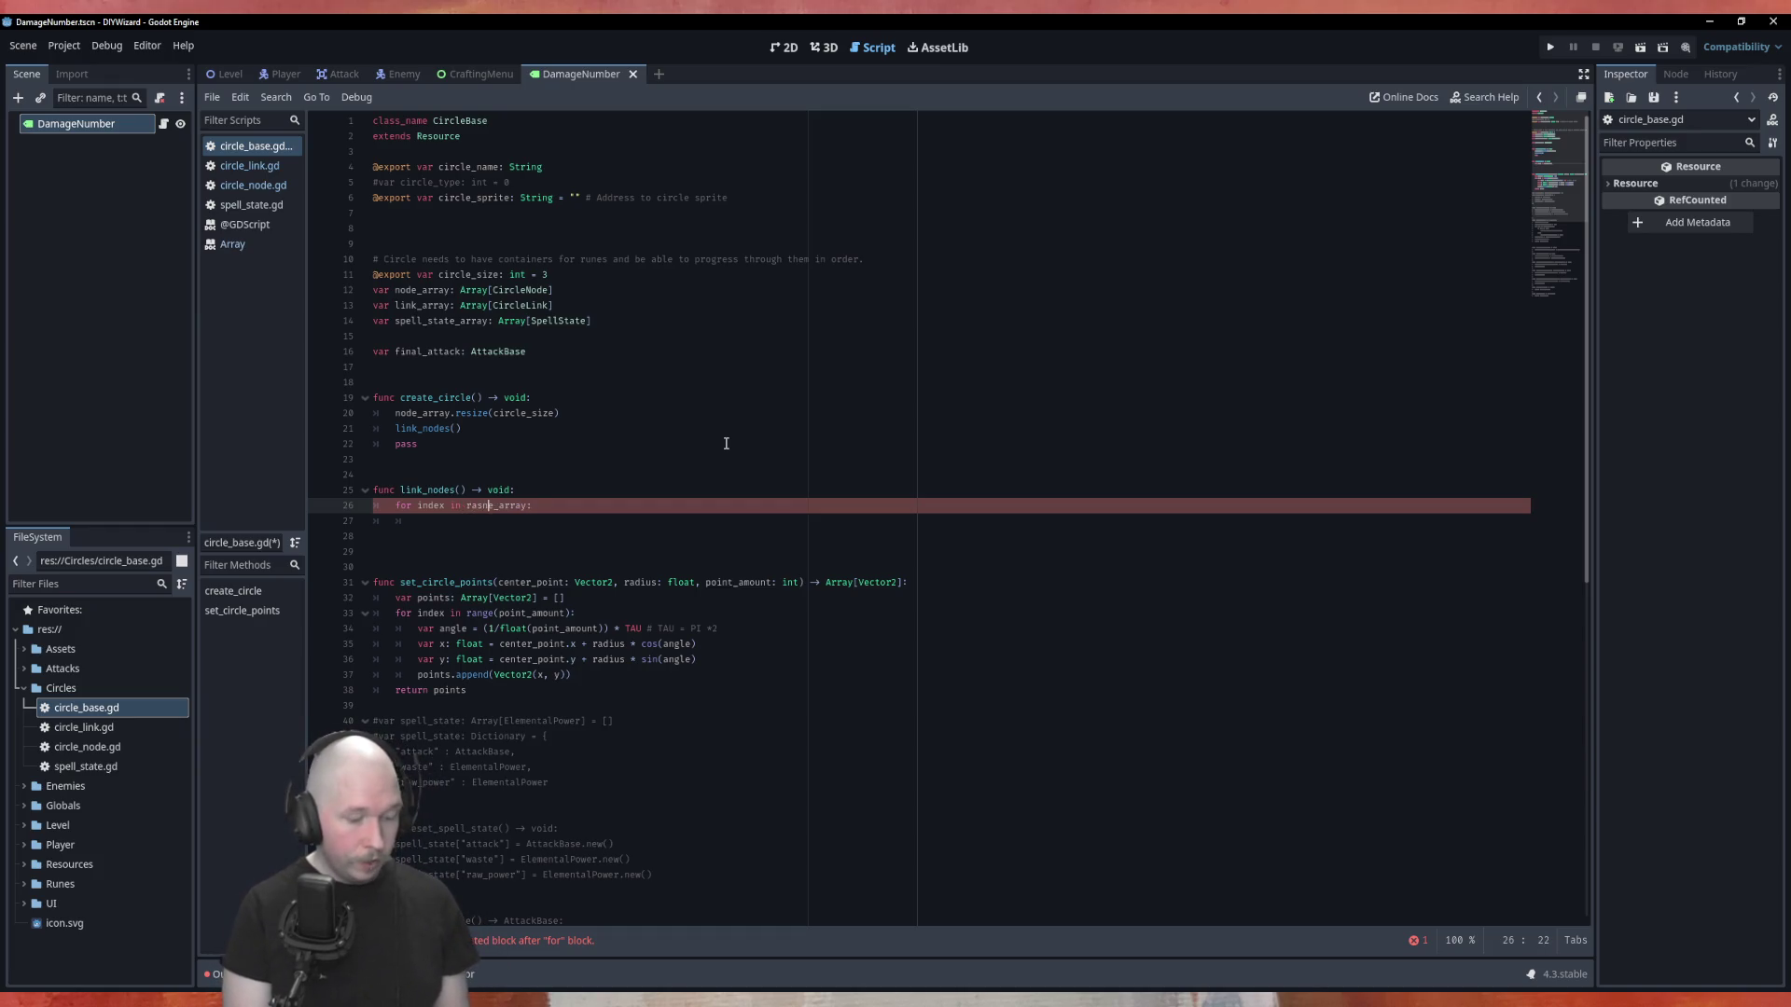
type("ge")
key("BackSpace")
key("BackSpace")
key("BackSpace")
type("ng")
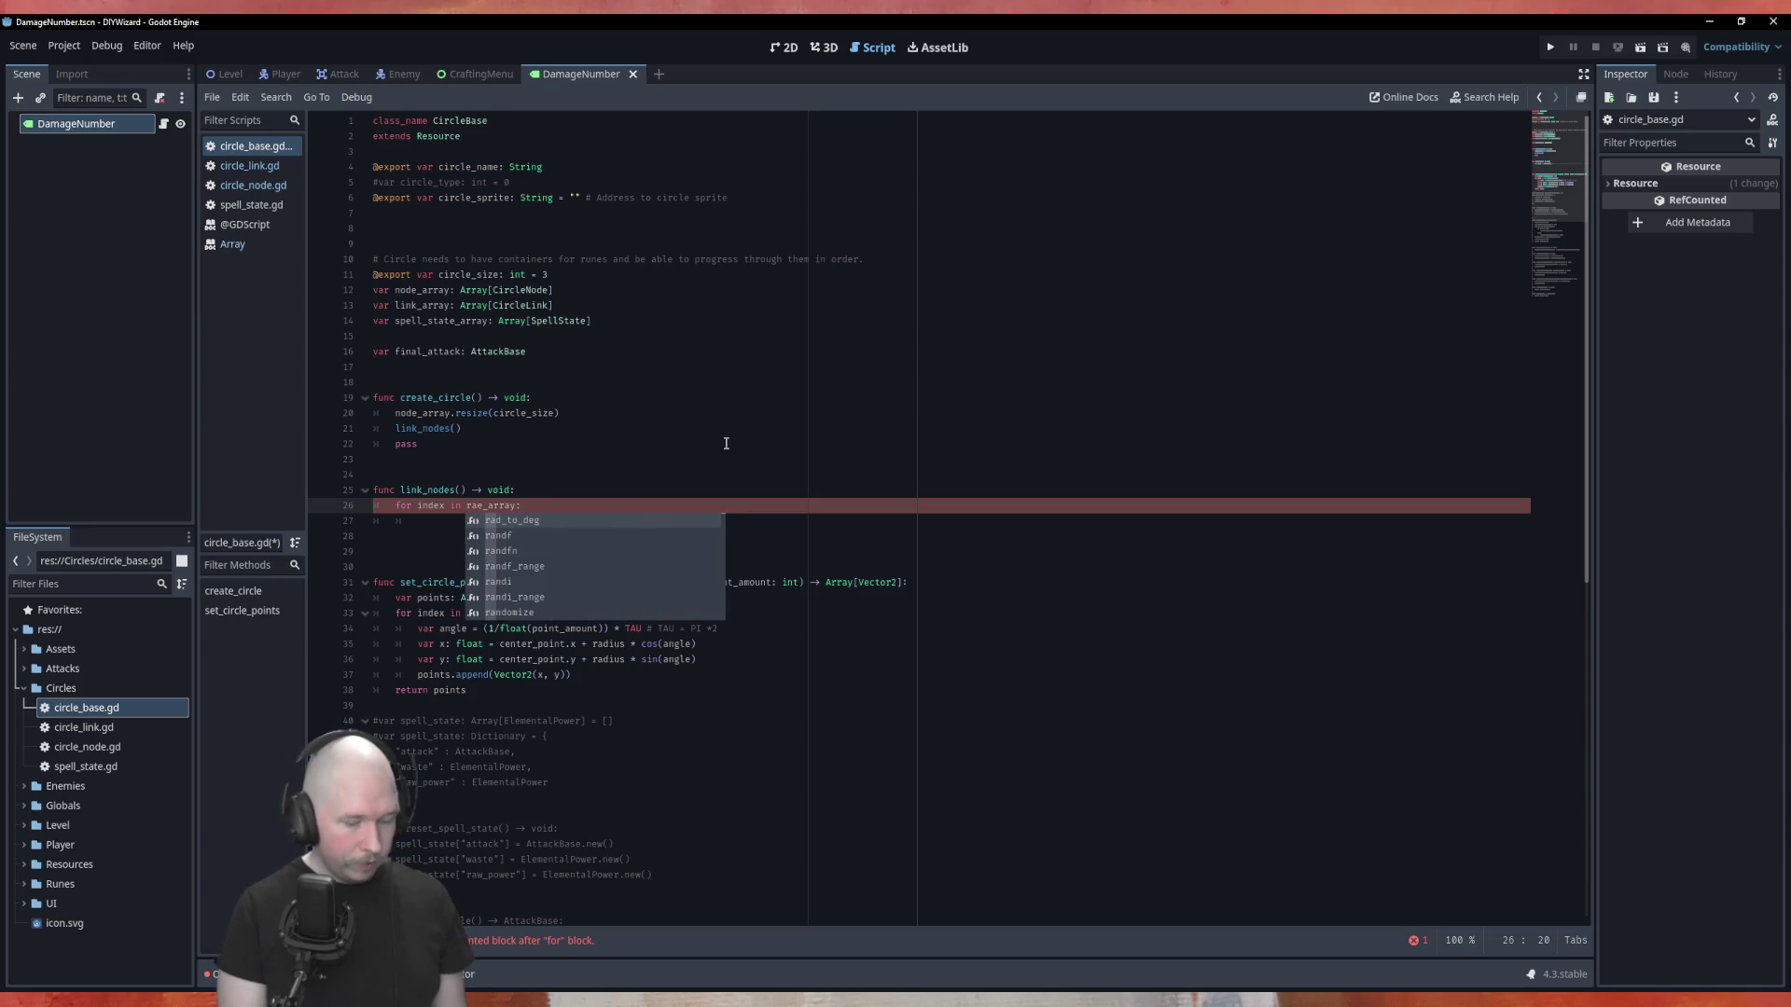
key("Right")
type("e")
Finish the loop header as for index in range(circle_size): and open its body.
key("Escape")
key("ctrl+shift+Return")
type("var")
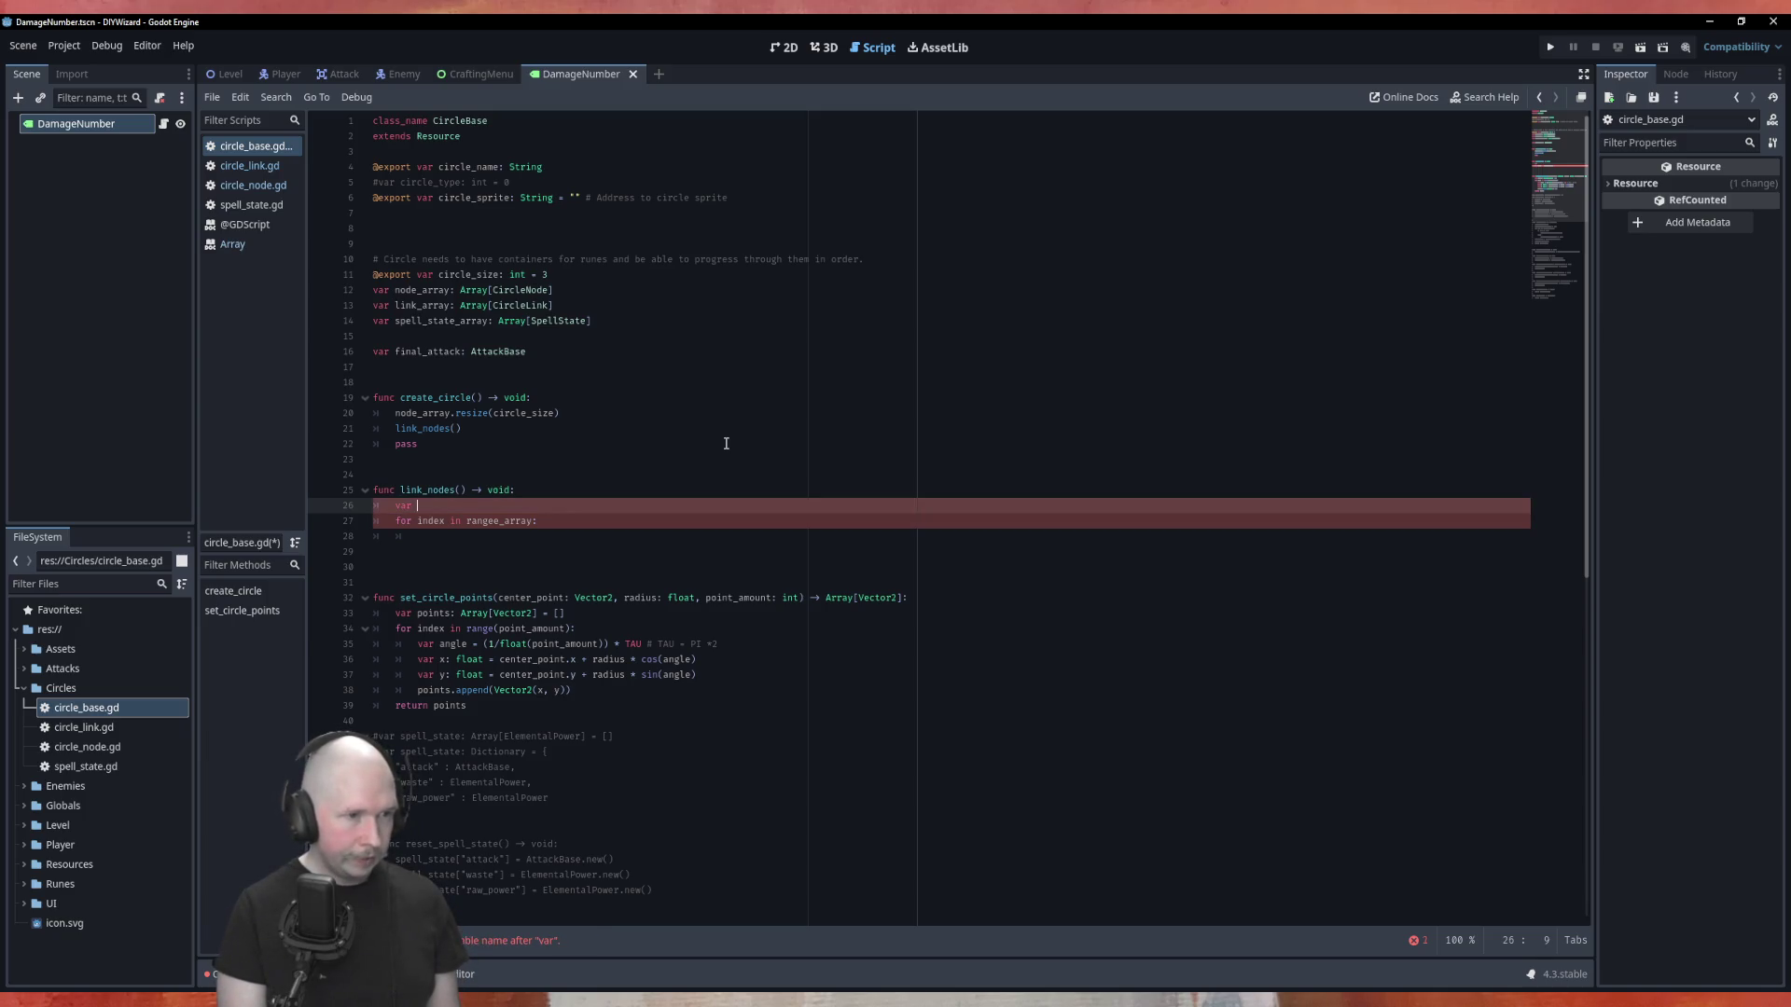
key("ctrl+z")
key("ctrl+z")
key("ctrl+z")
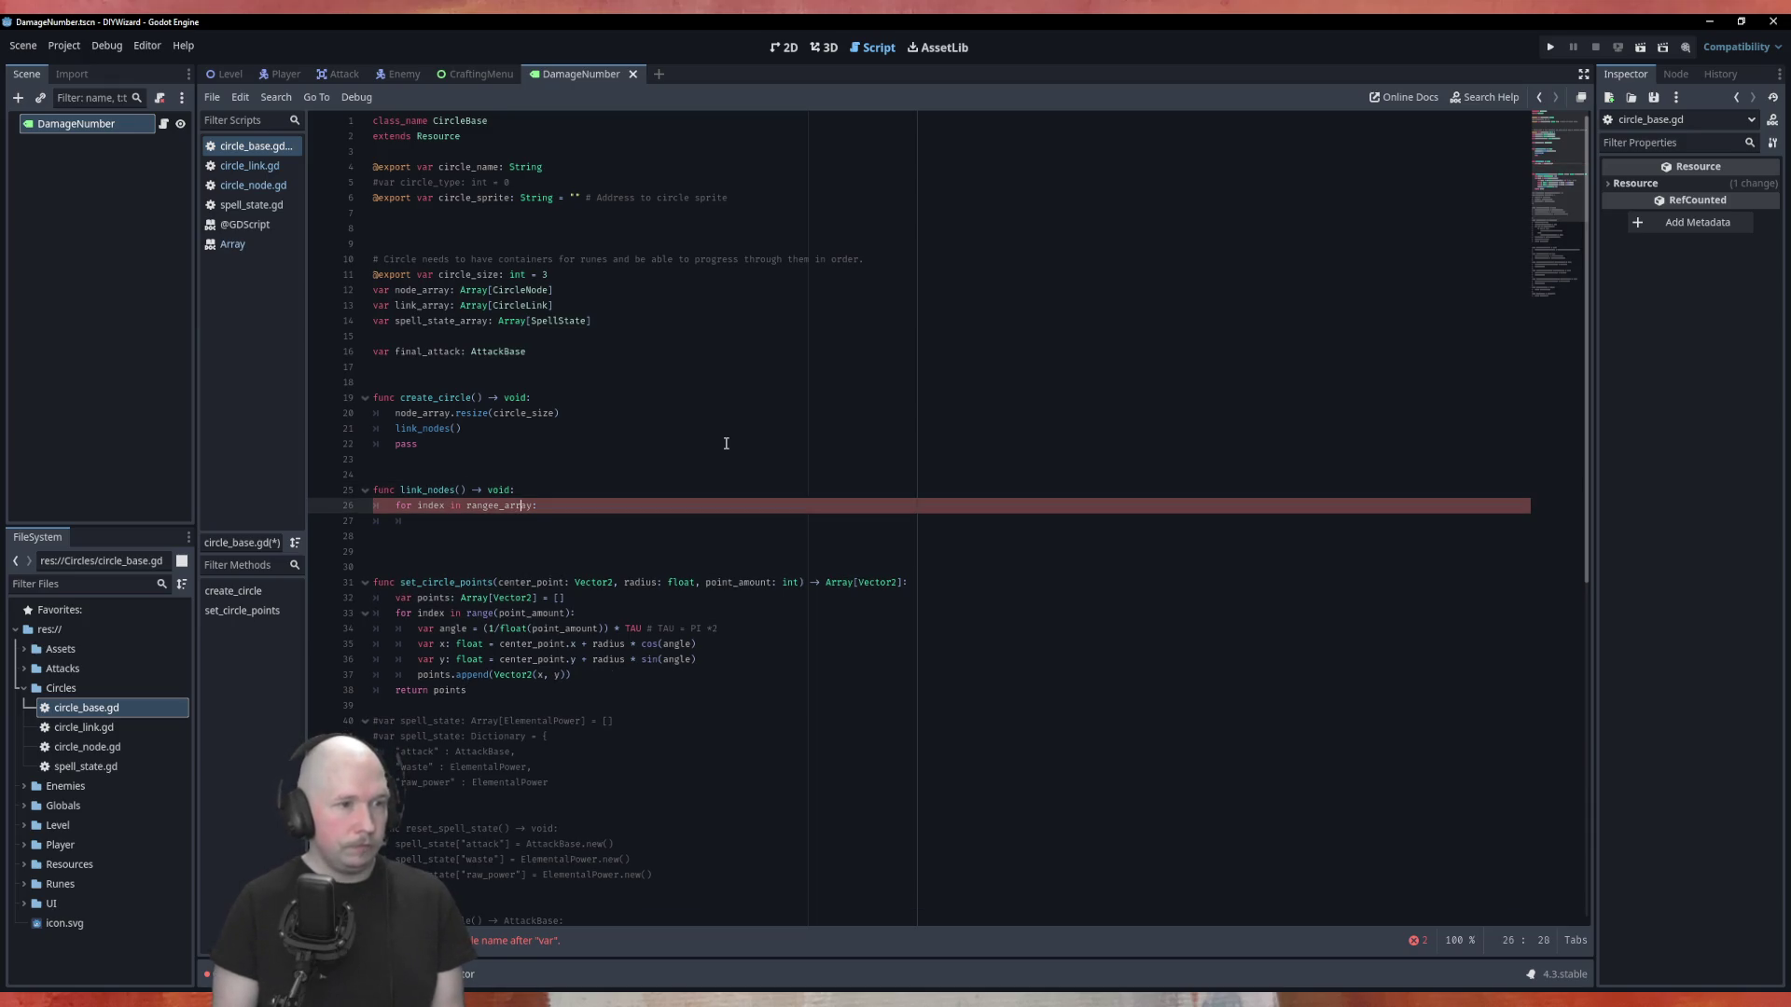
key("ctrl+z")
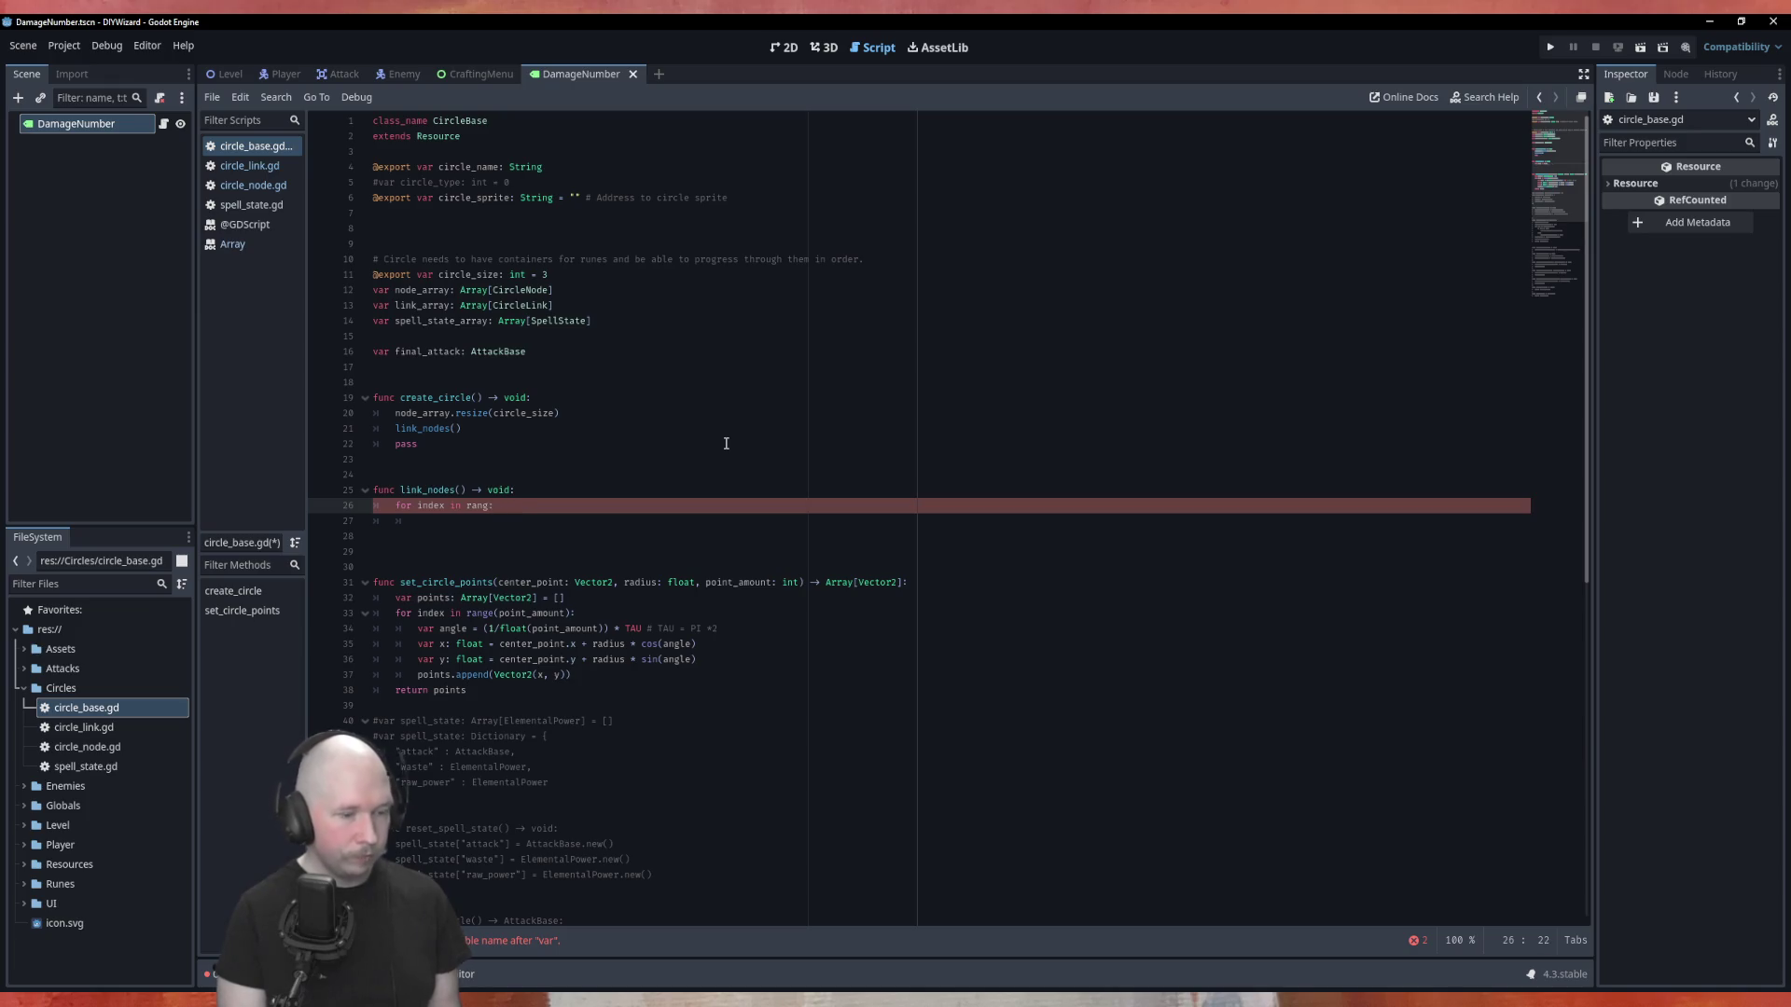
type("e[")
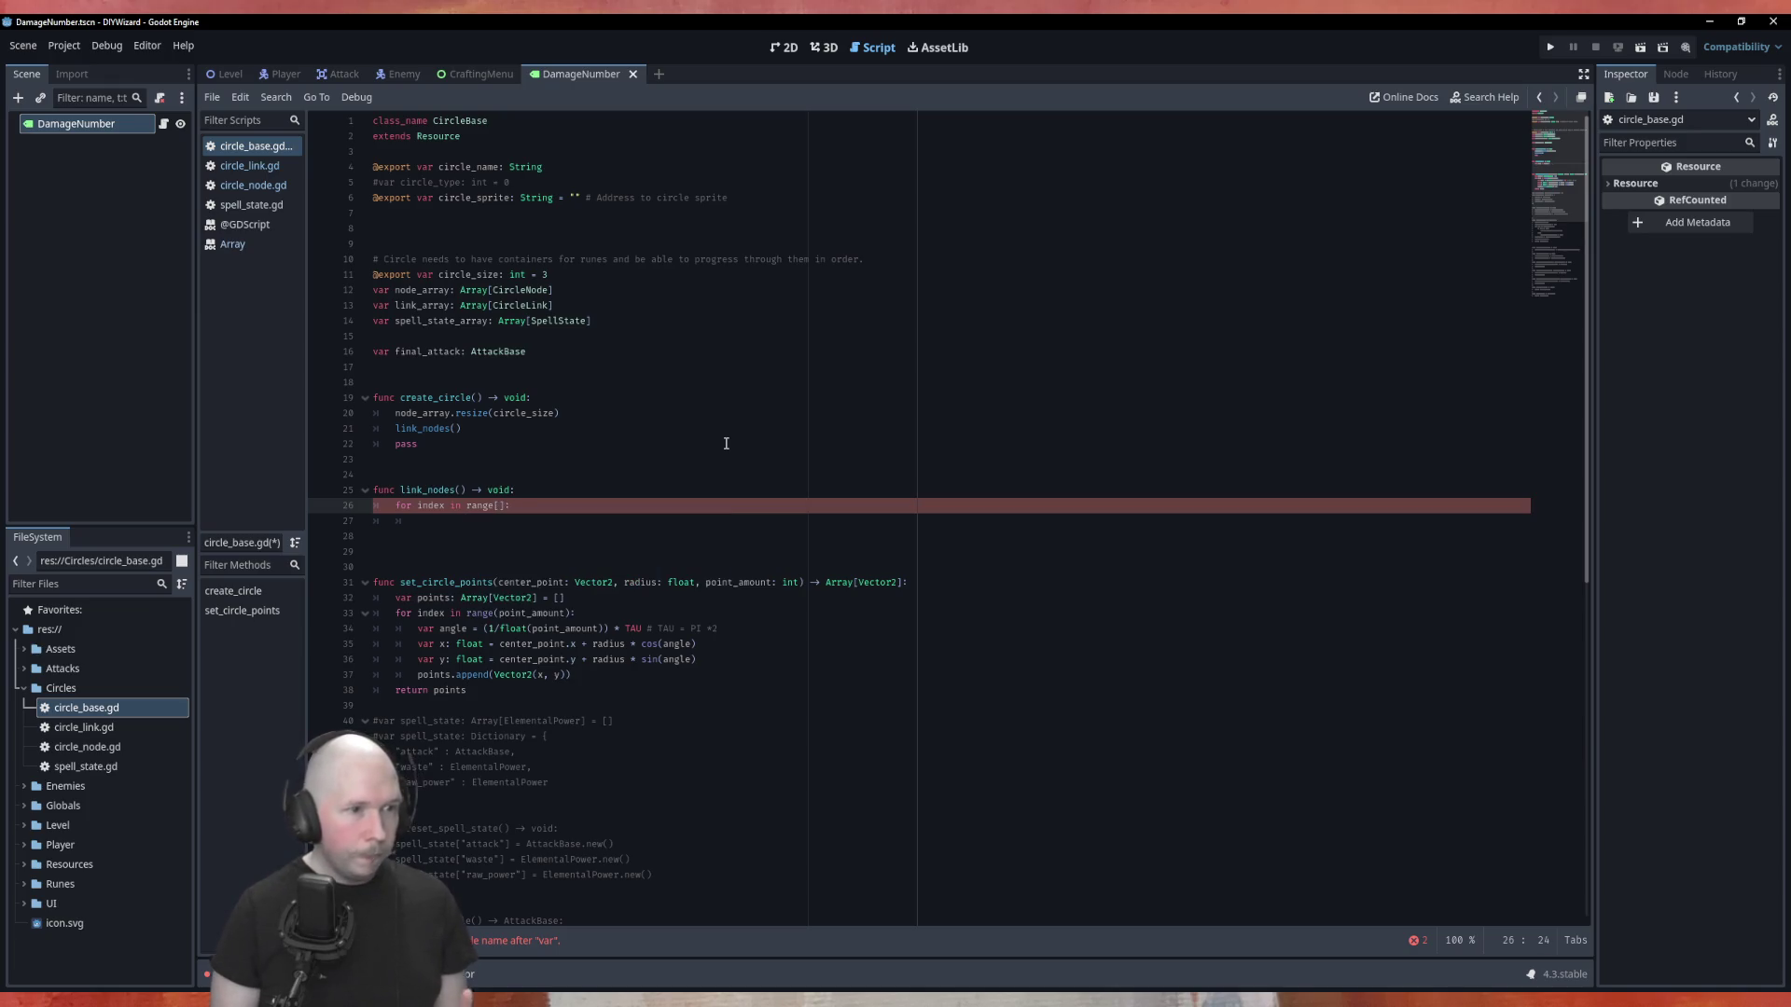
key("BackSpace")
type("(")
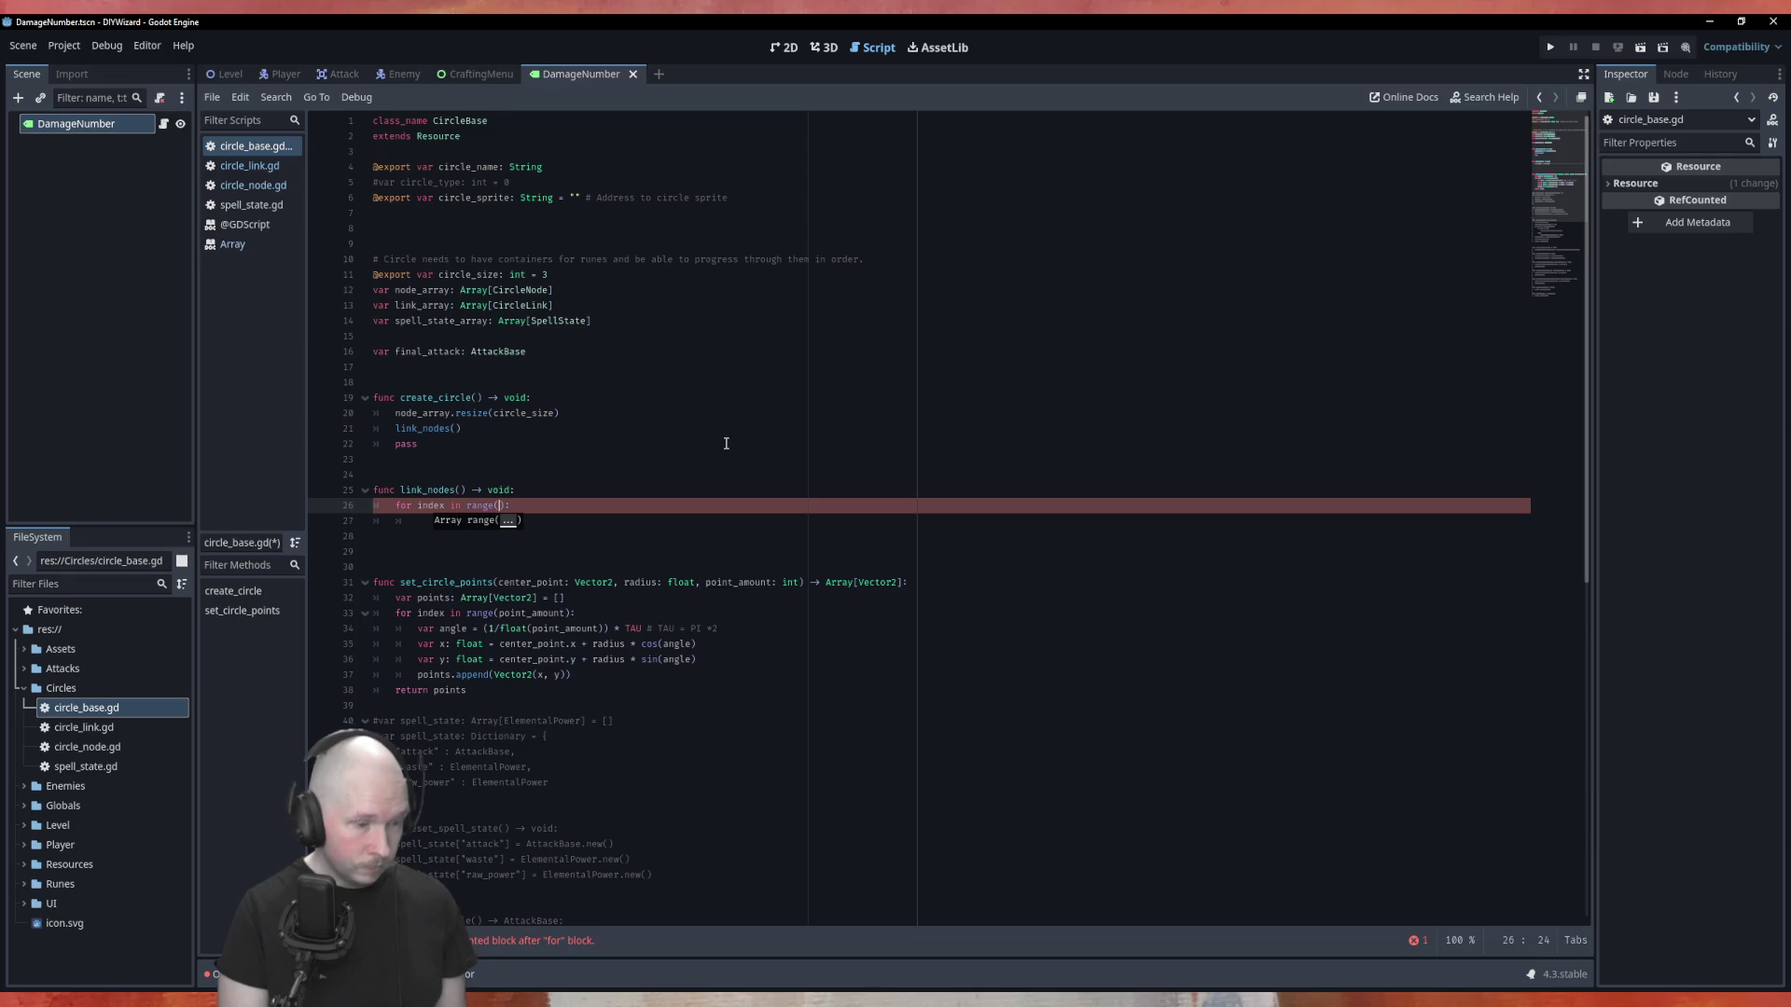
type("circle_s")
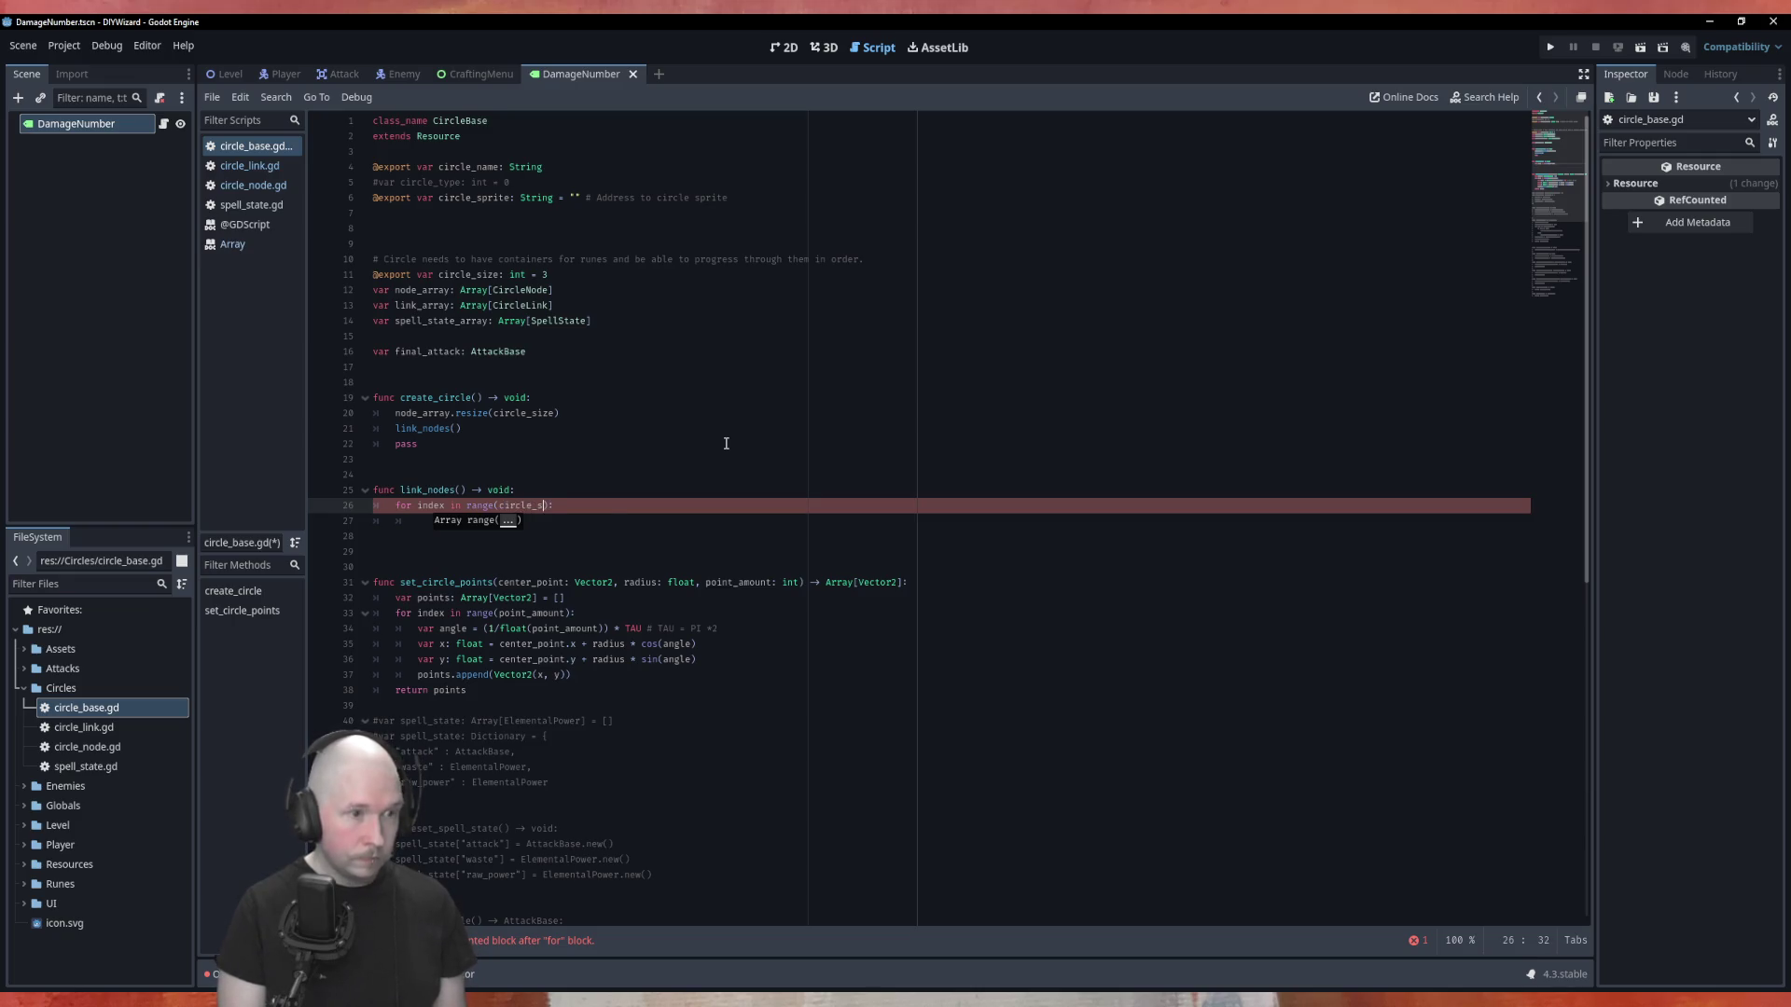
key("Return")
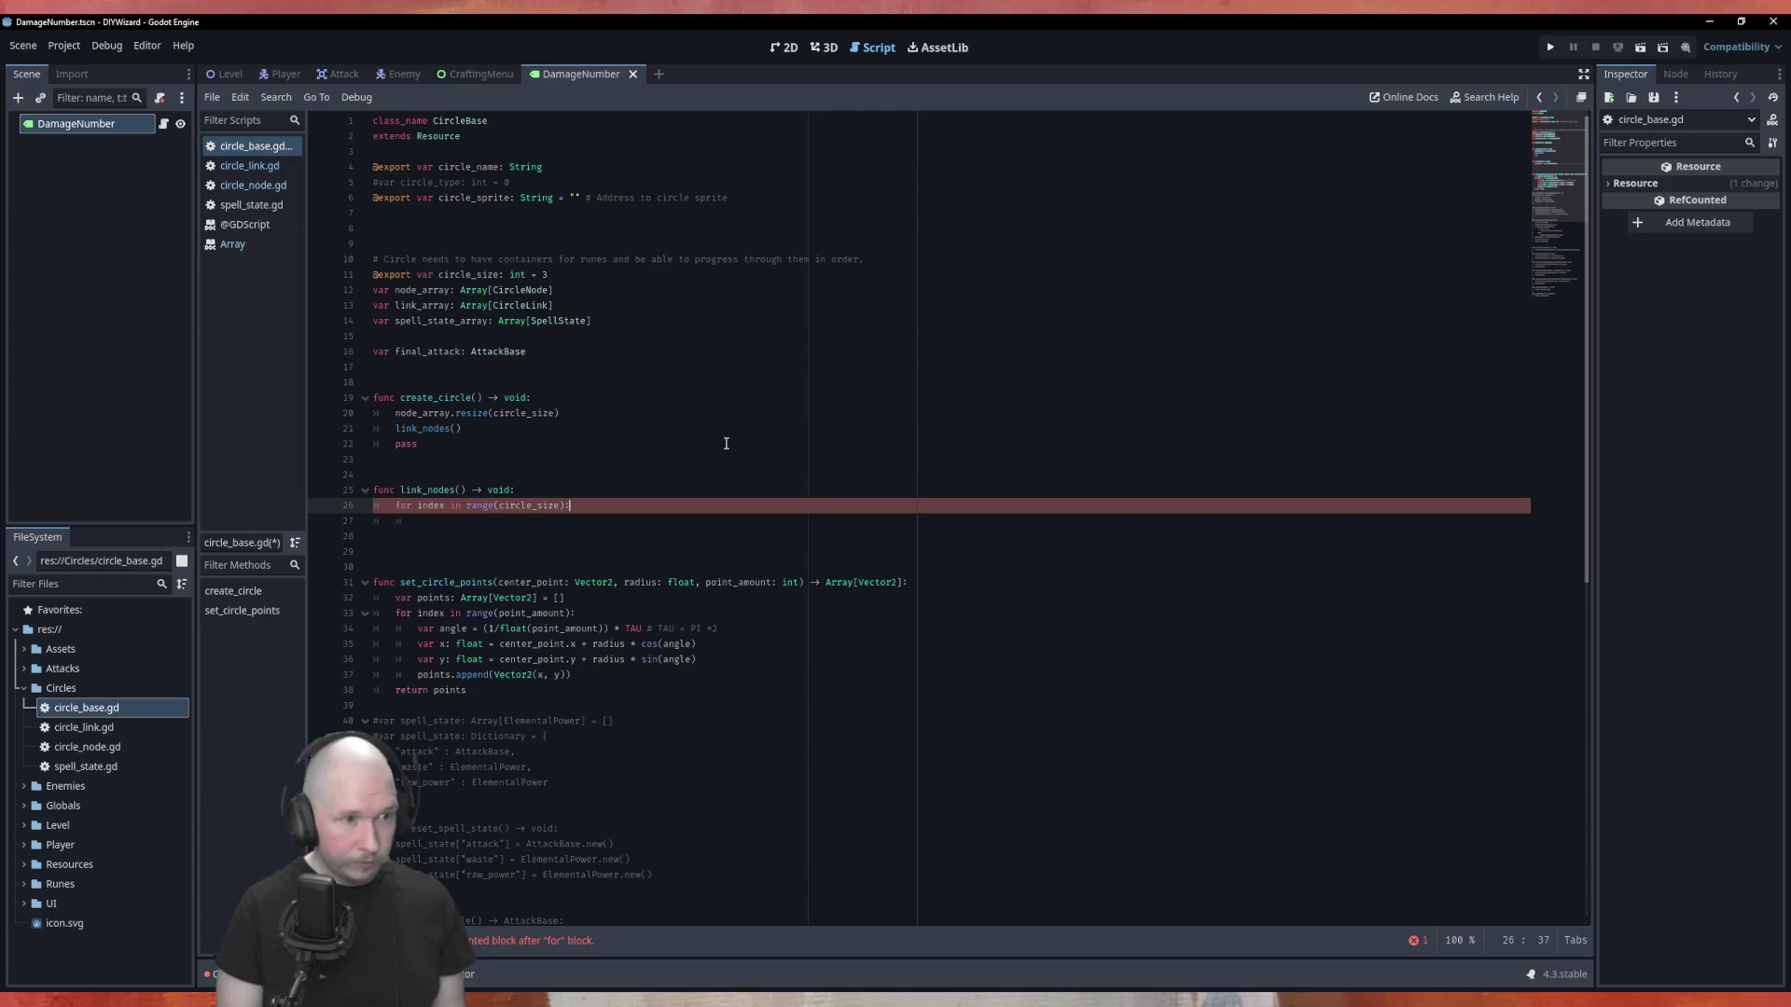
key("Return")
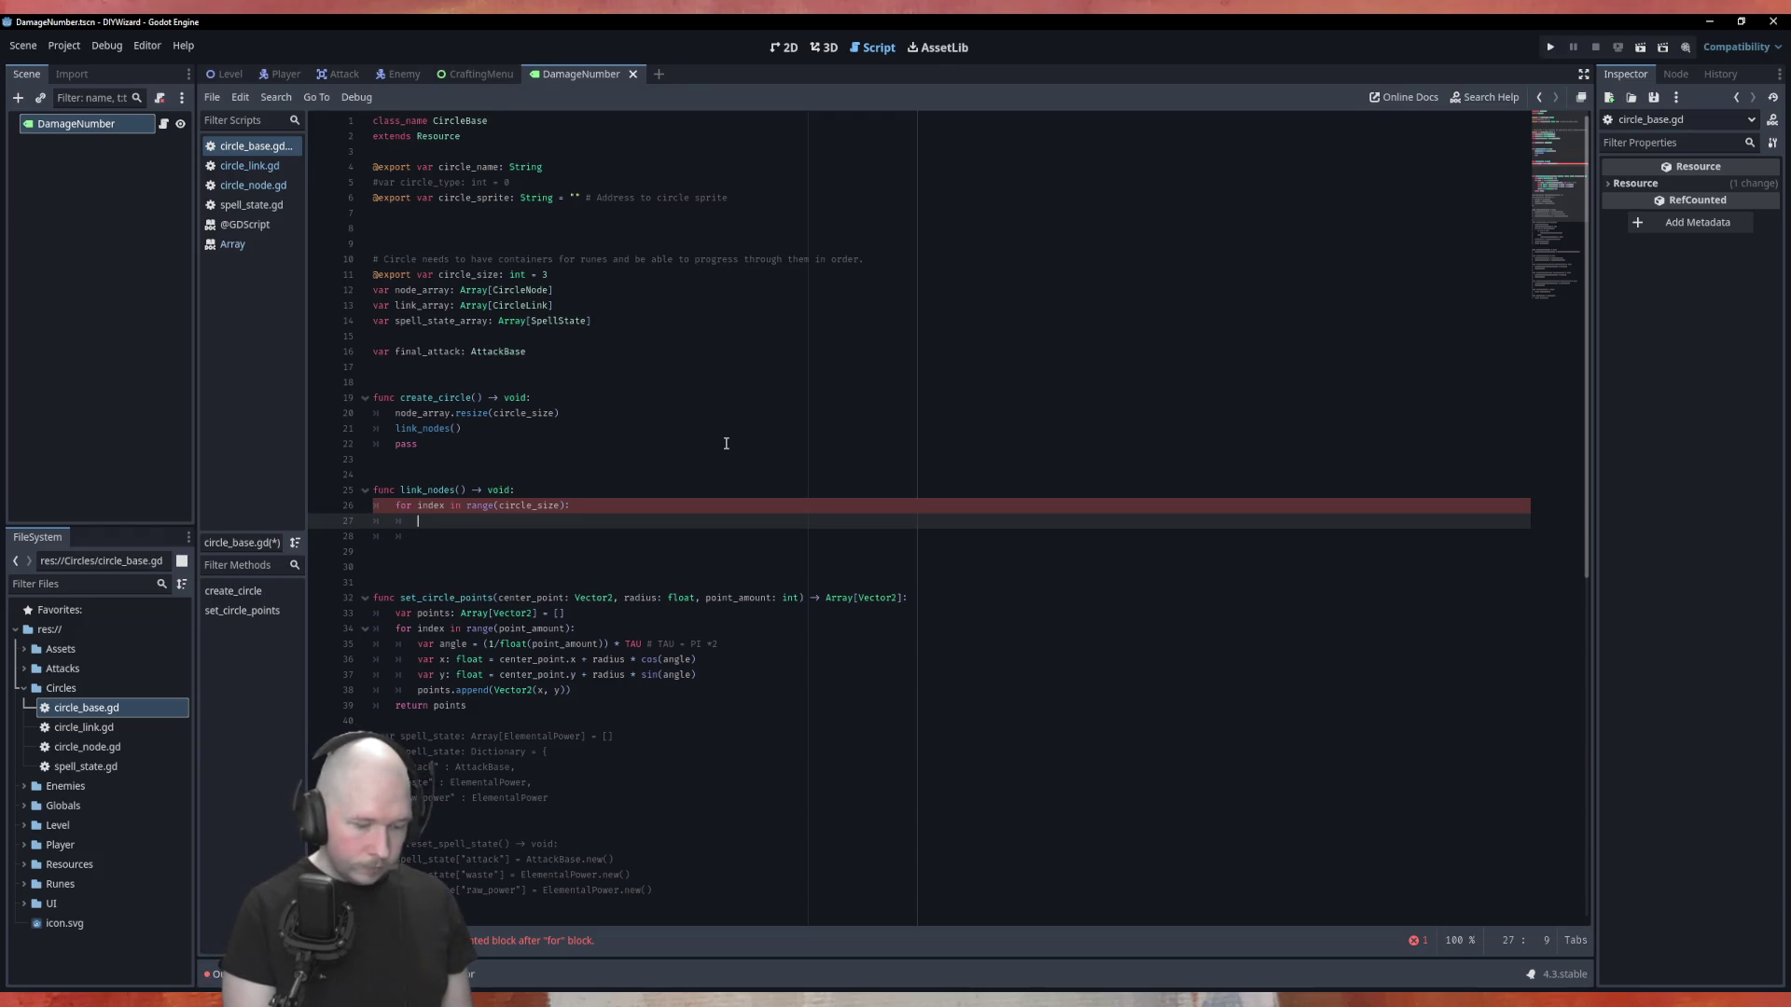
Add var index2 = index as the first line of the loop body.
type("var index2 = index")
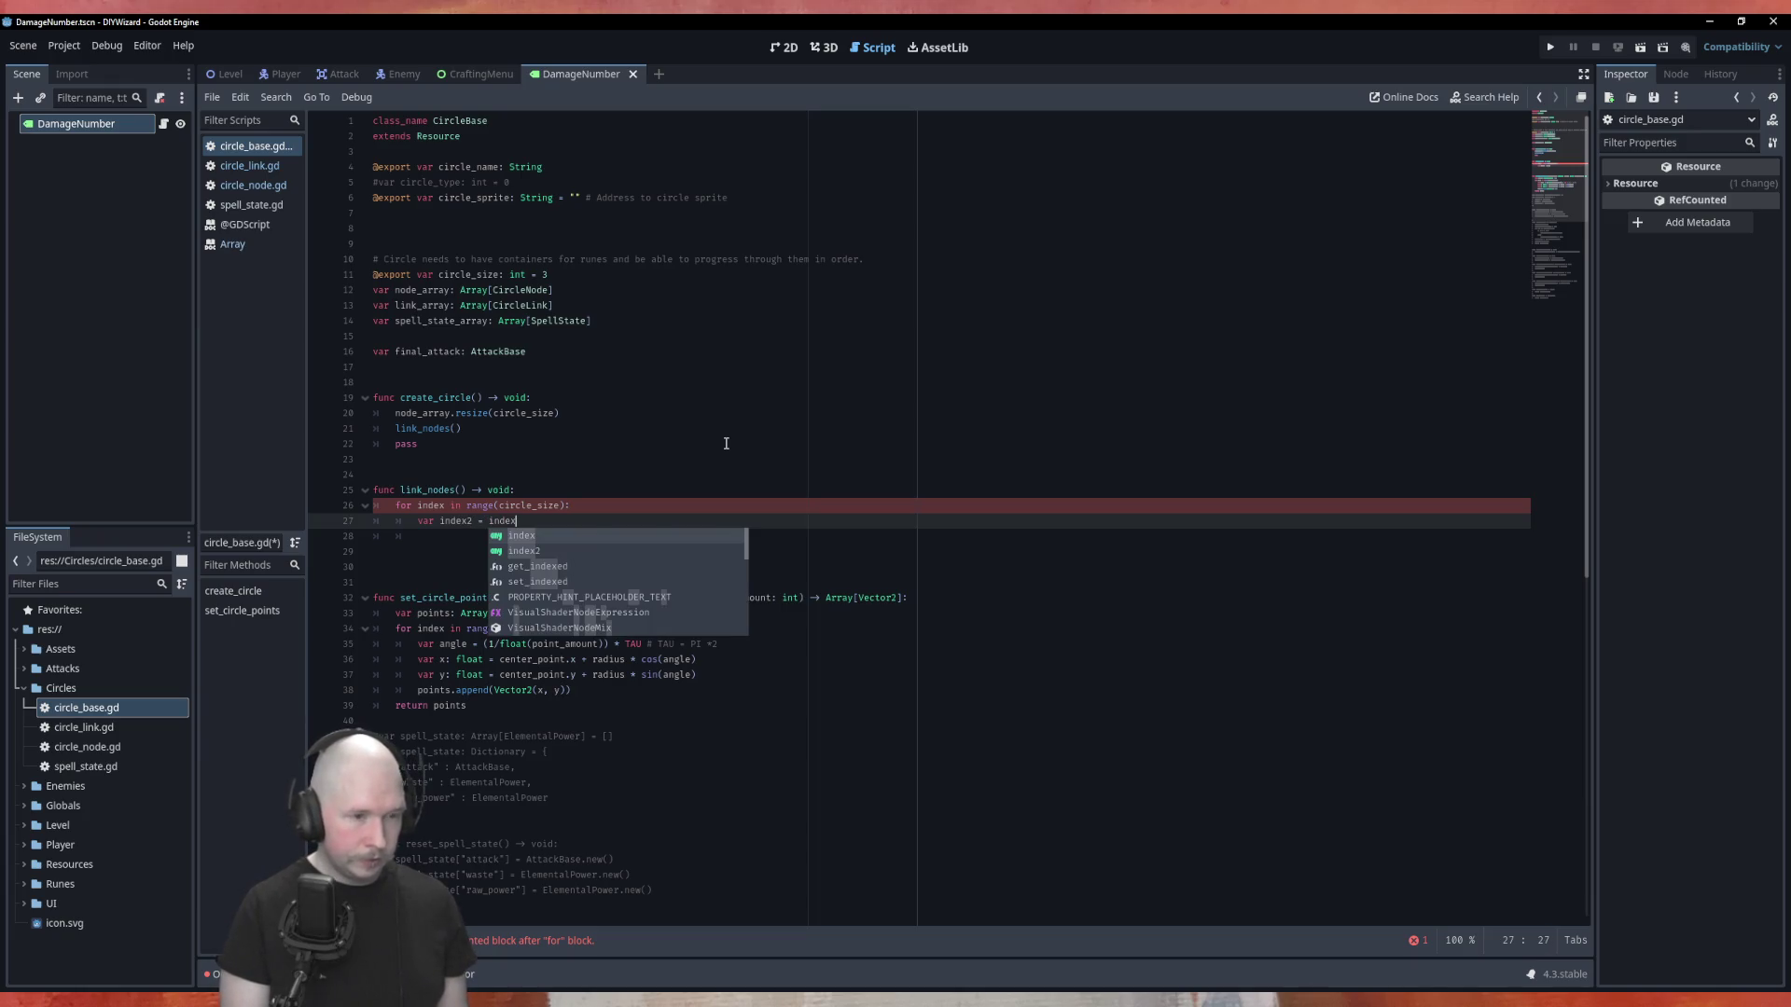
type(":")
key("Return")
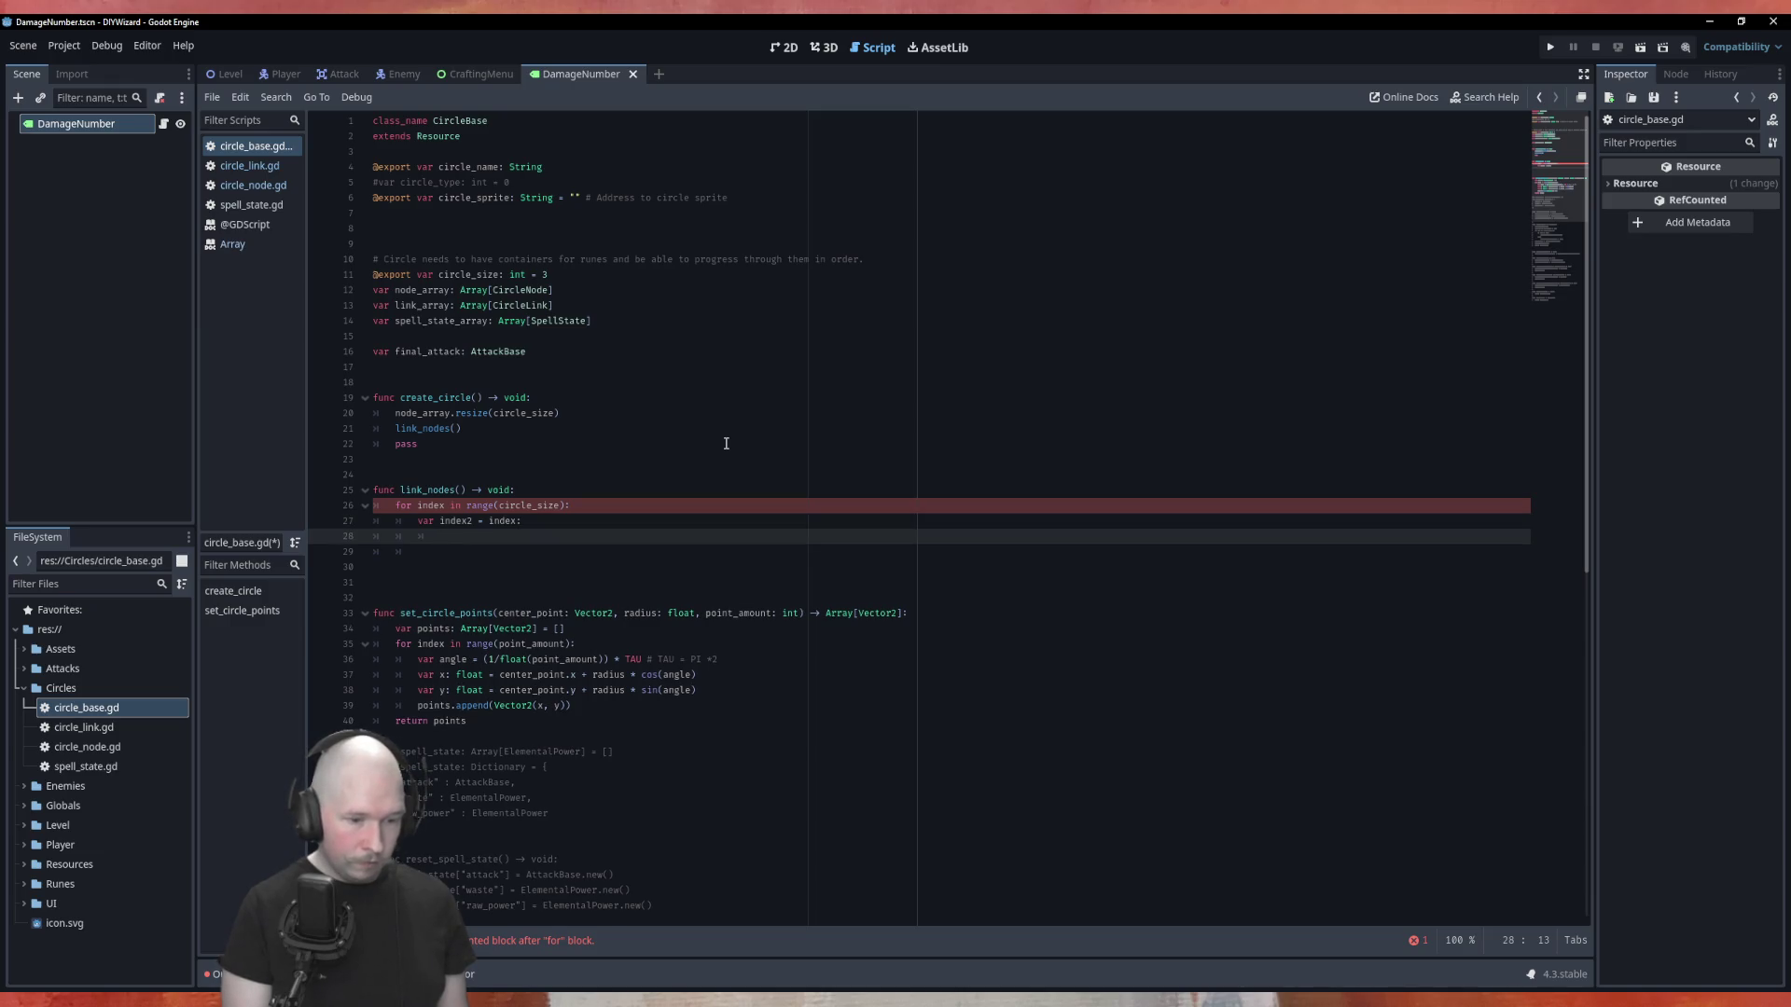
key("BackSpace")
key("BackSpace")
key("BackSpace")
key("Return")
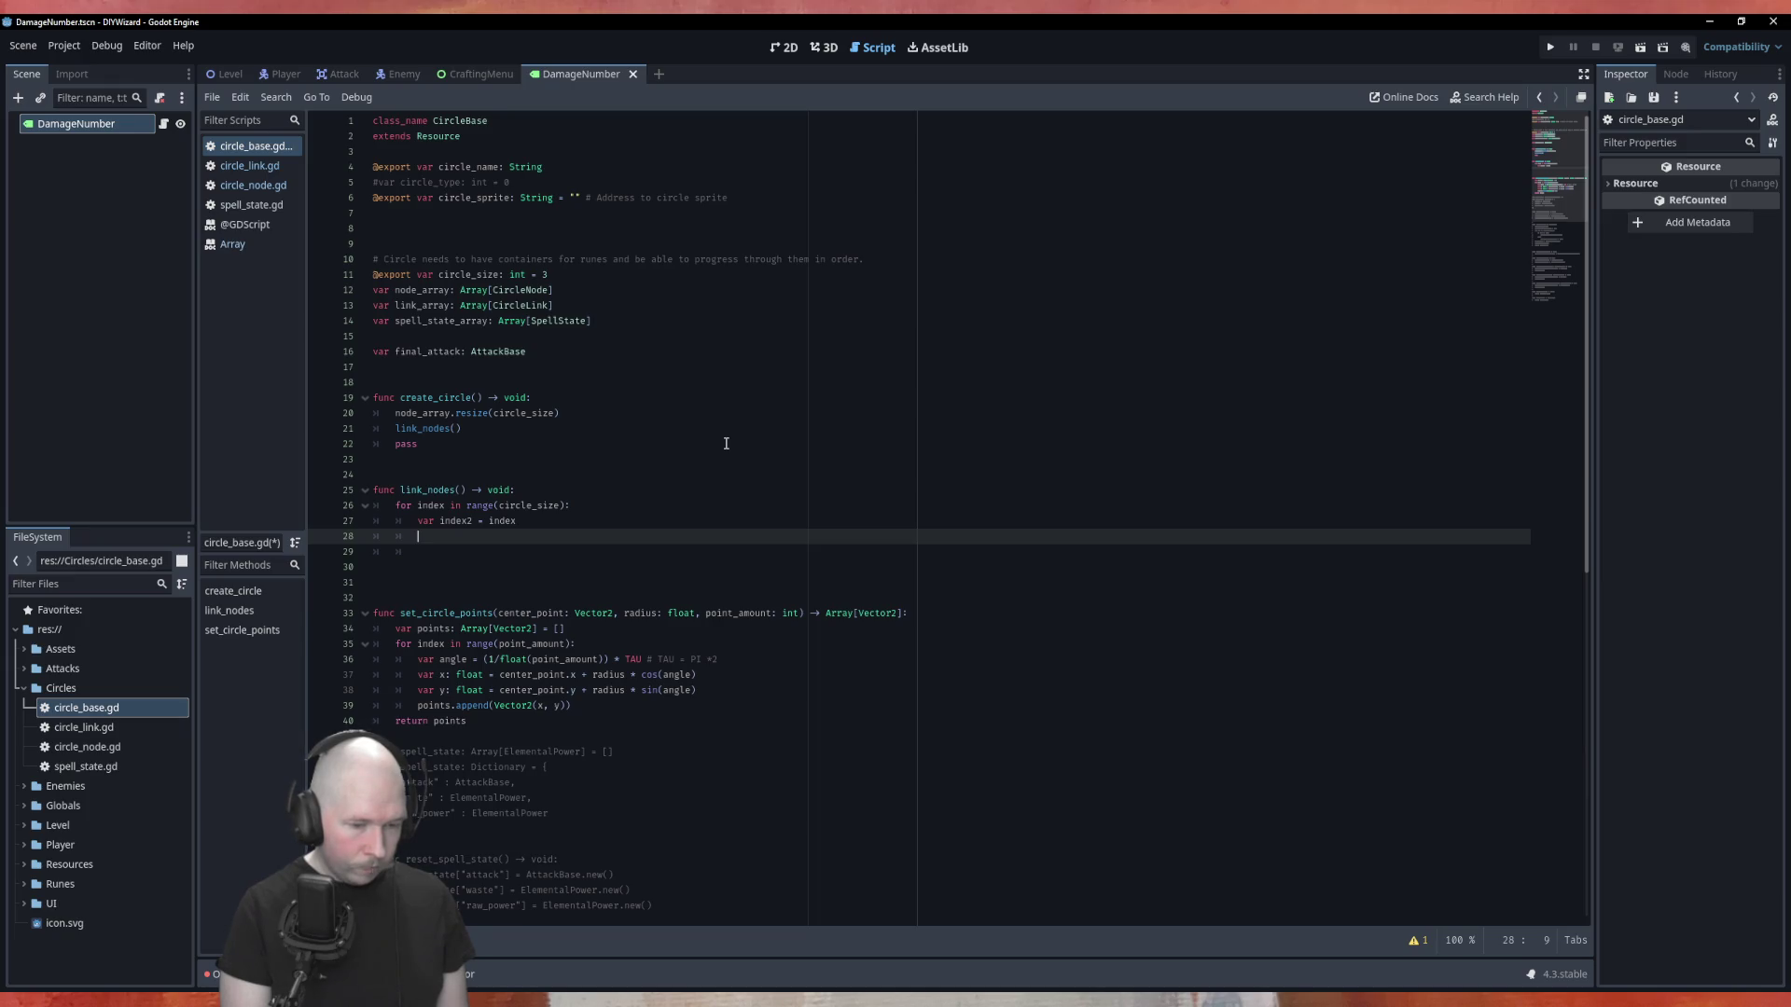
Start a nested for index2 in range() loop and open the Array reference page.
type("for")
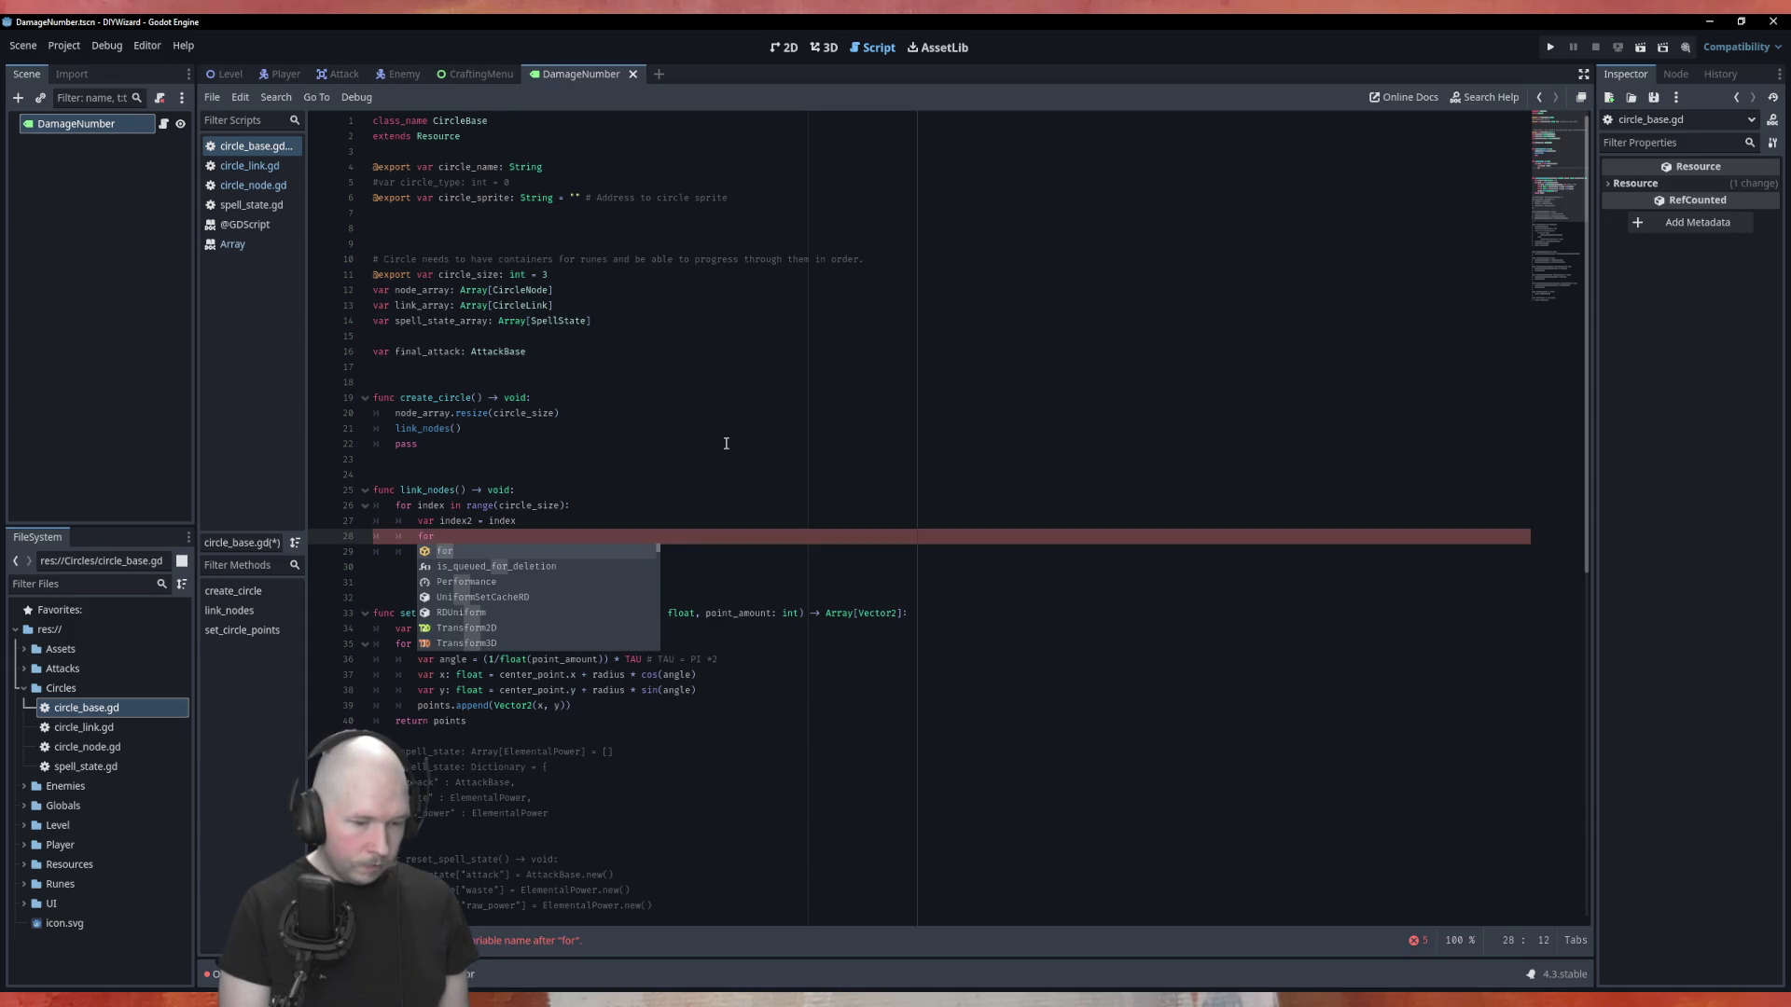
type(" inde")
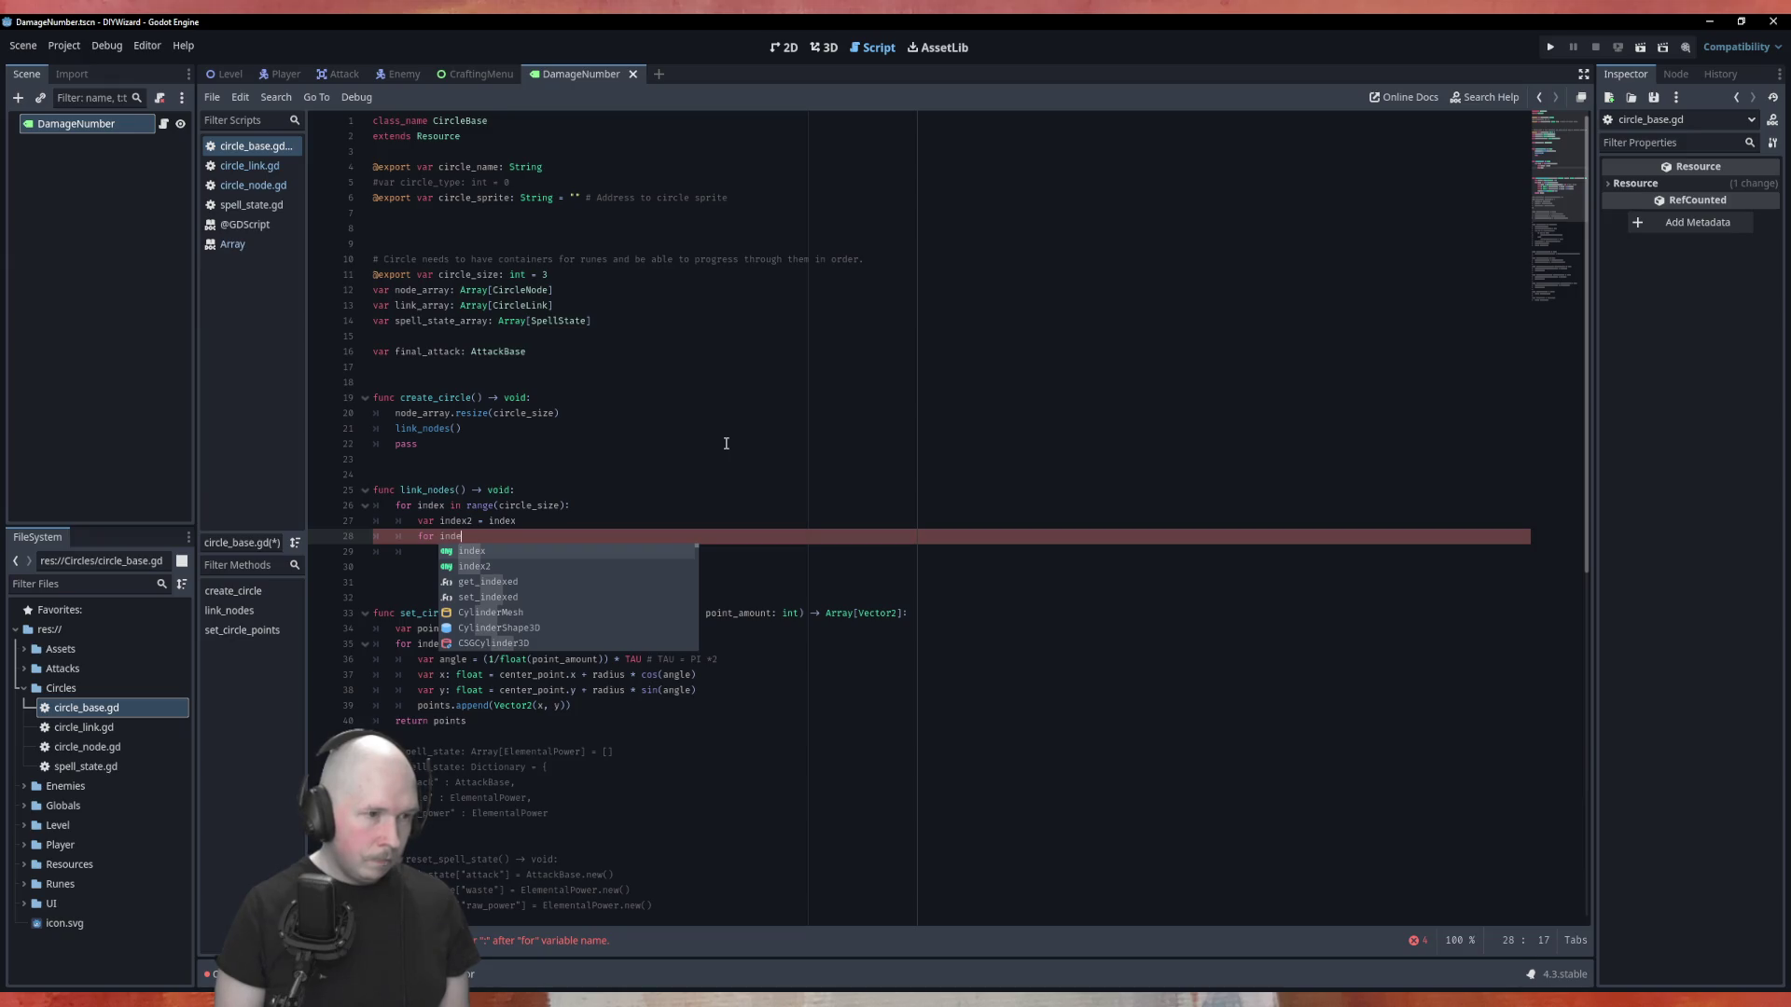
key("Down")
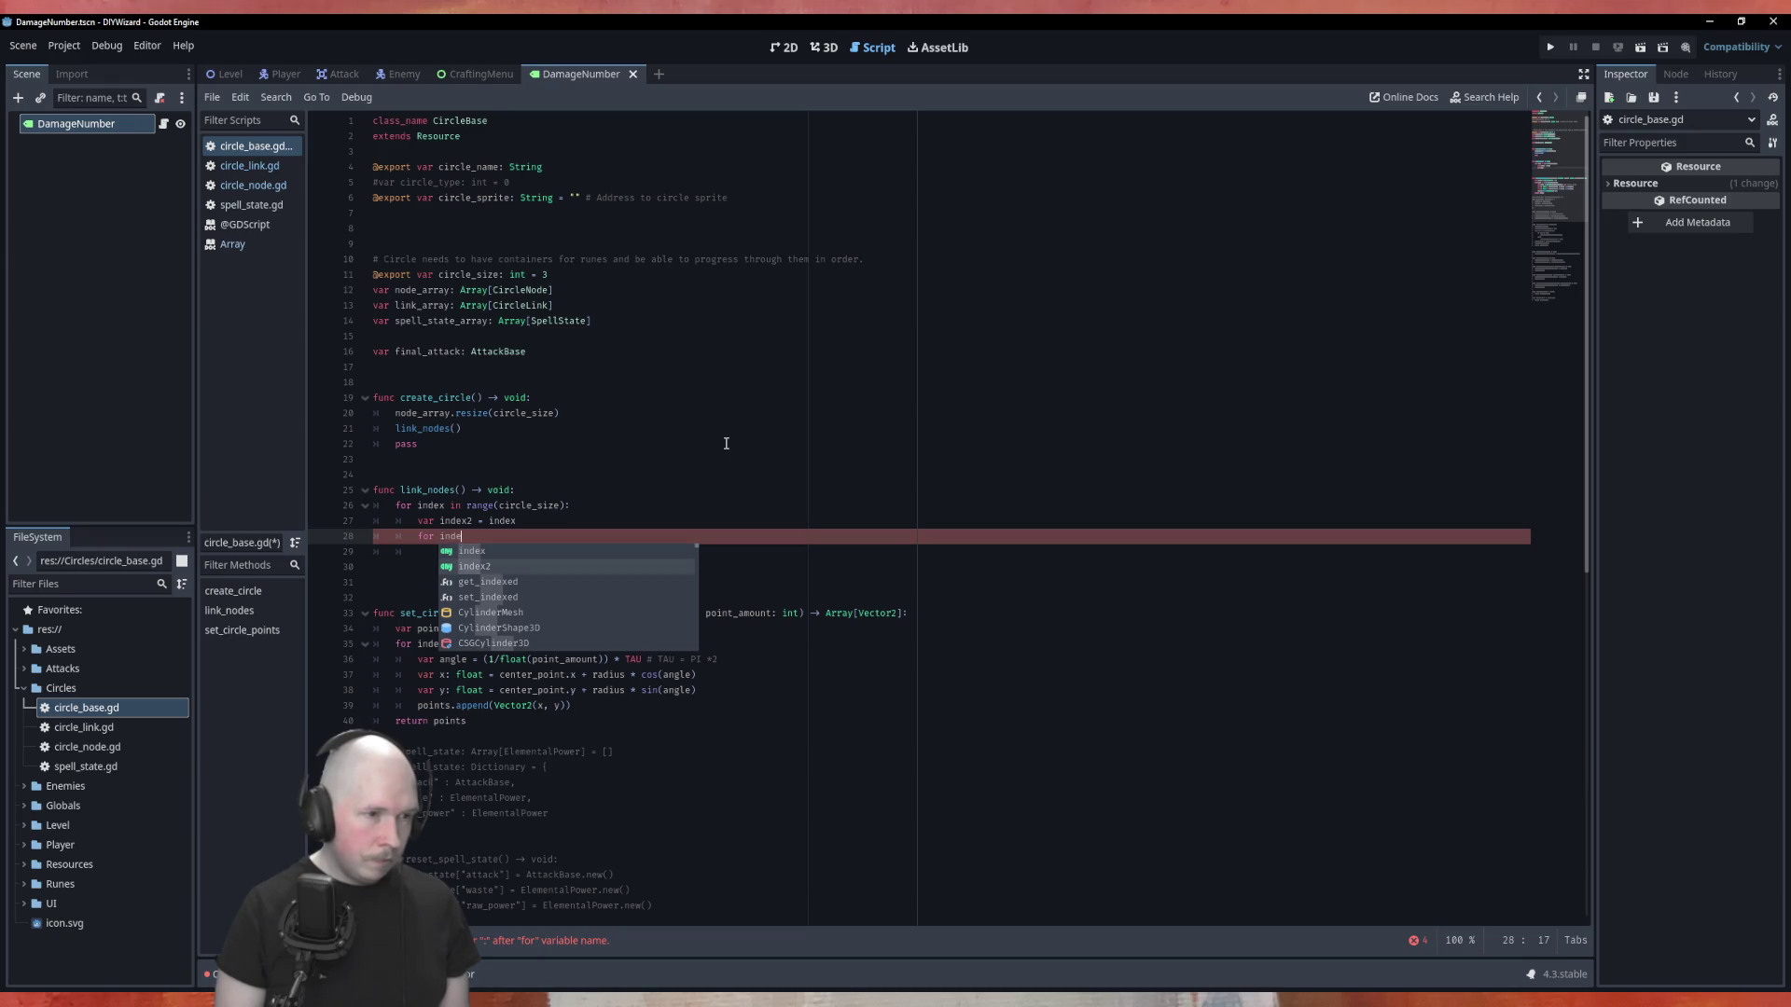
key("Return")
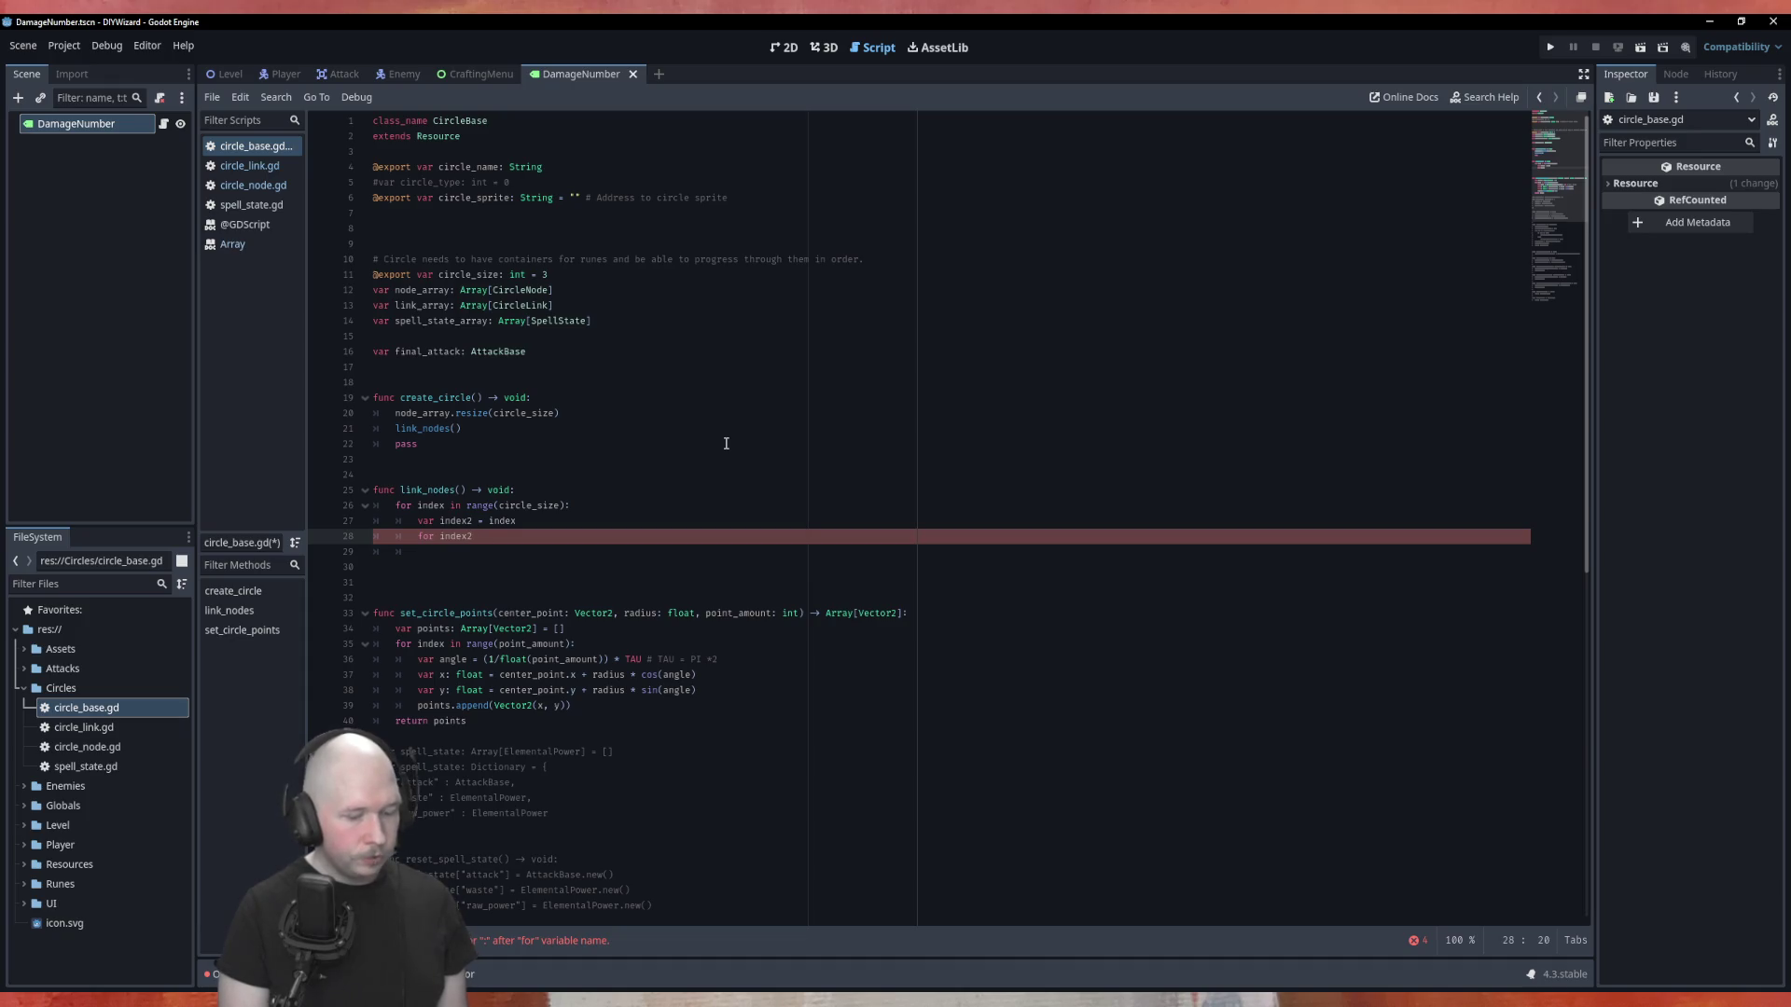
type("in range")
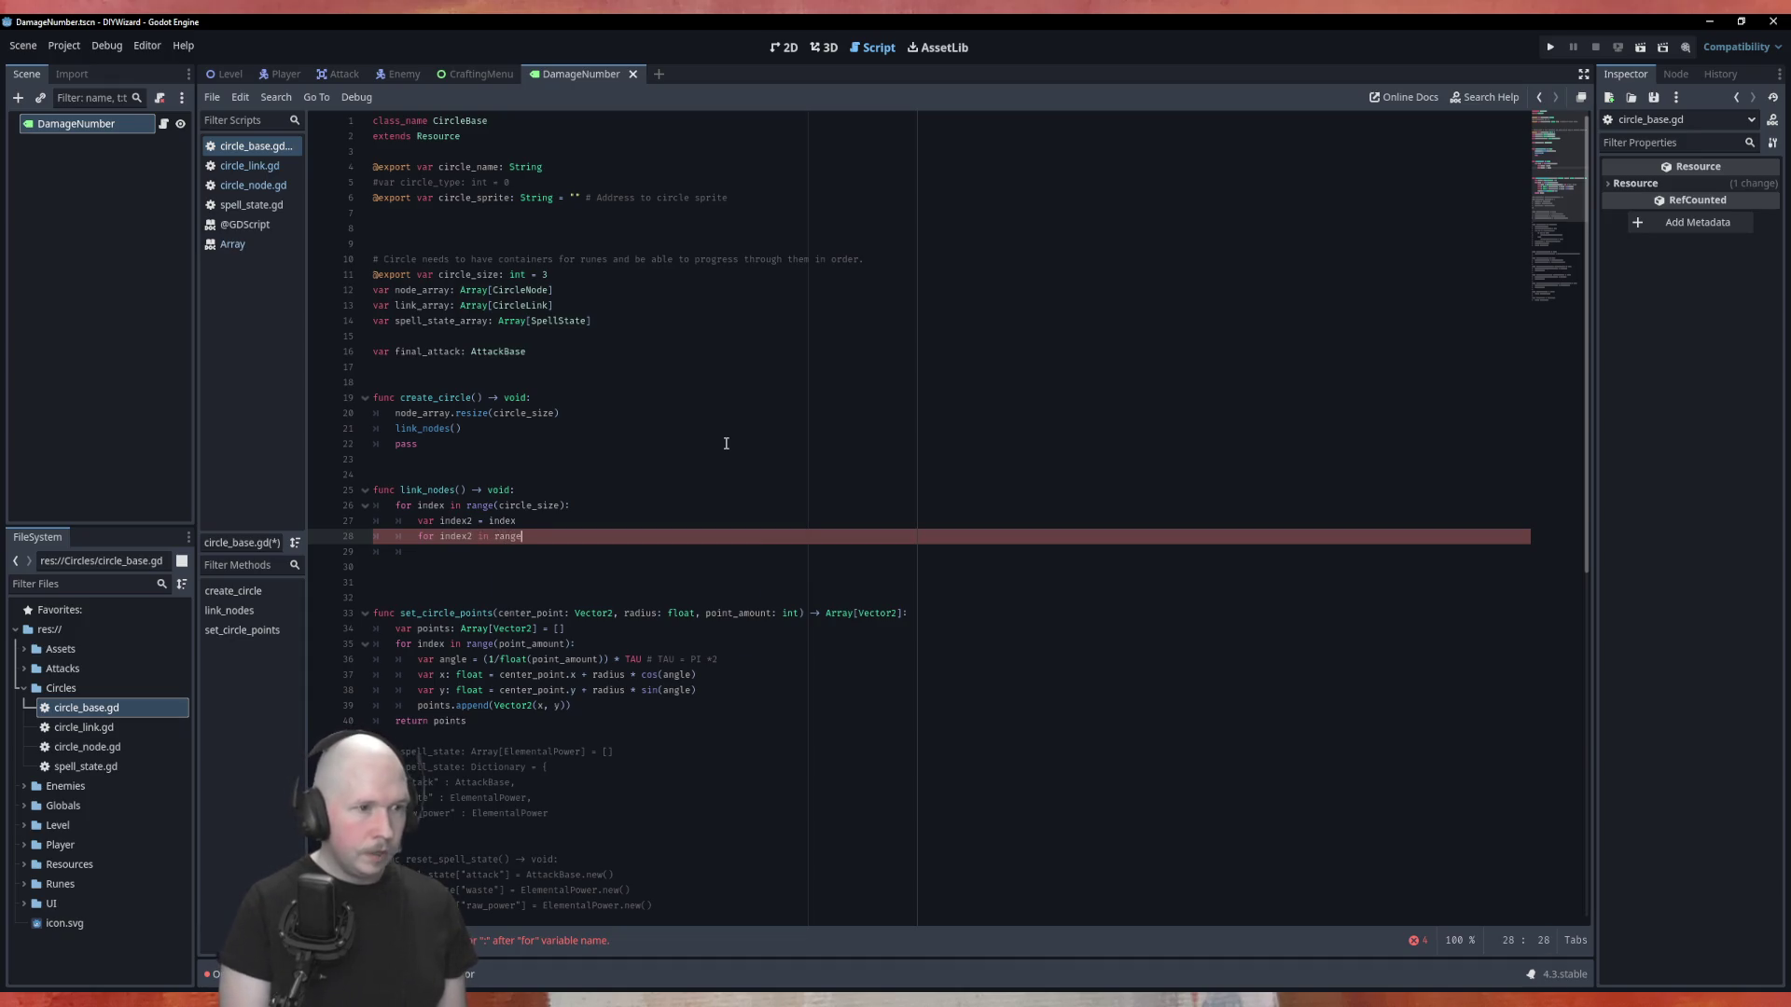
type("g")
key("Return")
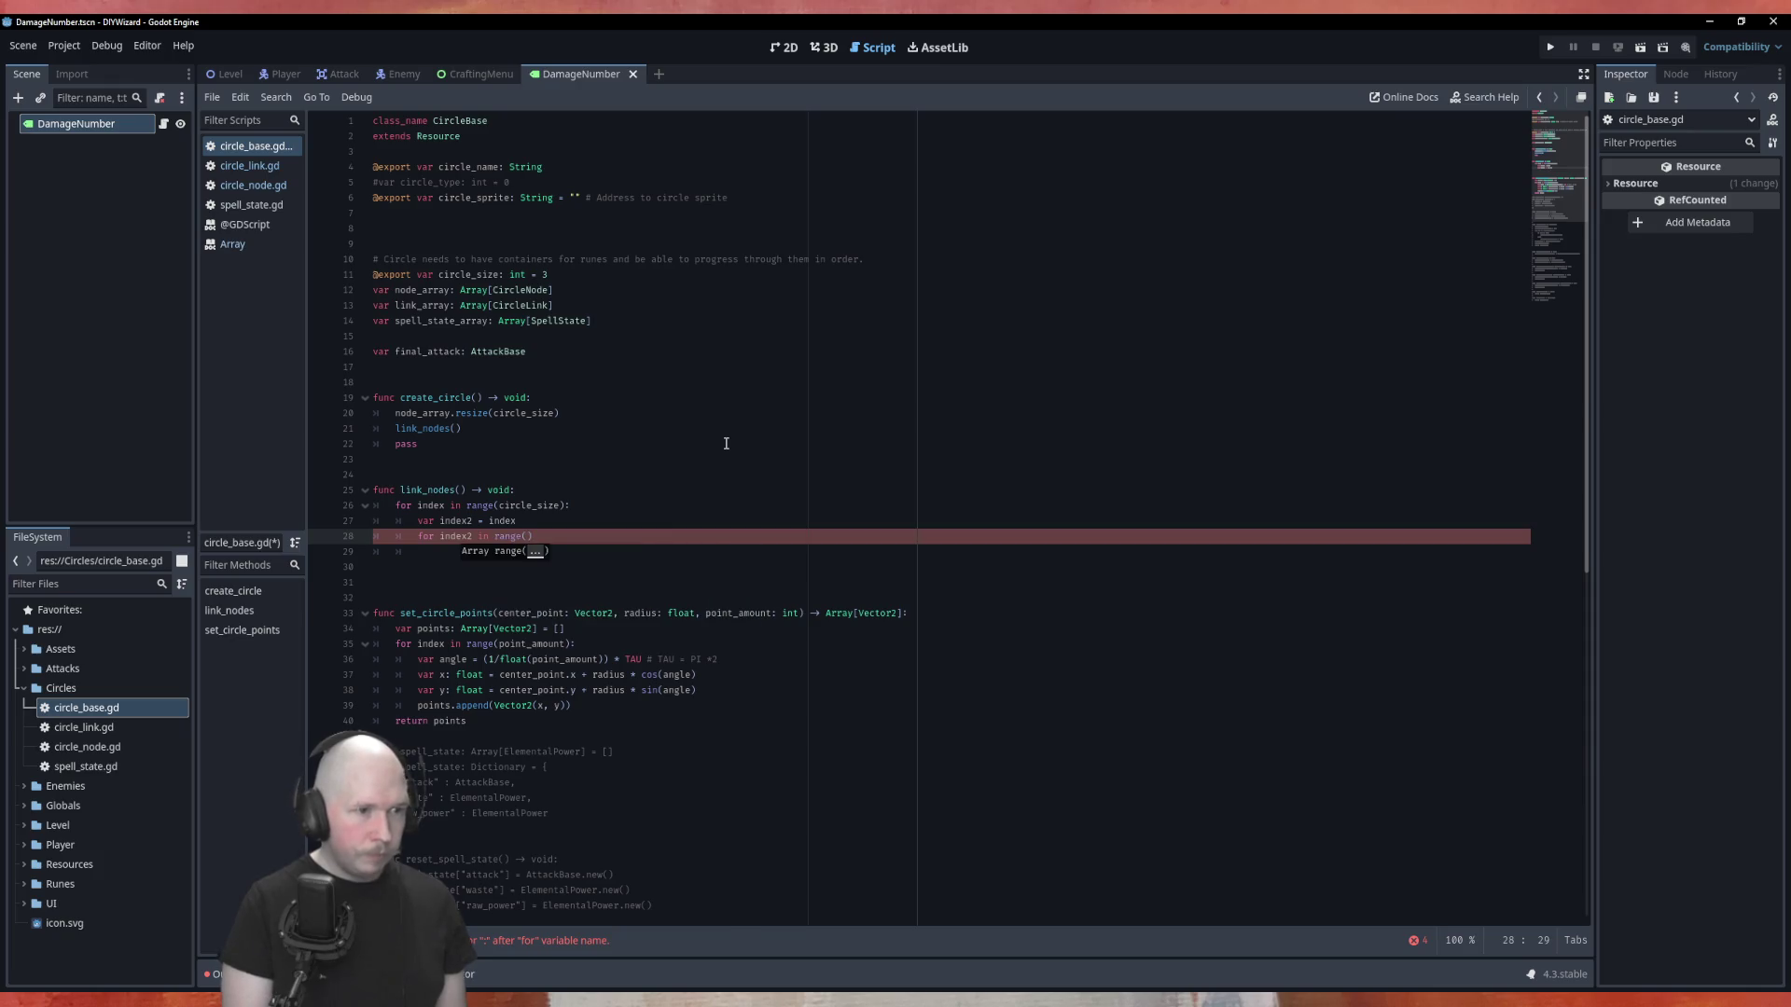
left_click(234, 243)
left_click(244, 223)
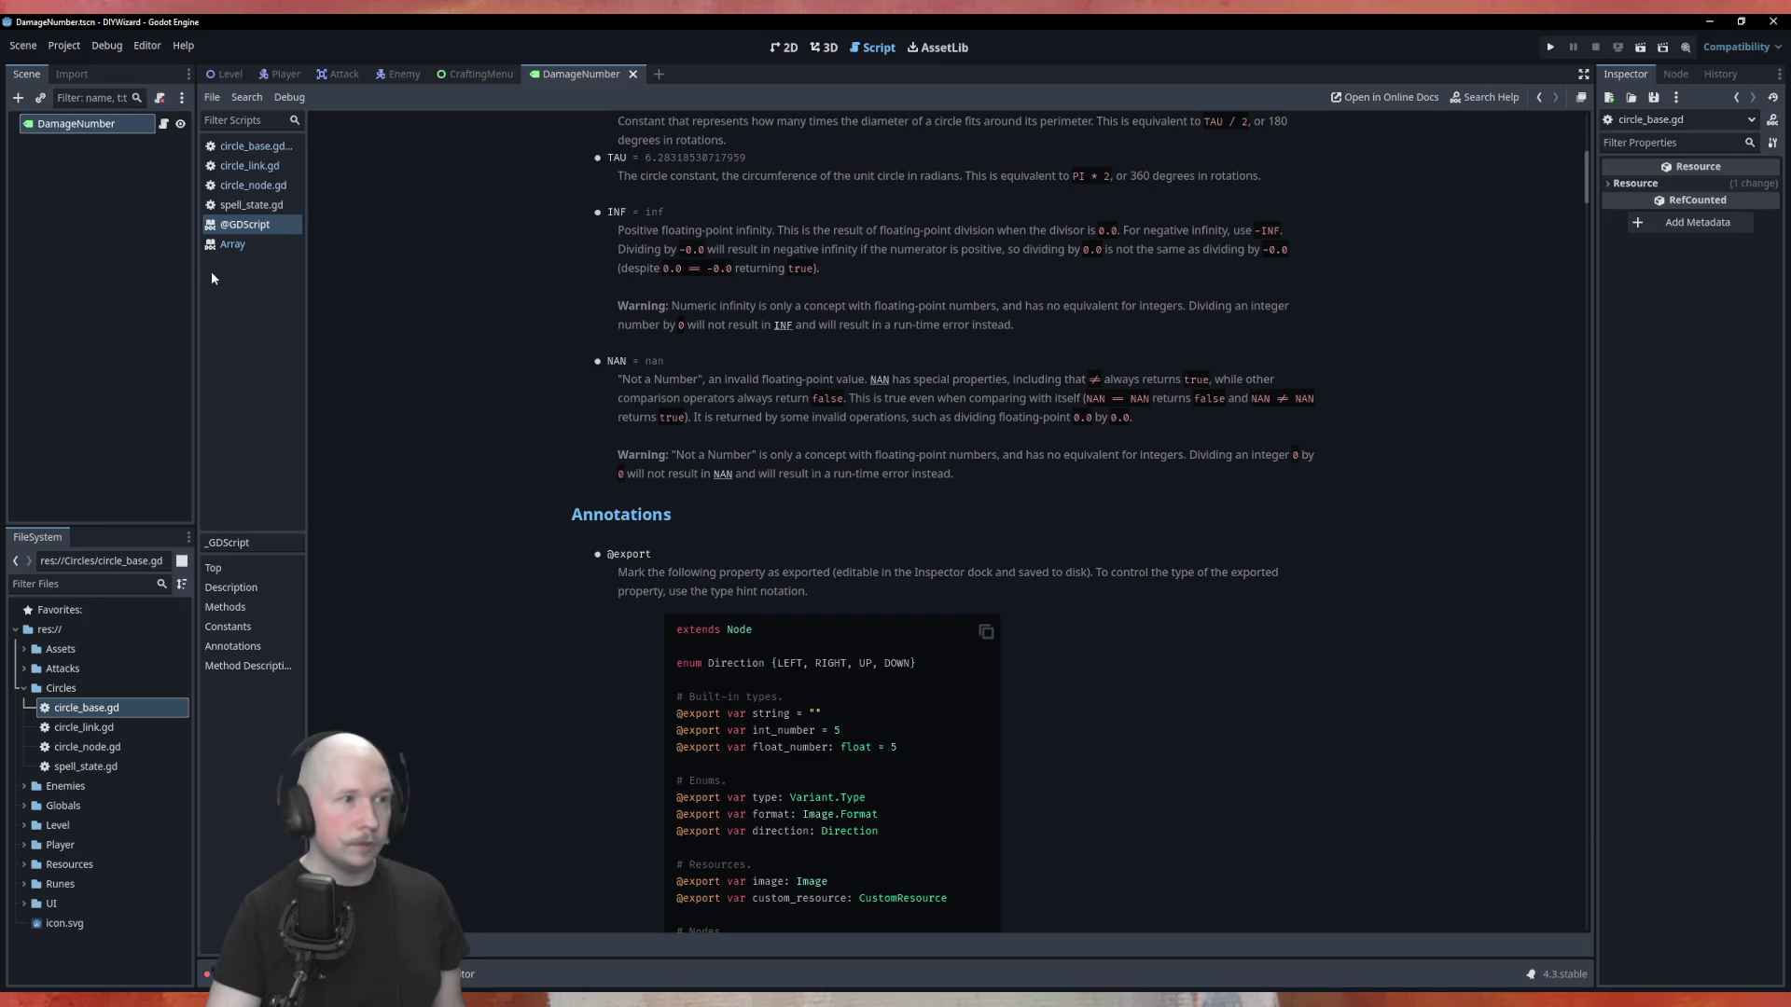
left_click(234, 244)
left_click(250, 205)
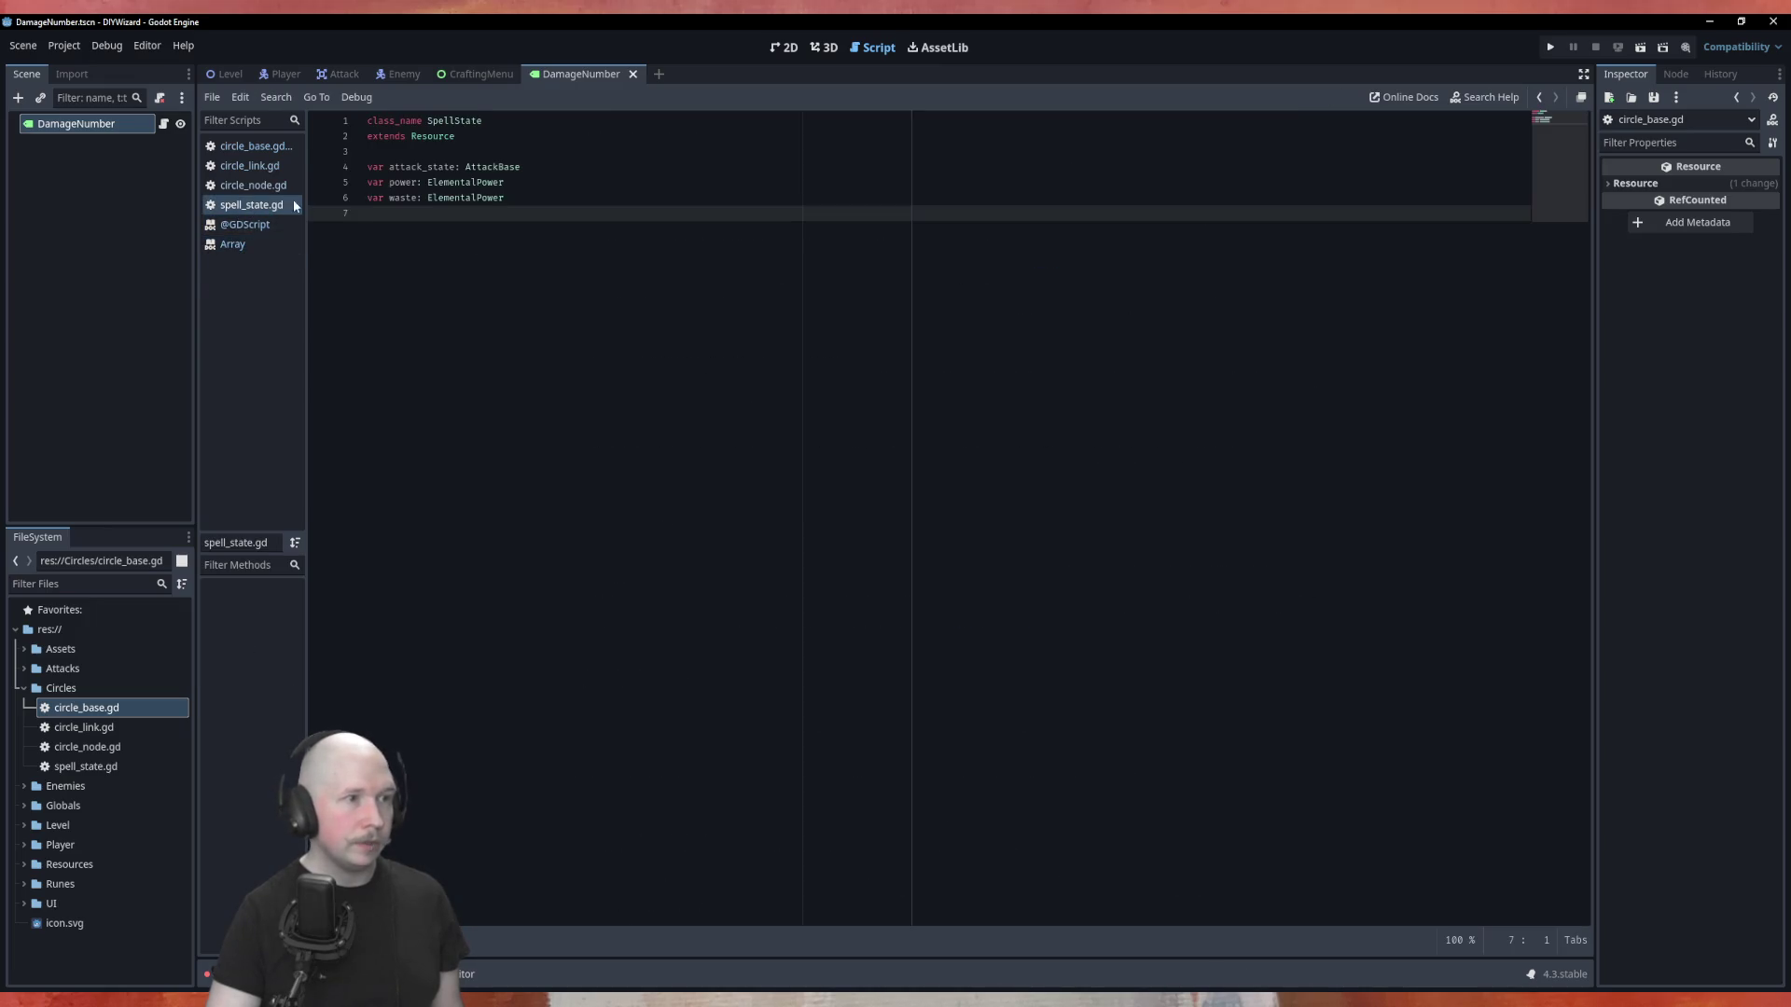
left_click(252, 146)
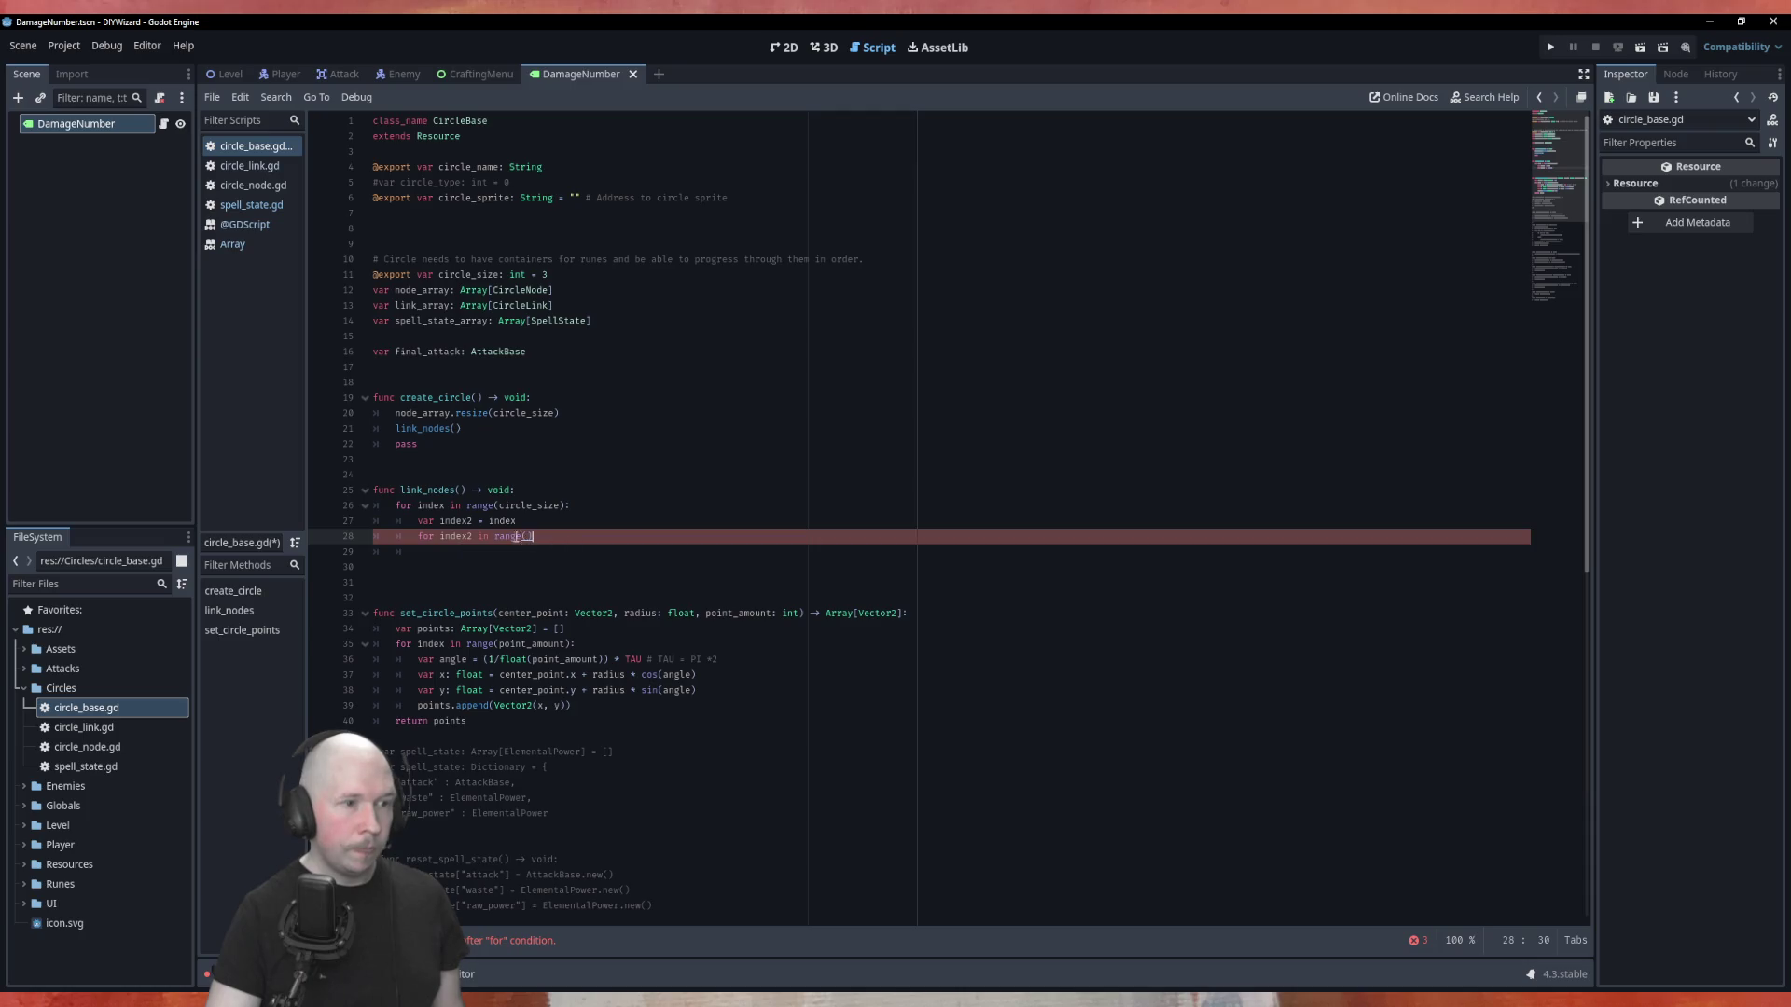
left_click(518, 537, "ctrl")
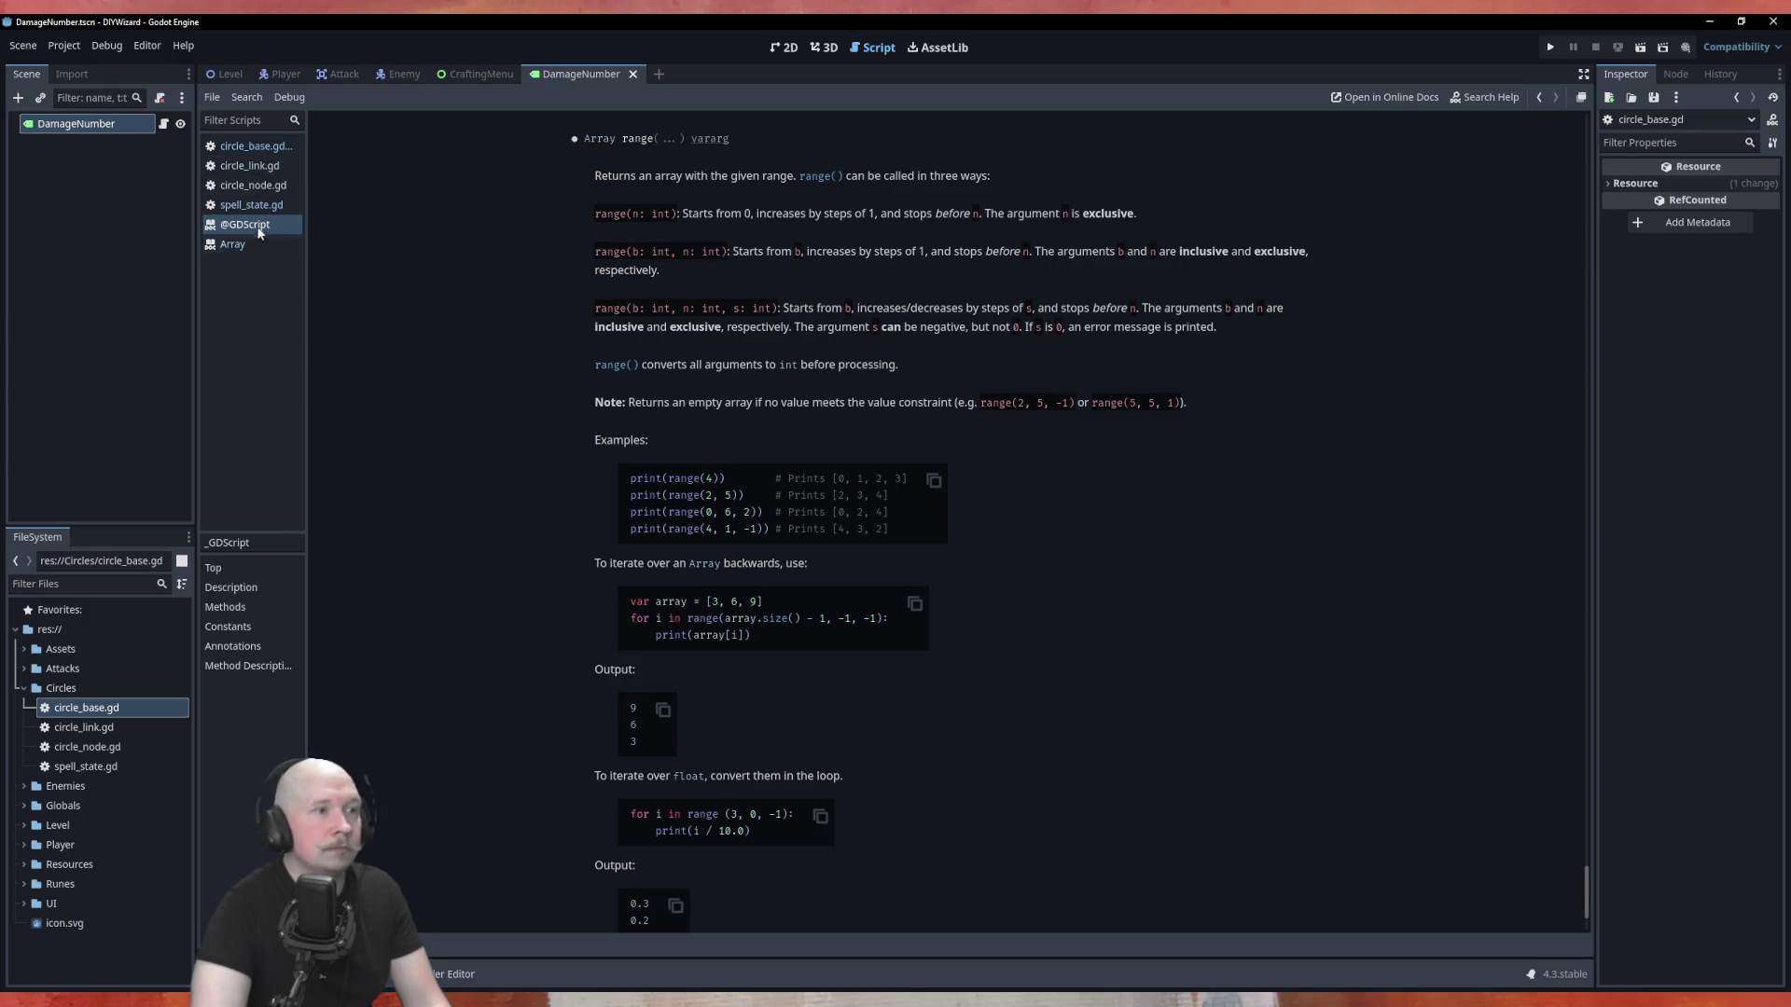
left_click(252, 147)
Finish the inner loop header so index2 runs over range(index, circle_size).
type("index2 in range(index, circl)")
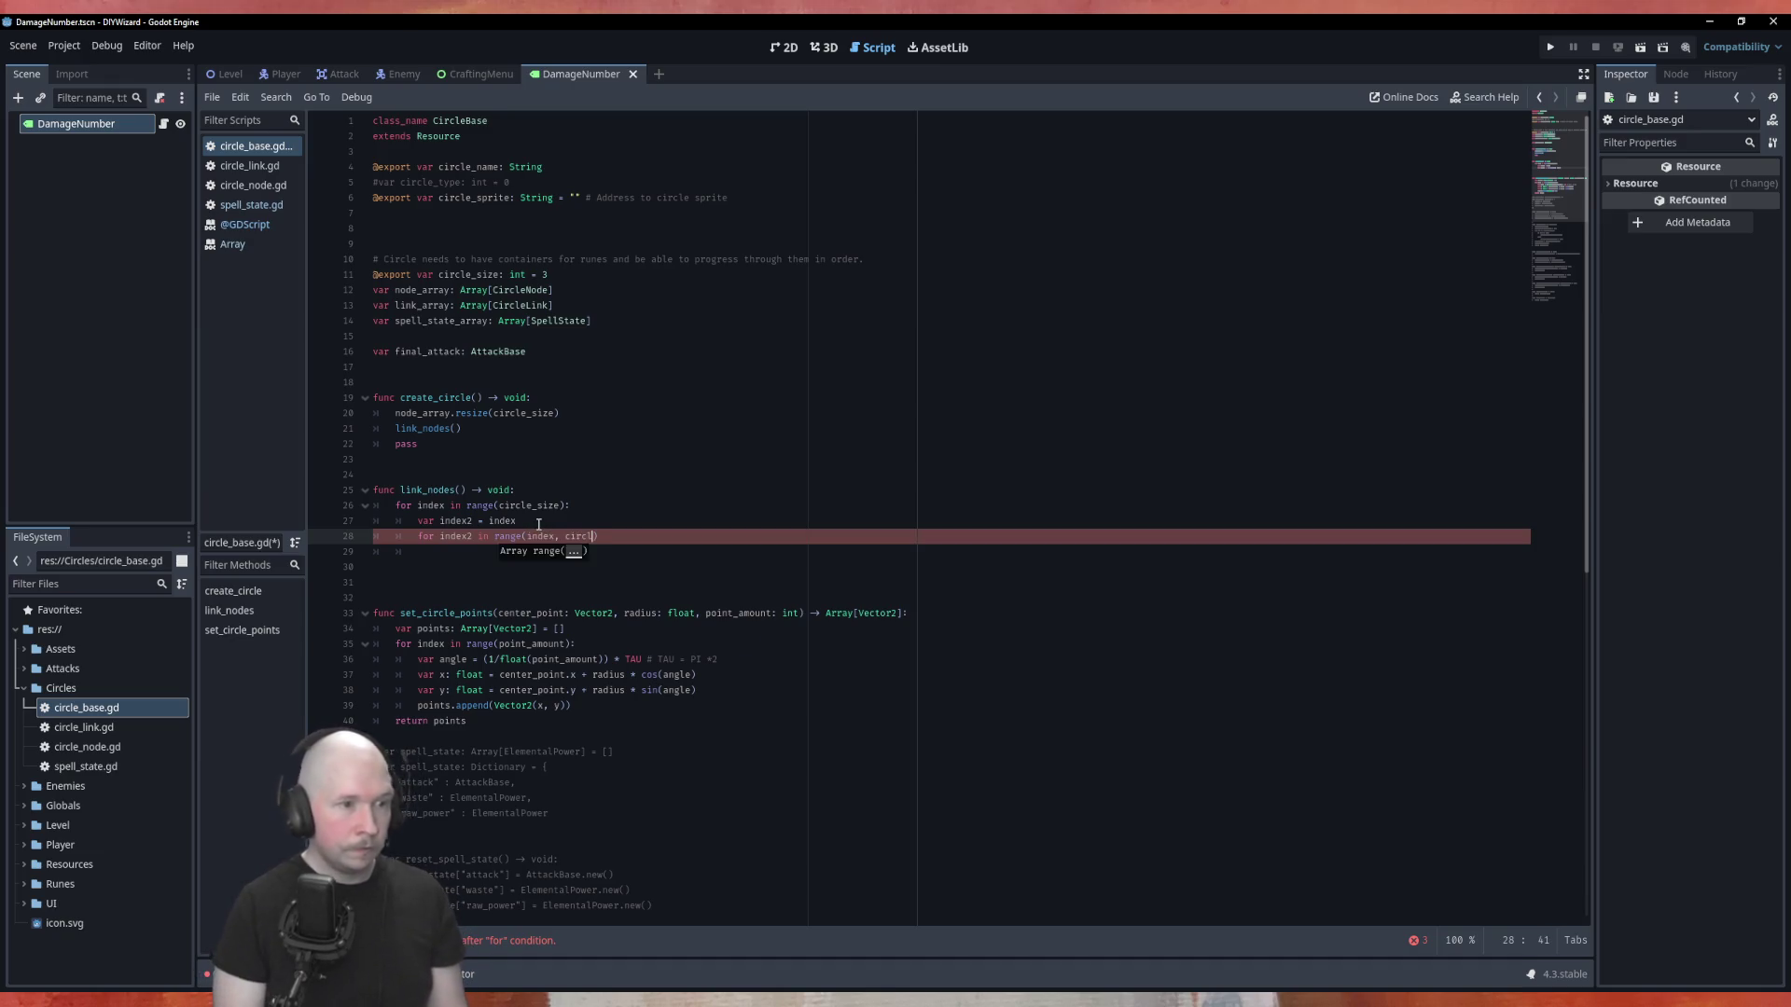
key("Return")
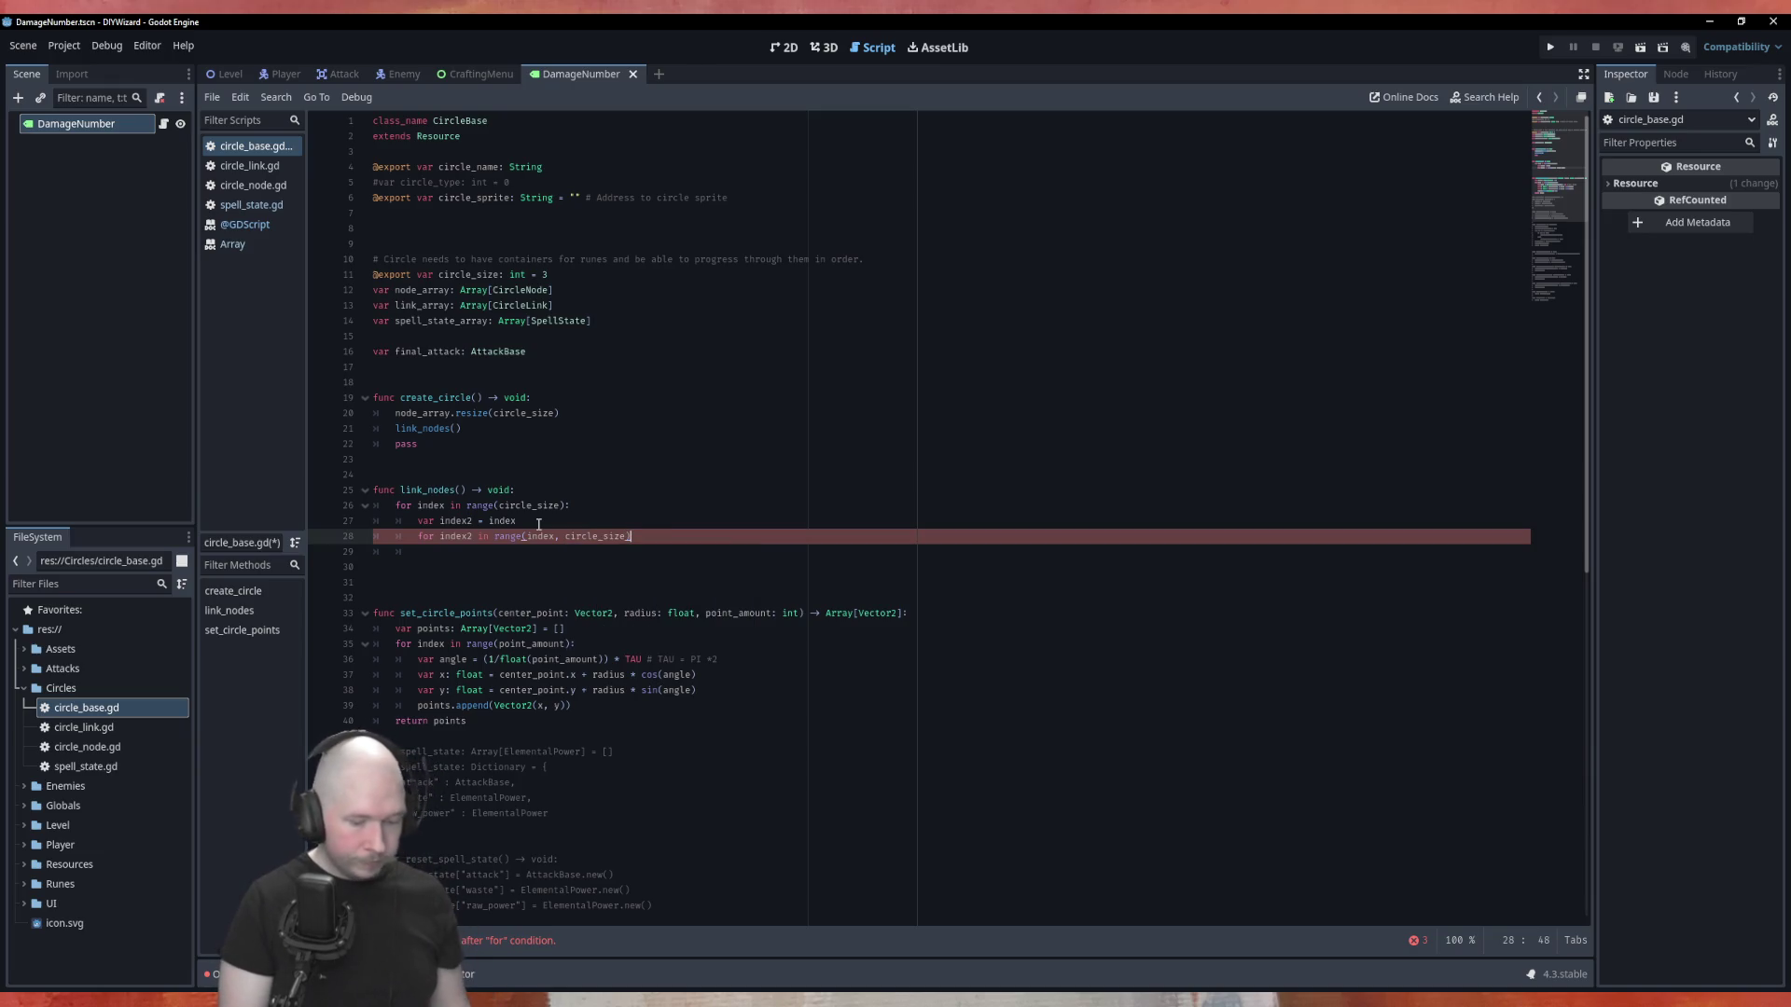
type(":")
key("Return")
Delete the redundant 'var index2 = index' line from link_nodes.
left_click(538, 524)
key("shift+Home")
key("BackSpace")
key("BackSpace")
key("BackSpace")
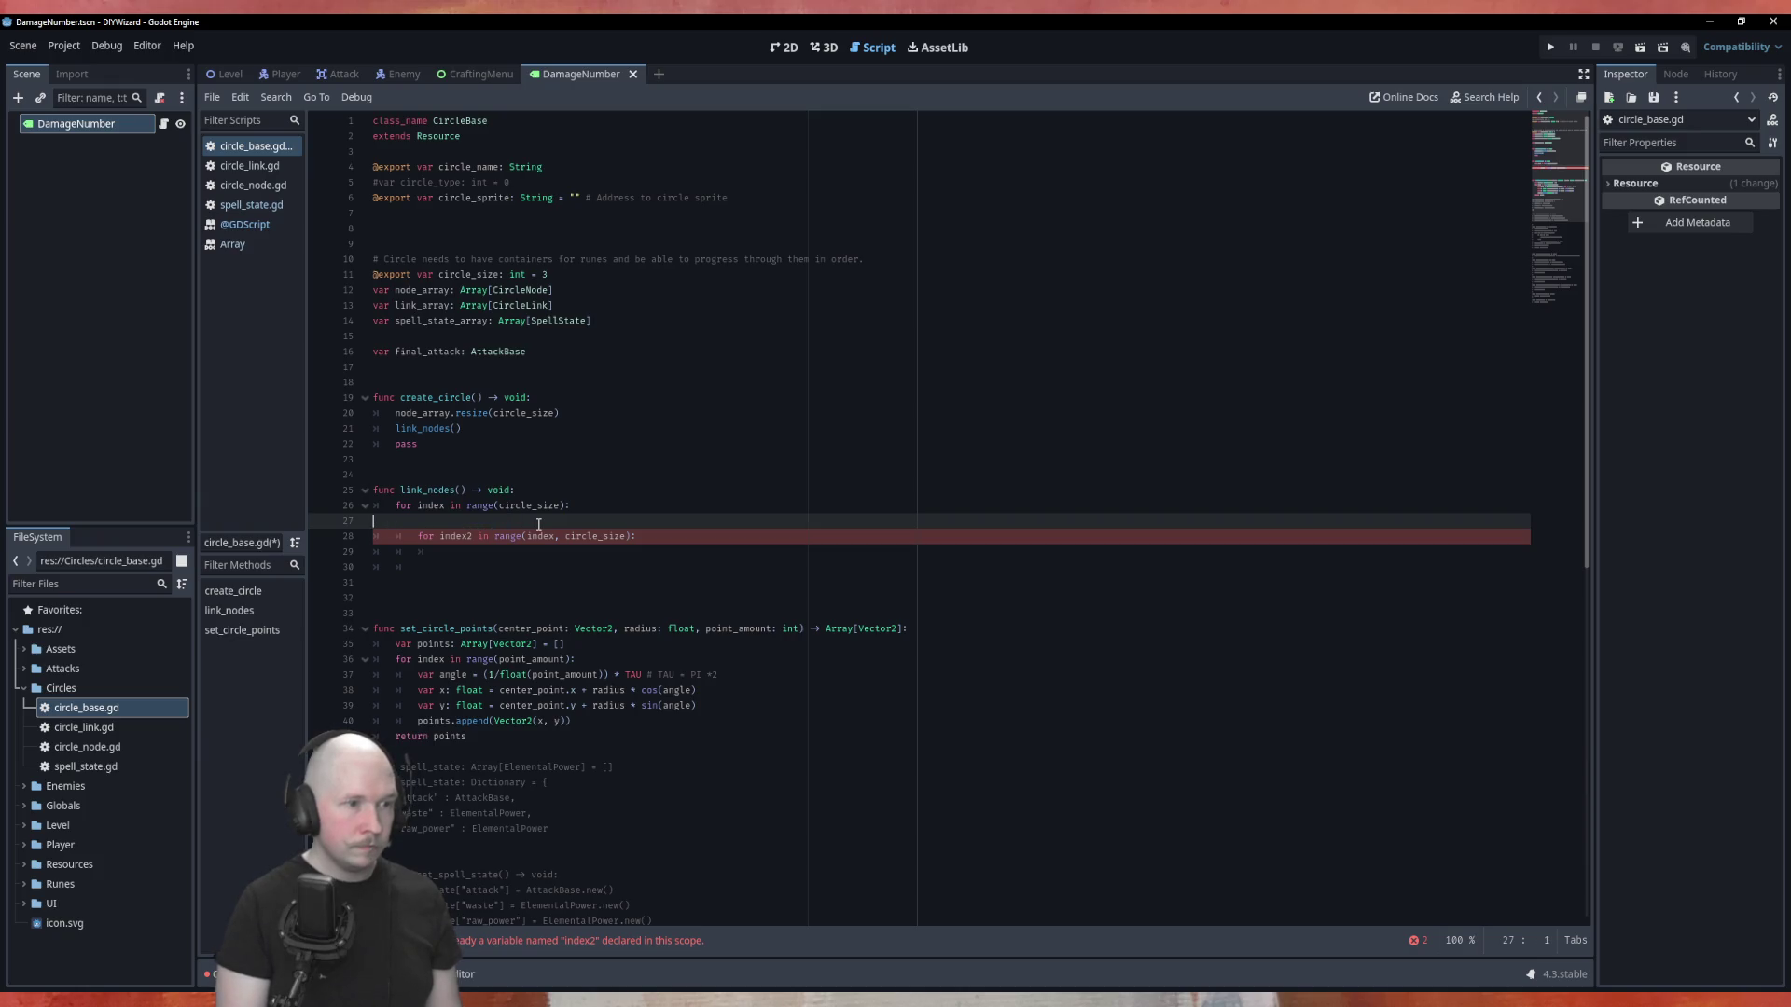
key("Down")
Add create_link(node_array[index], node_array[index2]) inside the inner loop.
key("Return")
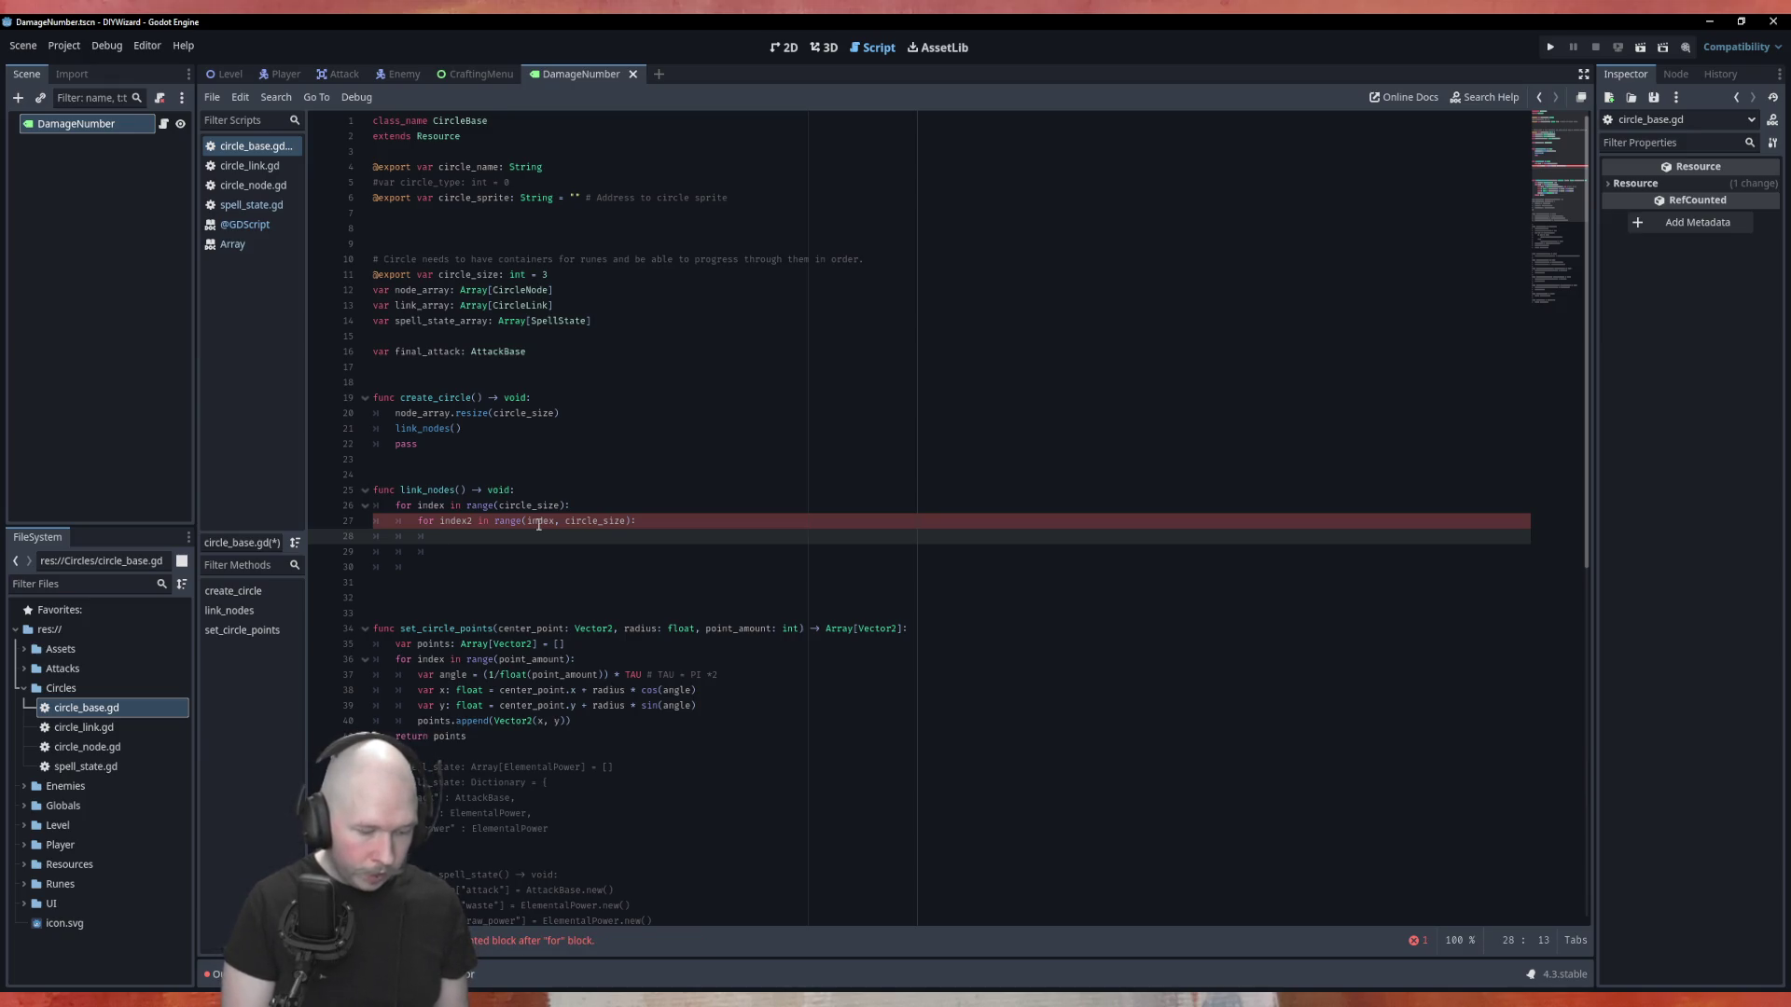
type("cre")
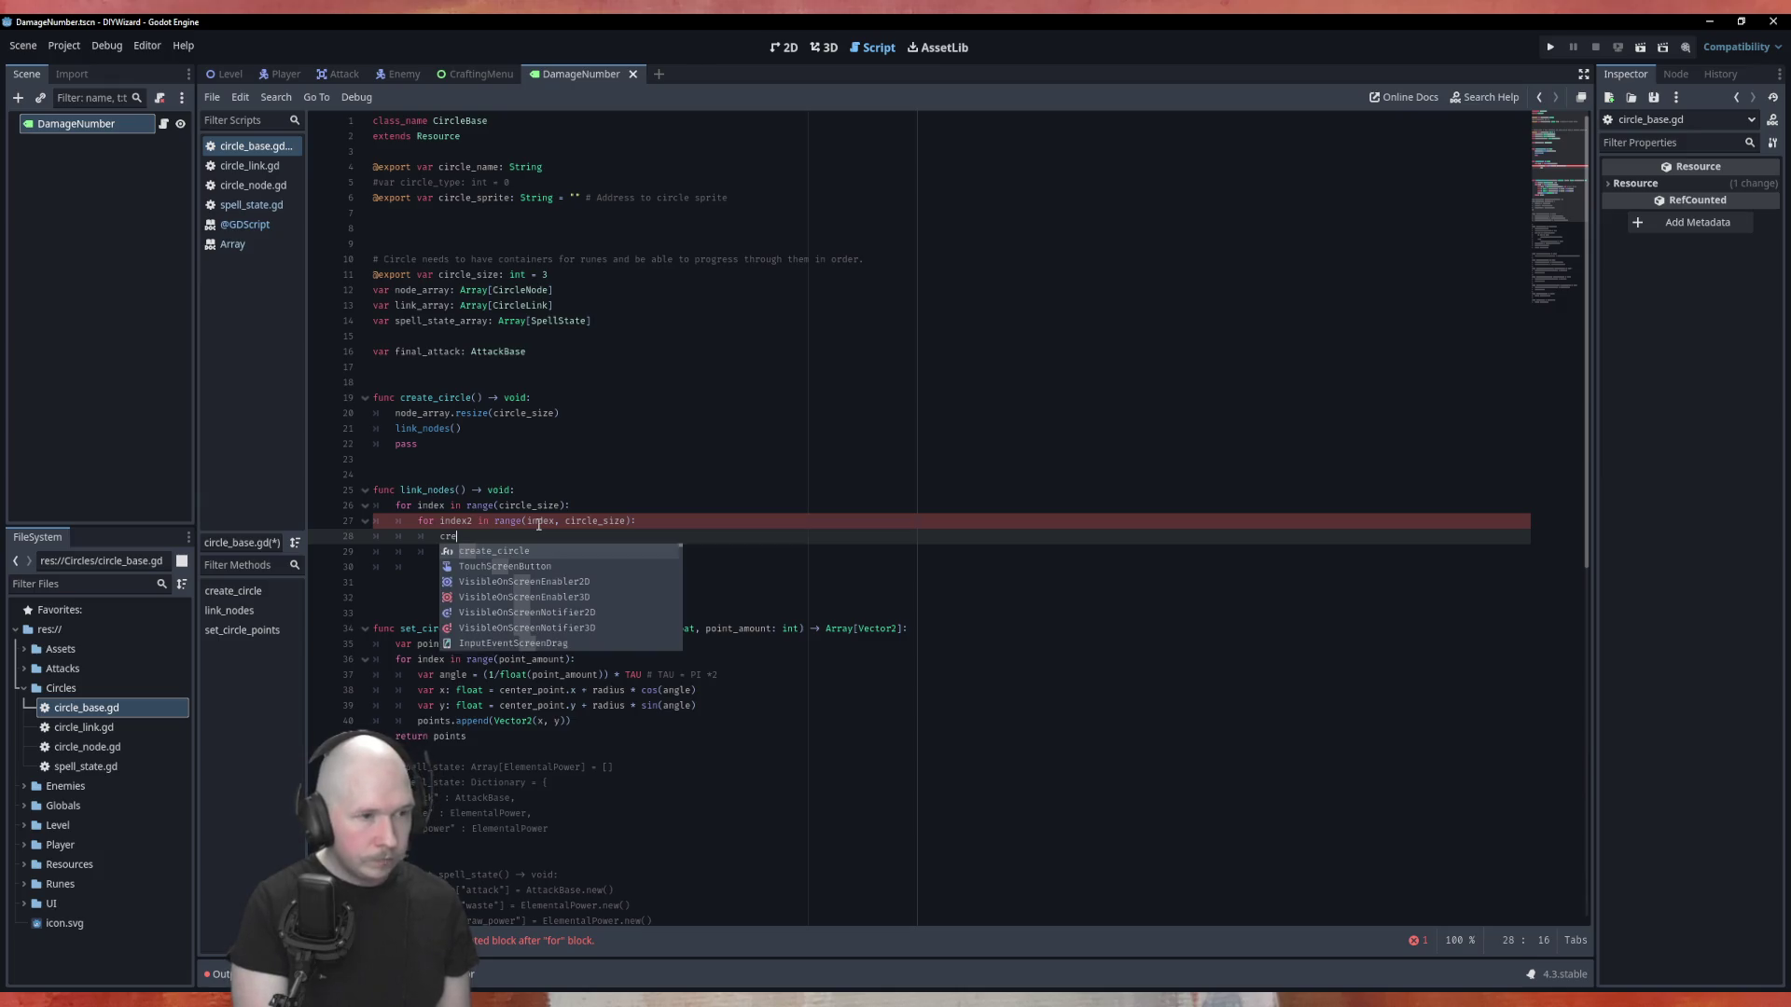
type("a")
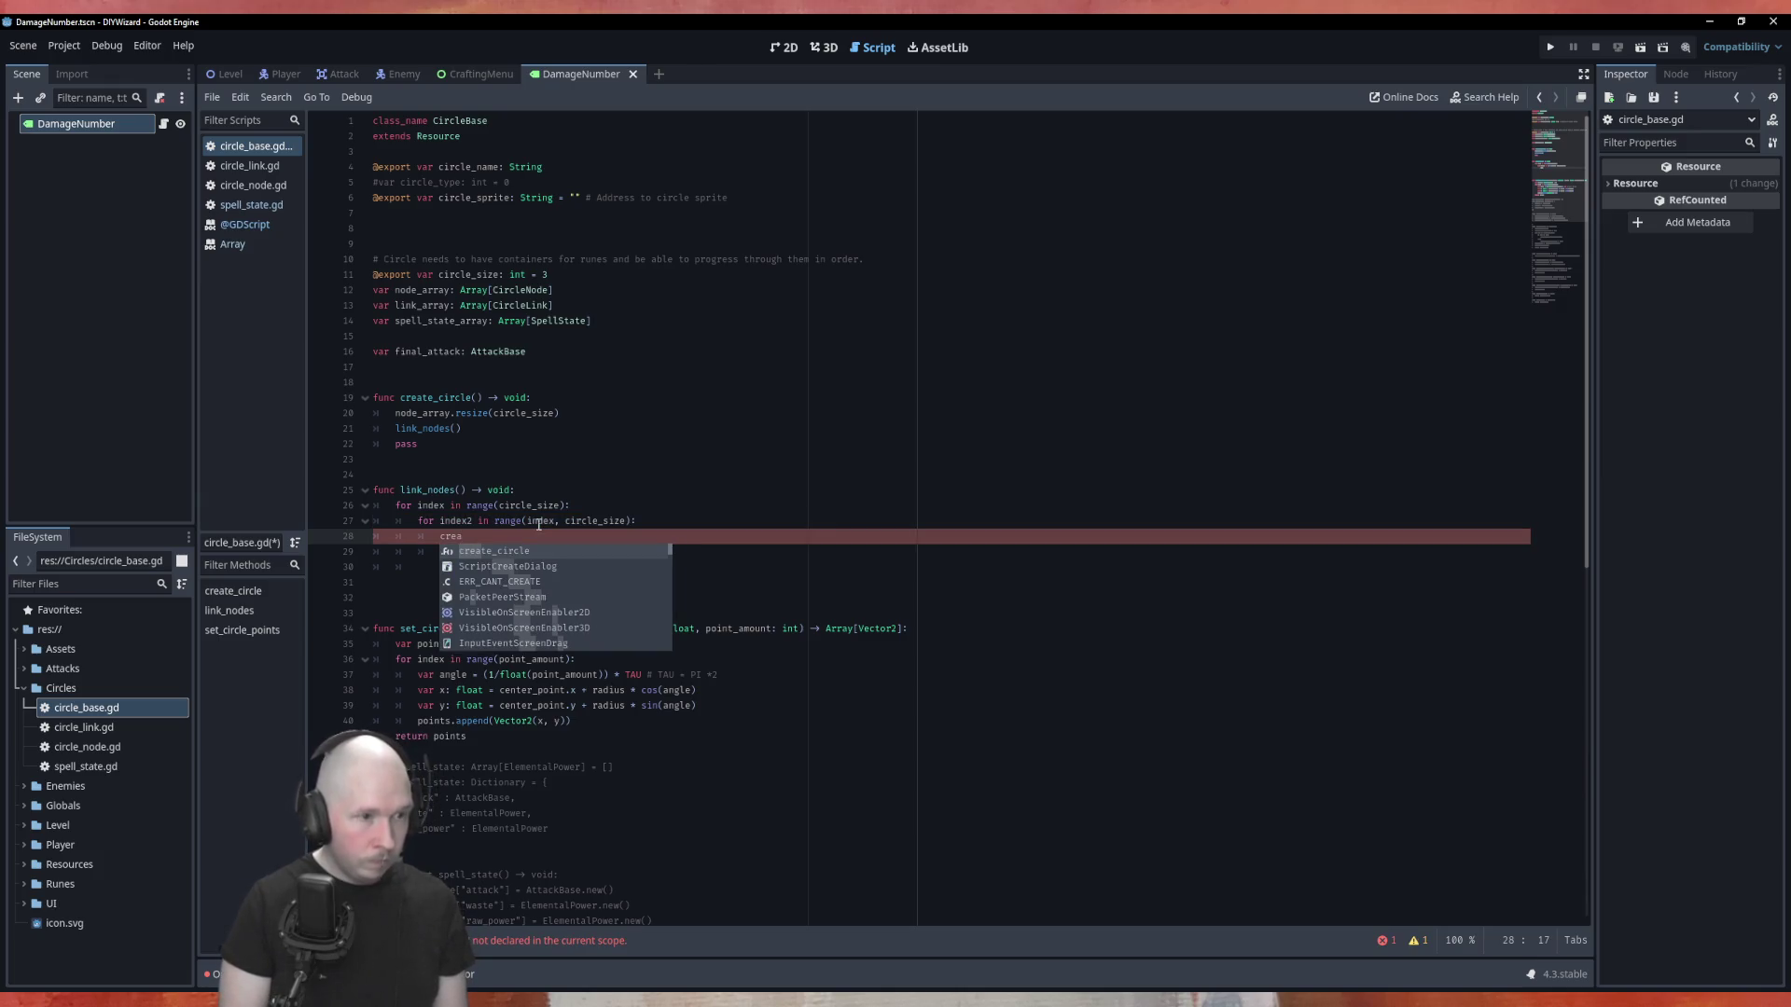
type("te")
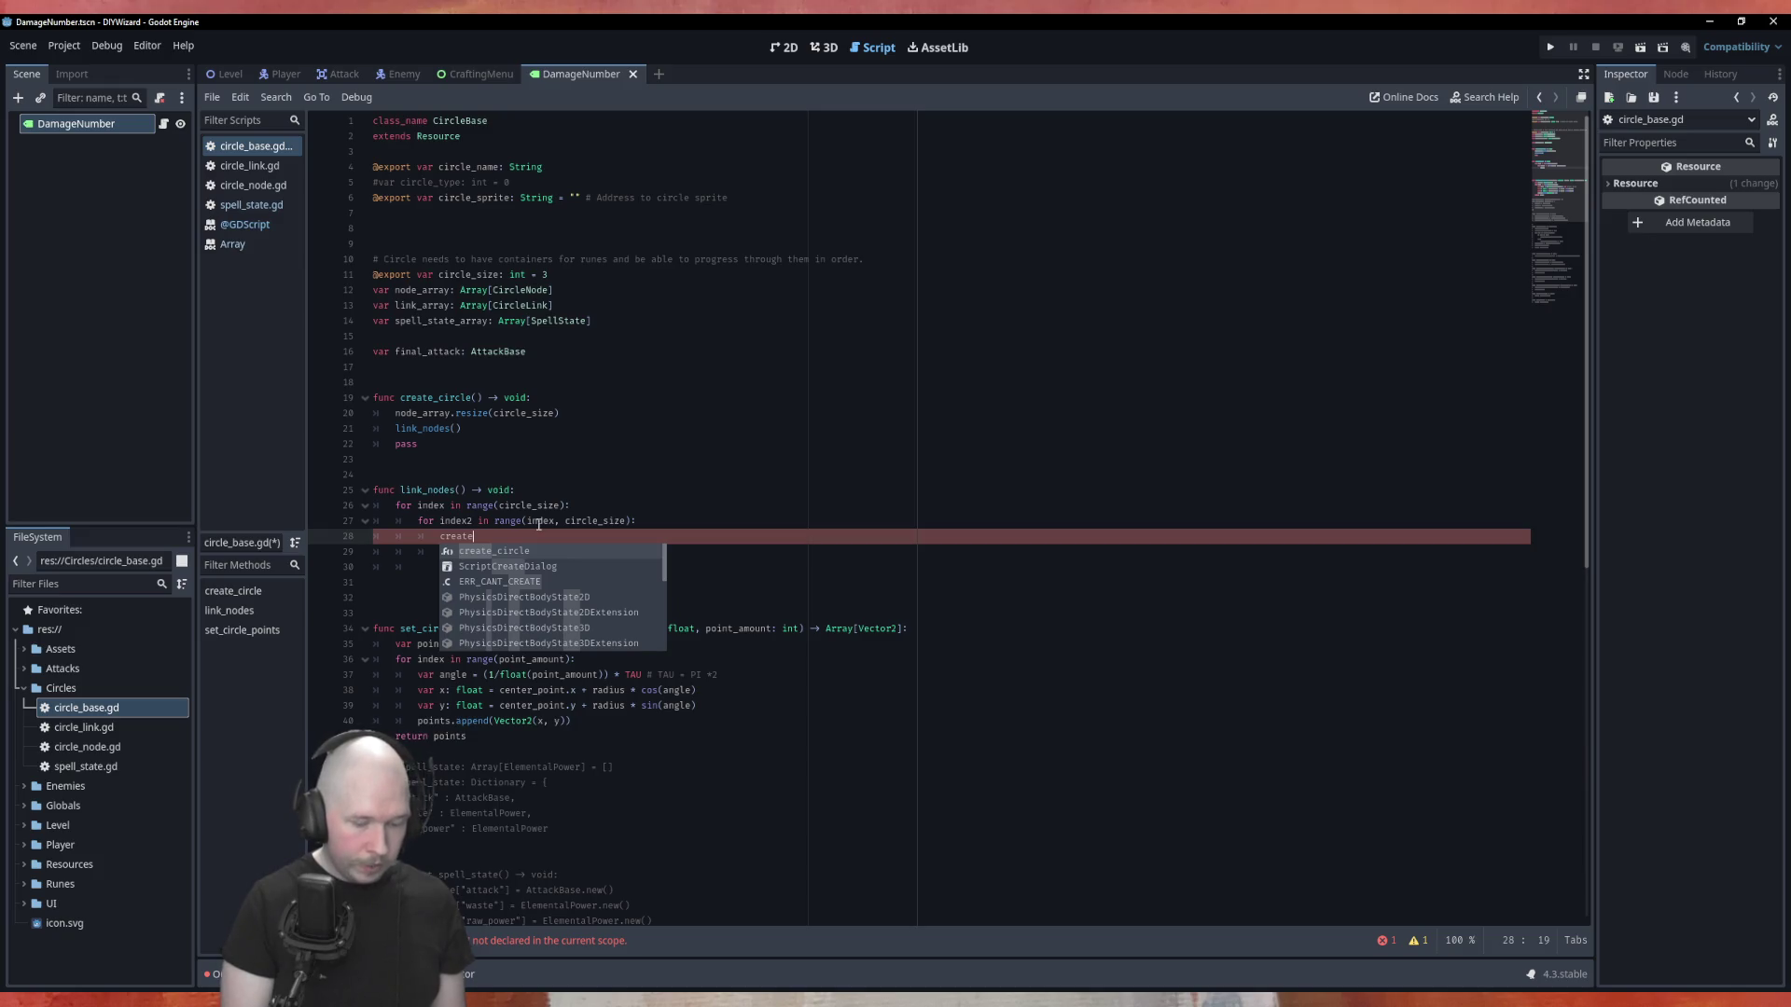
type("_link(")
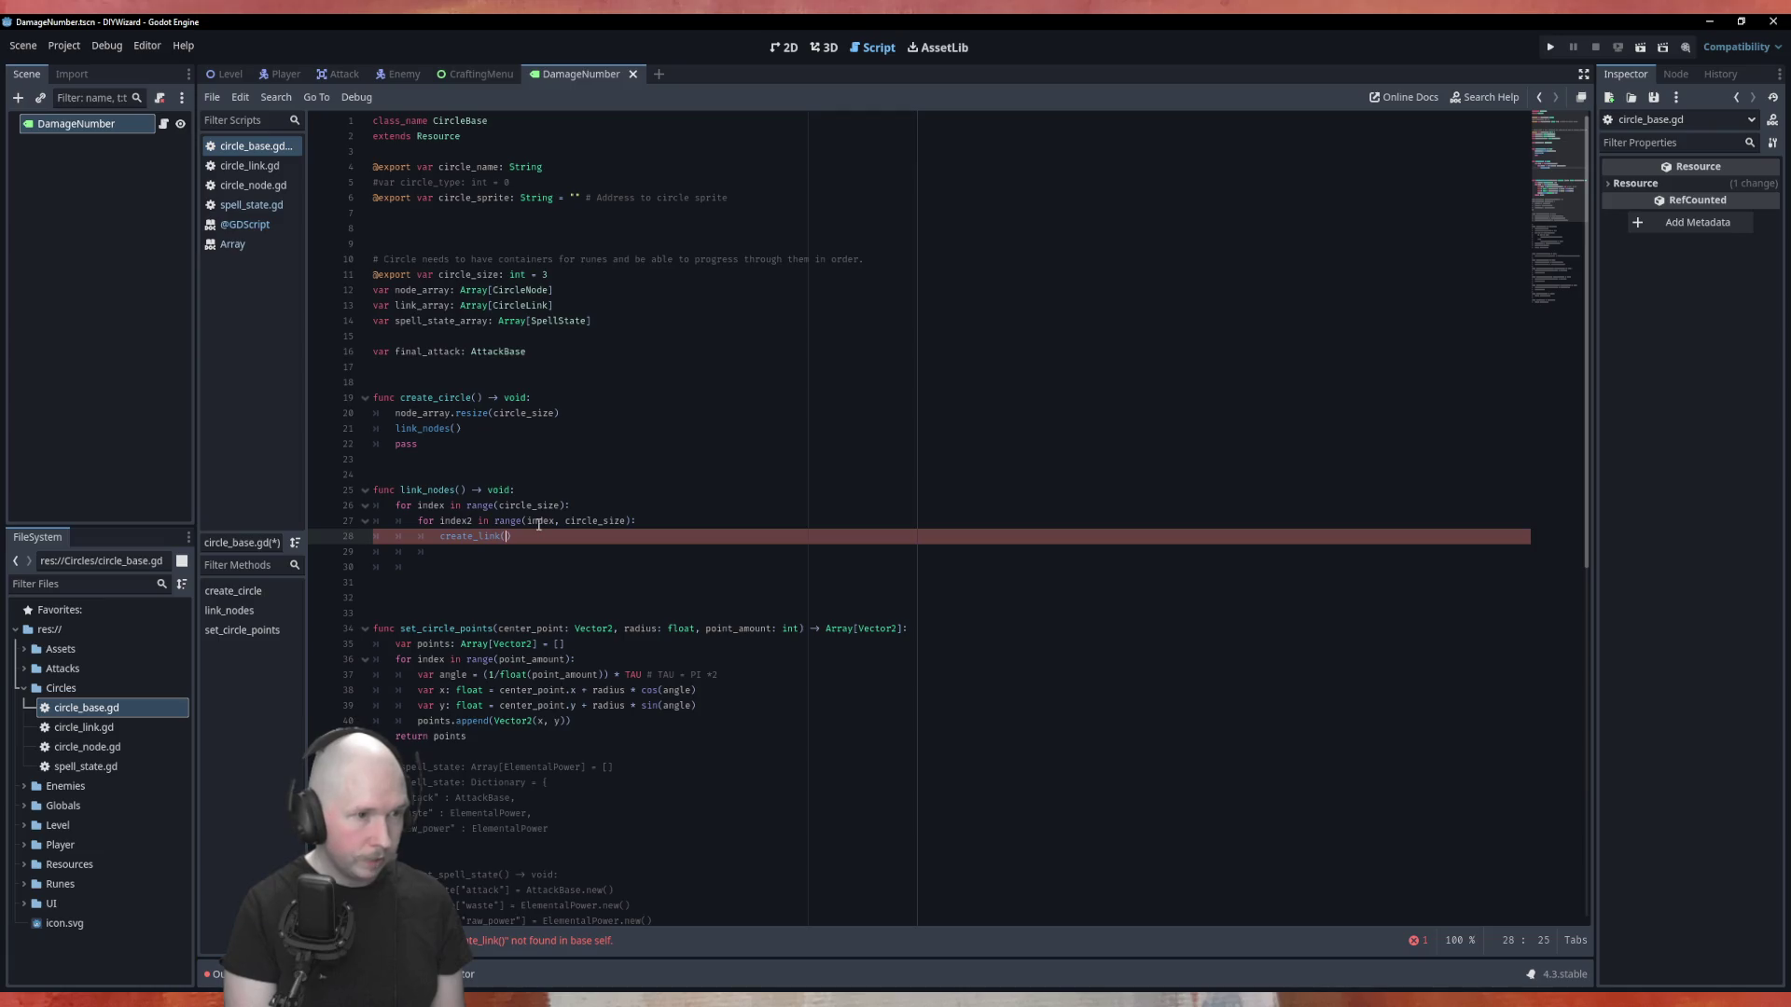
type("node_array")
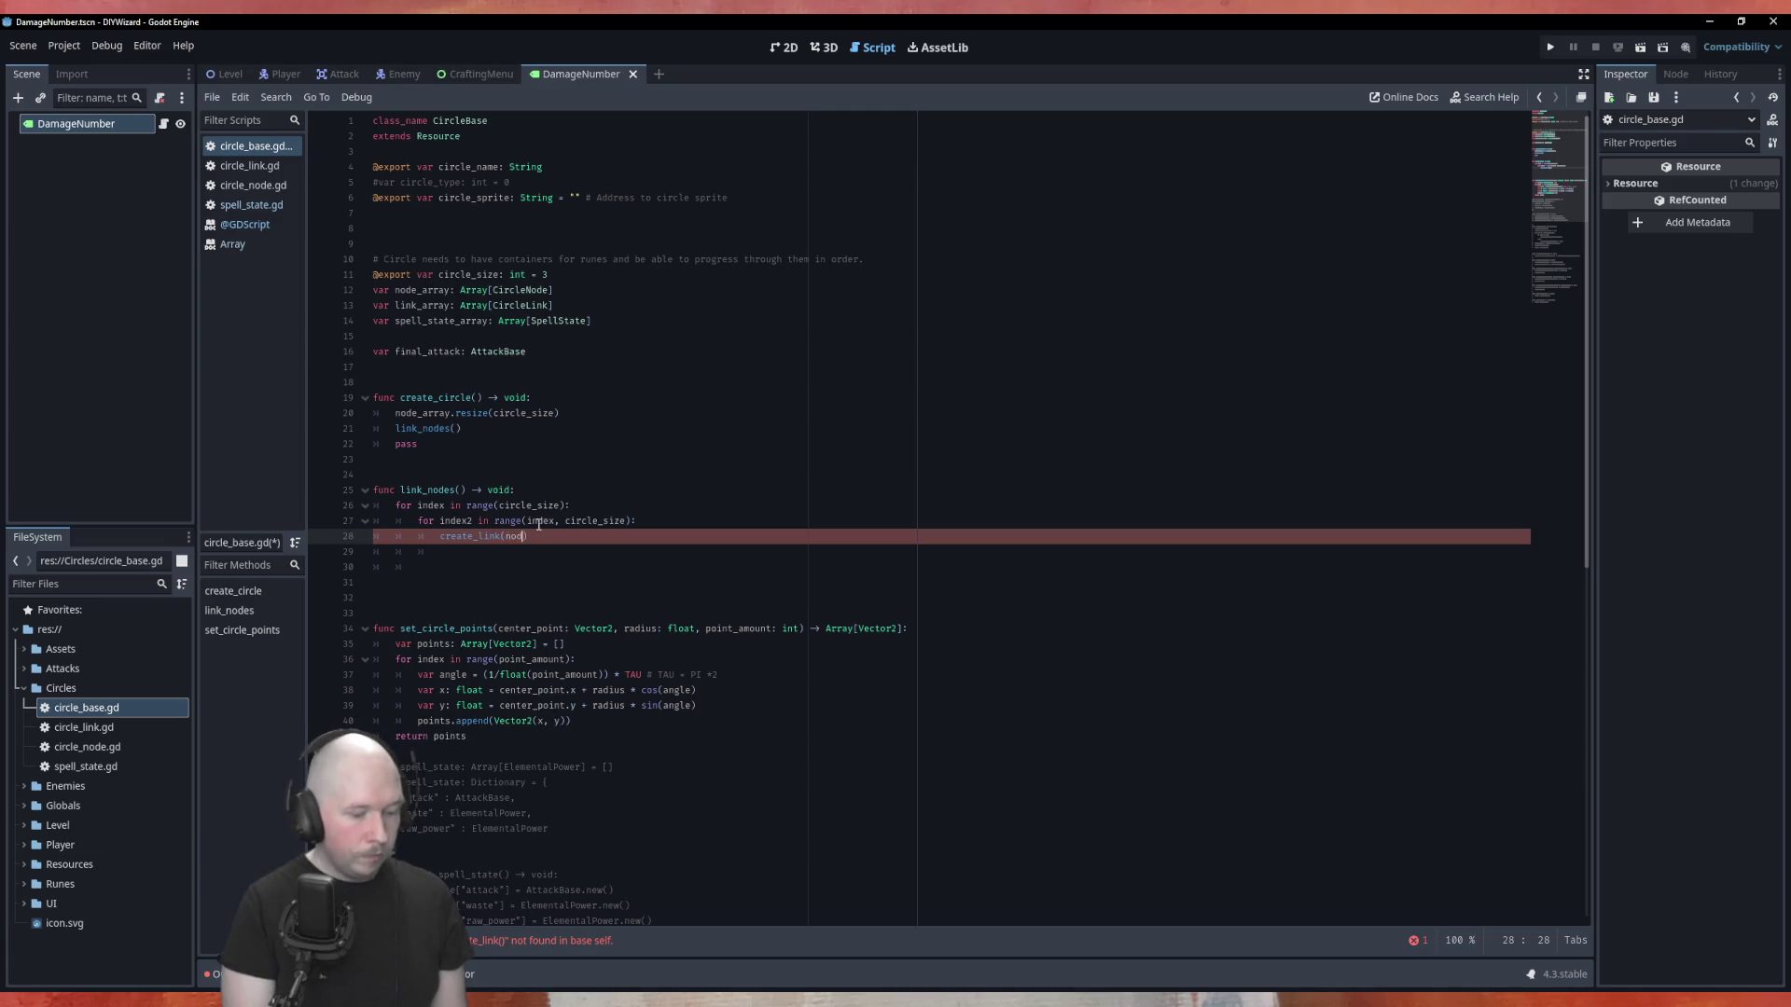
type("[index")
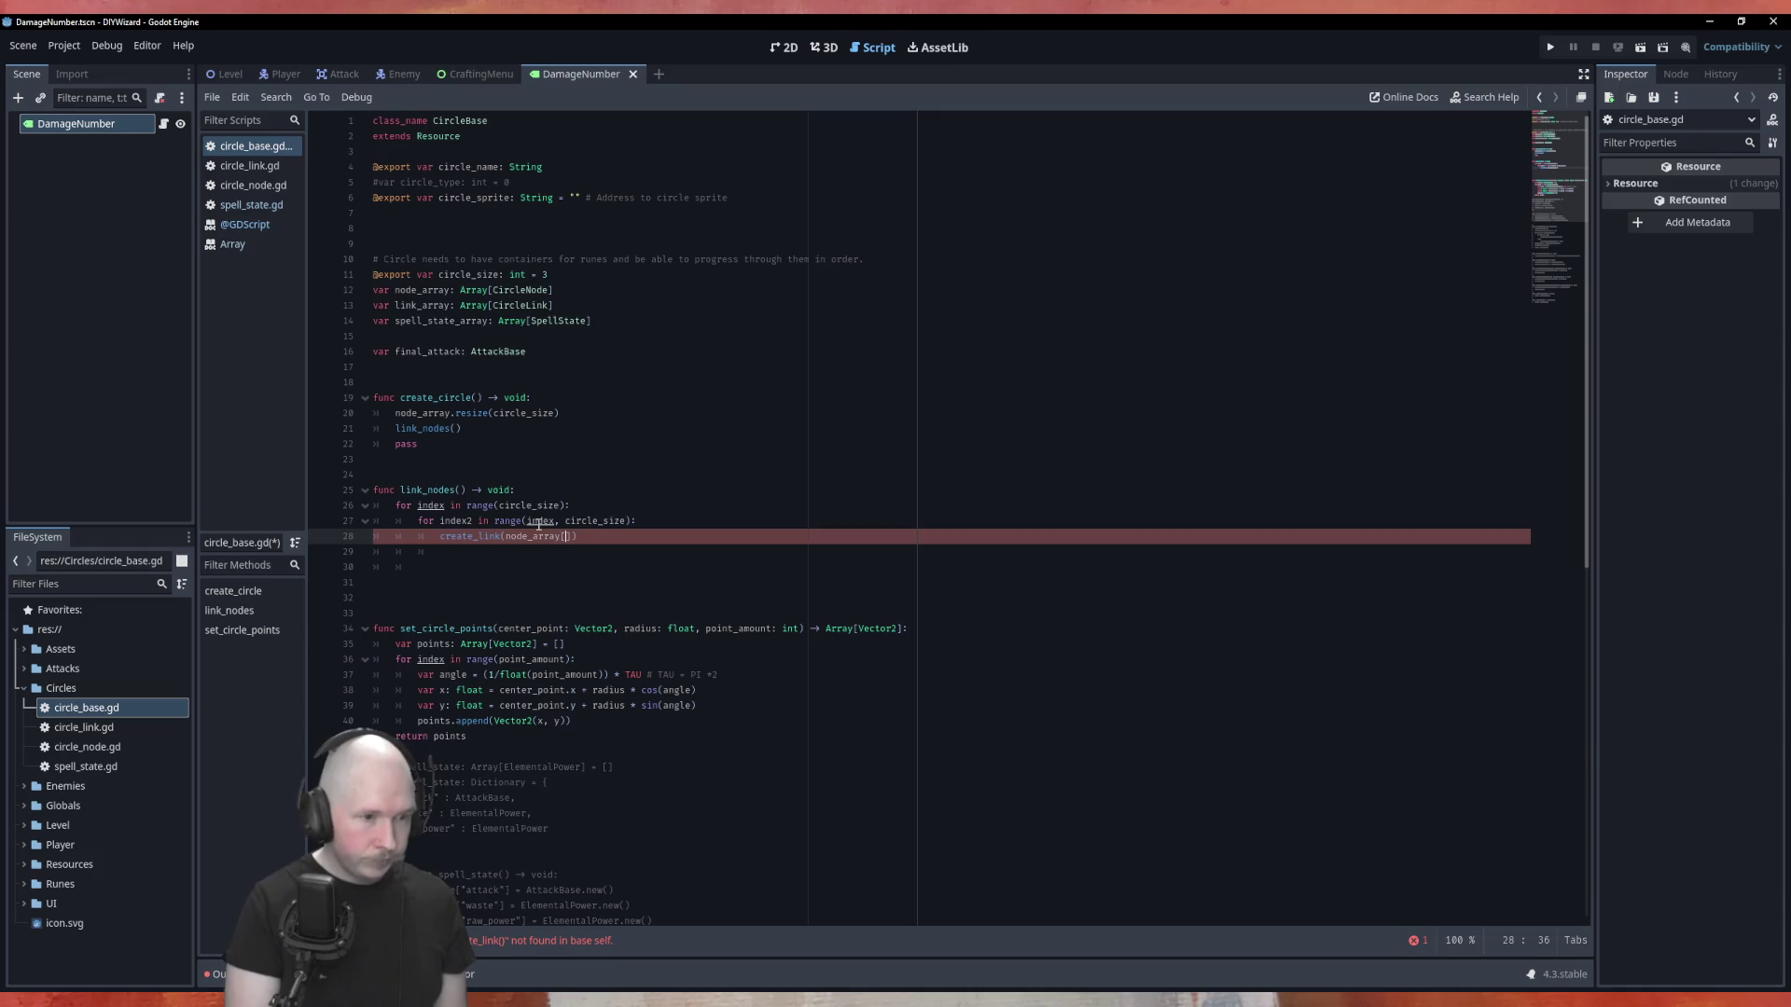
type("], ")
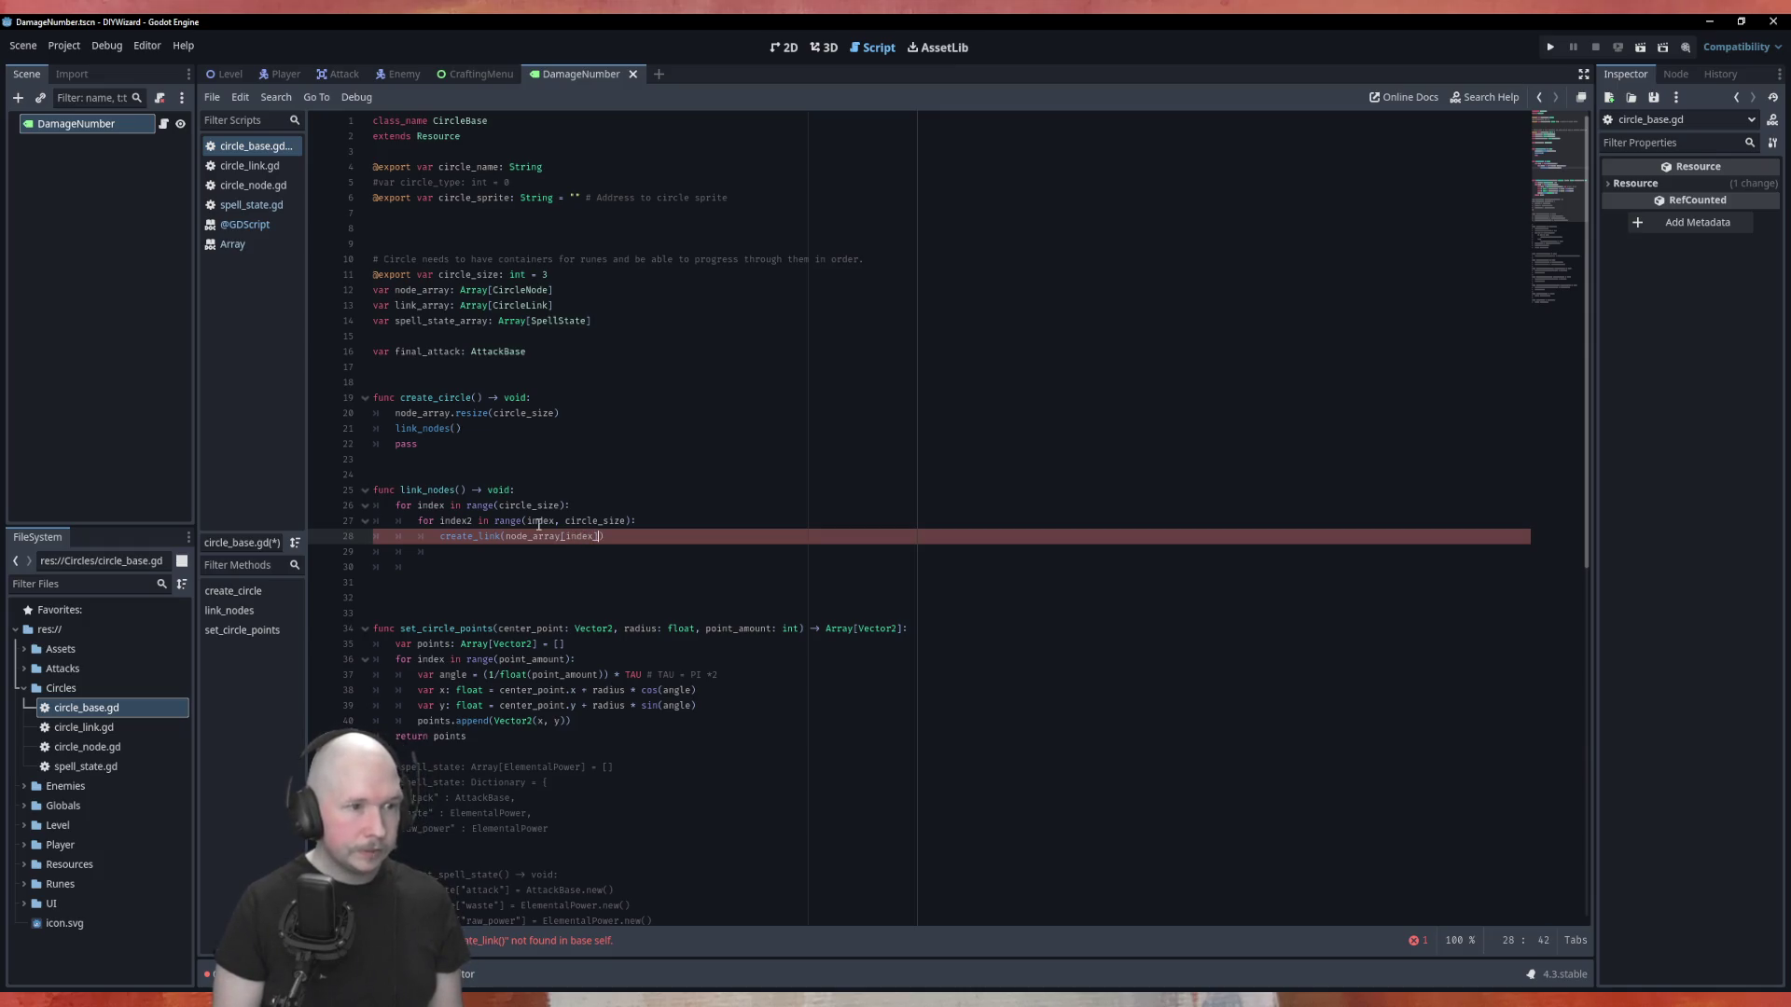
type("node_array")
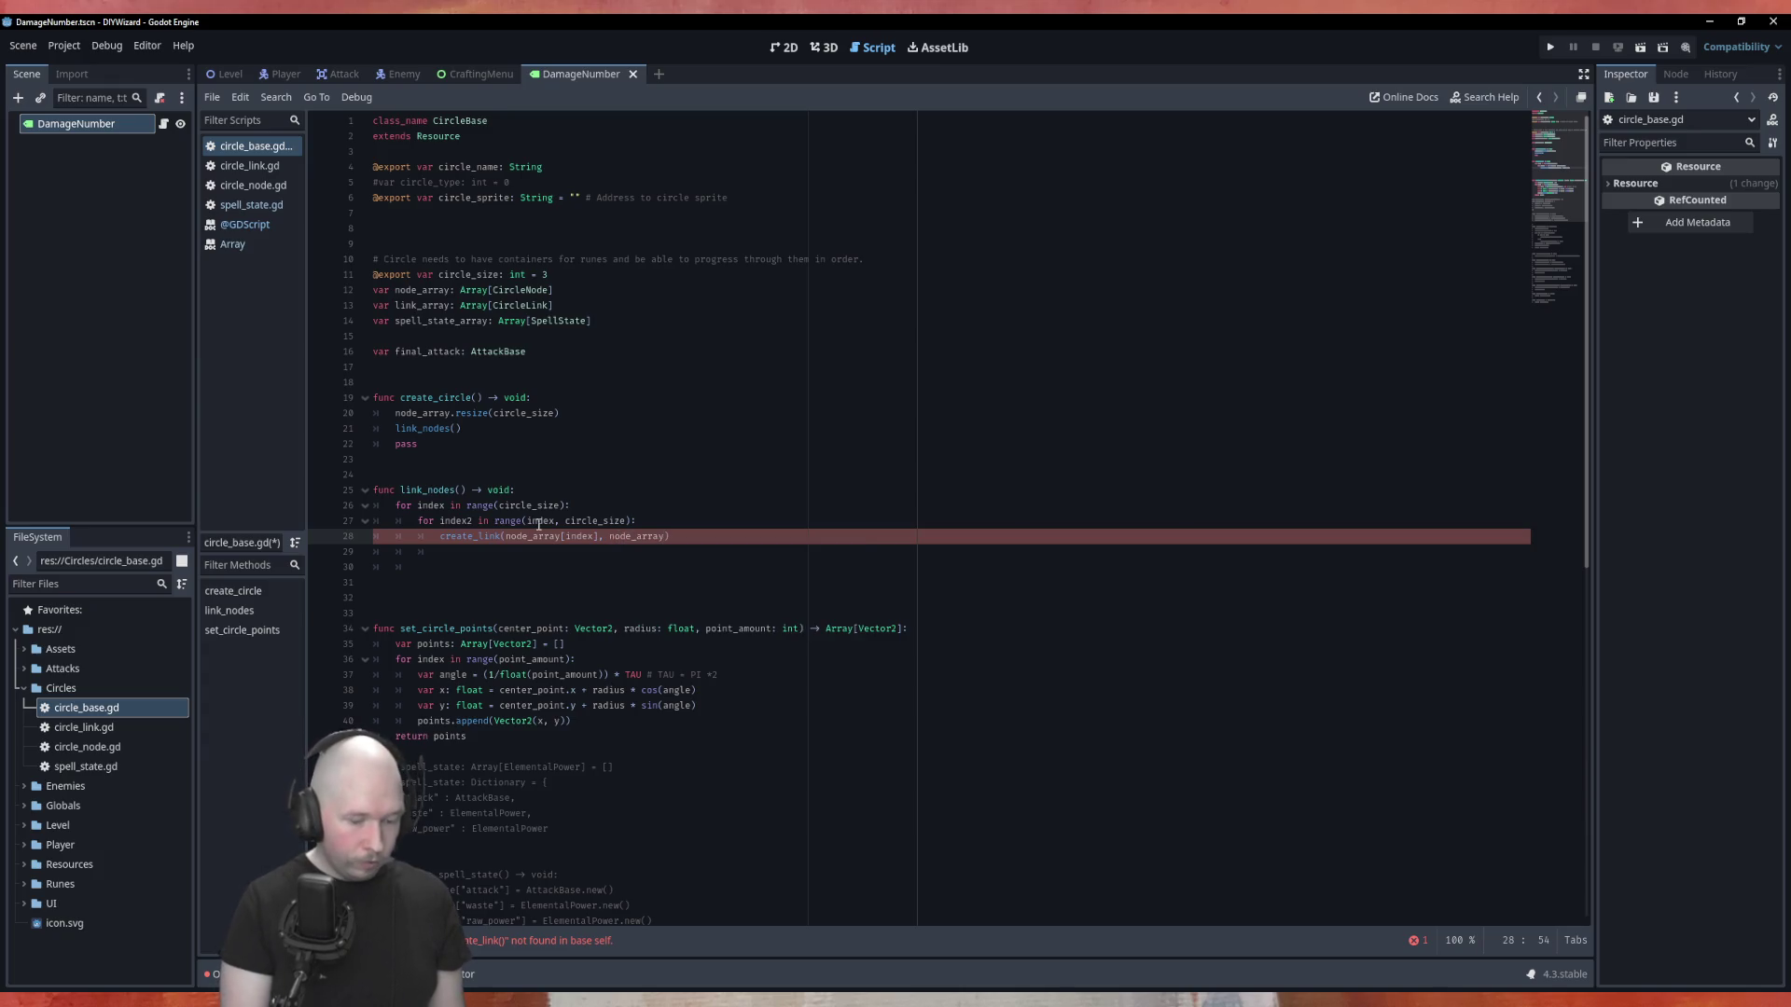
type("[ind")
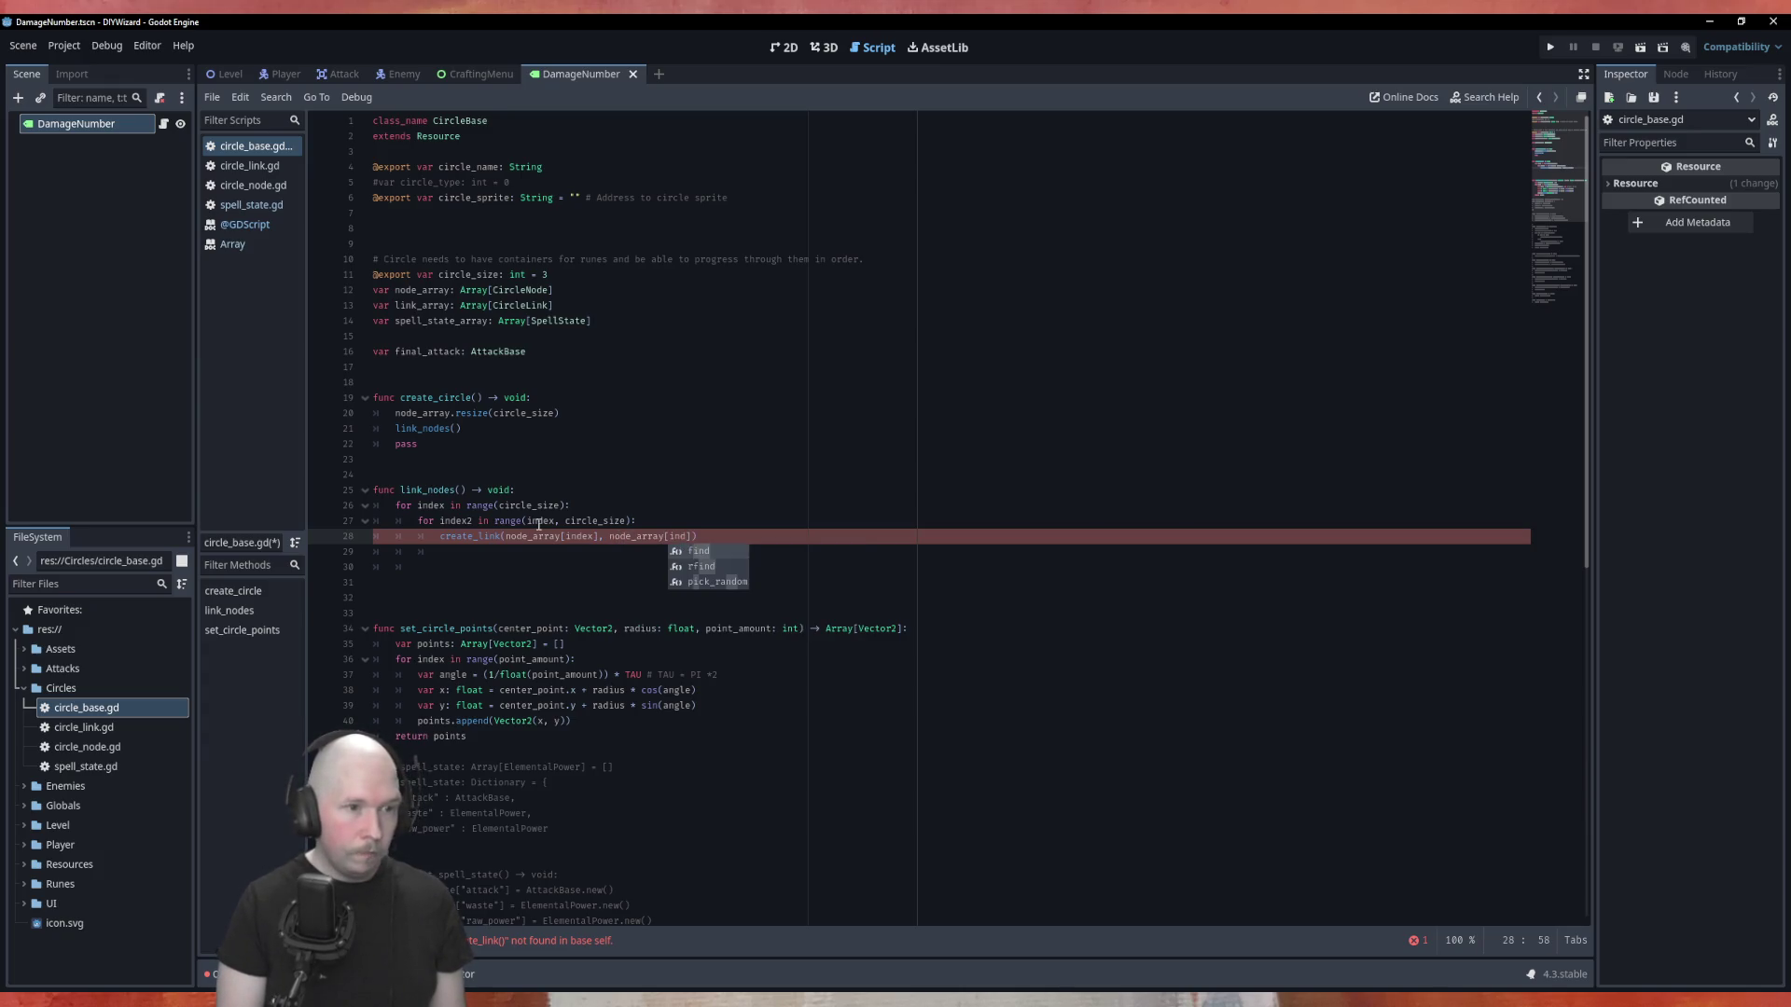
type("es")
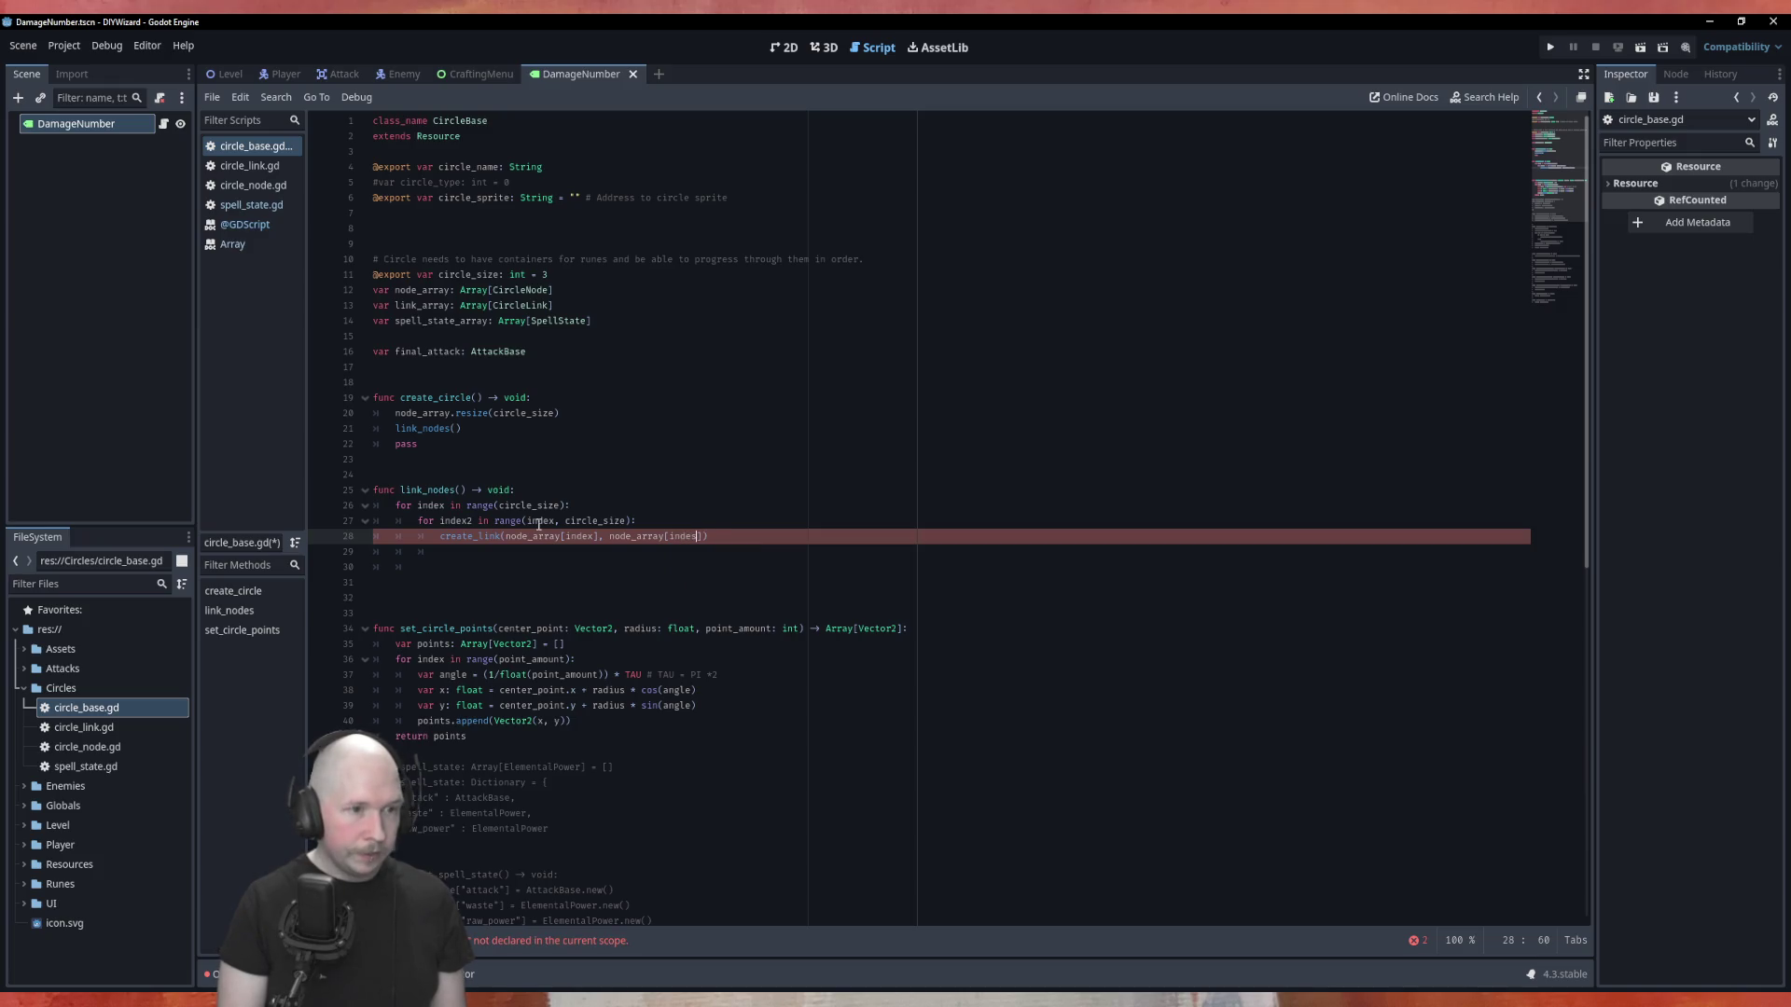
type("2])")
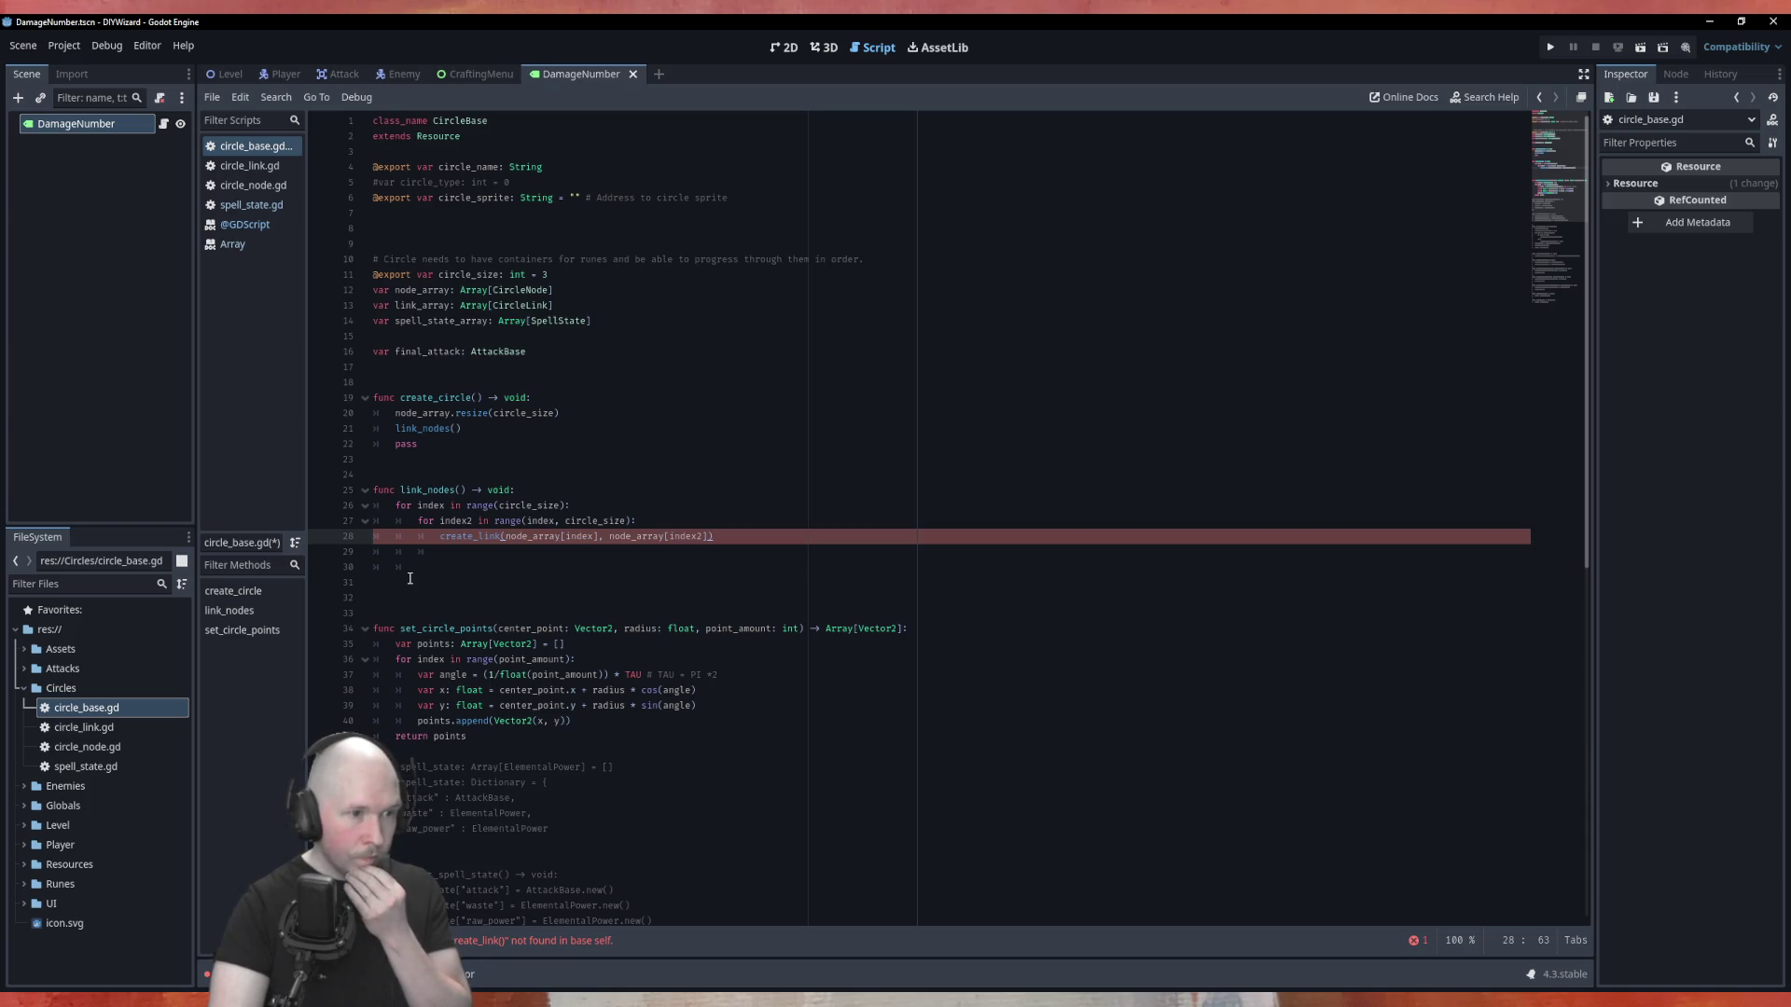
left_click(262, 173)
Declare an _init function in circle_link.gd taking two CircleNode-typed parameters.
key("Return")
key("Return")
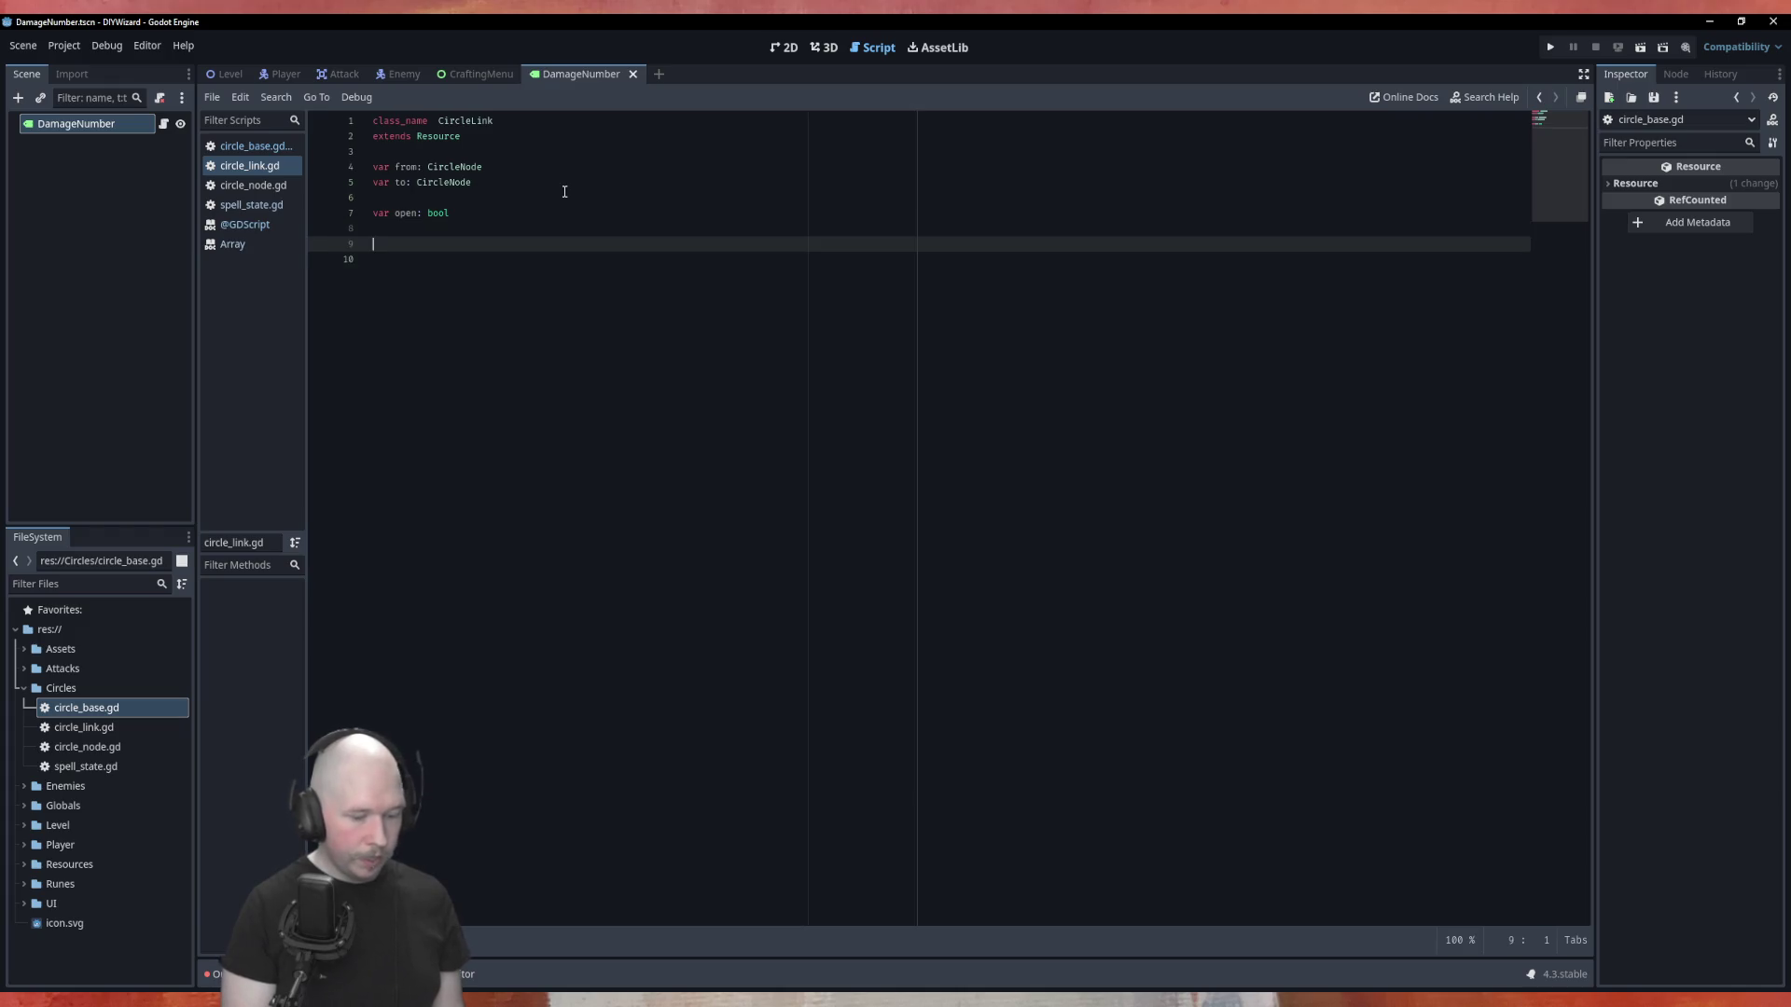
type("_init")
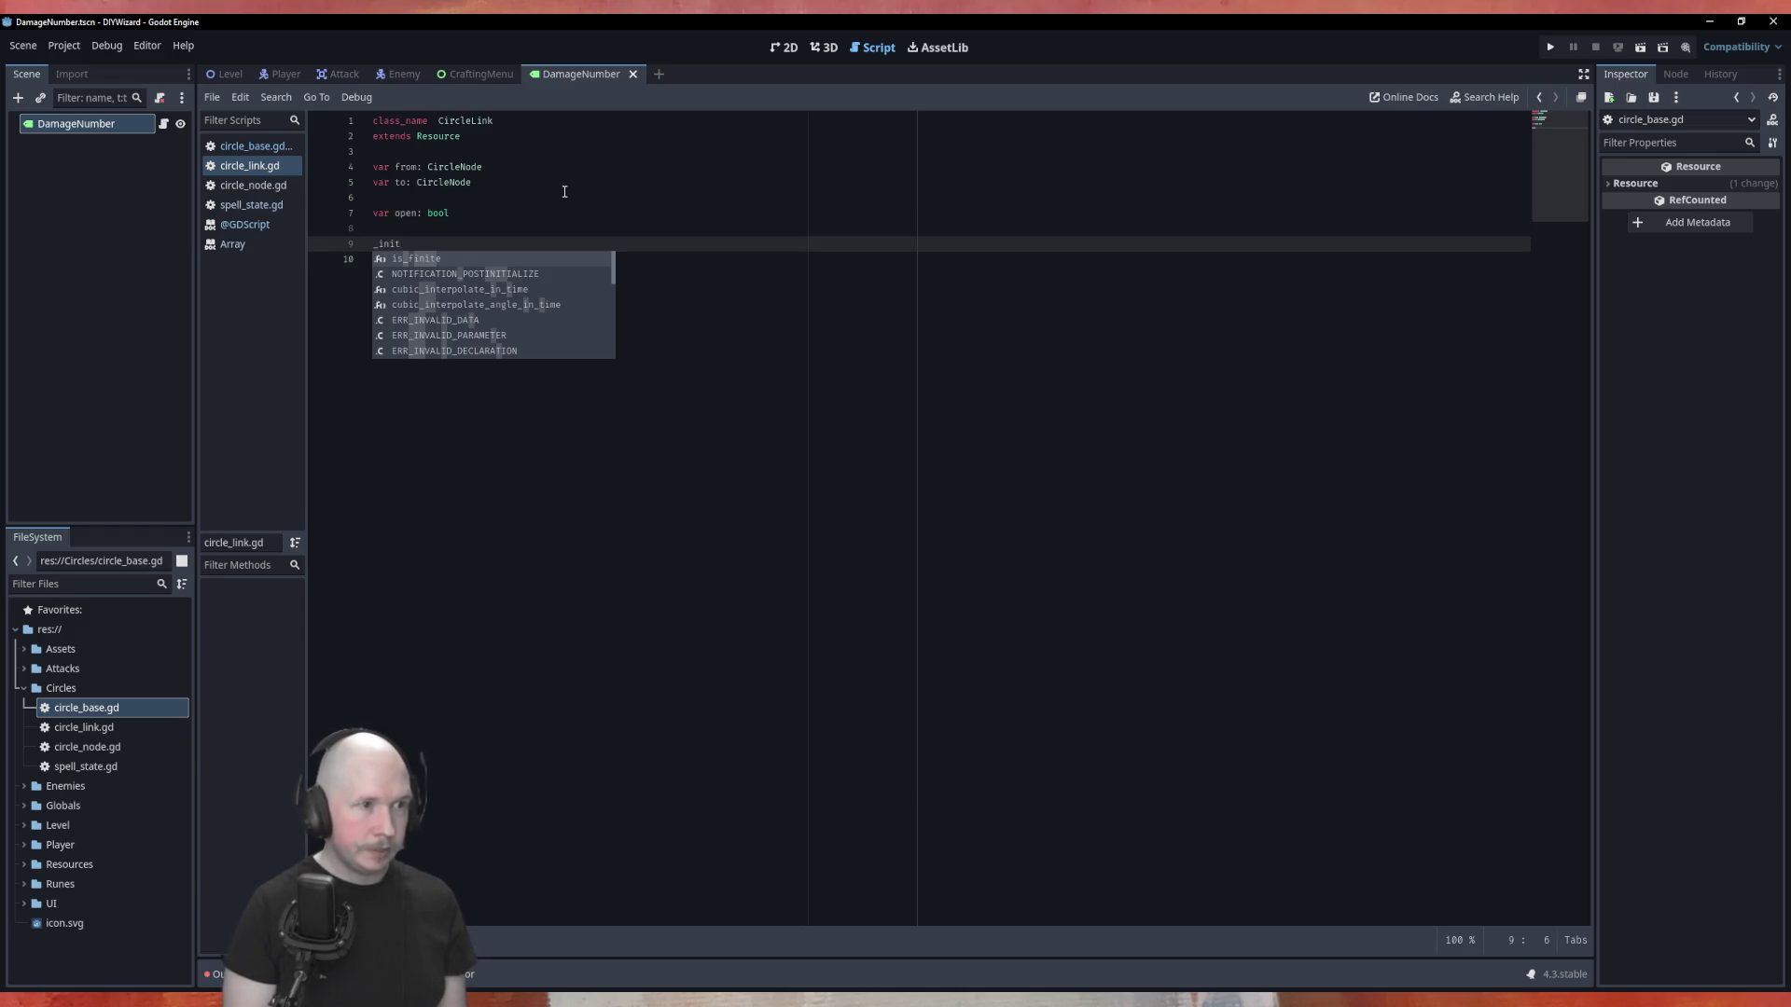
key("BackSpace")
key("BackSpace")
key("BackSpace")
type("func _ini")
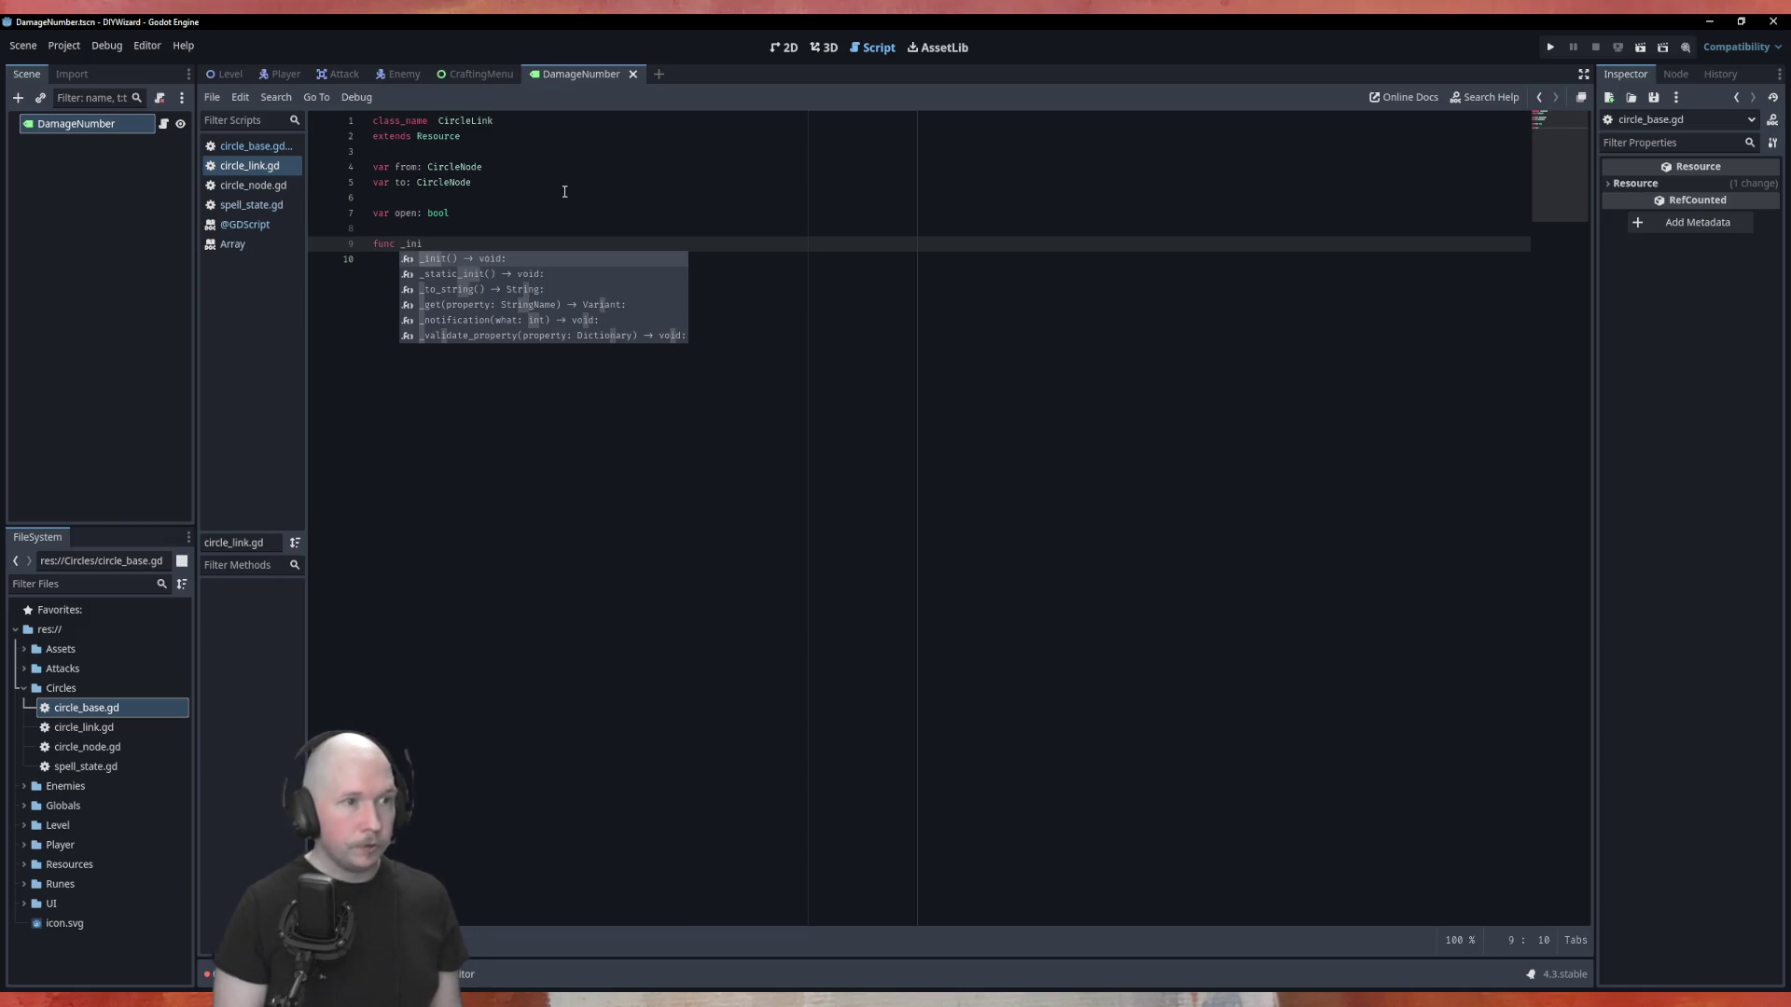
key("Return")
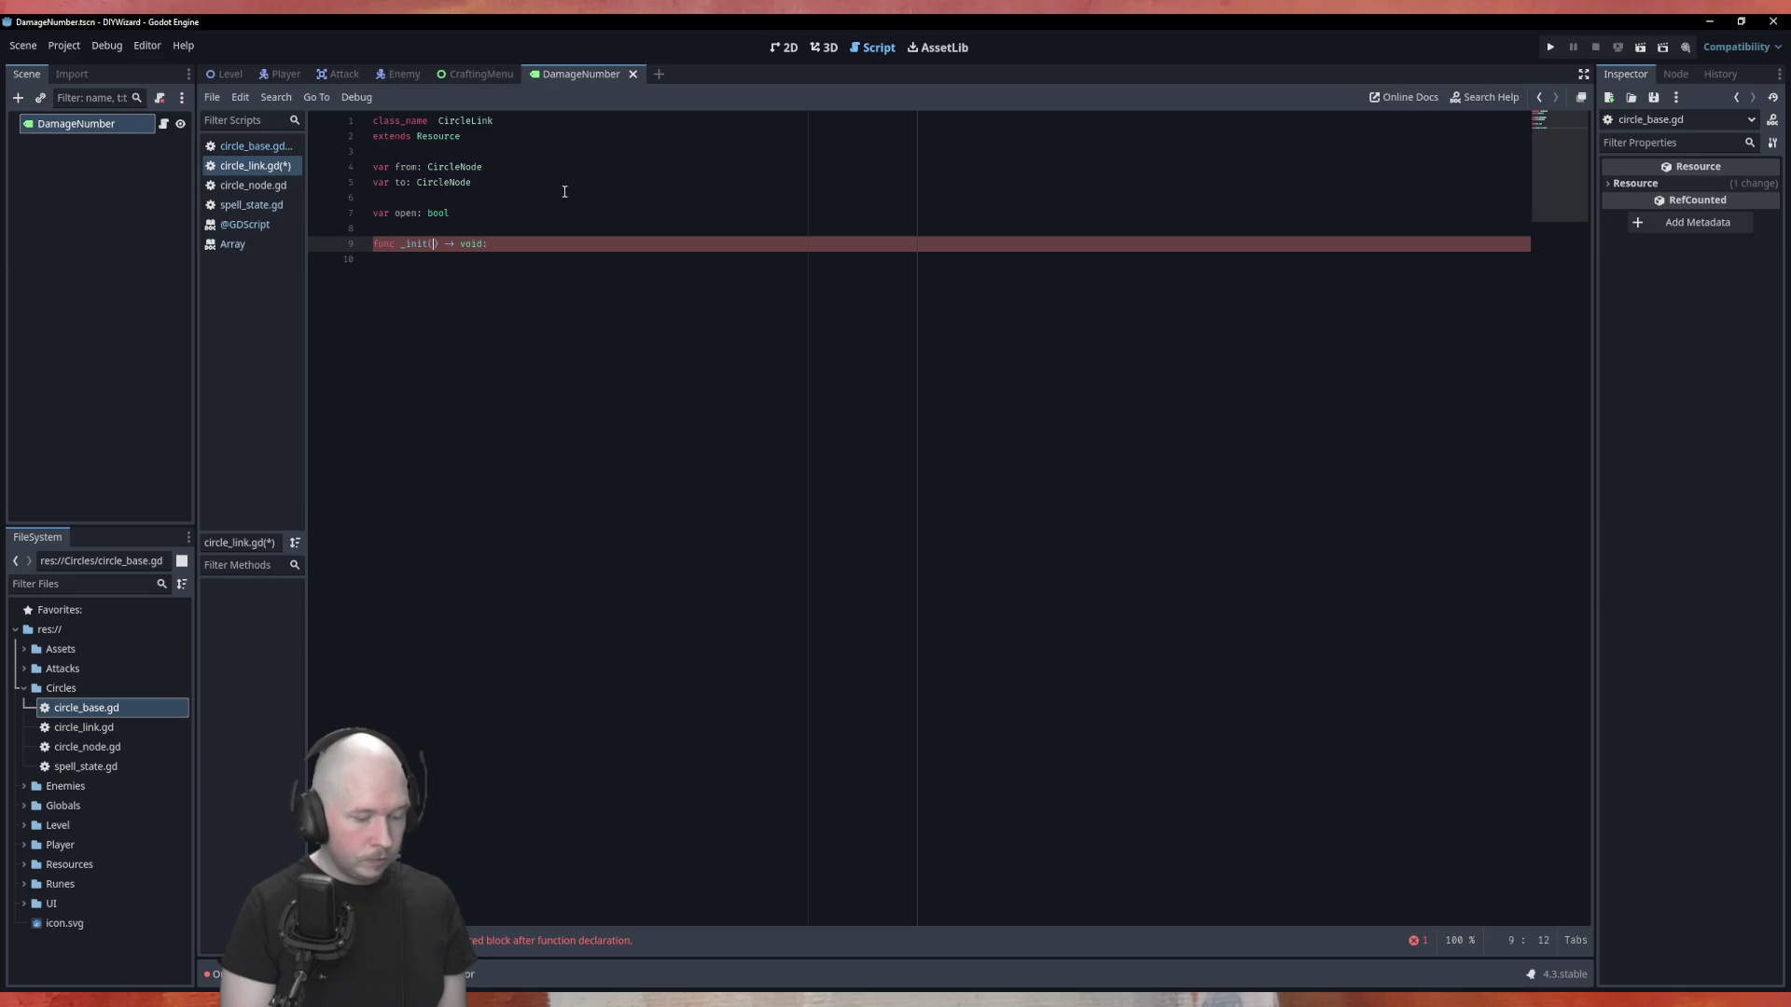
type("noew_from")
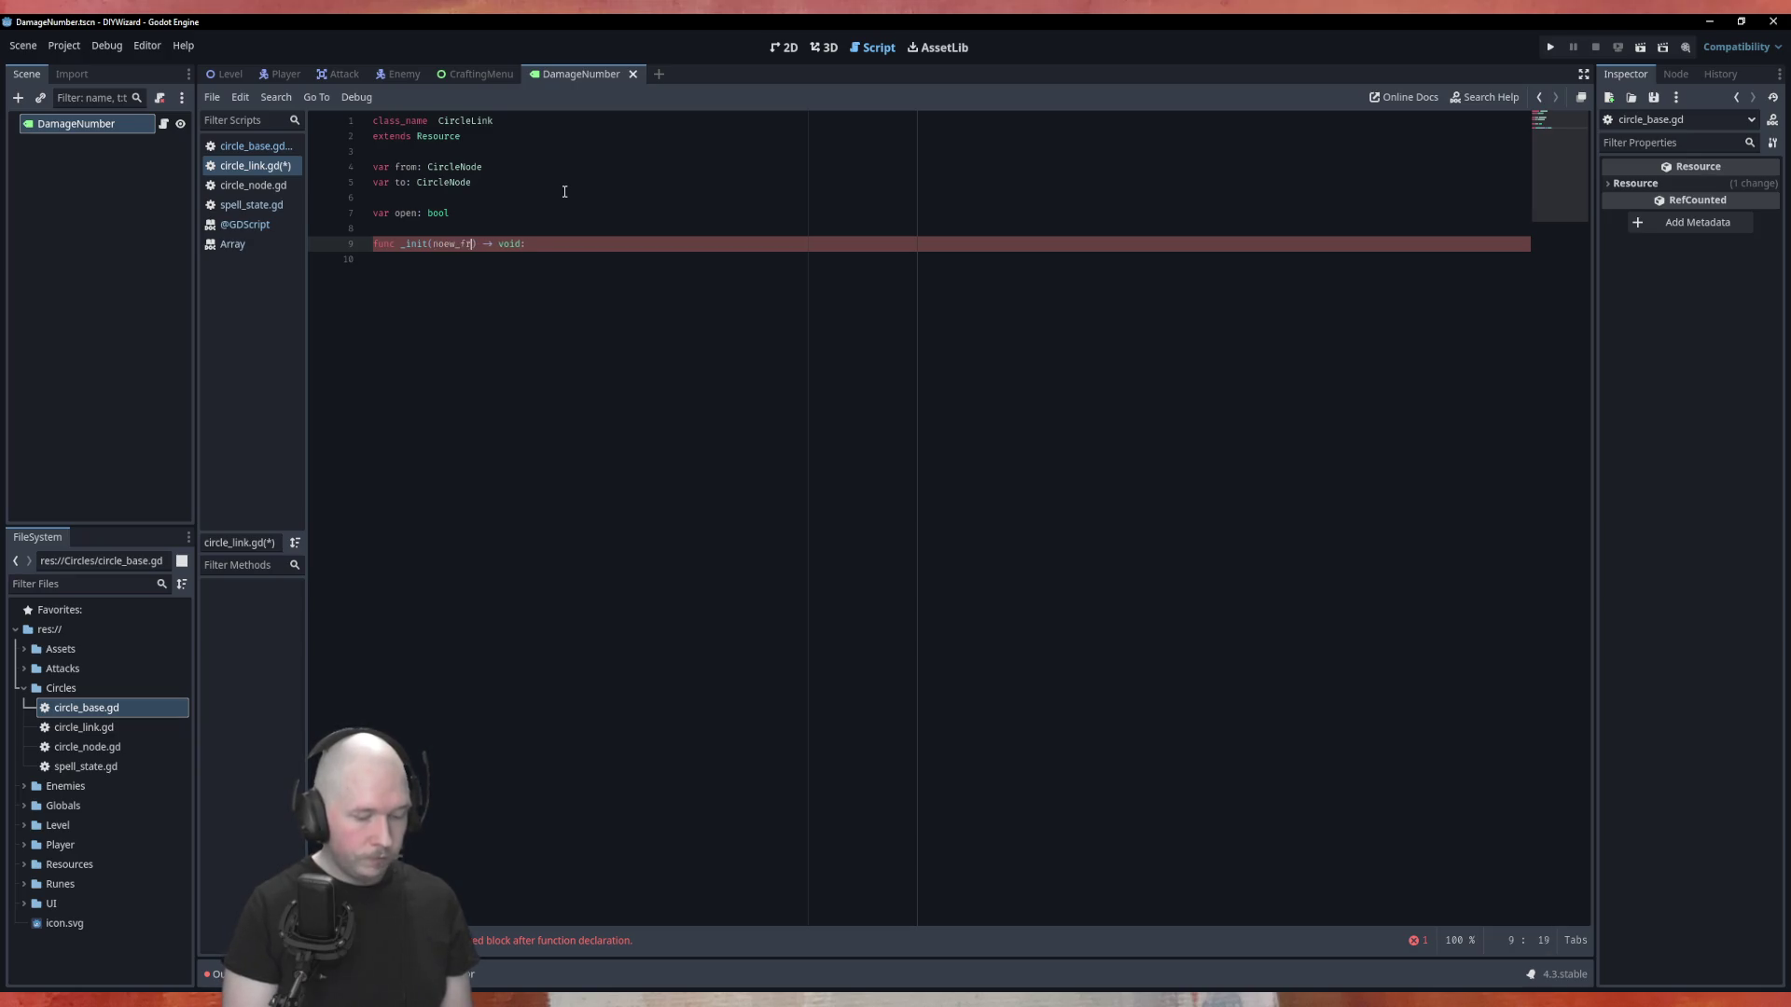
type(", now_to")
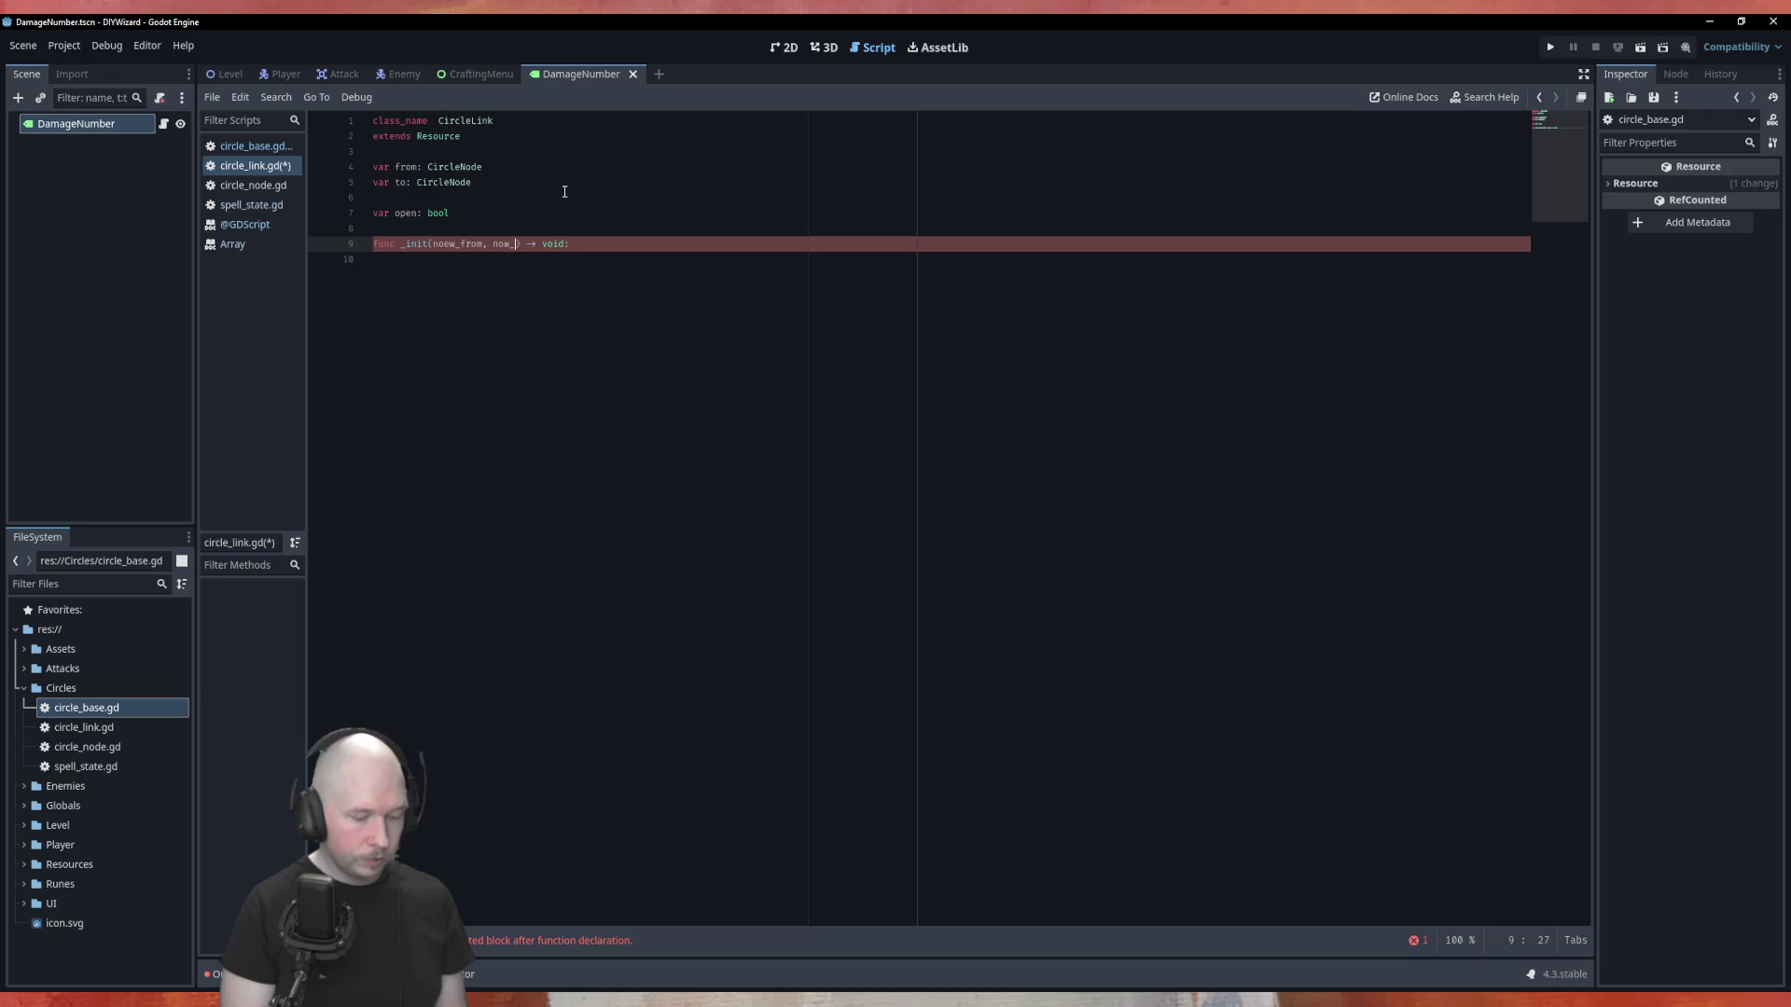
key("Left")
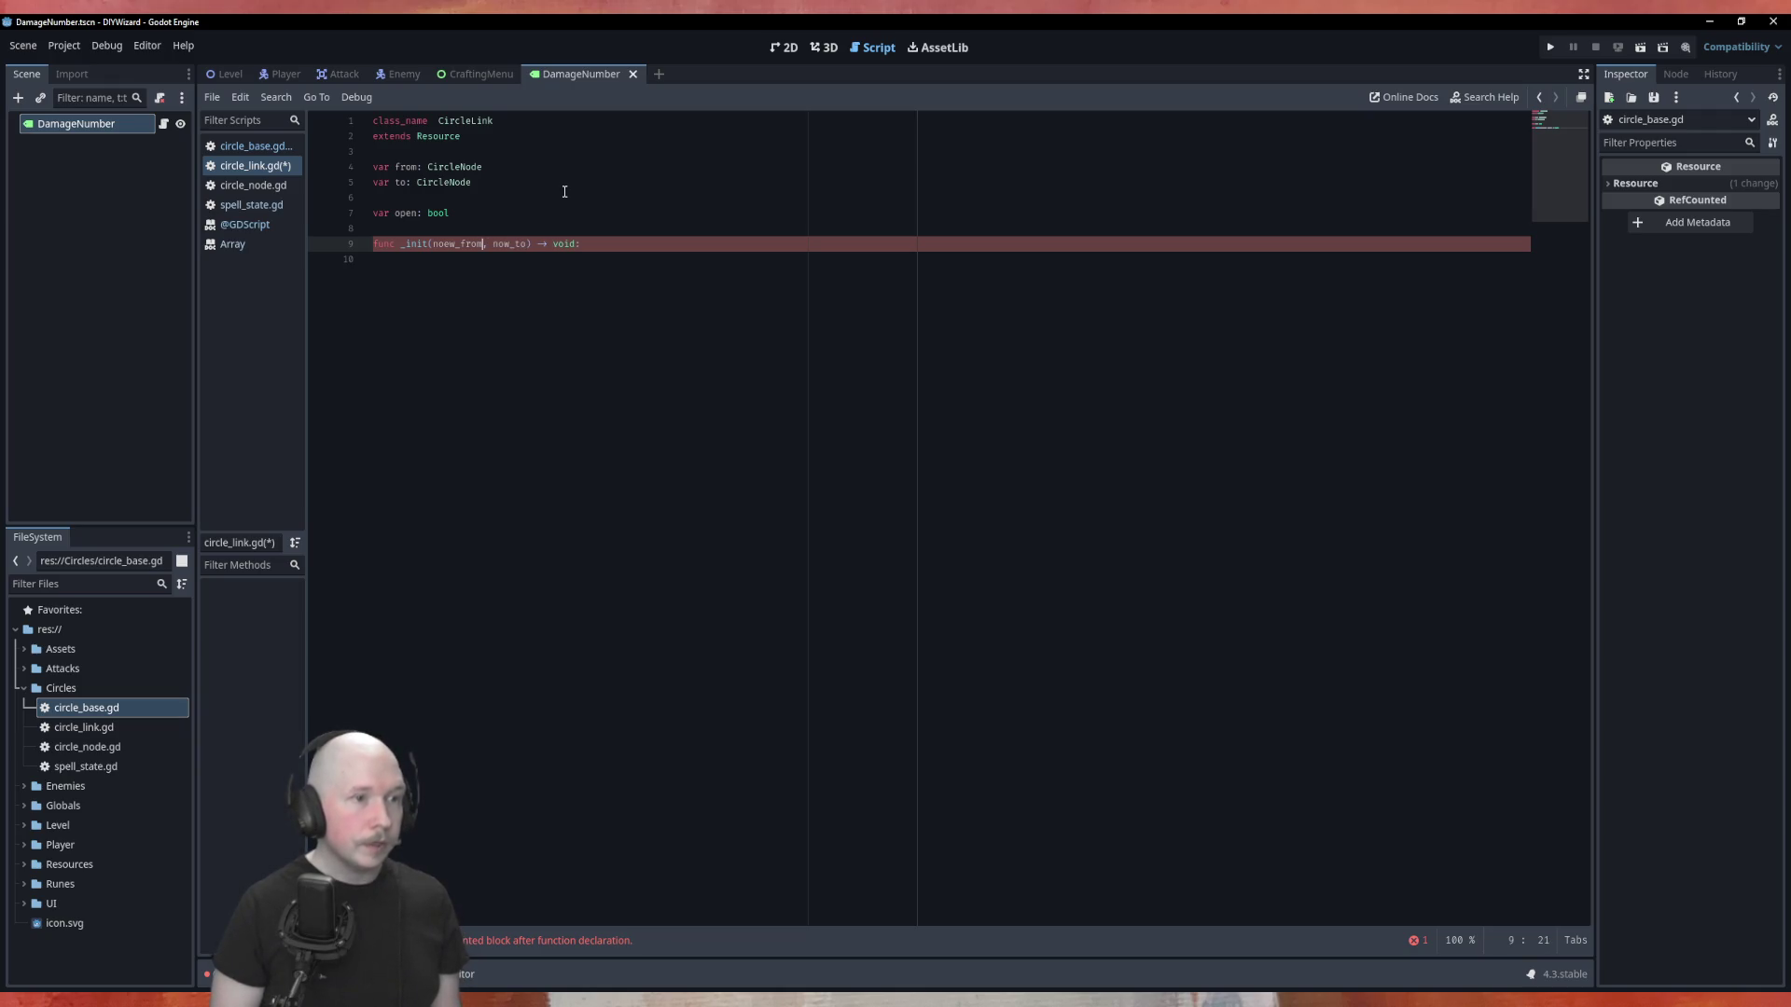
type(":")
type("Cir")
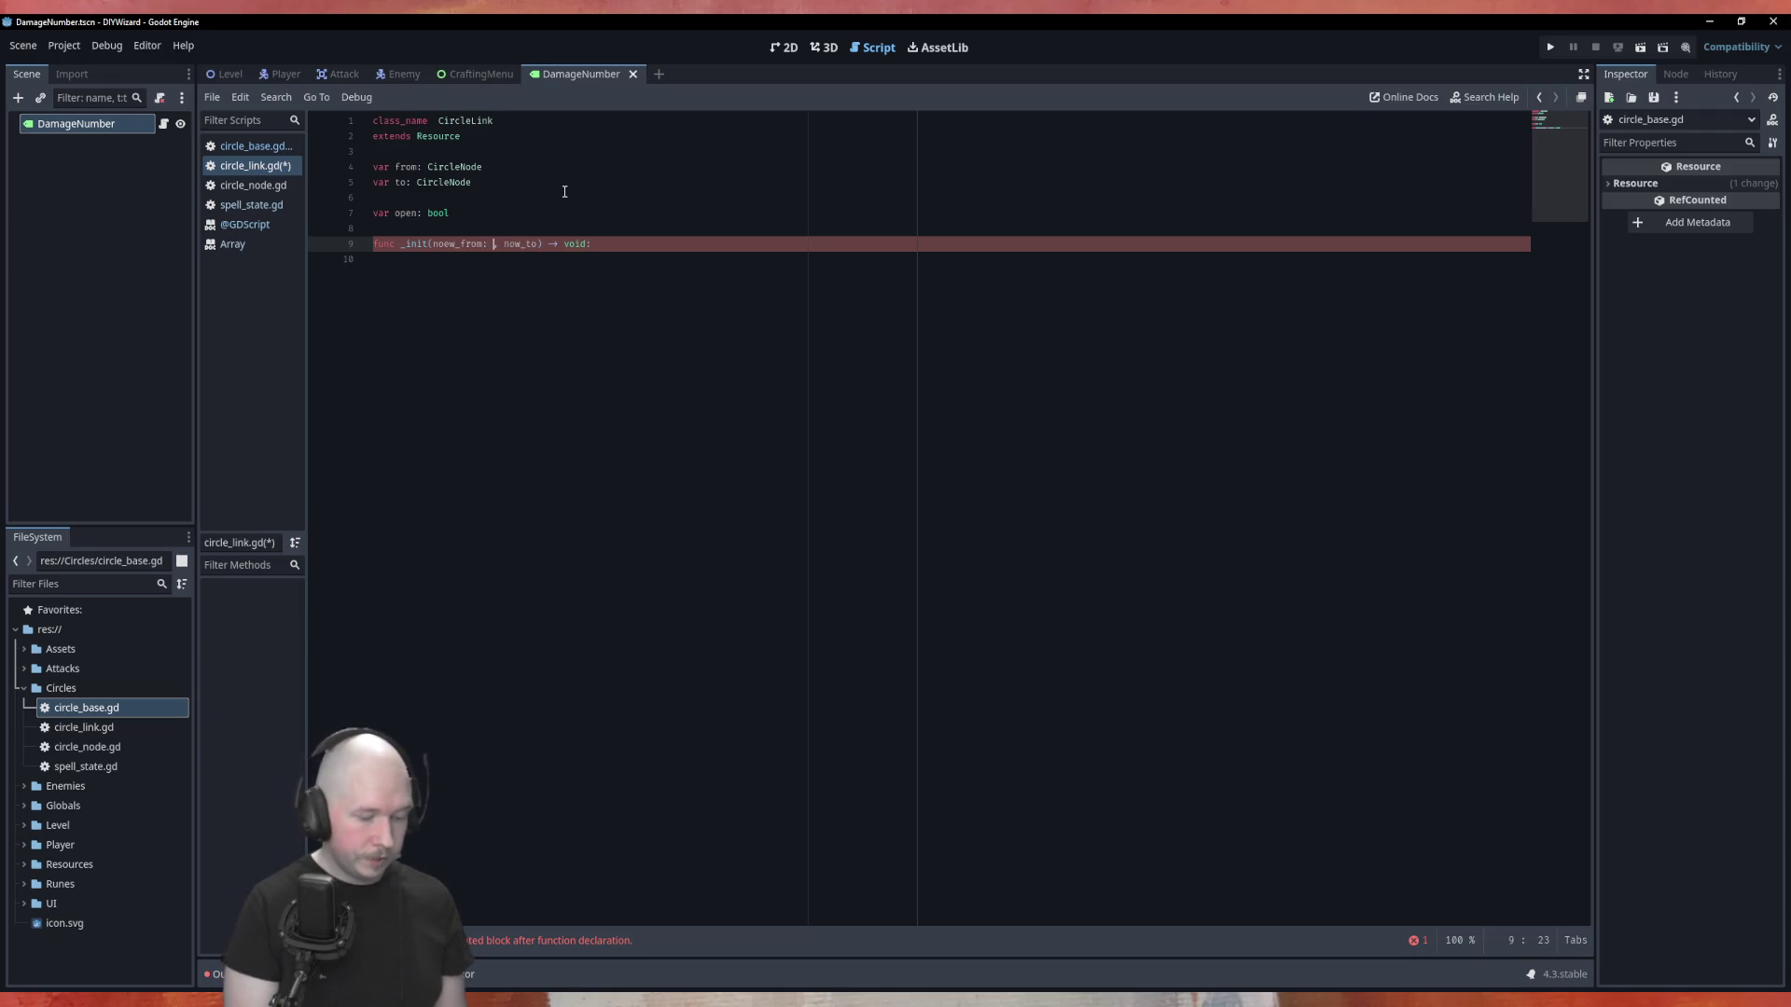
key("Down")
key("Down")
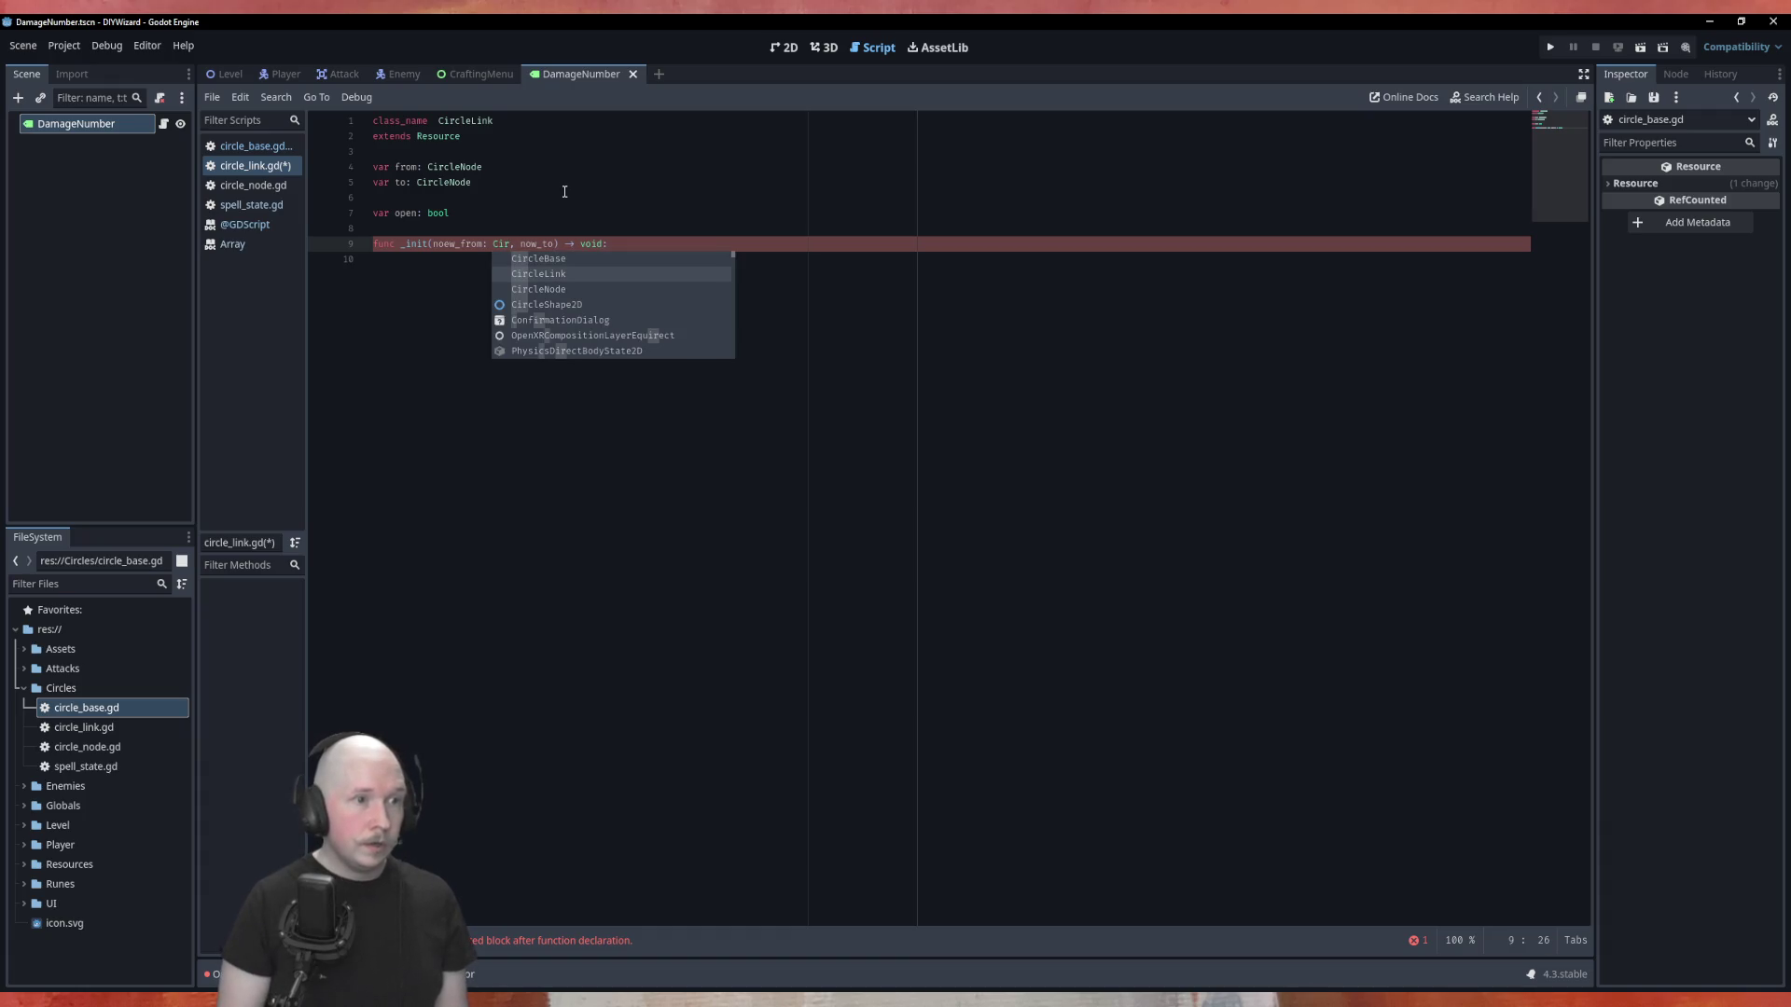
key("Return")
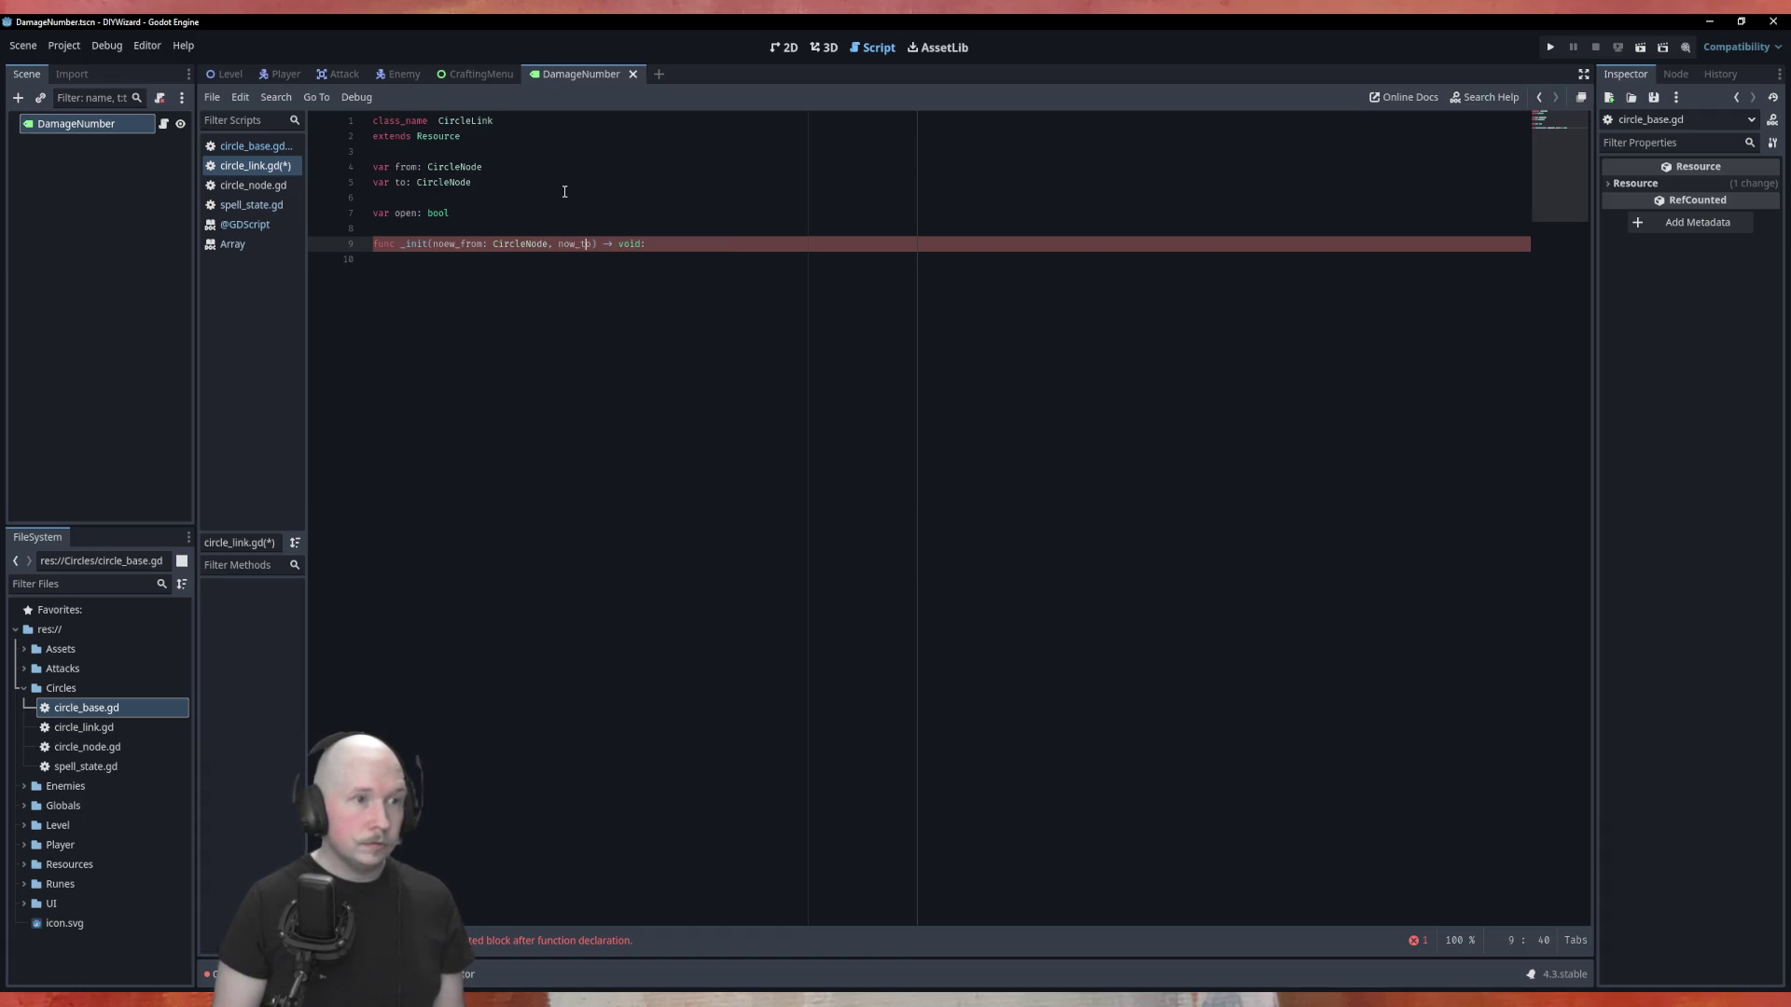
key("Right")
key("Right")
key("Right")
type(": Circ")
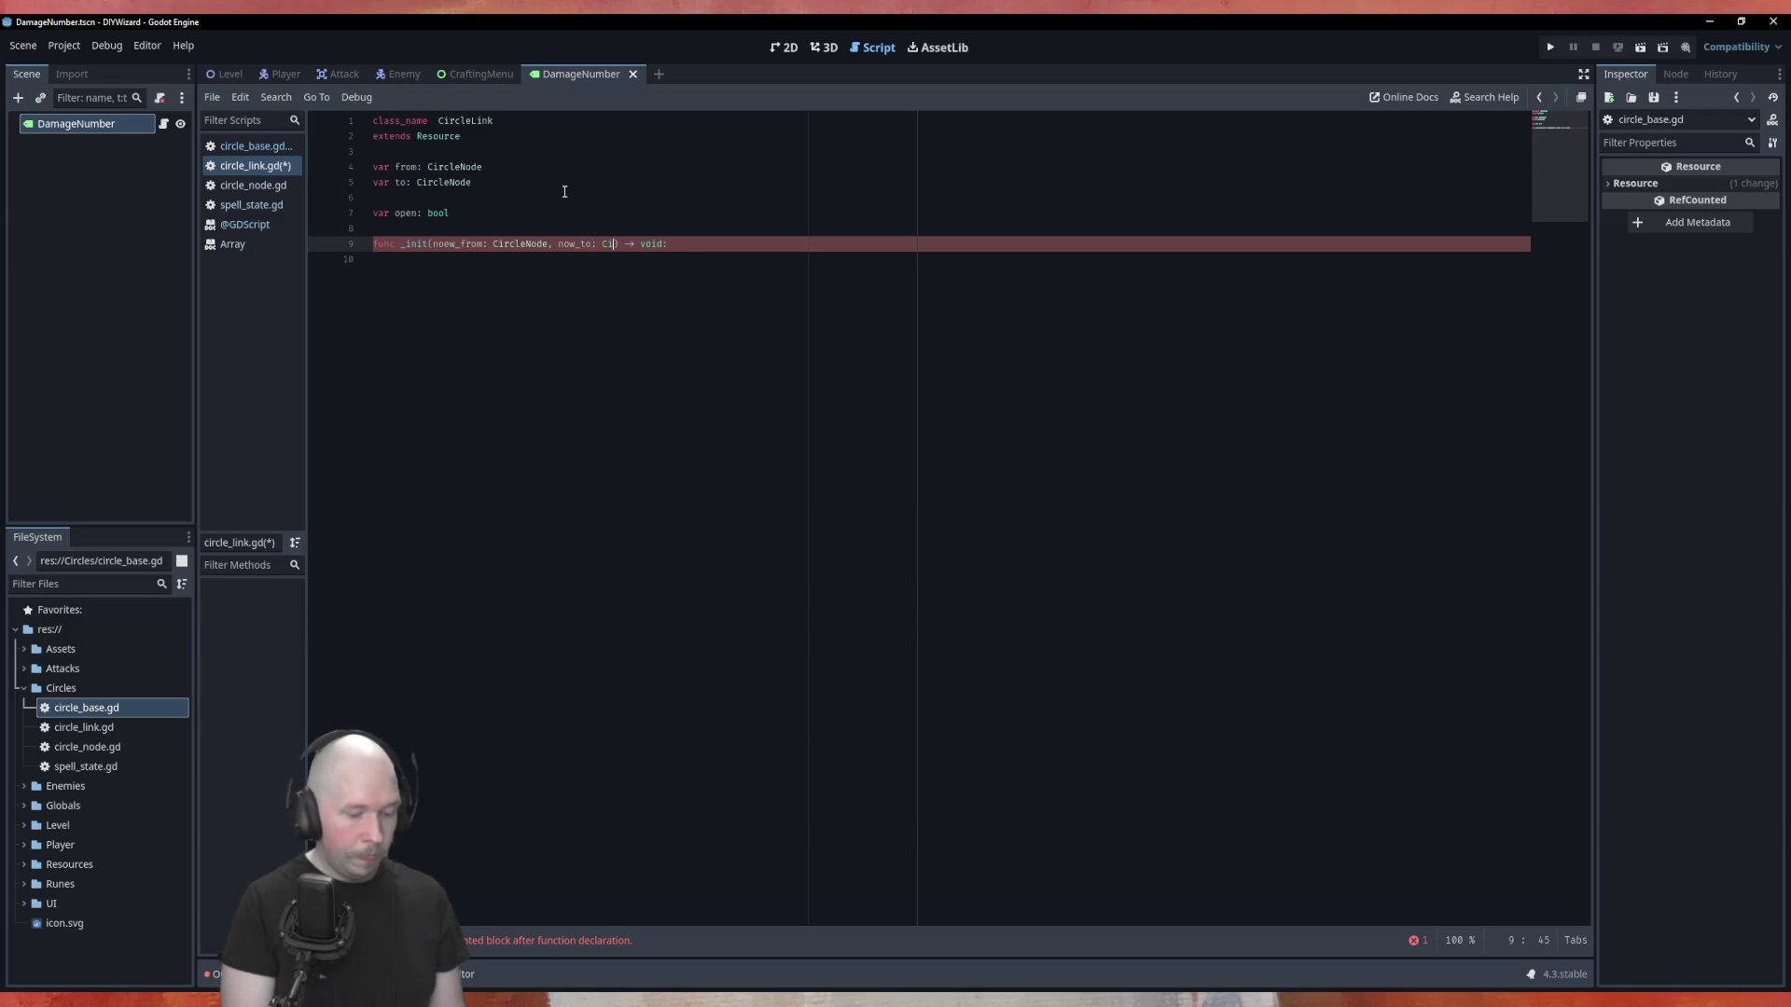
key("Return")
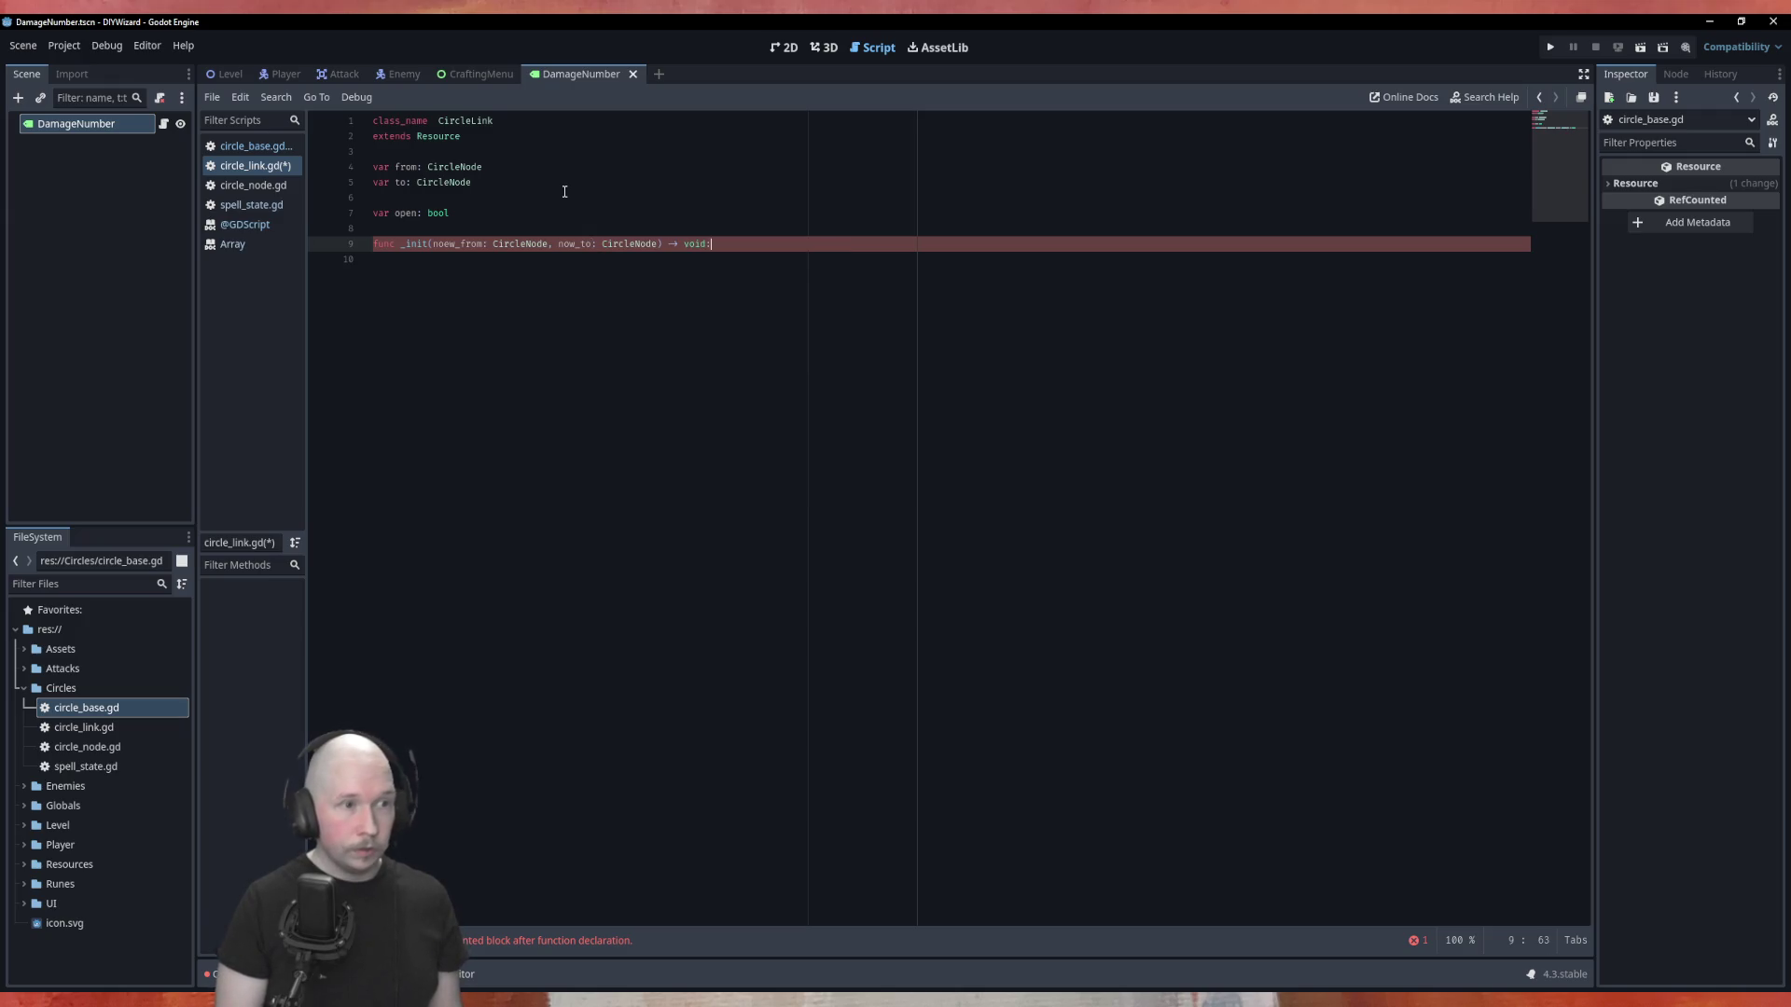
Assign from = new_from and to = new_to in _init, fixing the new_from spelling.
key("Return")
type("from")
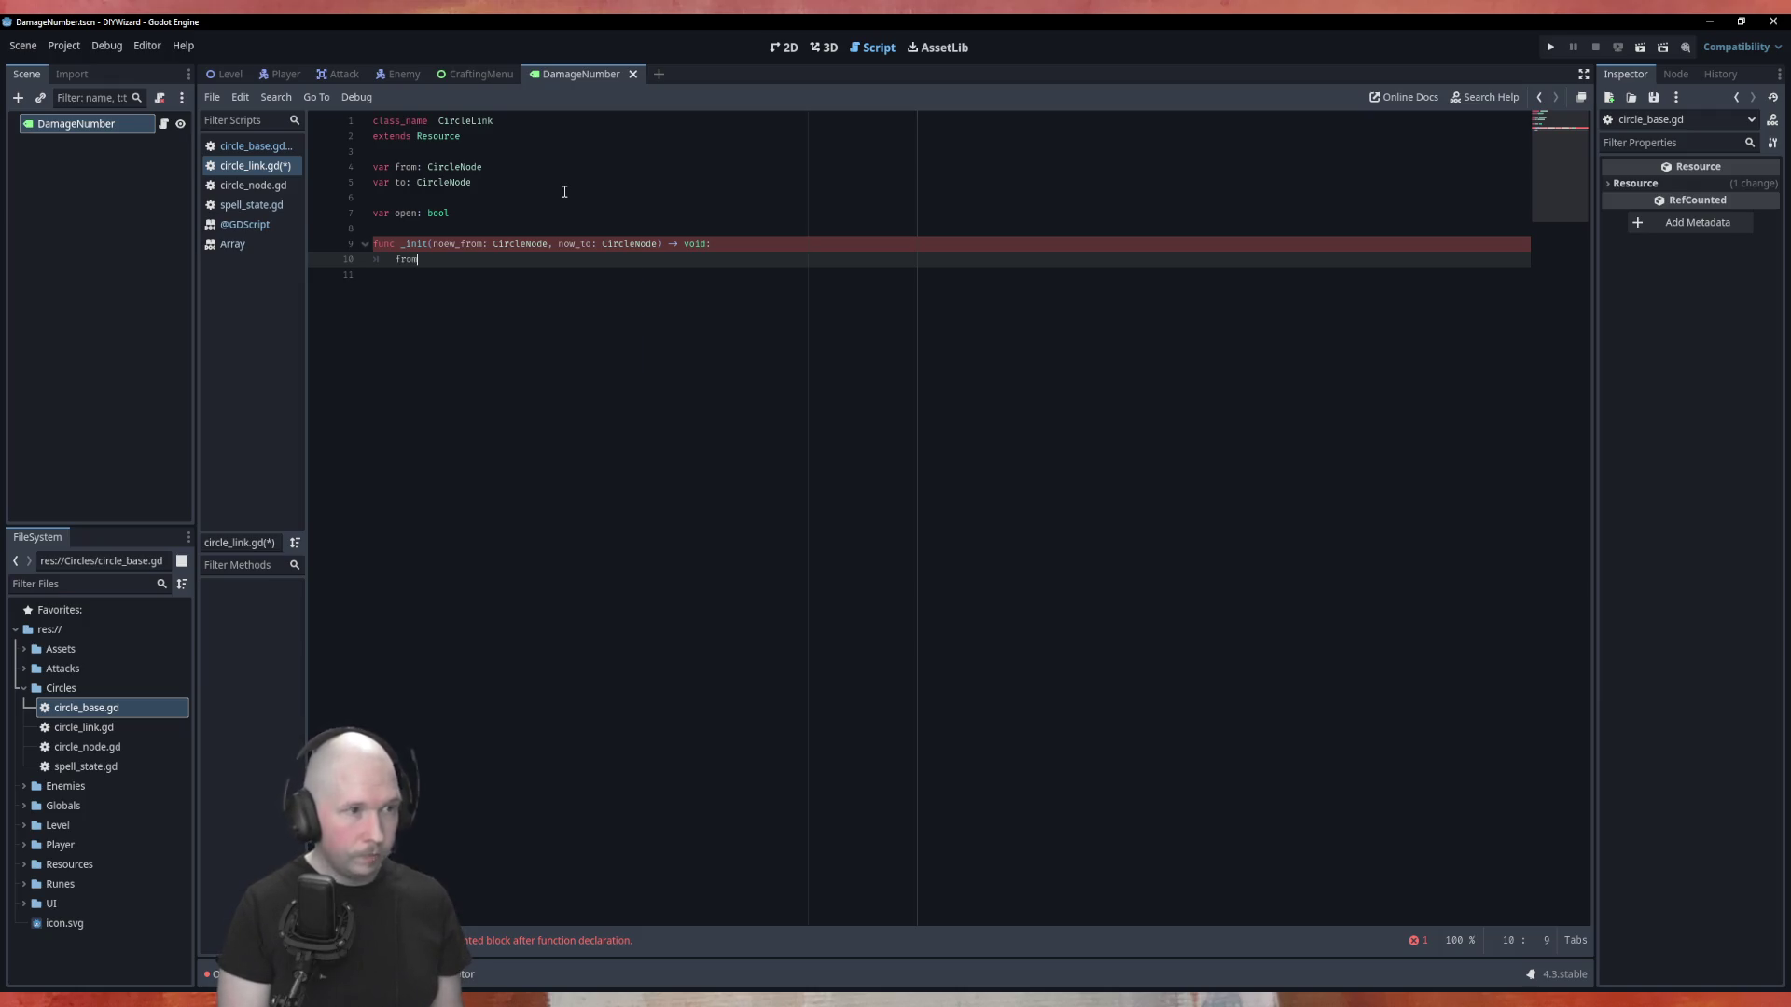
type(" = noe")
key("Return")
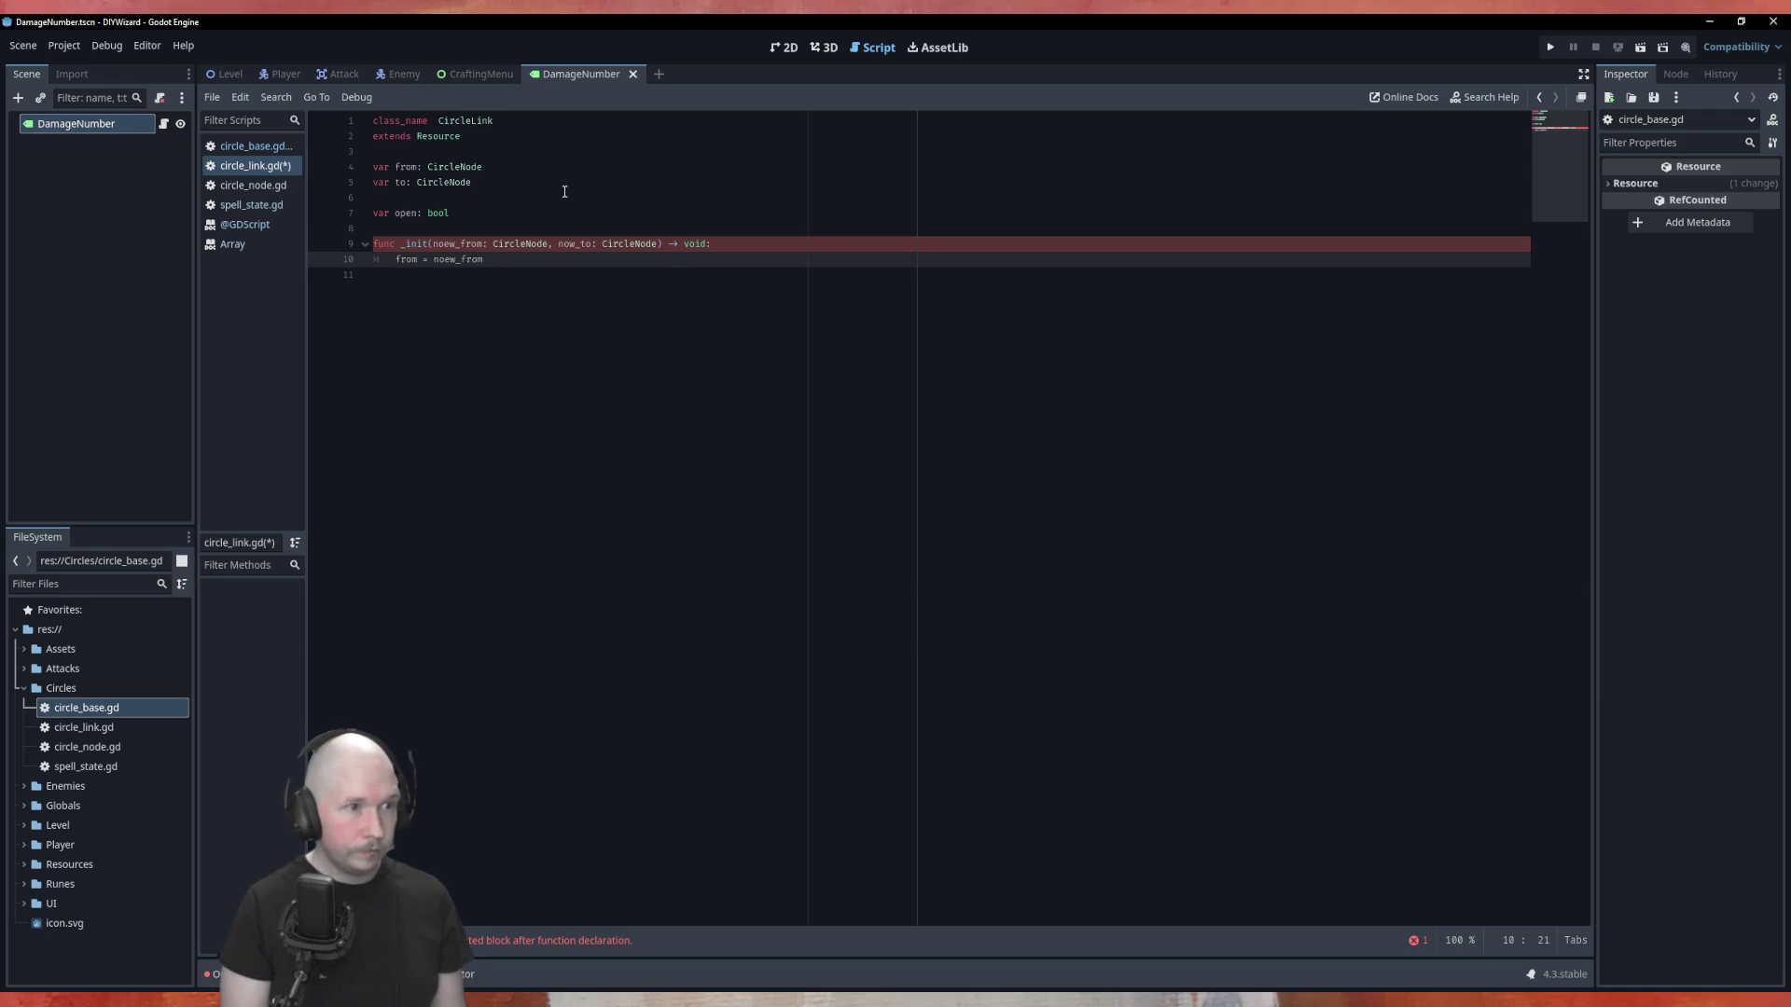
key("Left")
key("Left")
key("BackSpace")
key("Up")
key("Delete")
key("Down")
key("End")
key("Return")
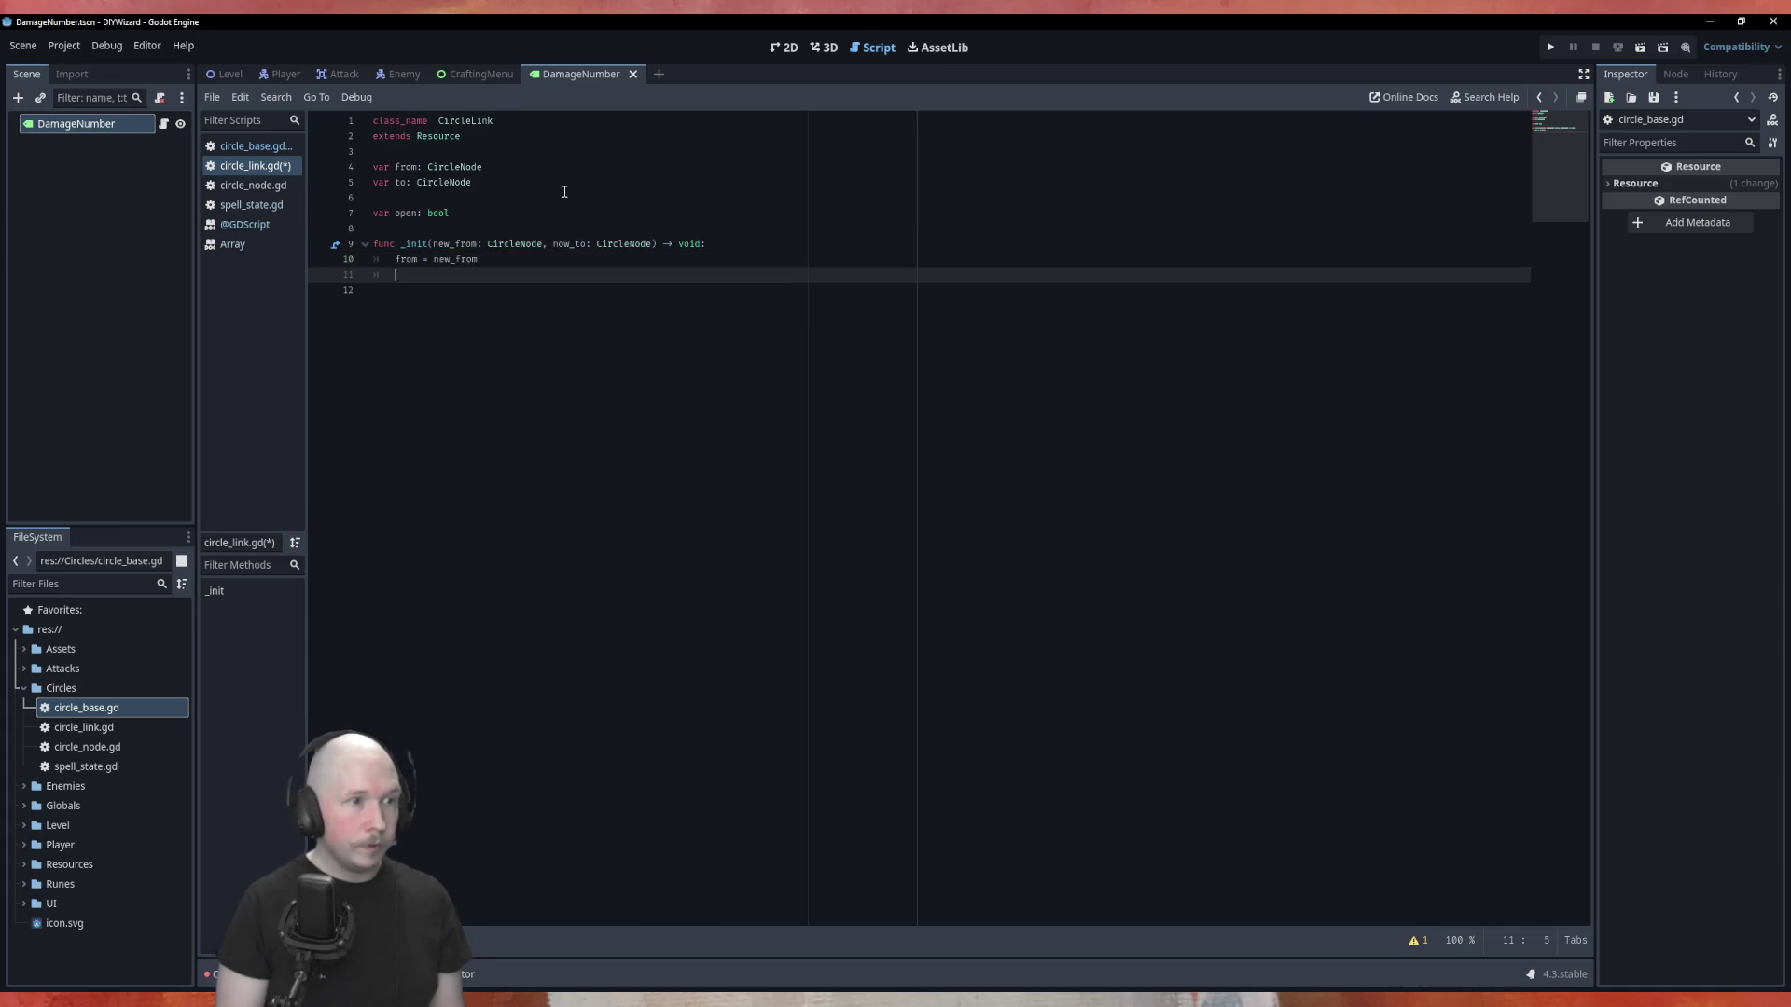
type("to")
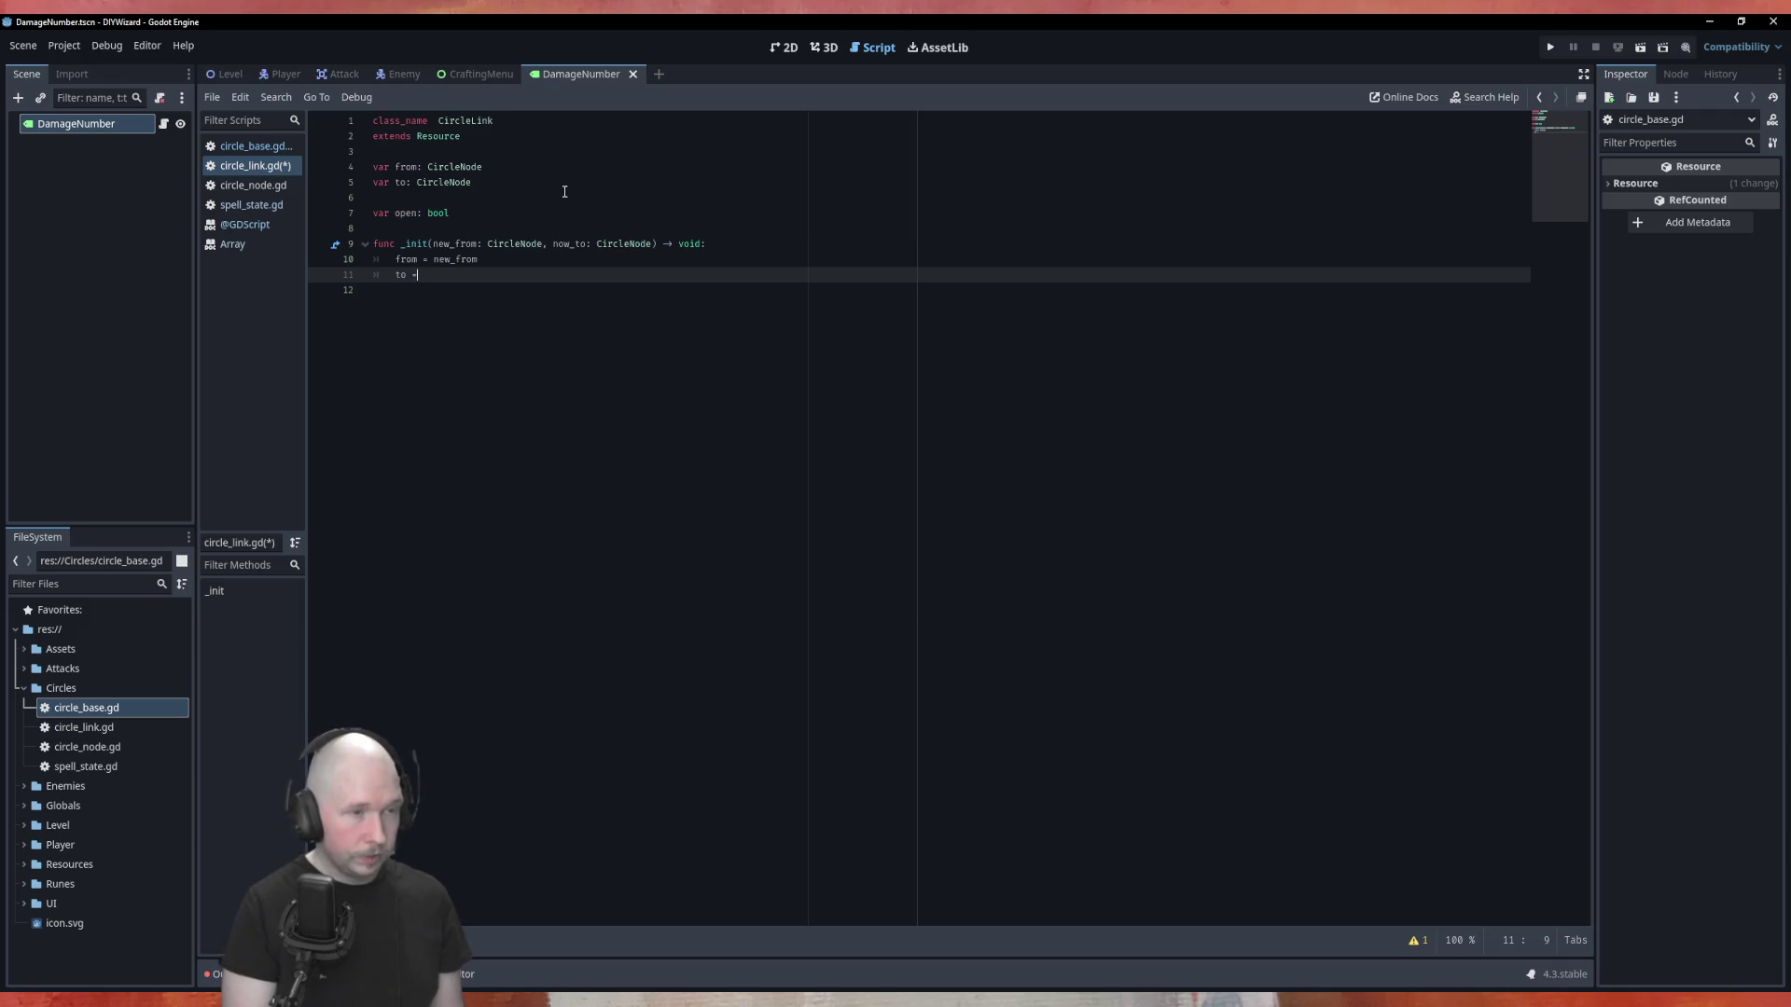
type(" = ")
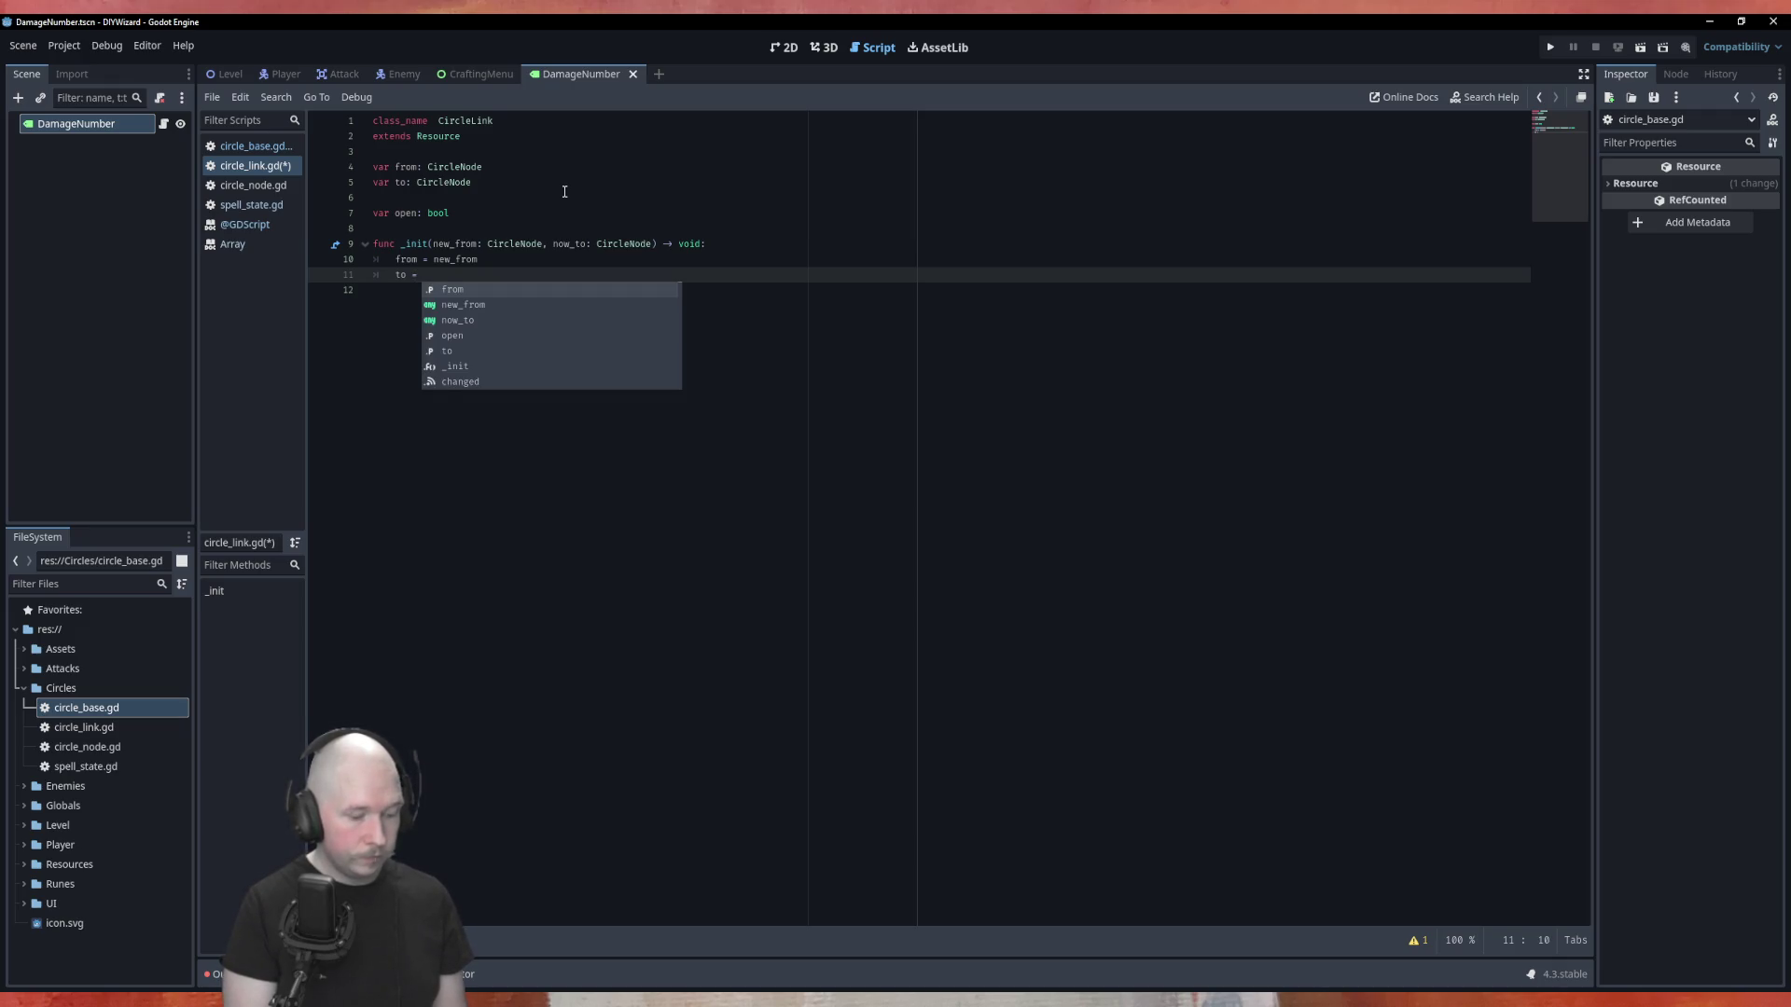
type("new_to")
Rename the second parameter to new_to and save circle_link.gd.
key("Up")
key("Up")
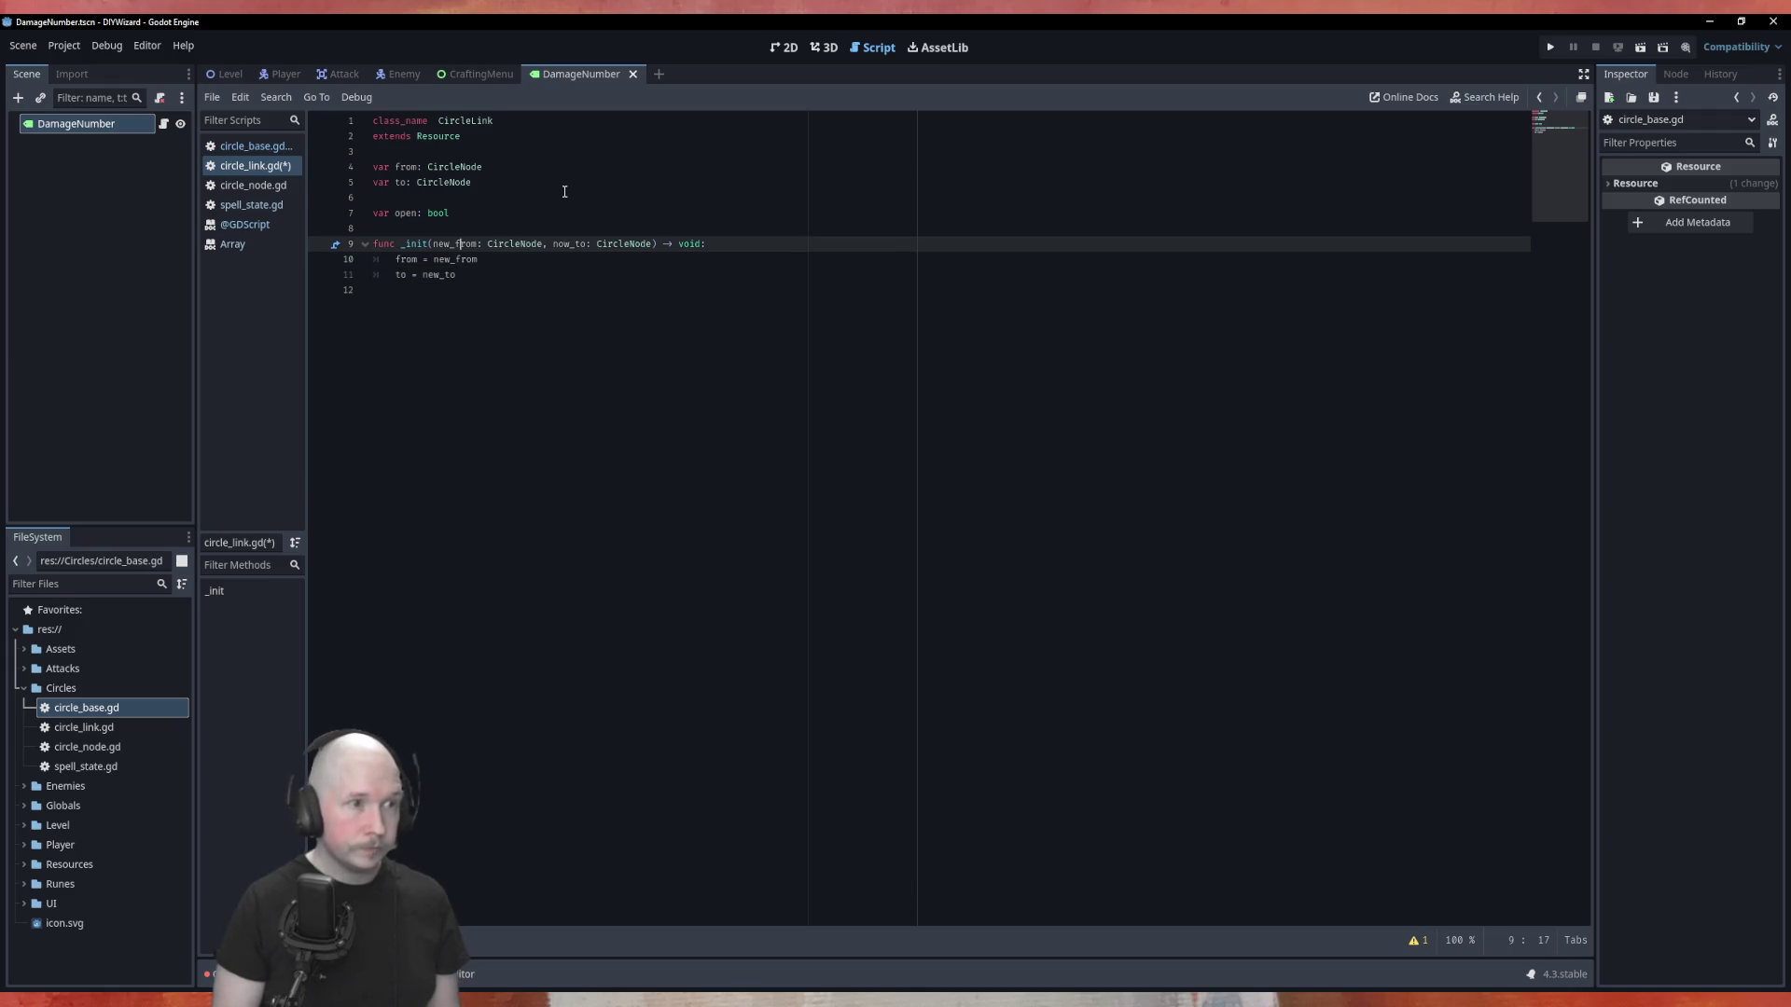
key("Right")
key("Right")
key("Right")
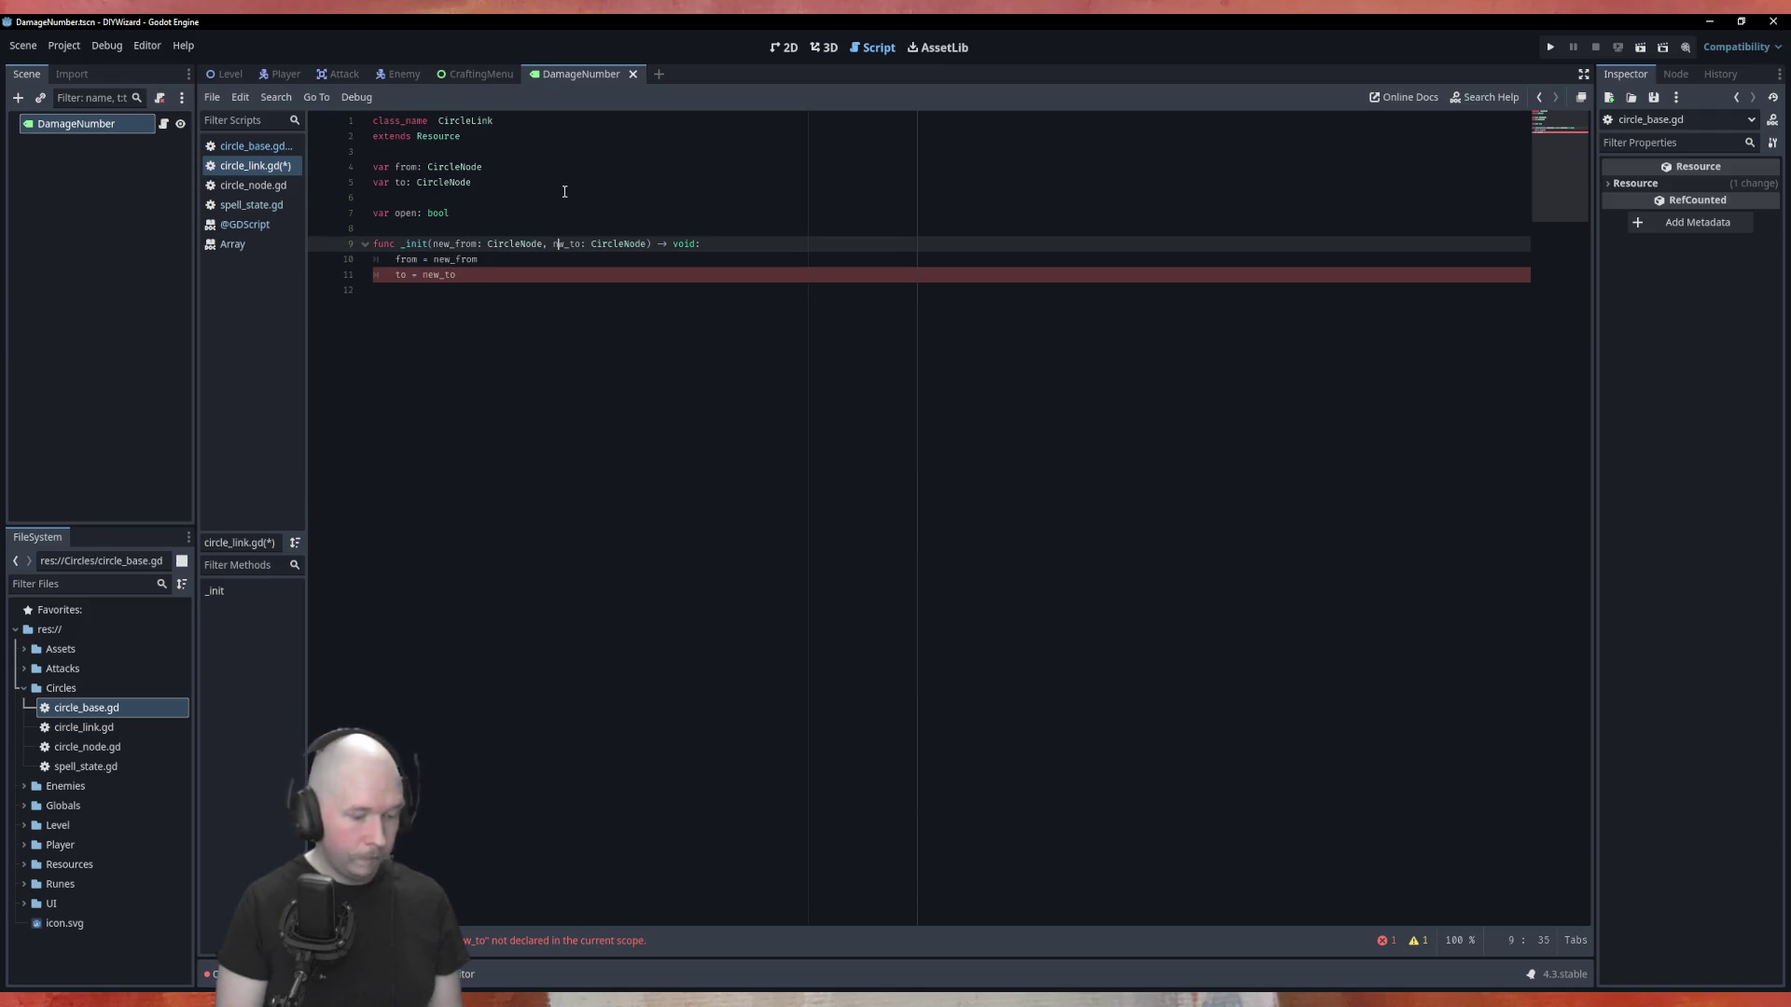
type("e")
key("ctrl+s")
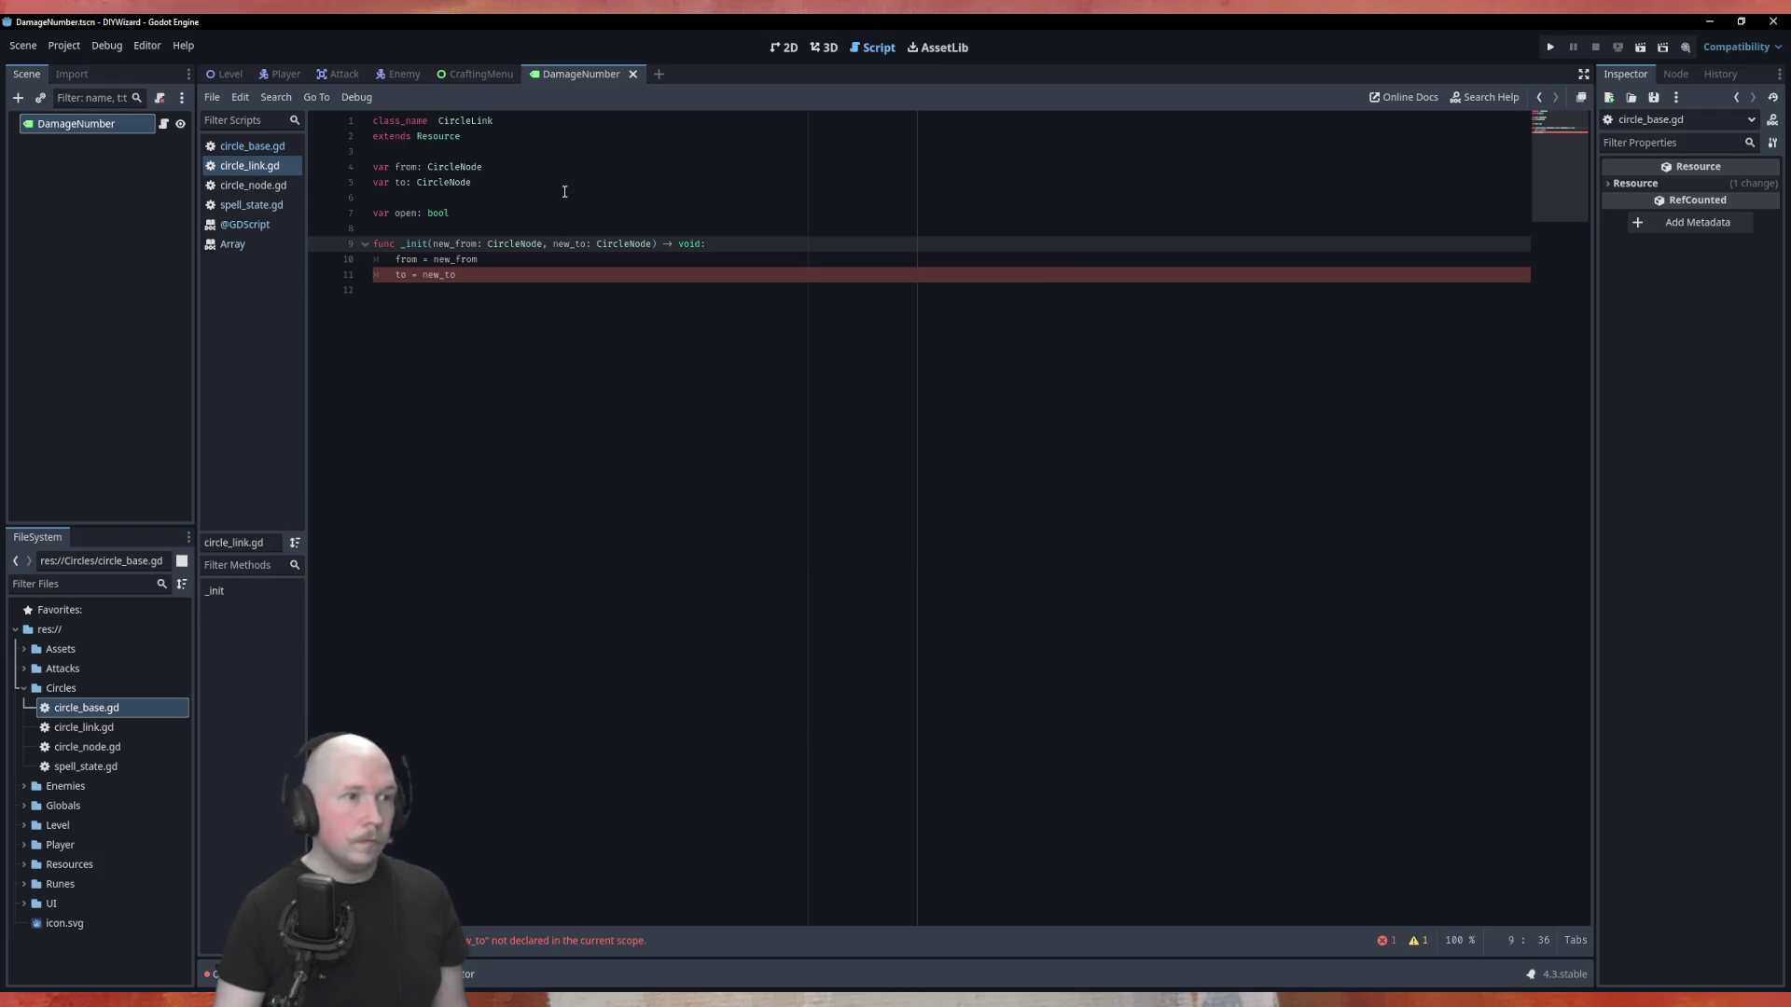
left_click(272, 148)
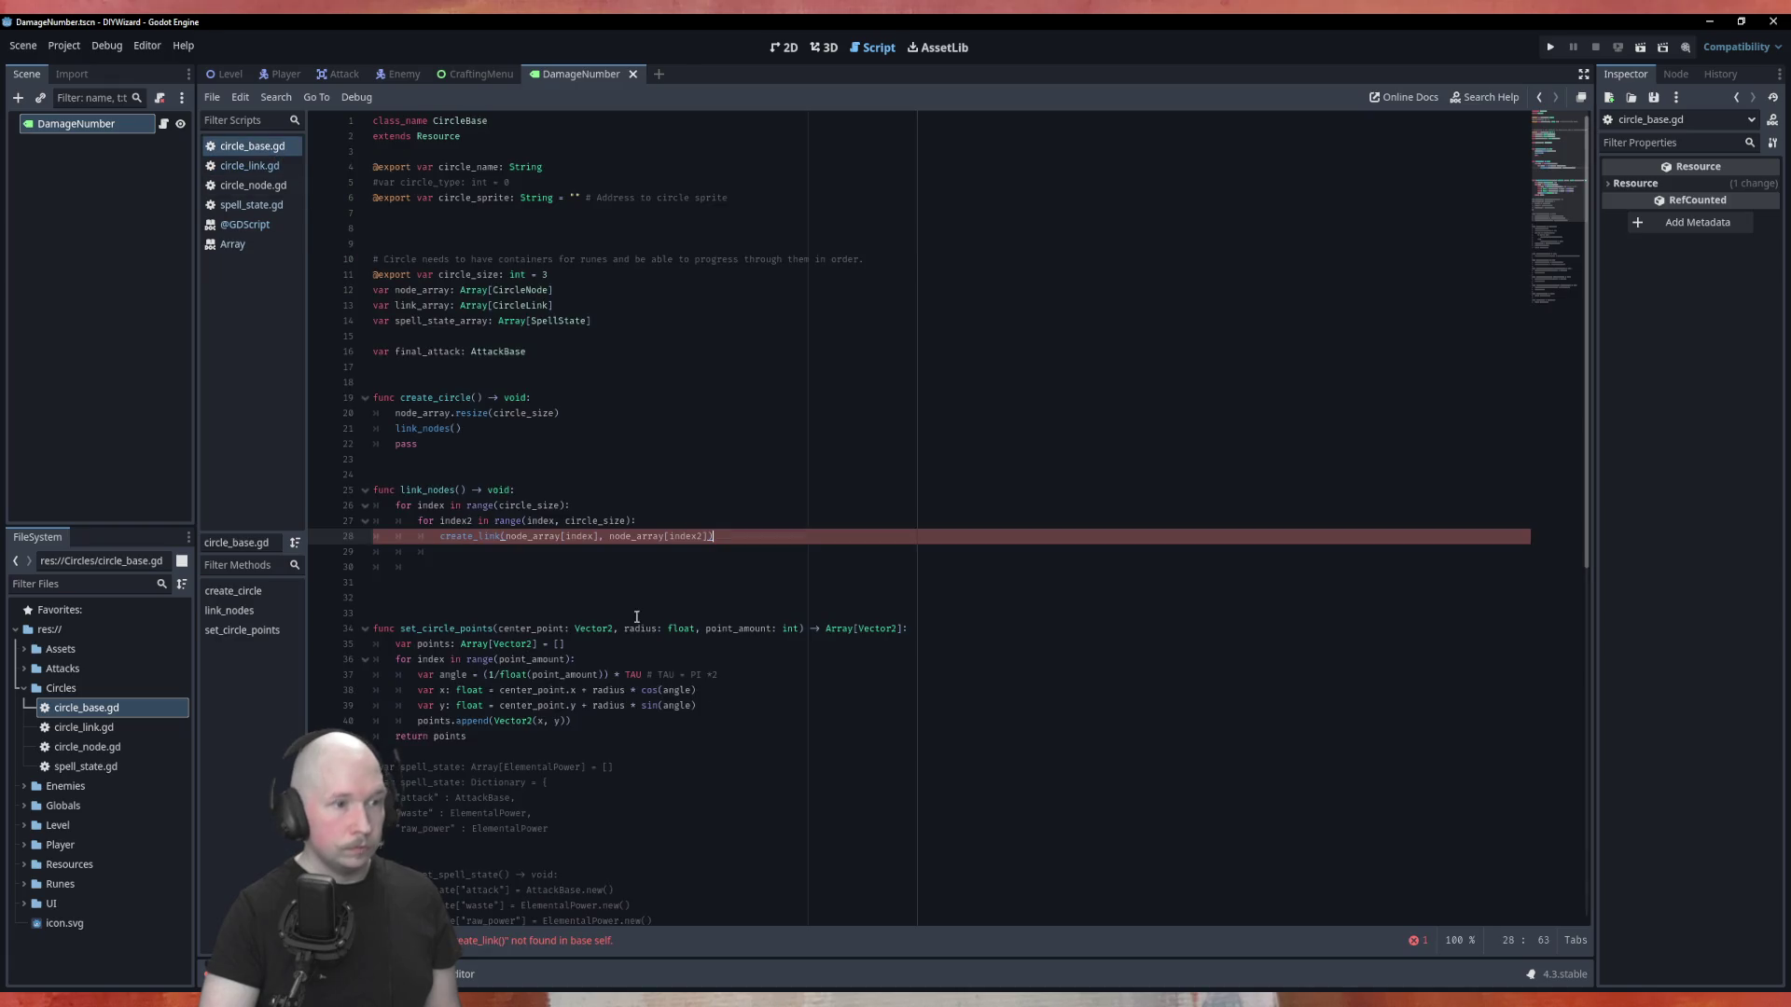
Rewrite line 28 as link_array.append(CircleLink.new(node_array[index], node_array[index2])).
left_click(501, 538)
key("BackSpace")
key("BackSpace")
key("BackSpace")
key("BackSpace")
key("BackSpace")
key("BackSpace")
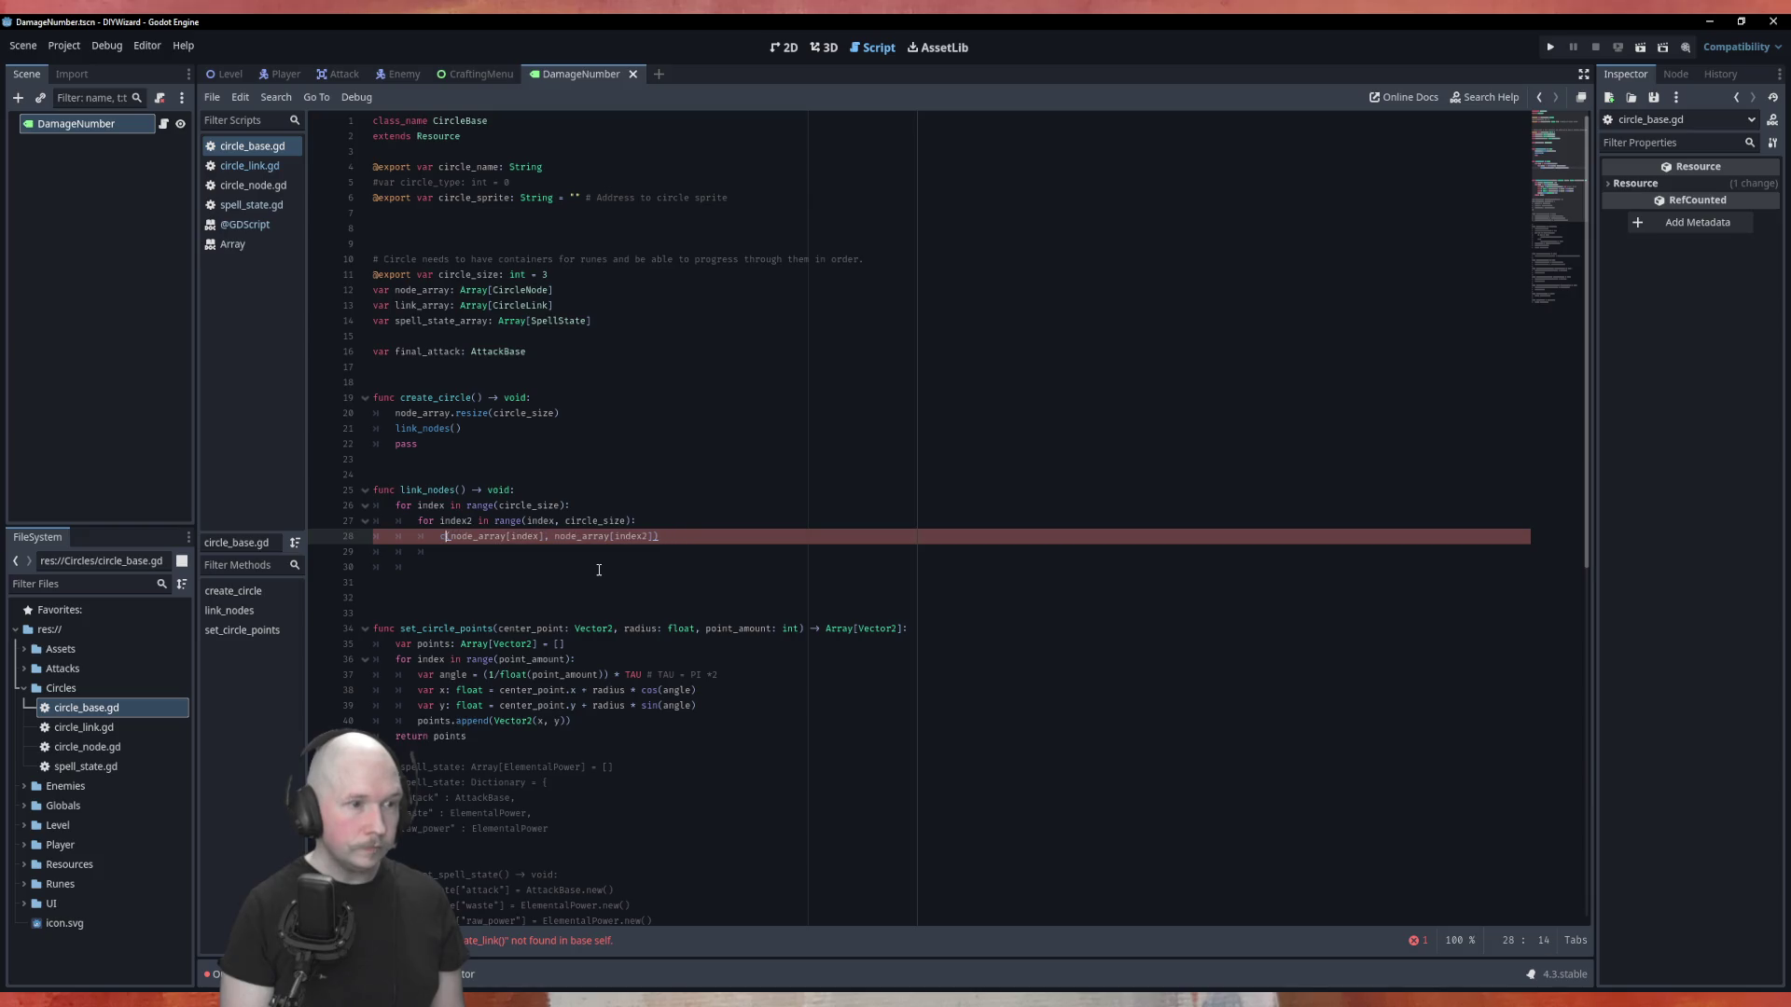
type("Circle")
key("Down")
key("Return")
type(".new")
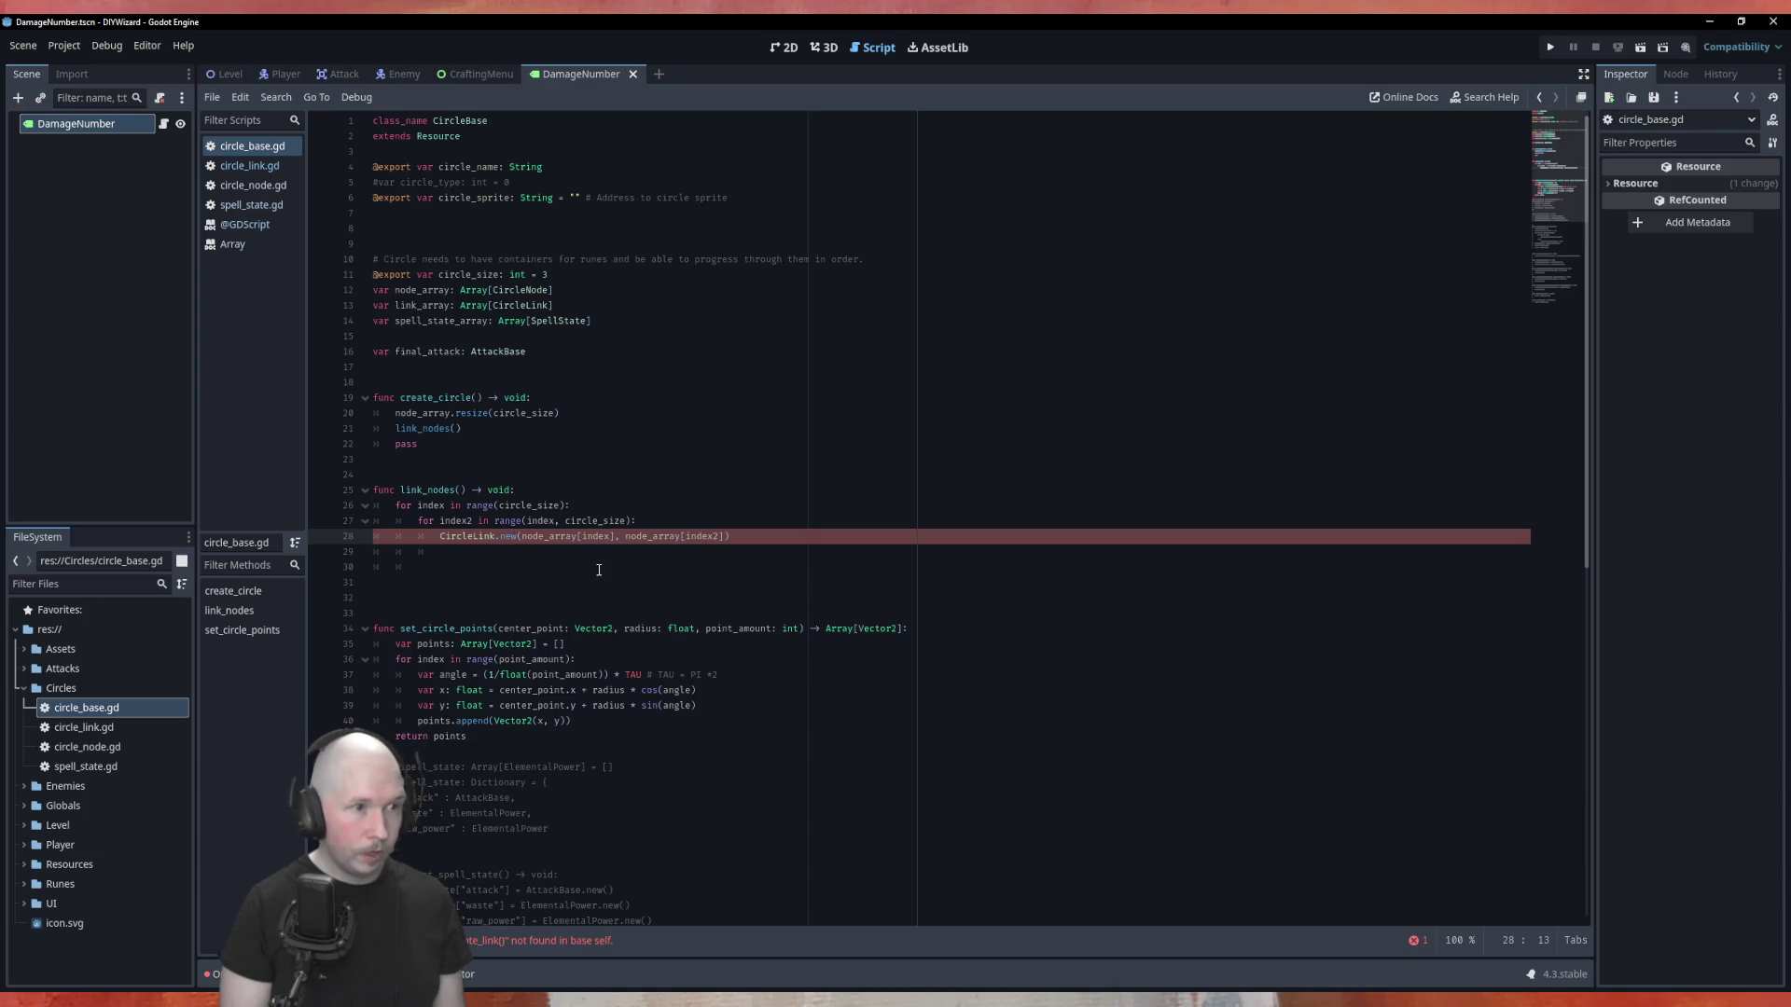
type("link")
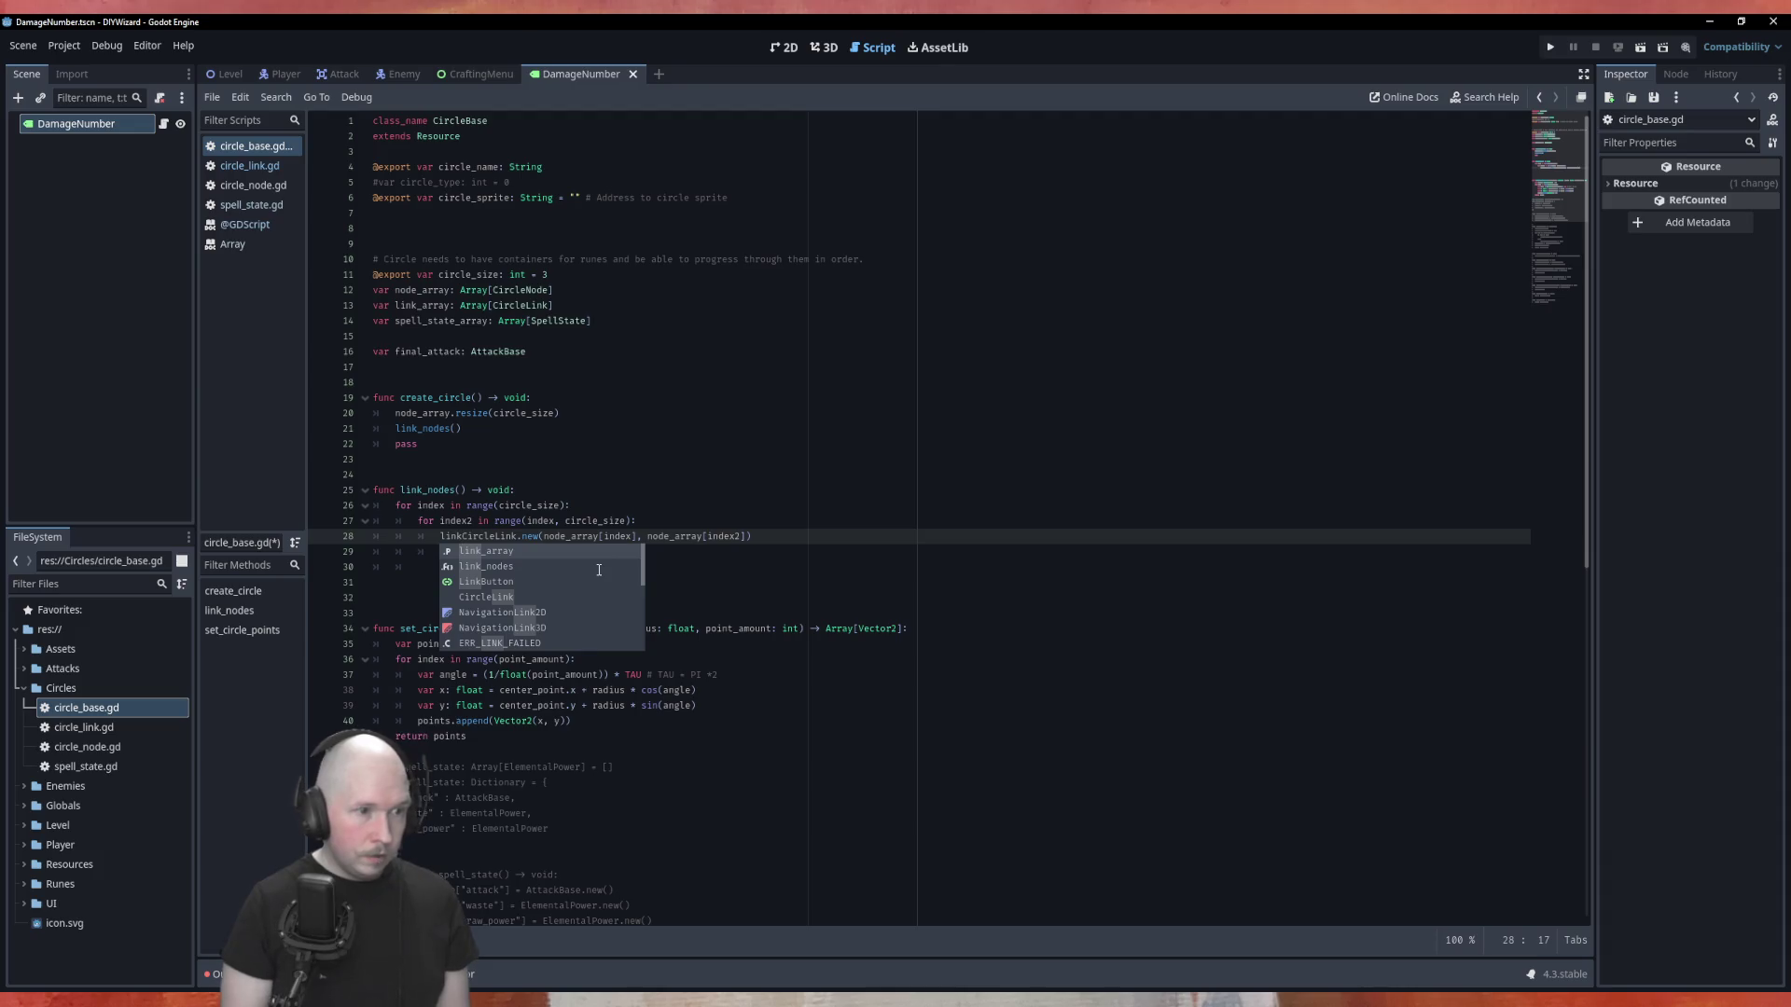
key("Return")
type(".")
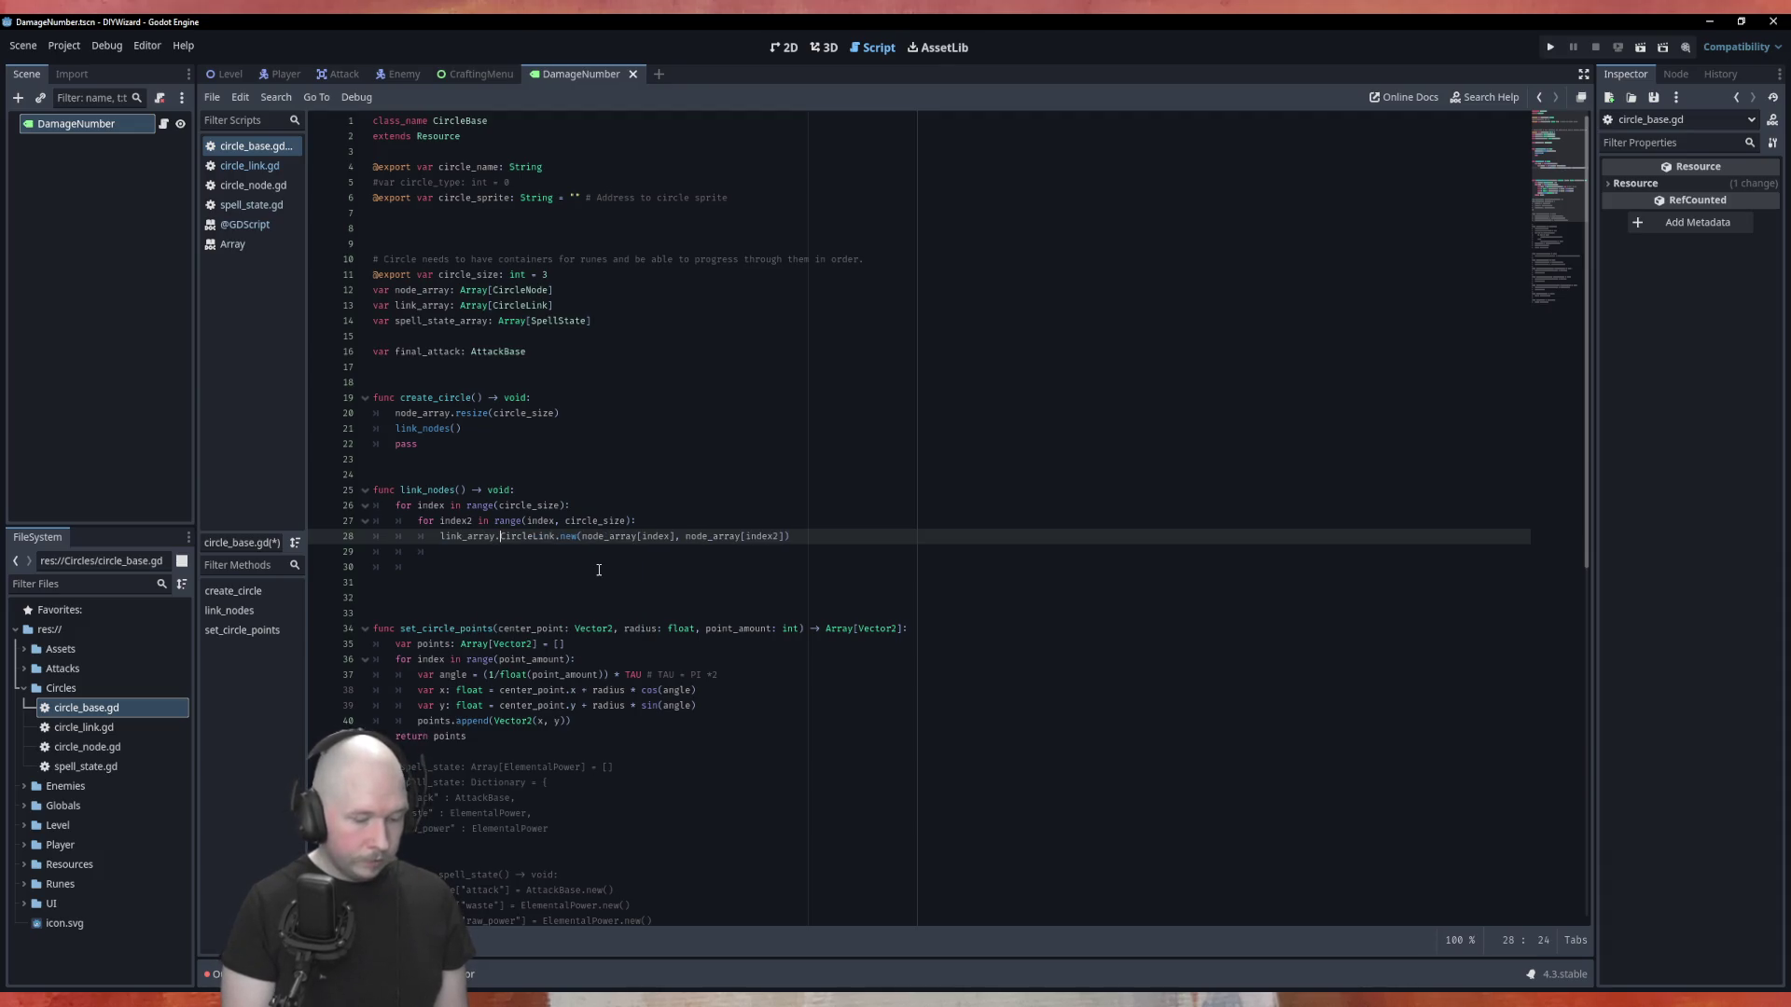
type("append(")
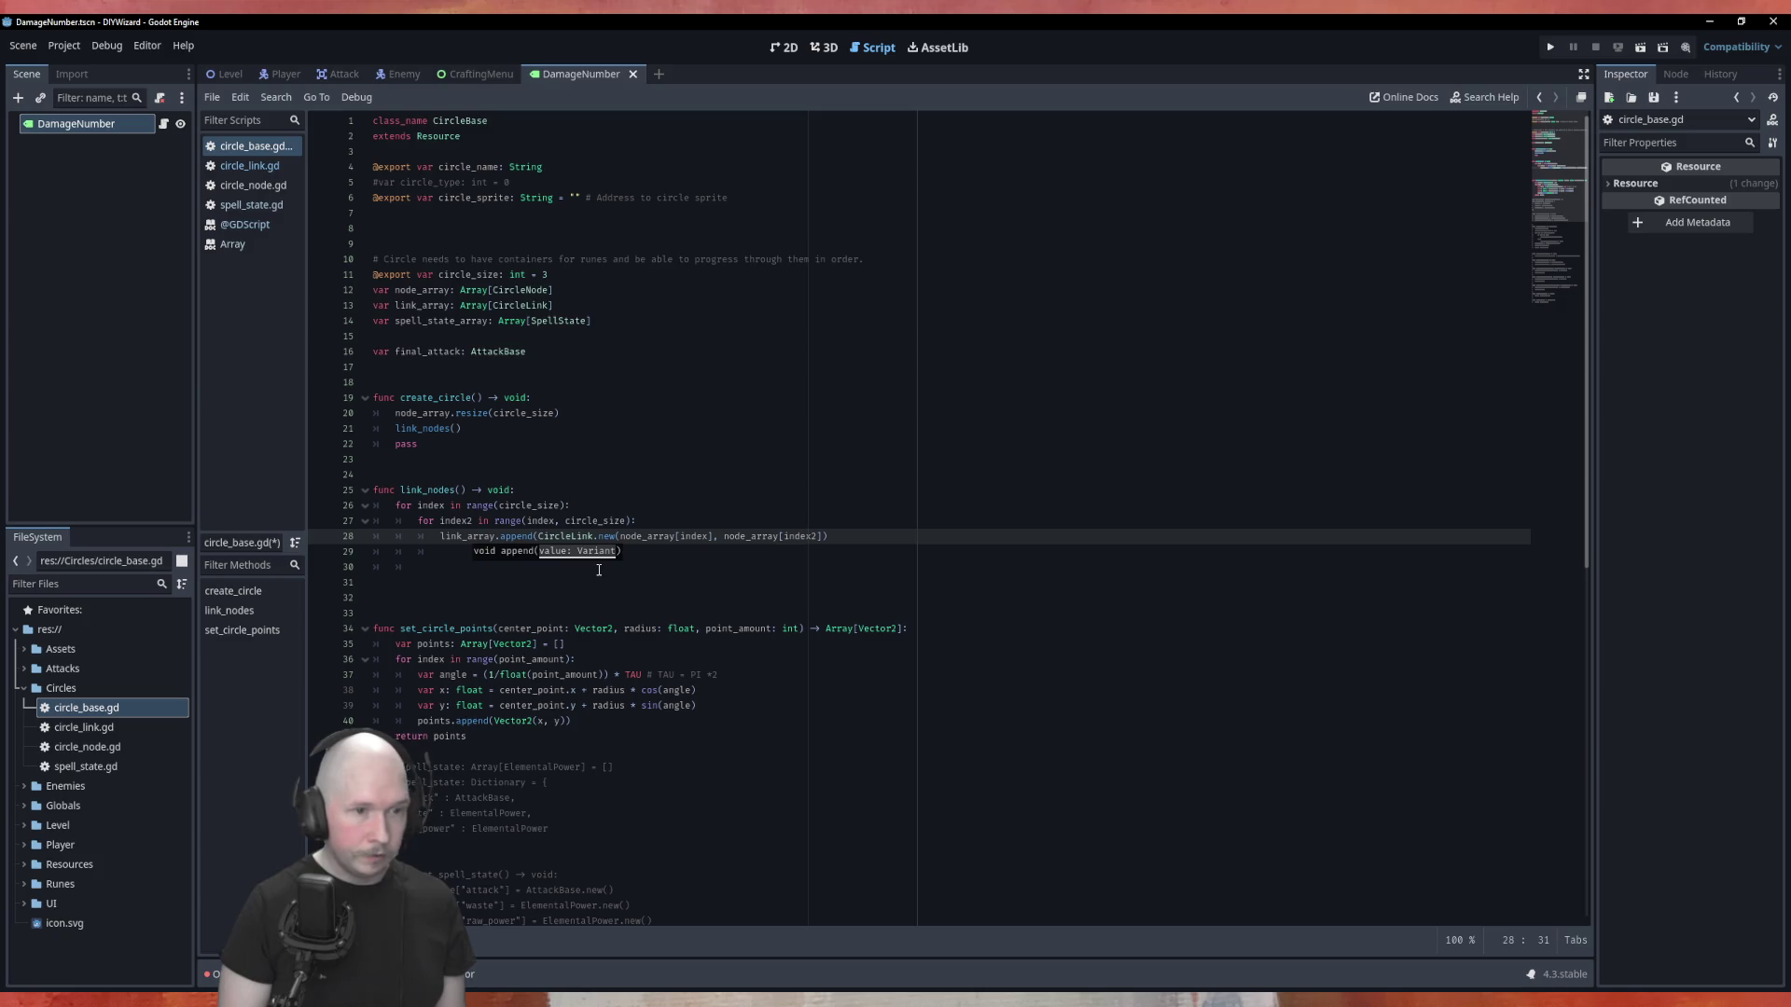
key("End")
type(")")
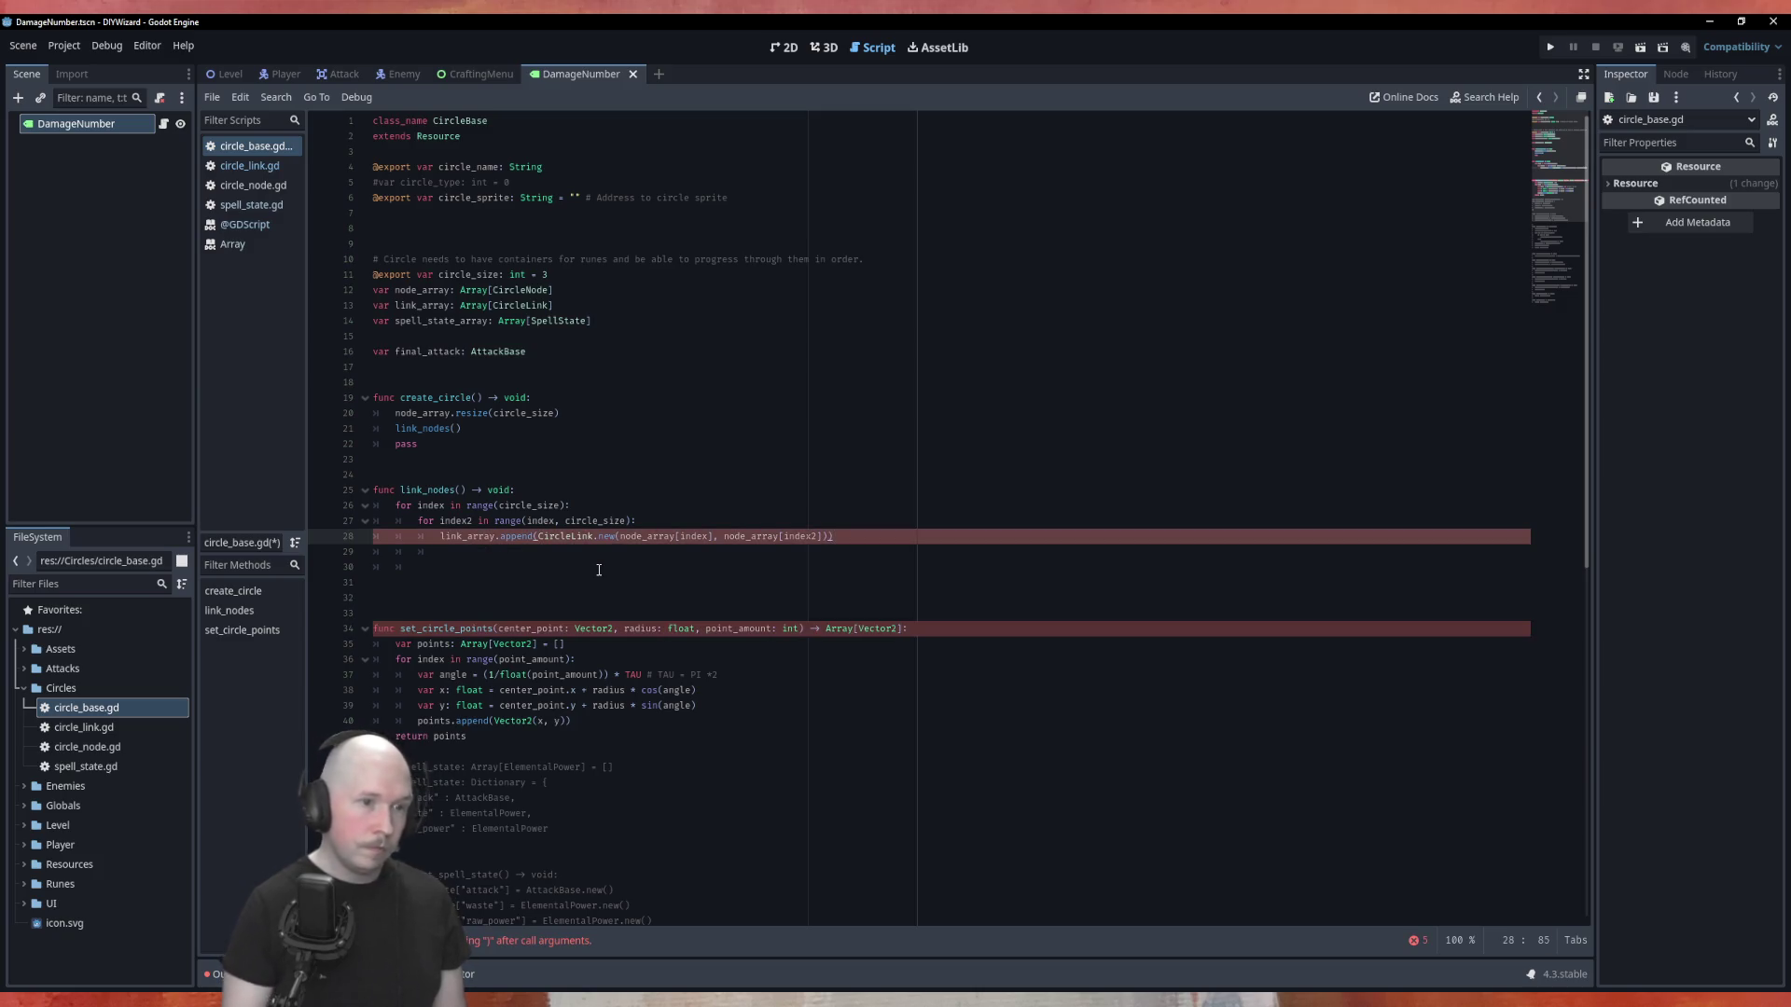
left_click(653, 429)
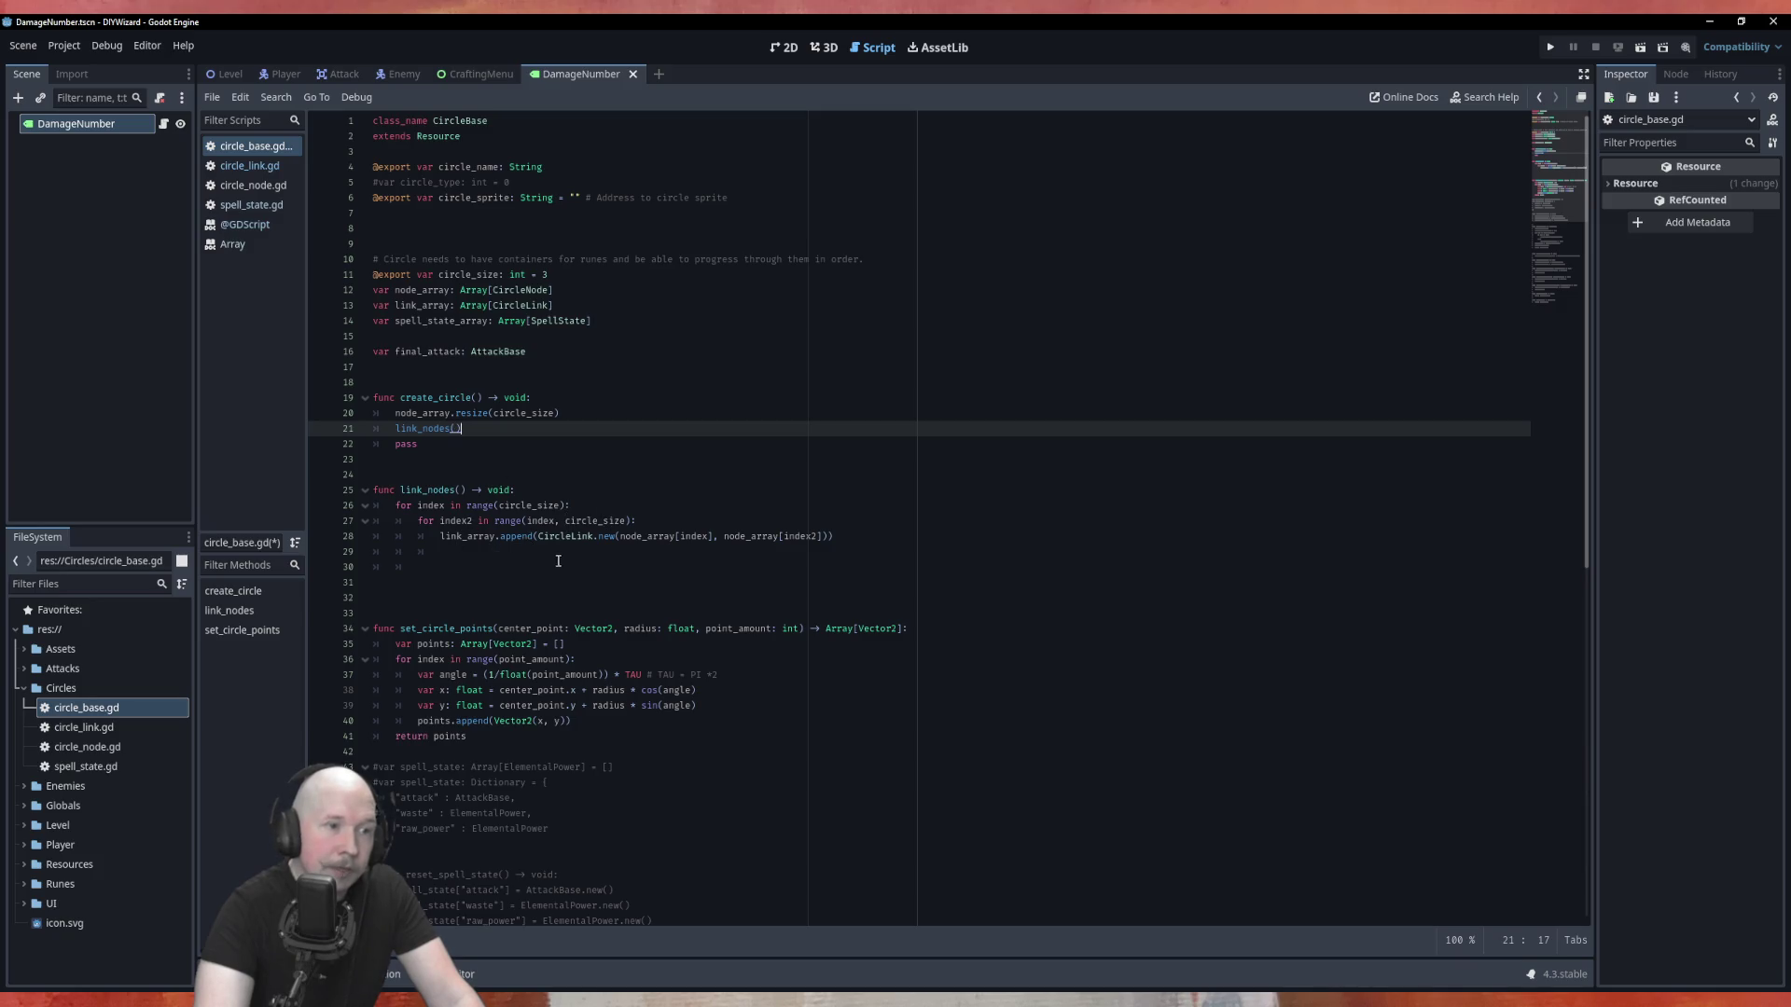
left_click_drag(648, 541, 694, 541)
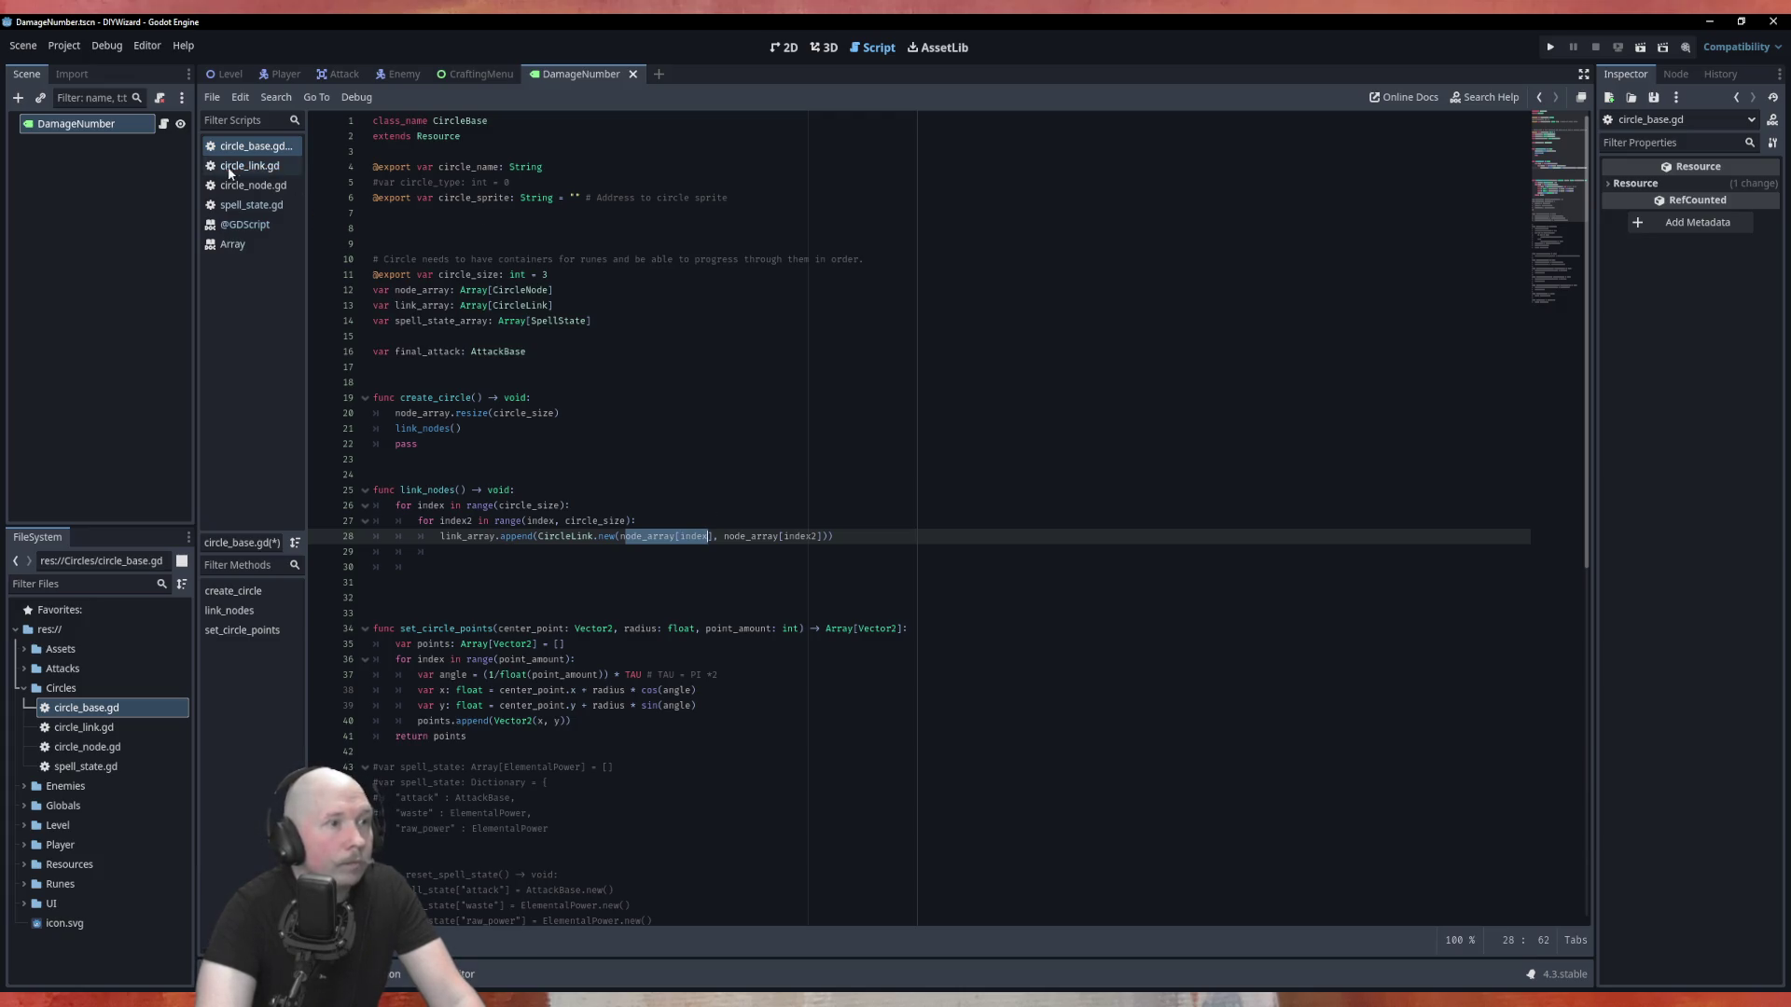
left_click(244, 224)
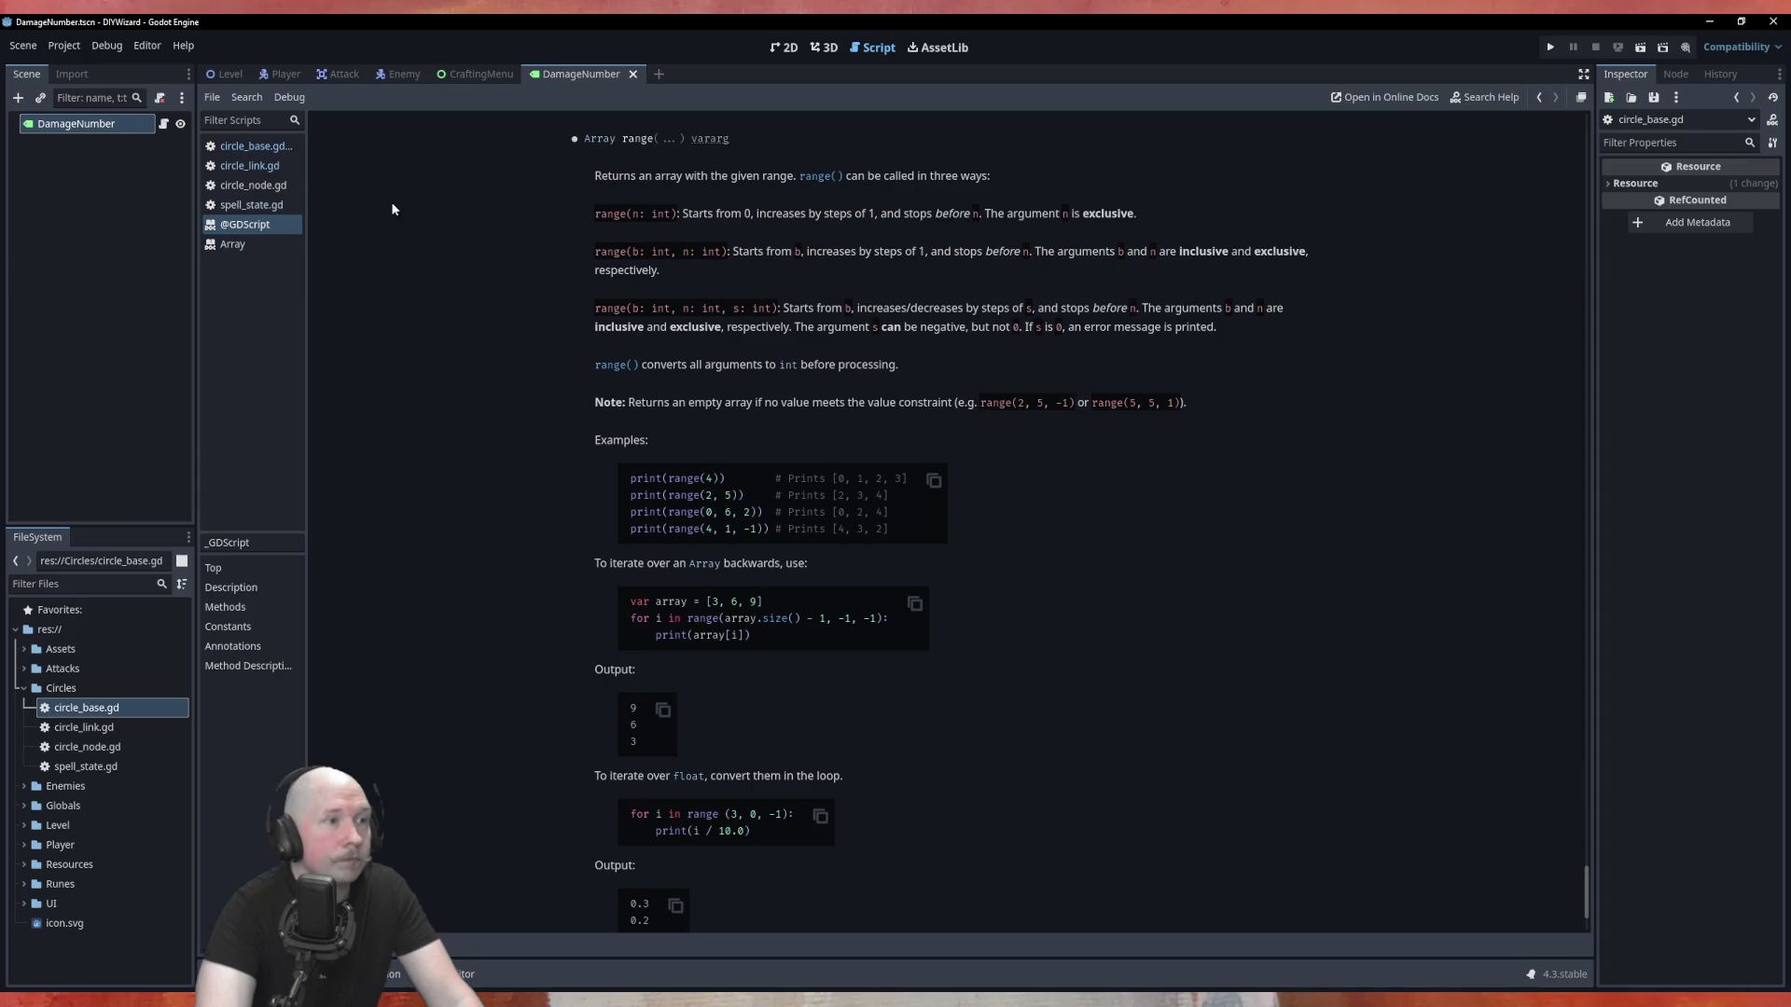
left_click(270, 147)
left_click(673, 469)
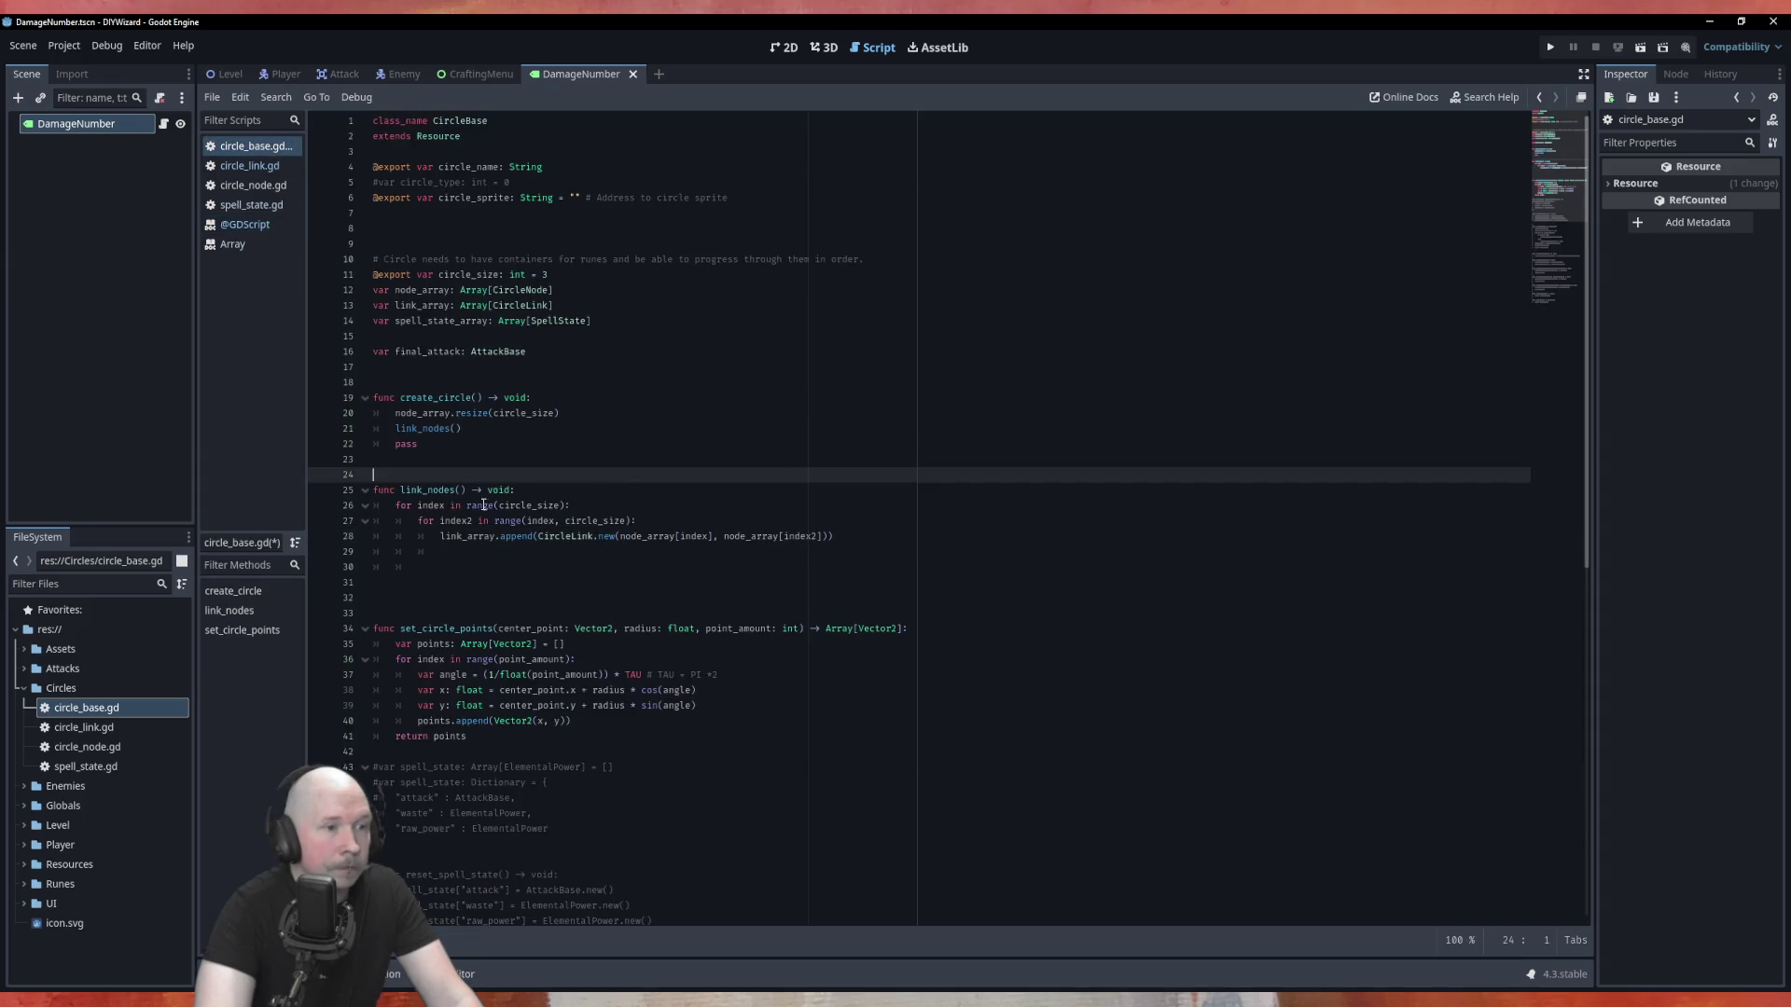
Change the inner loop's start to index + 1, giving range(index + 1, circle_size).
left_click(720, 506)
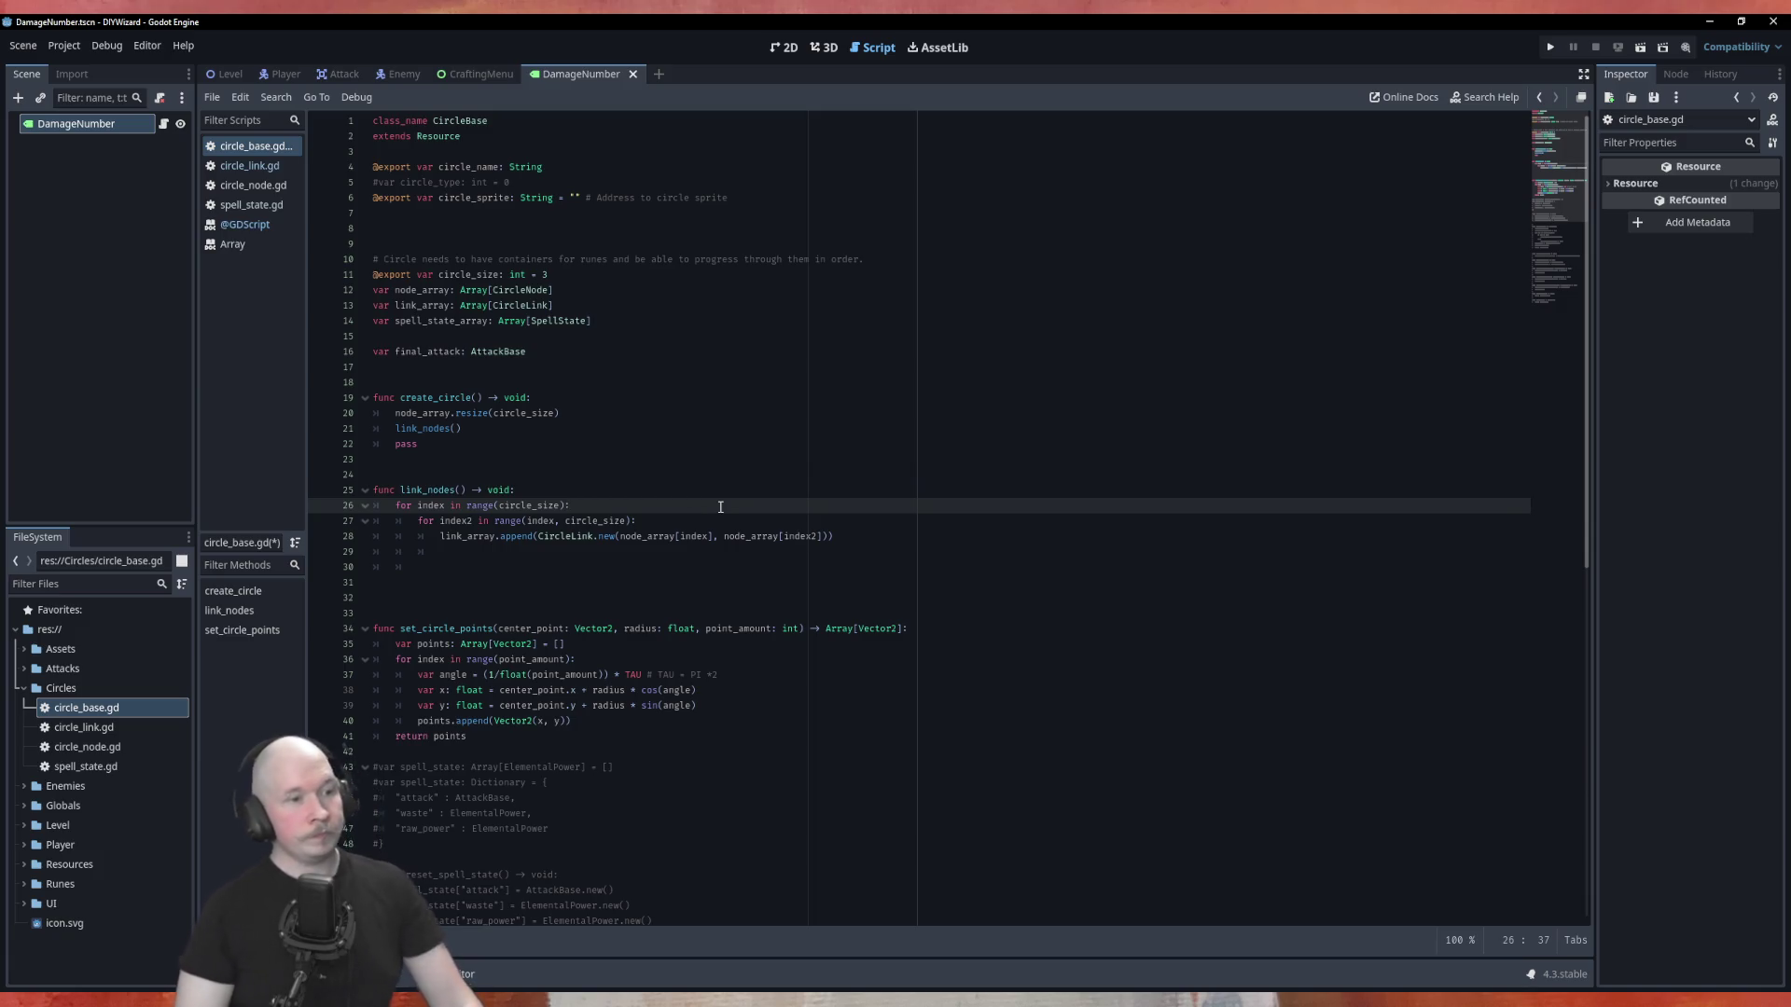
key("Down")
key("Left")
key("Left")
key("Left")
type("+1")
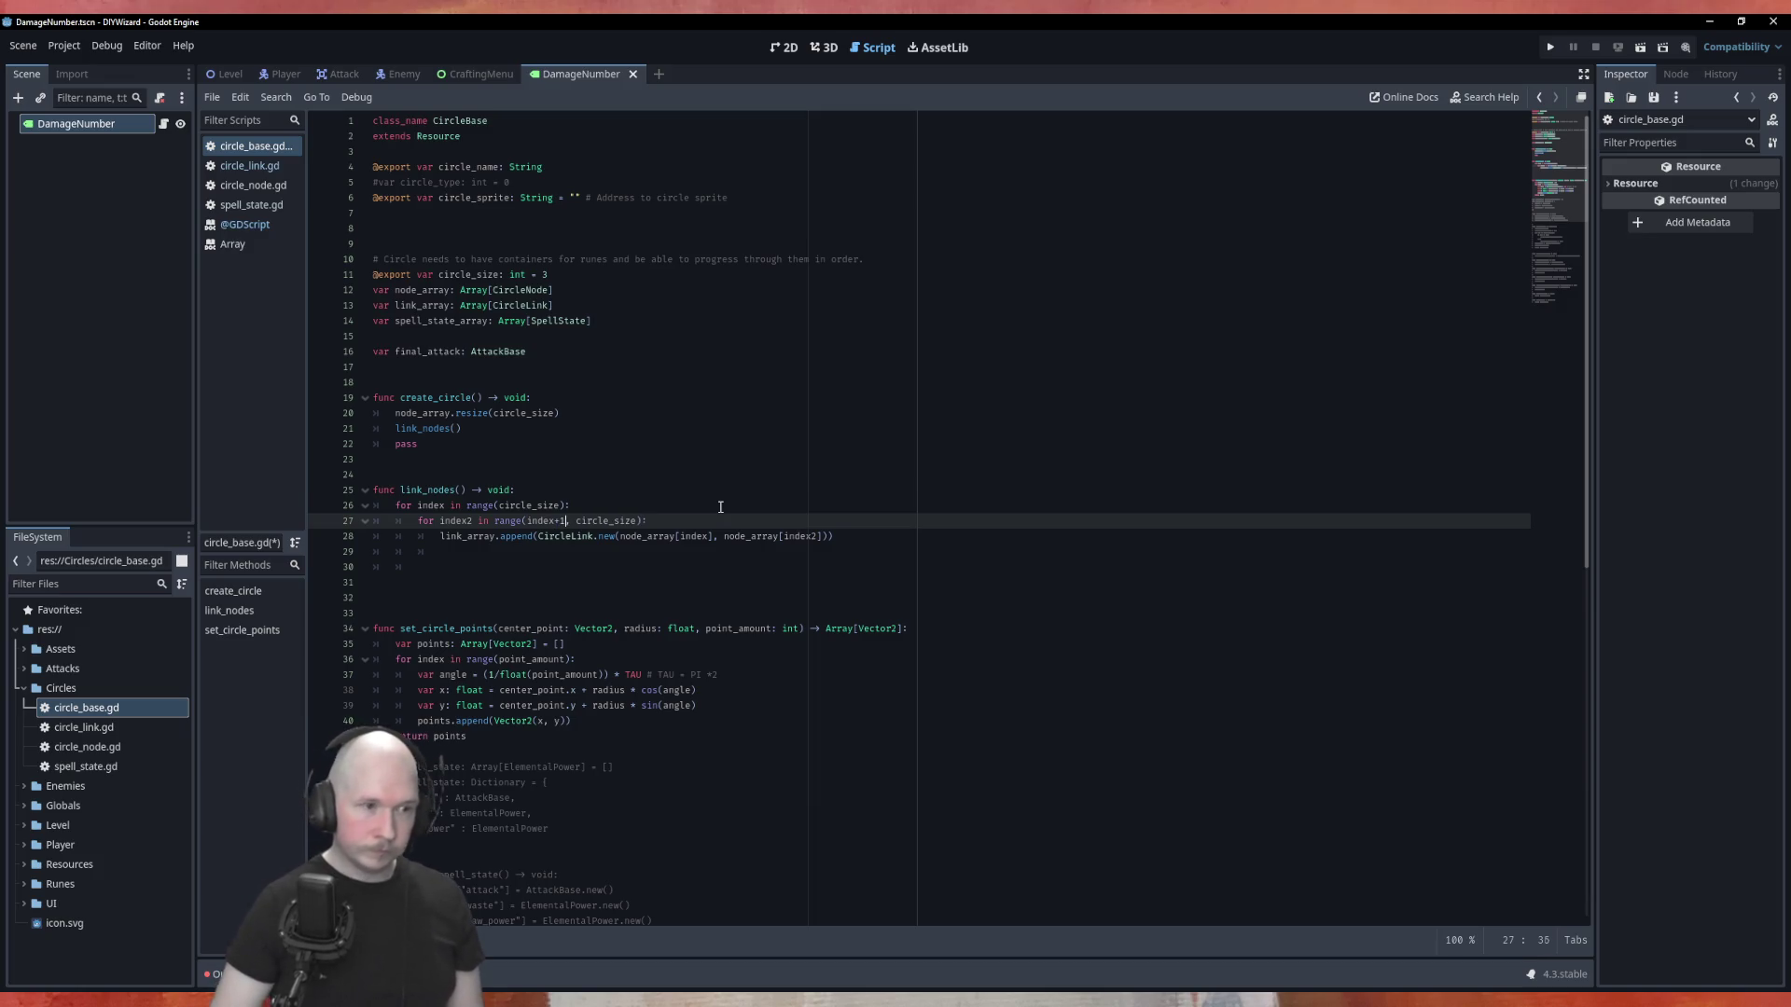
key("BackSpace")
key("BackSpace")
type("+ 1")
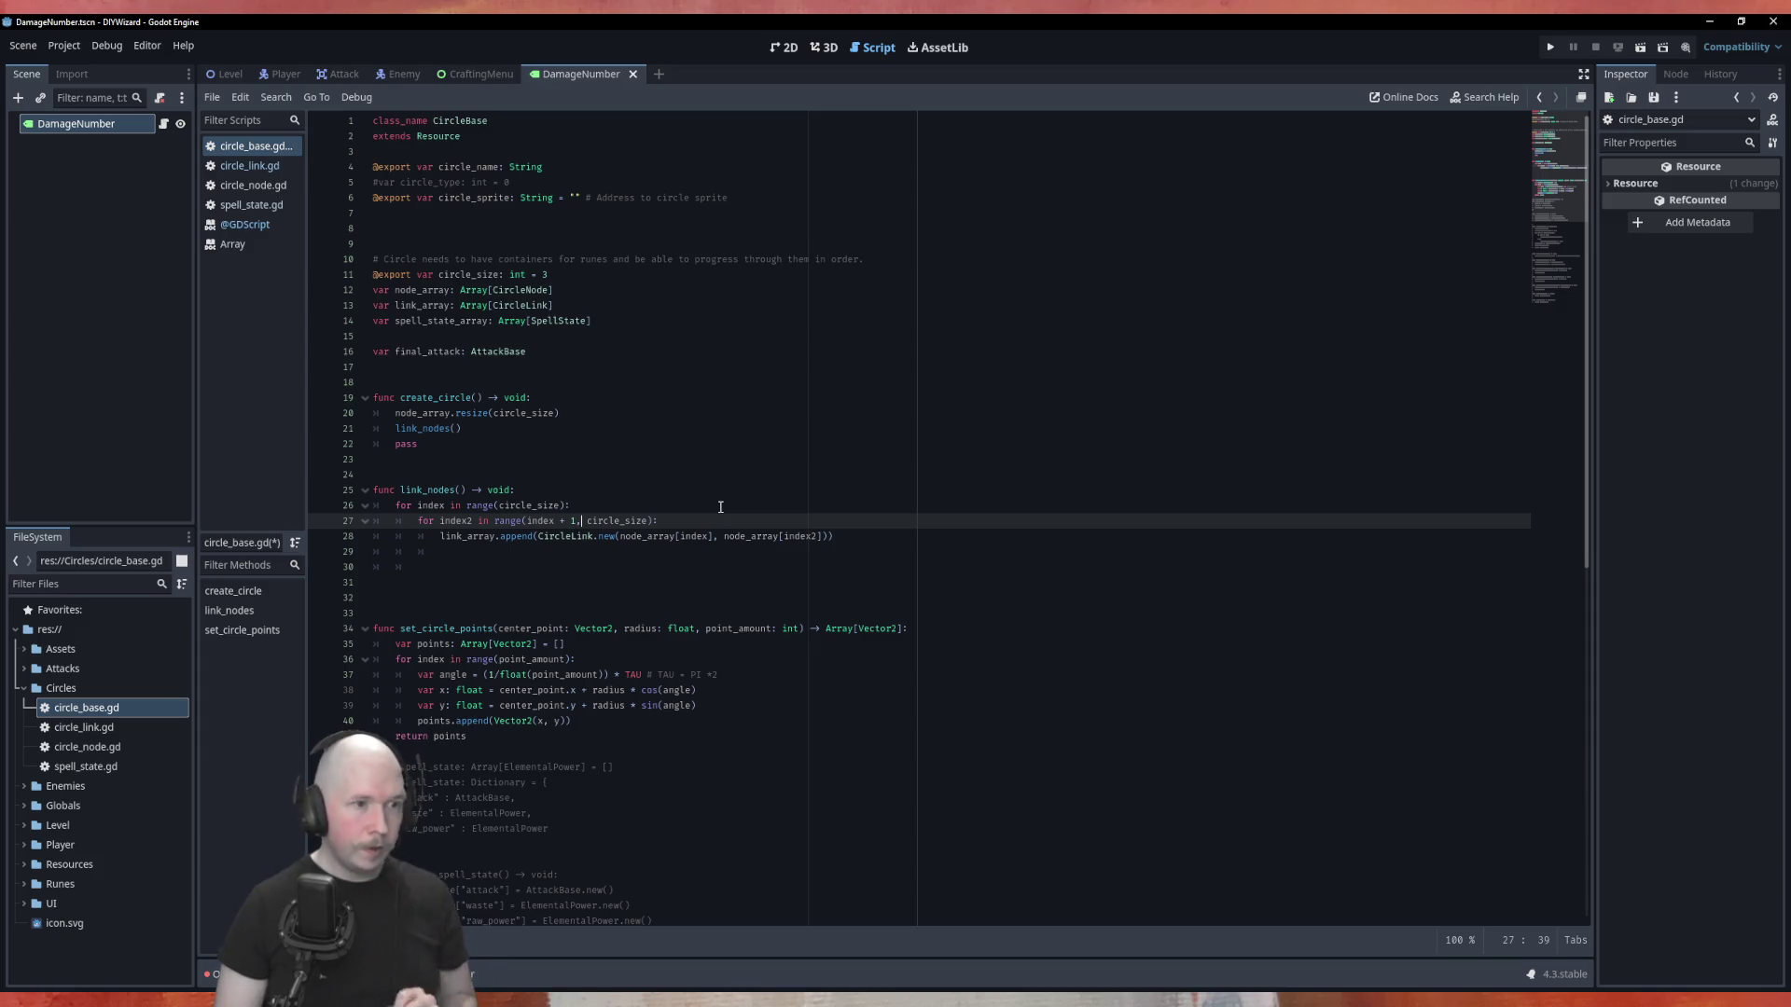
key("Up")
key("Down")
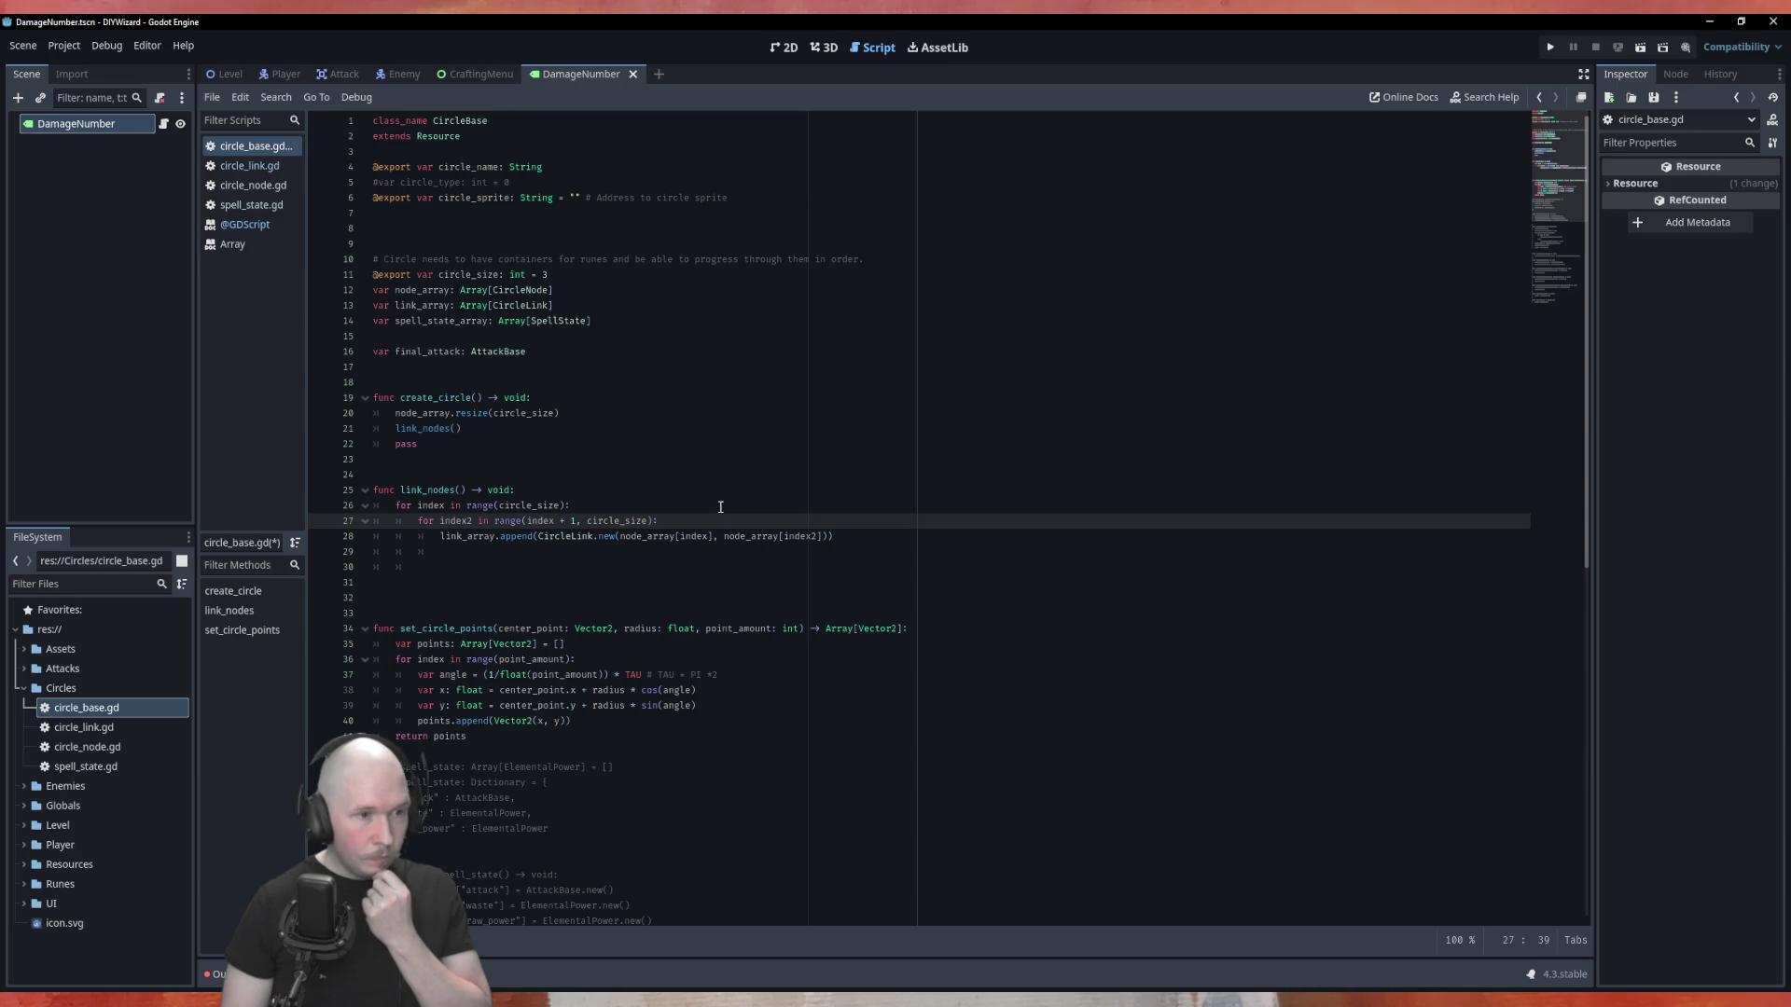
key("Left")
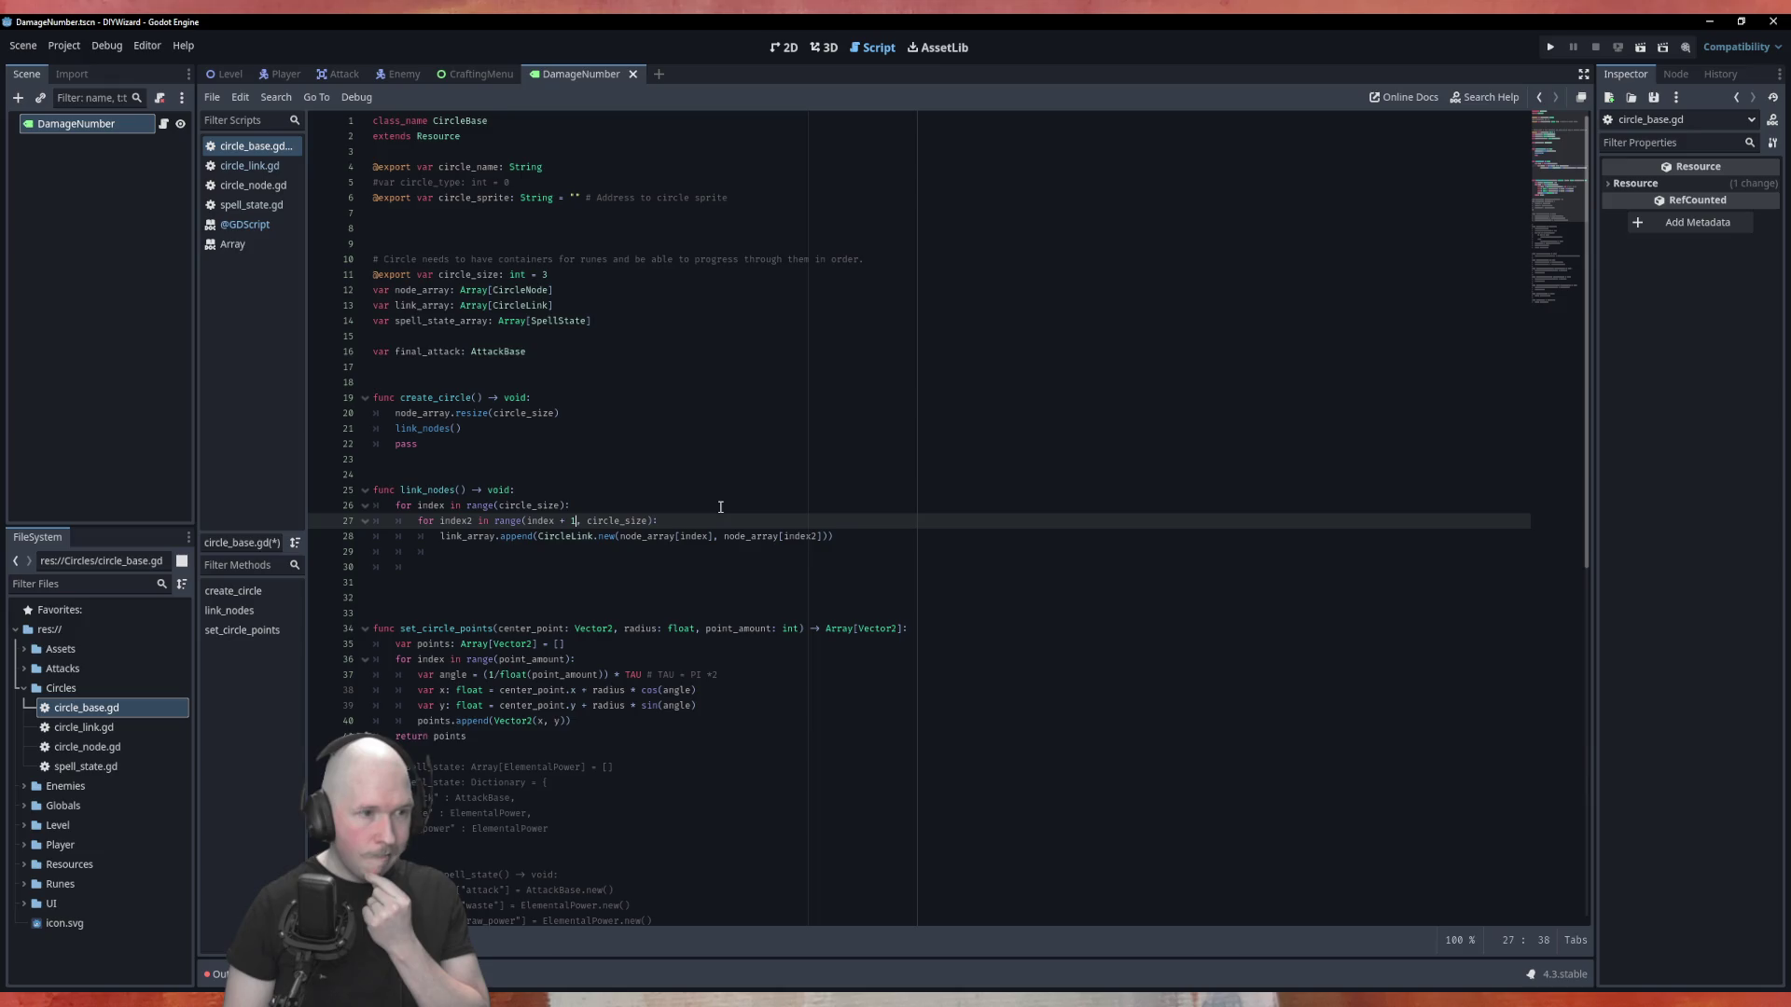
Remove the pass line from the end of create_circle.
key("Down")
key("Down")
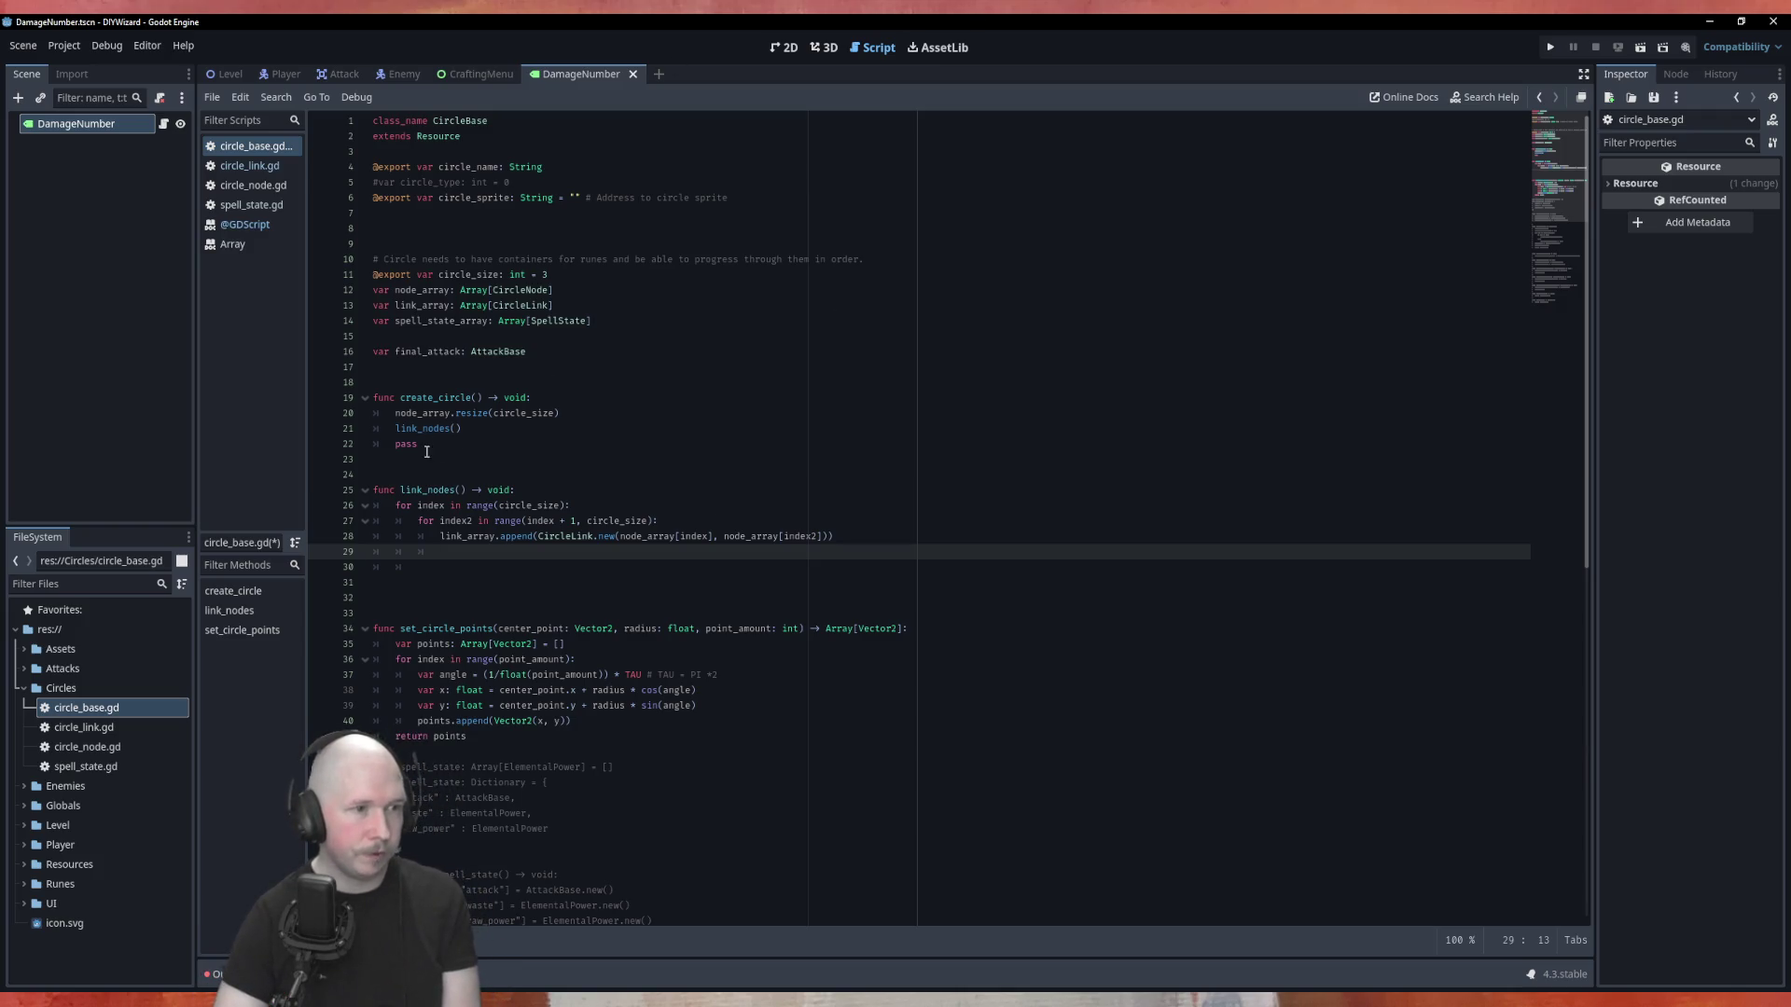
key("Up")
key("Up")
key("Up")
key("BackSpace")
key("BackSpace")
key("BackSpace")
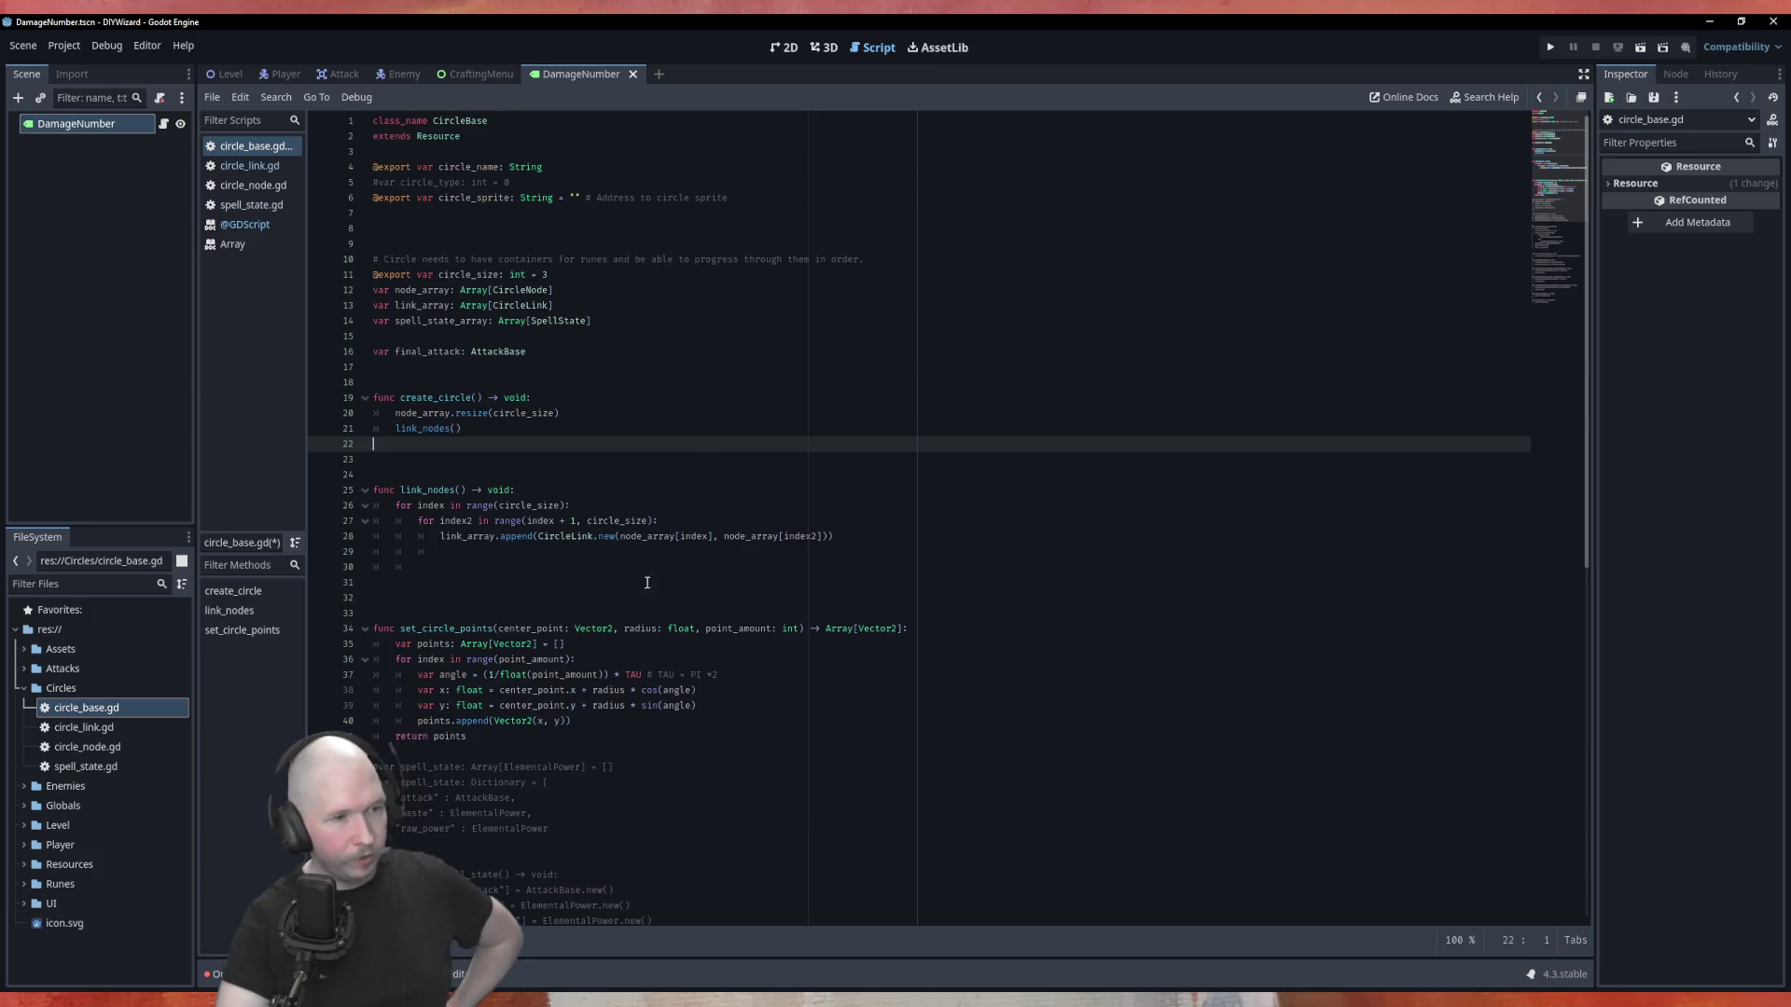
left_click(489, 560)
key("Up")
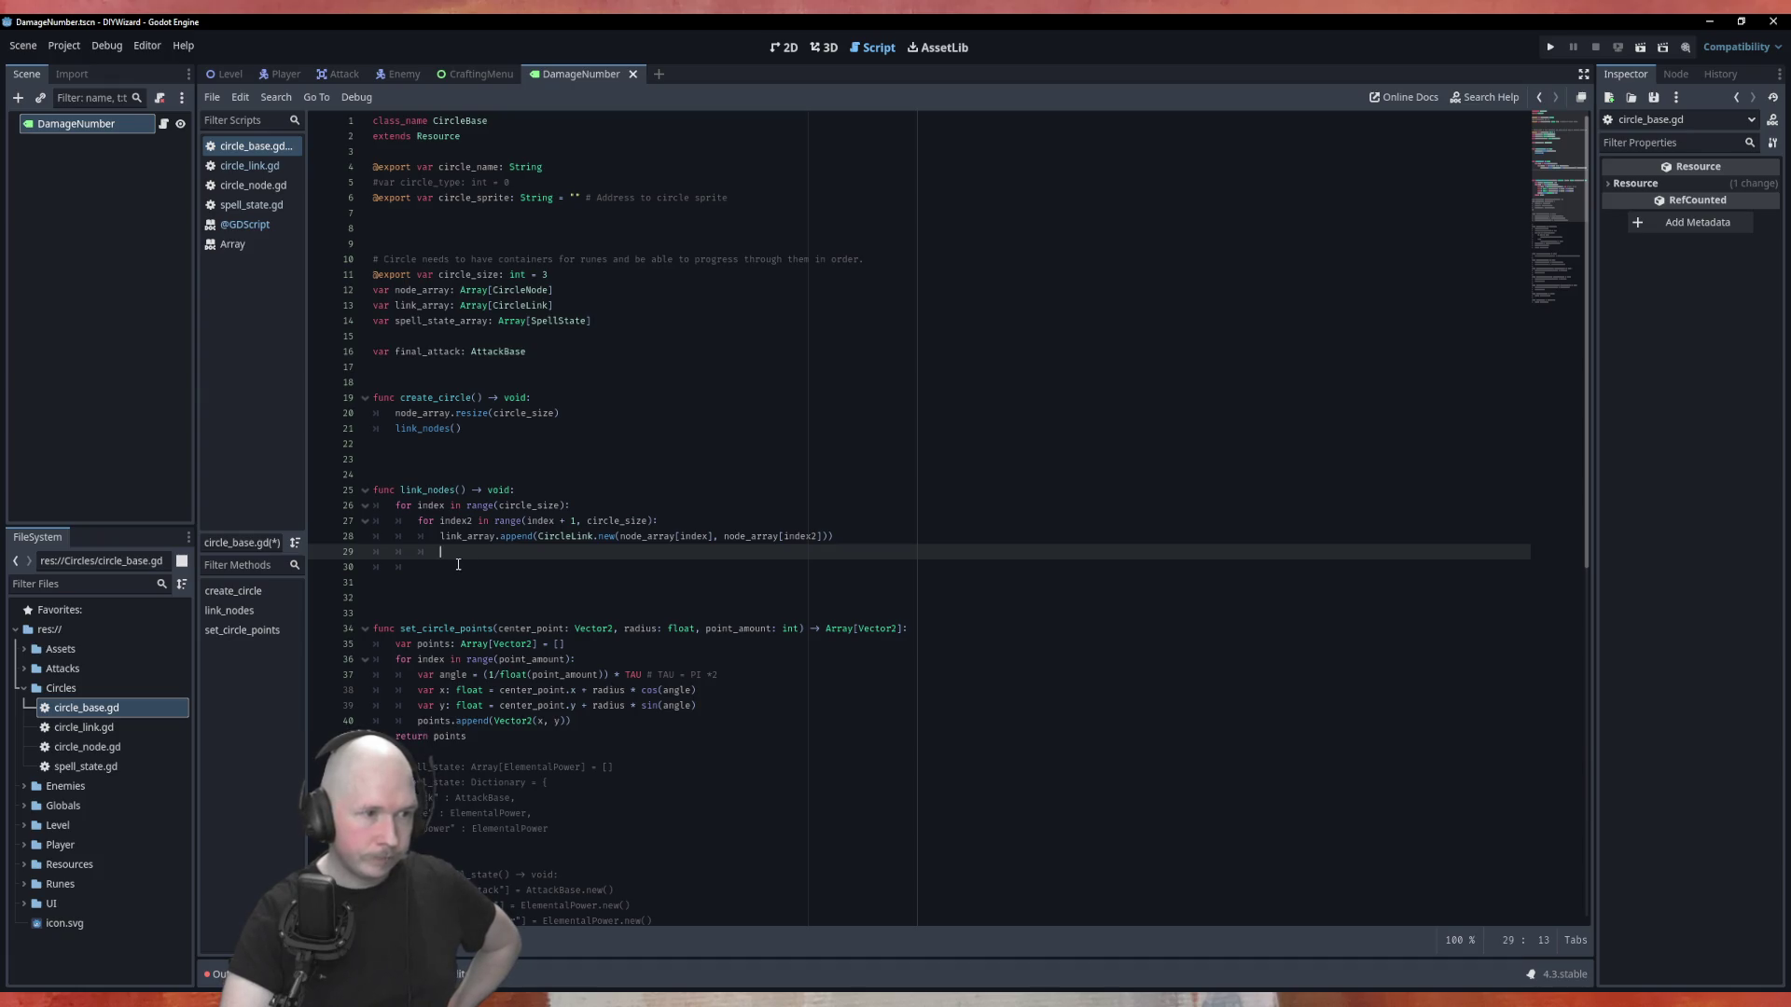
left_click(507, 449)
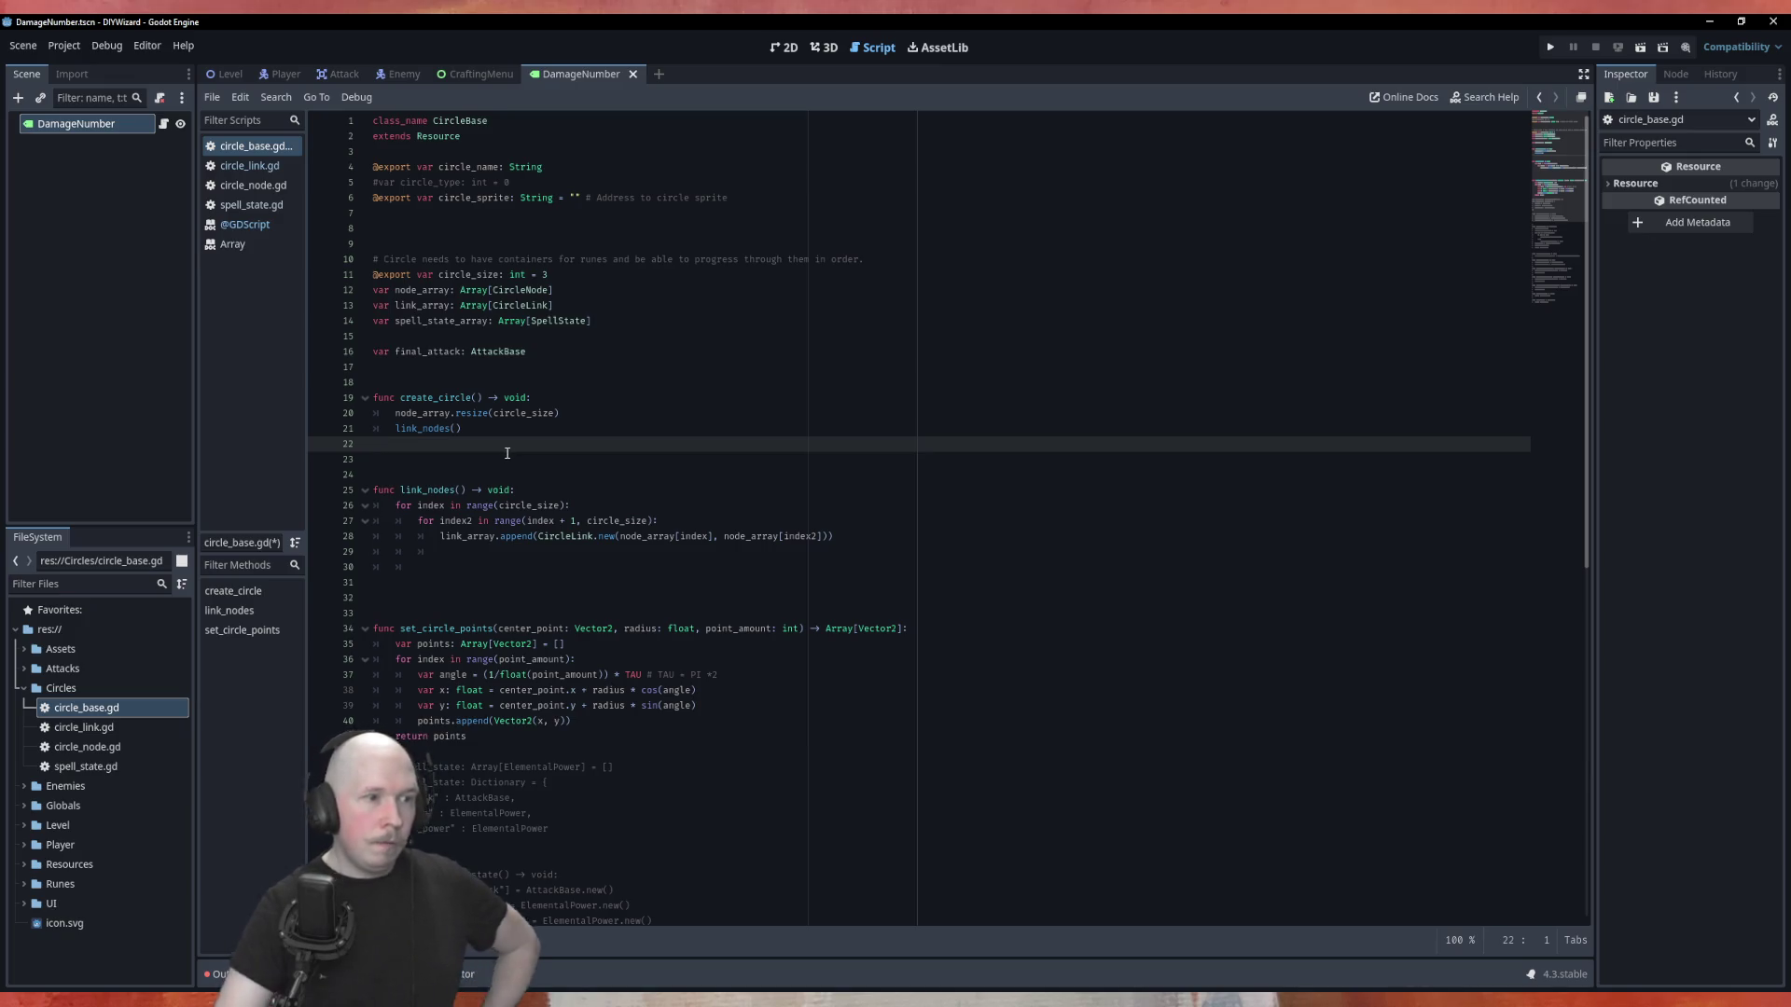
key("Tab")
type("pass")
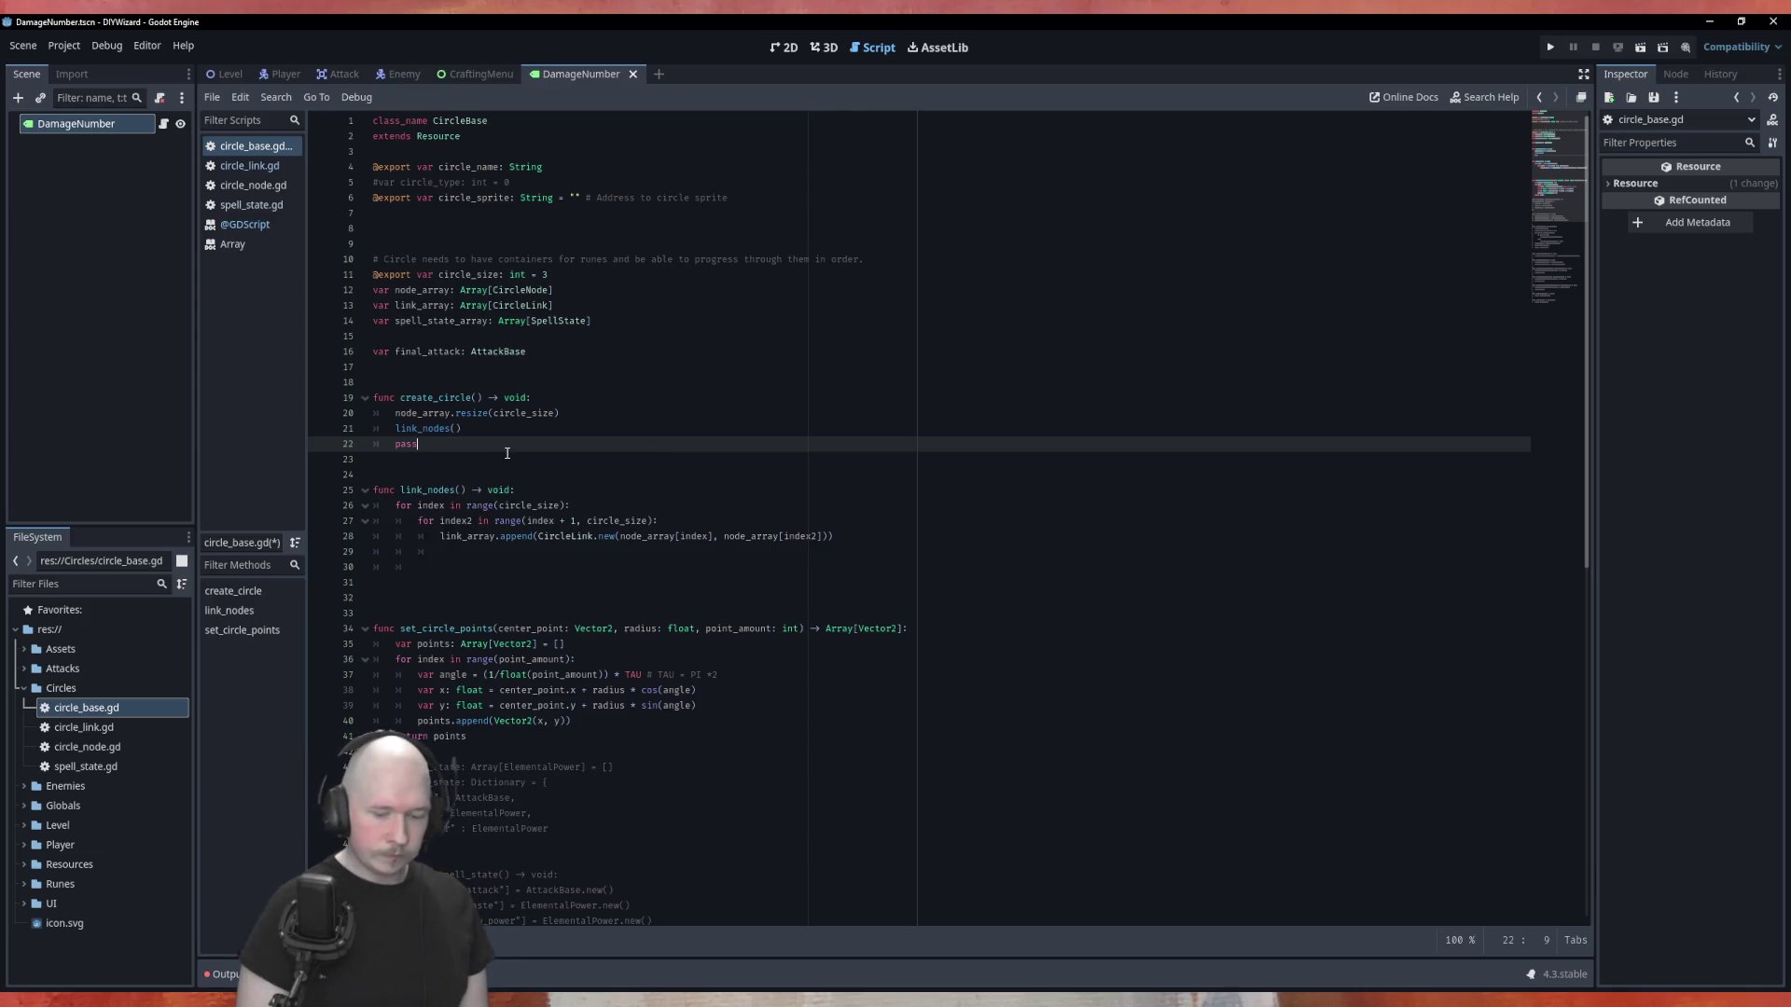
left_click(320, 444)
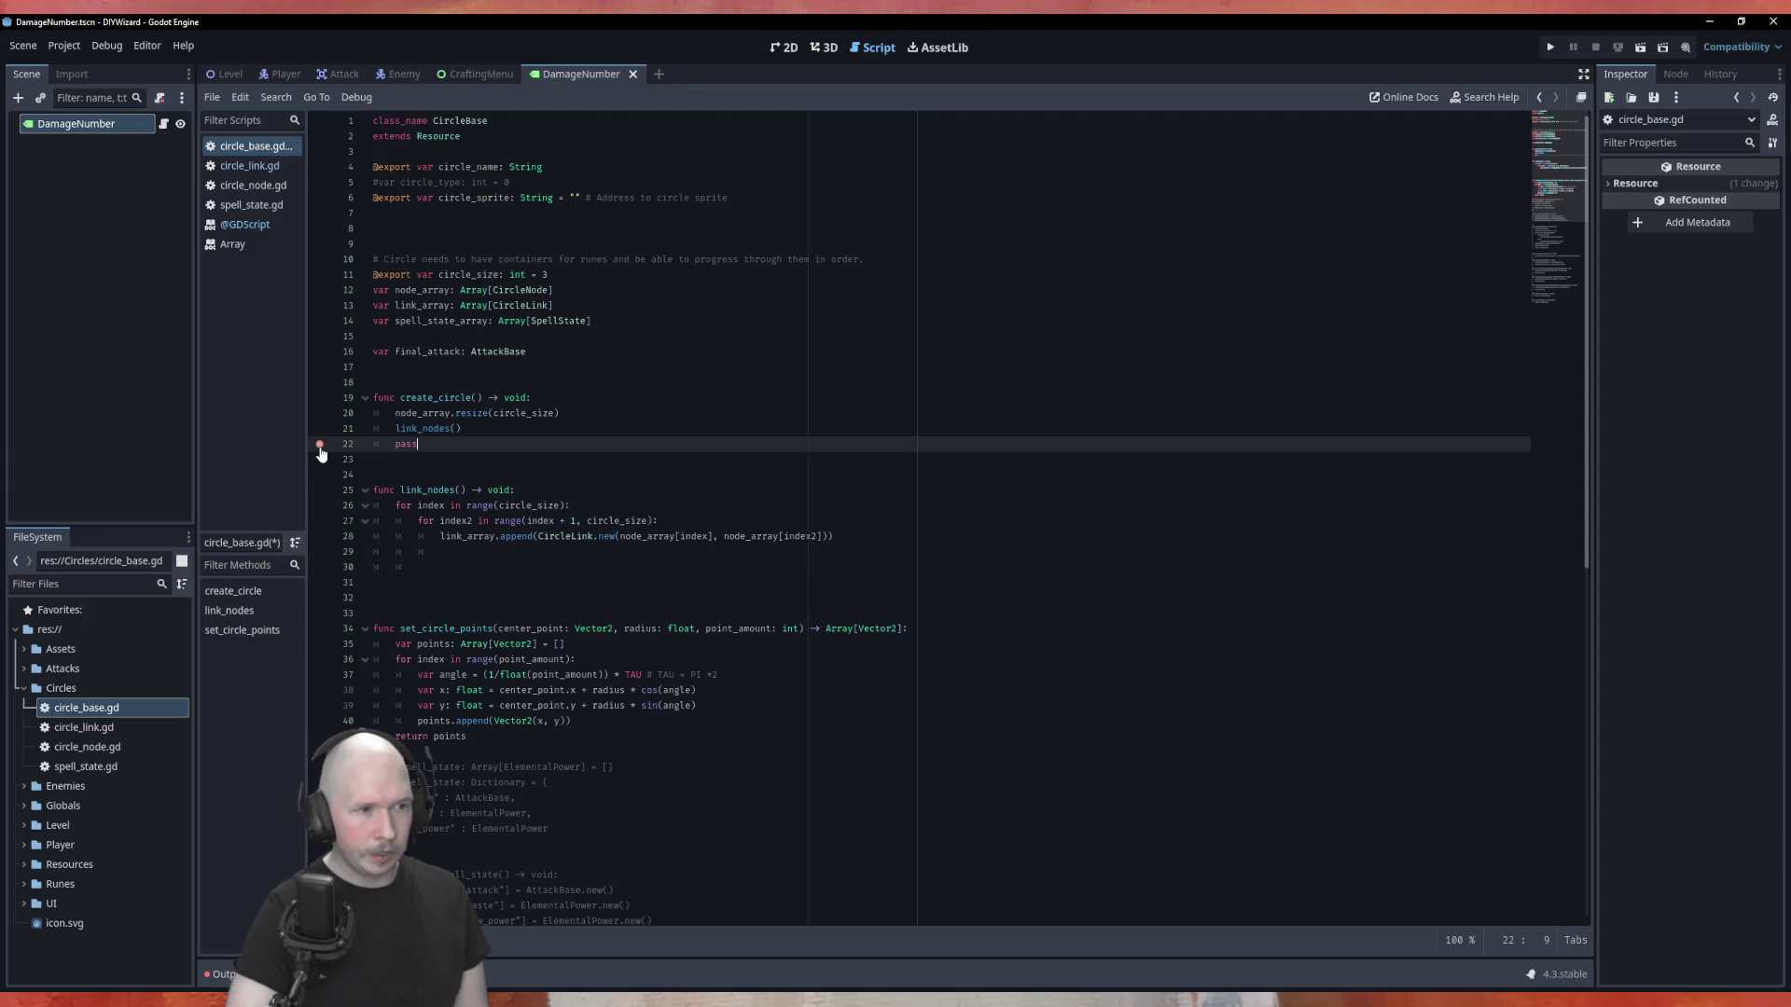
left_click(496, 377)
type("unc _ready")
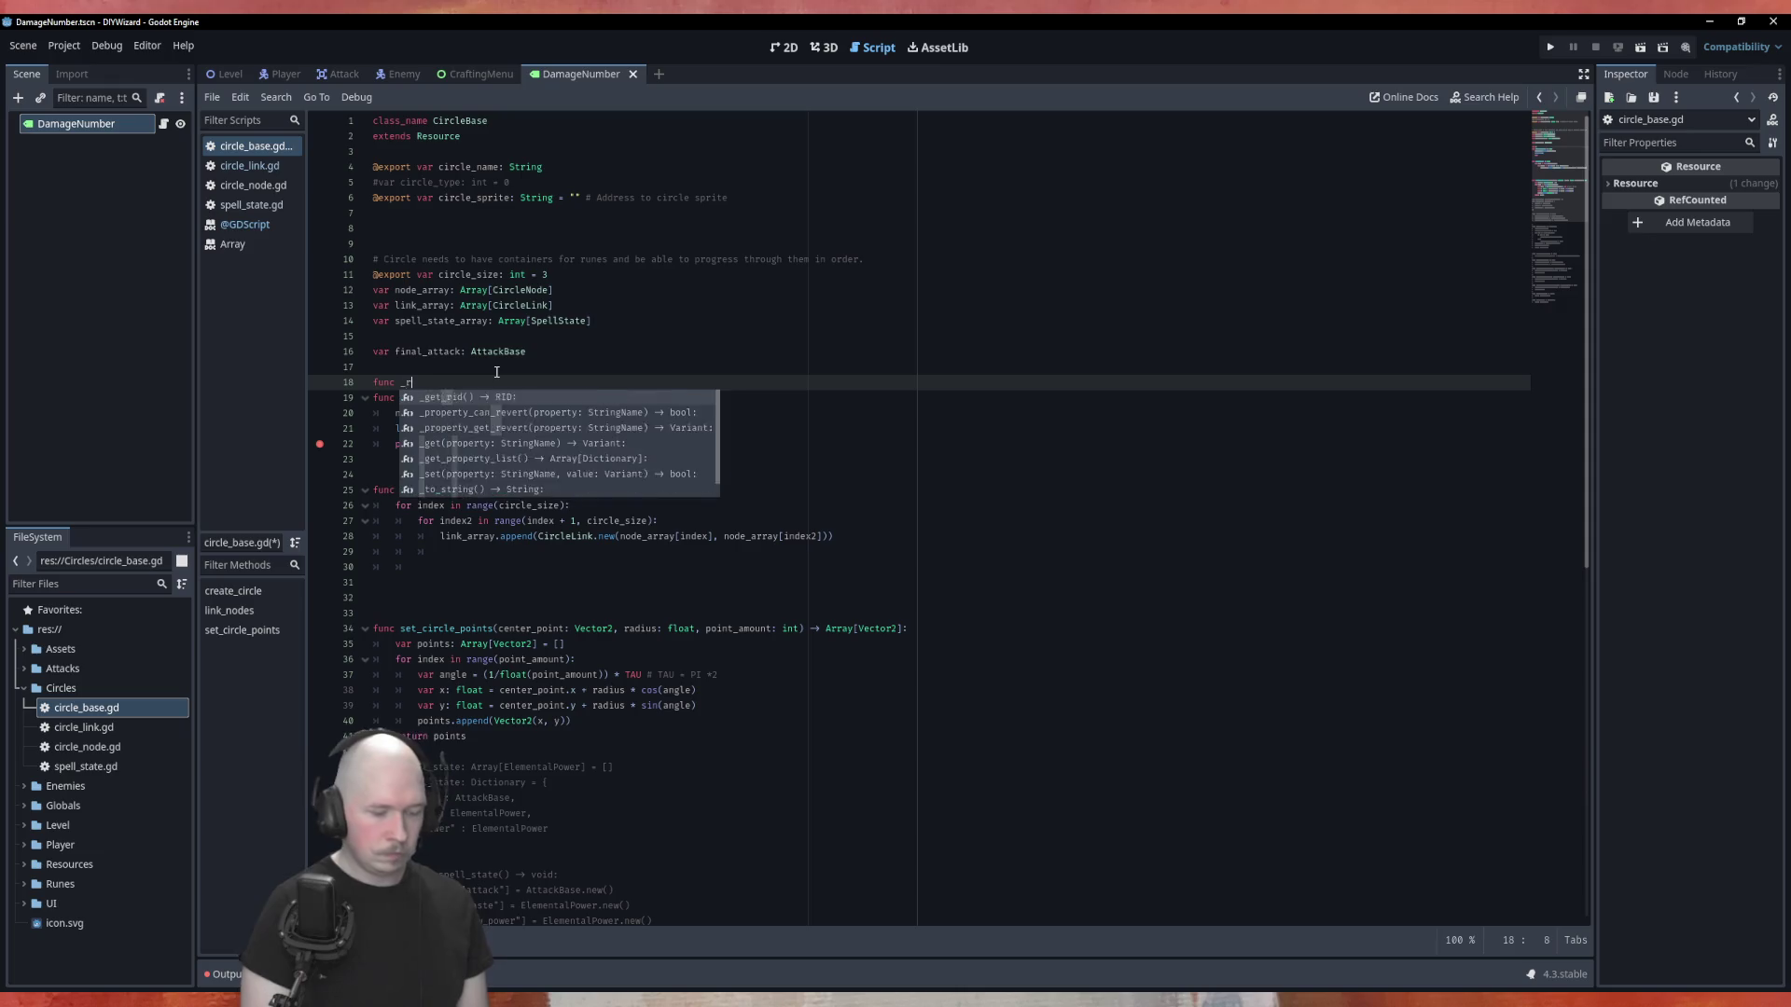
type("(")
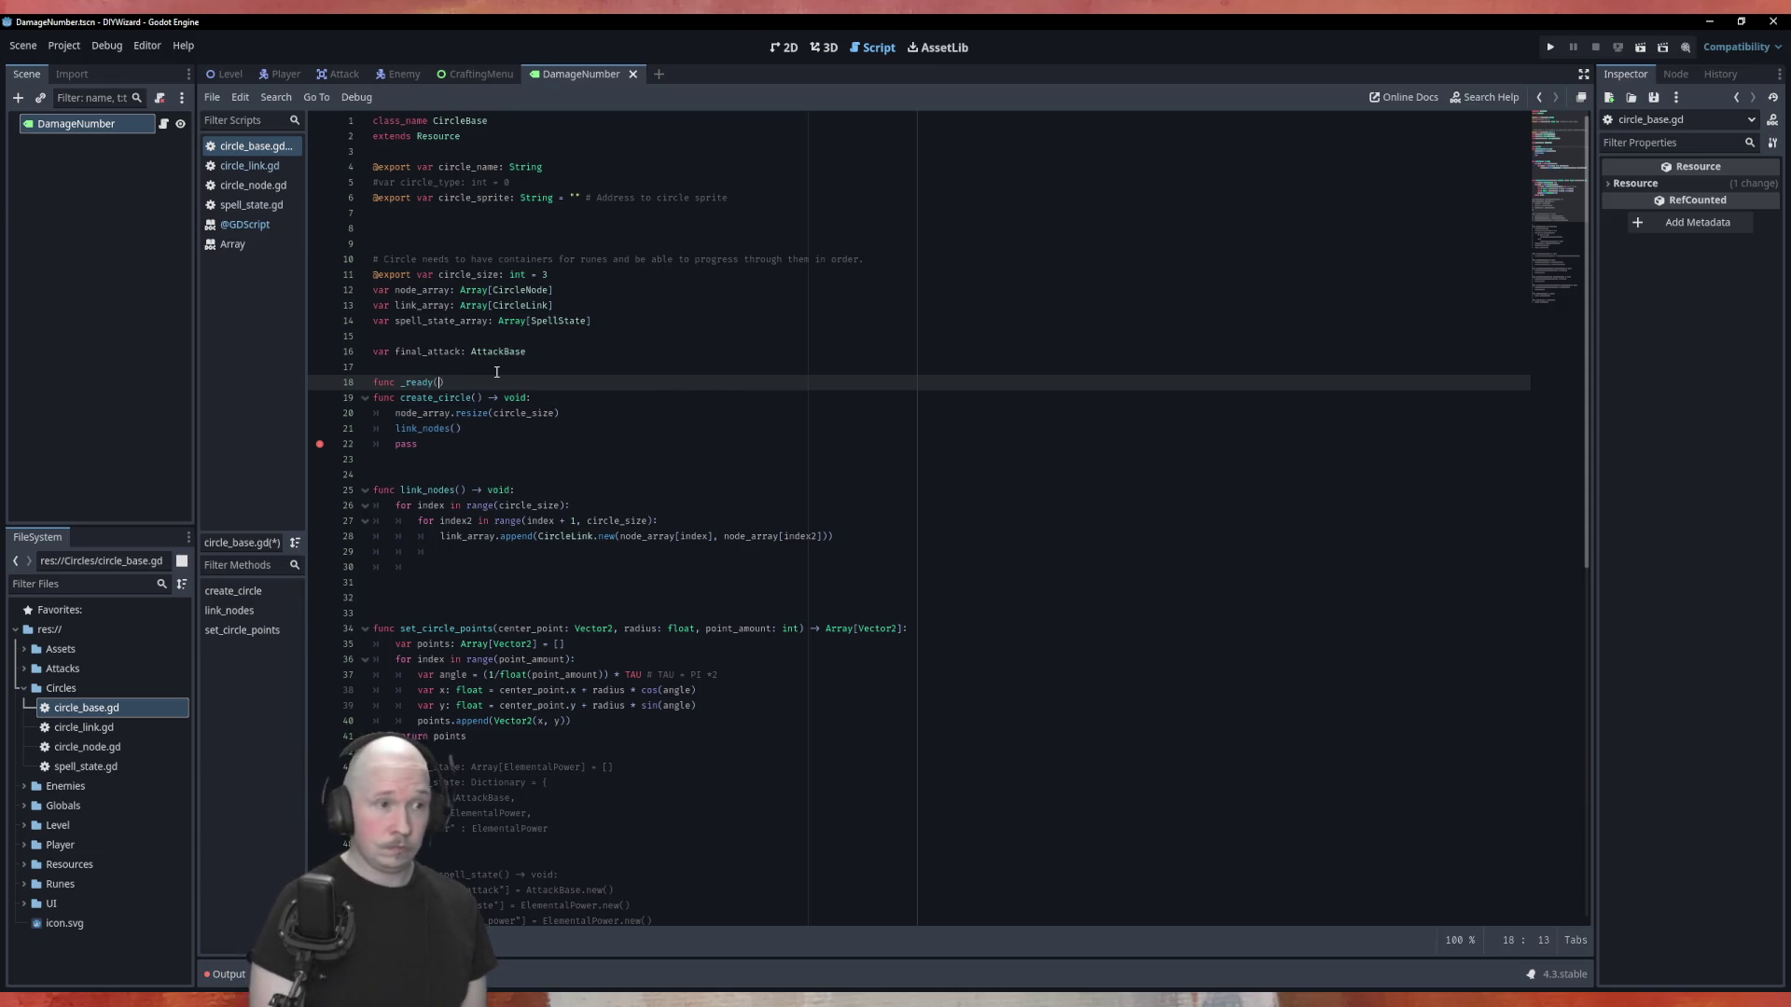
key("Right")
key("Return")
key("Return")
key("Up")
key("Up")
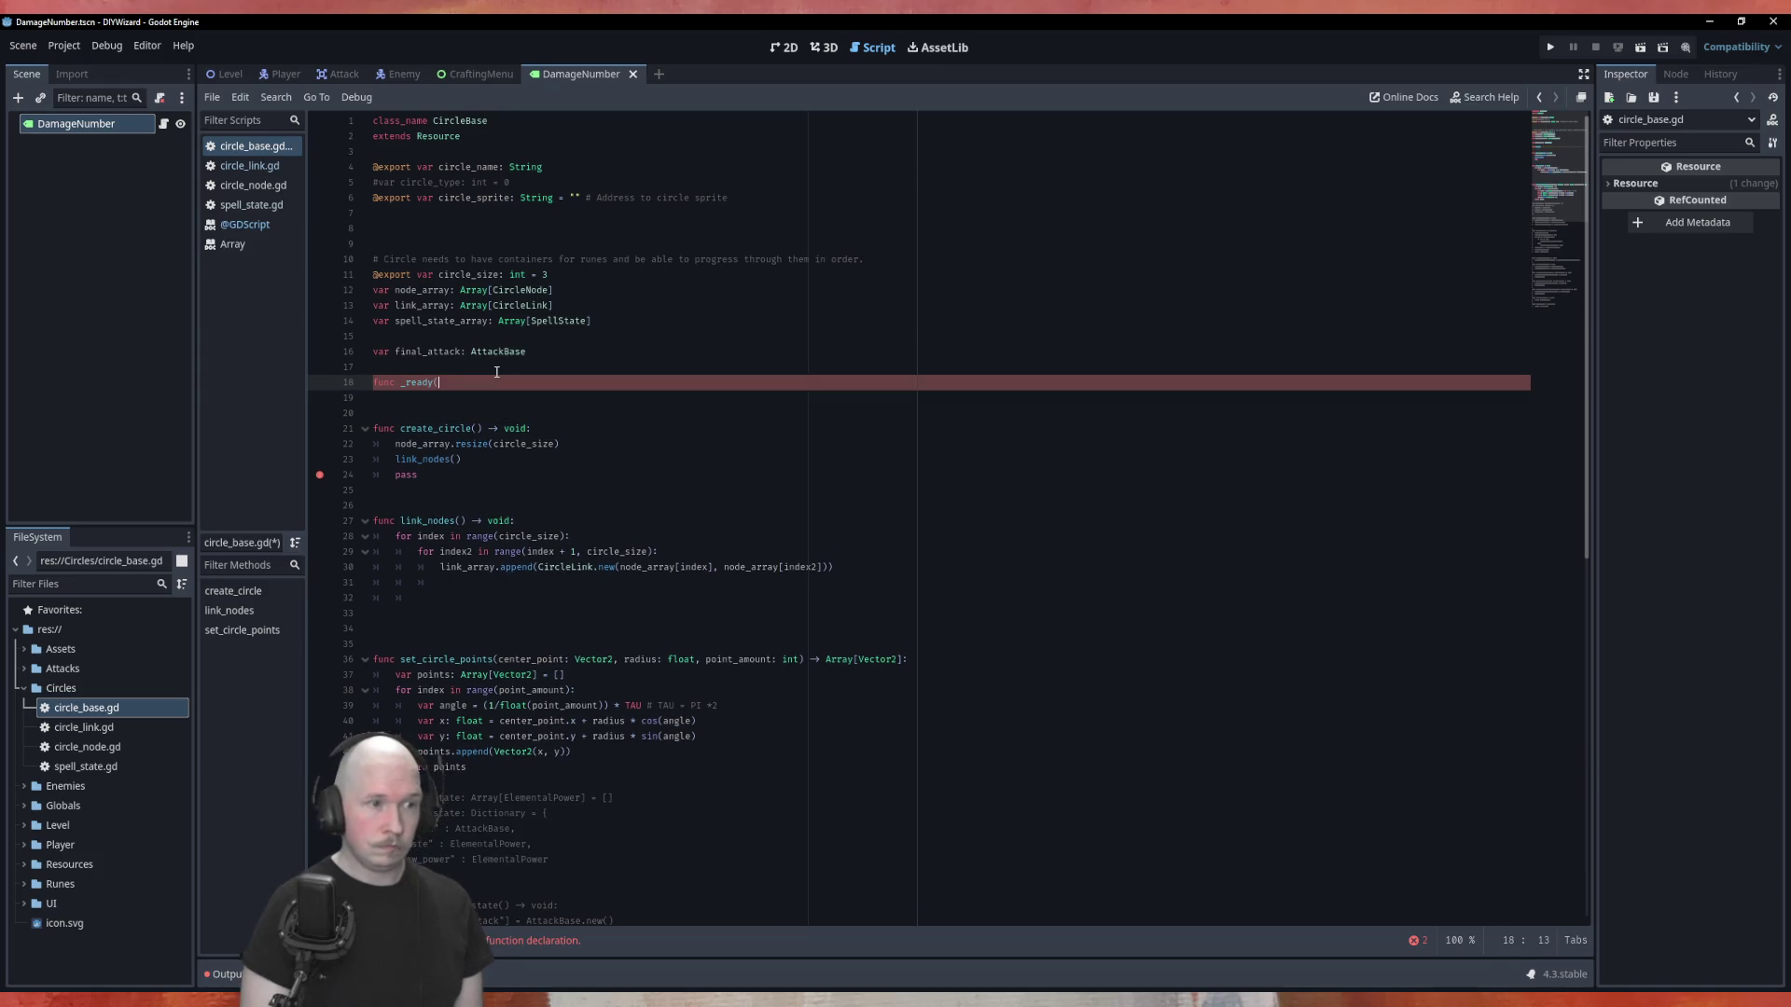
type("y")
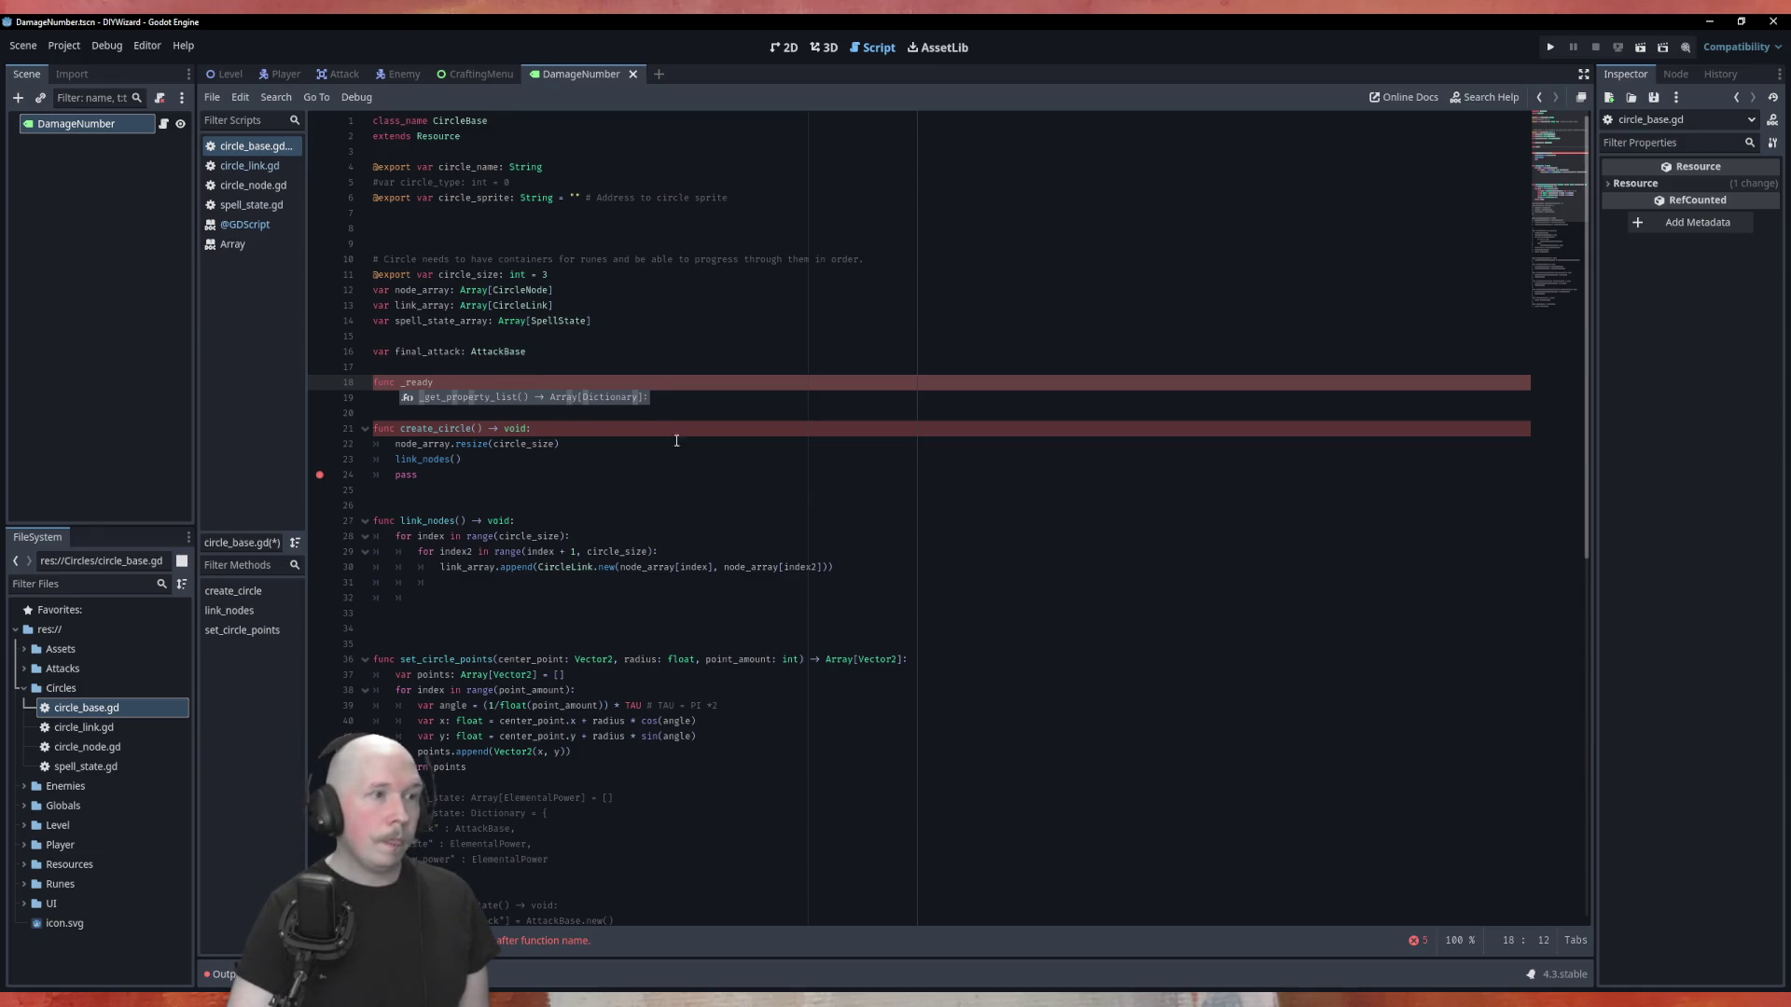
key("Escape")
key("Up")
triple_click(442, 383)
key("BackSpace")
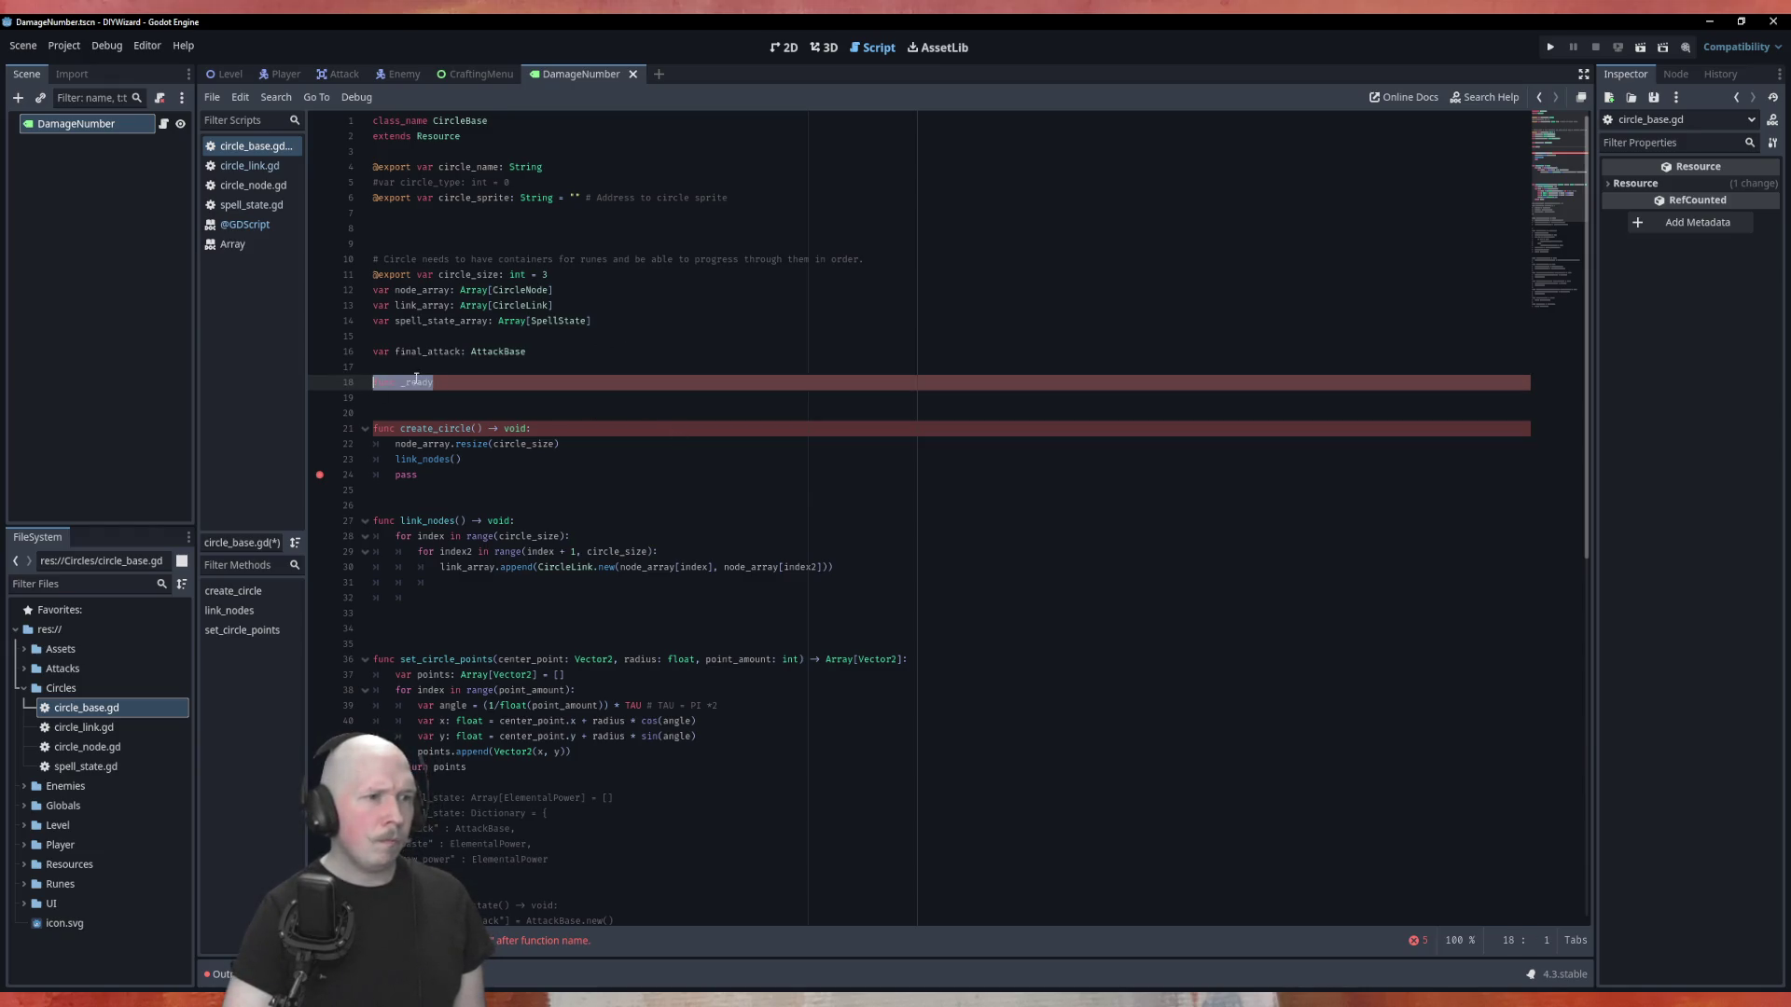
key("BackSpace")
key("ctrl+s")
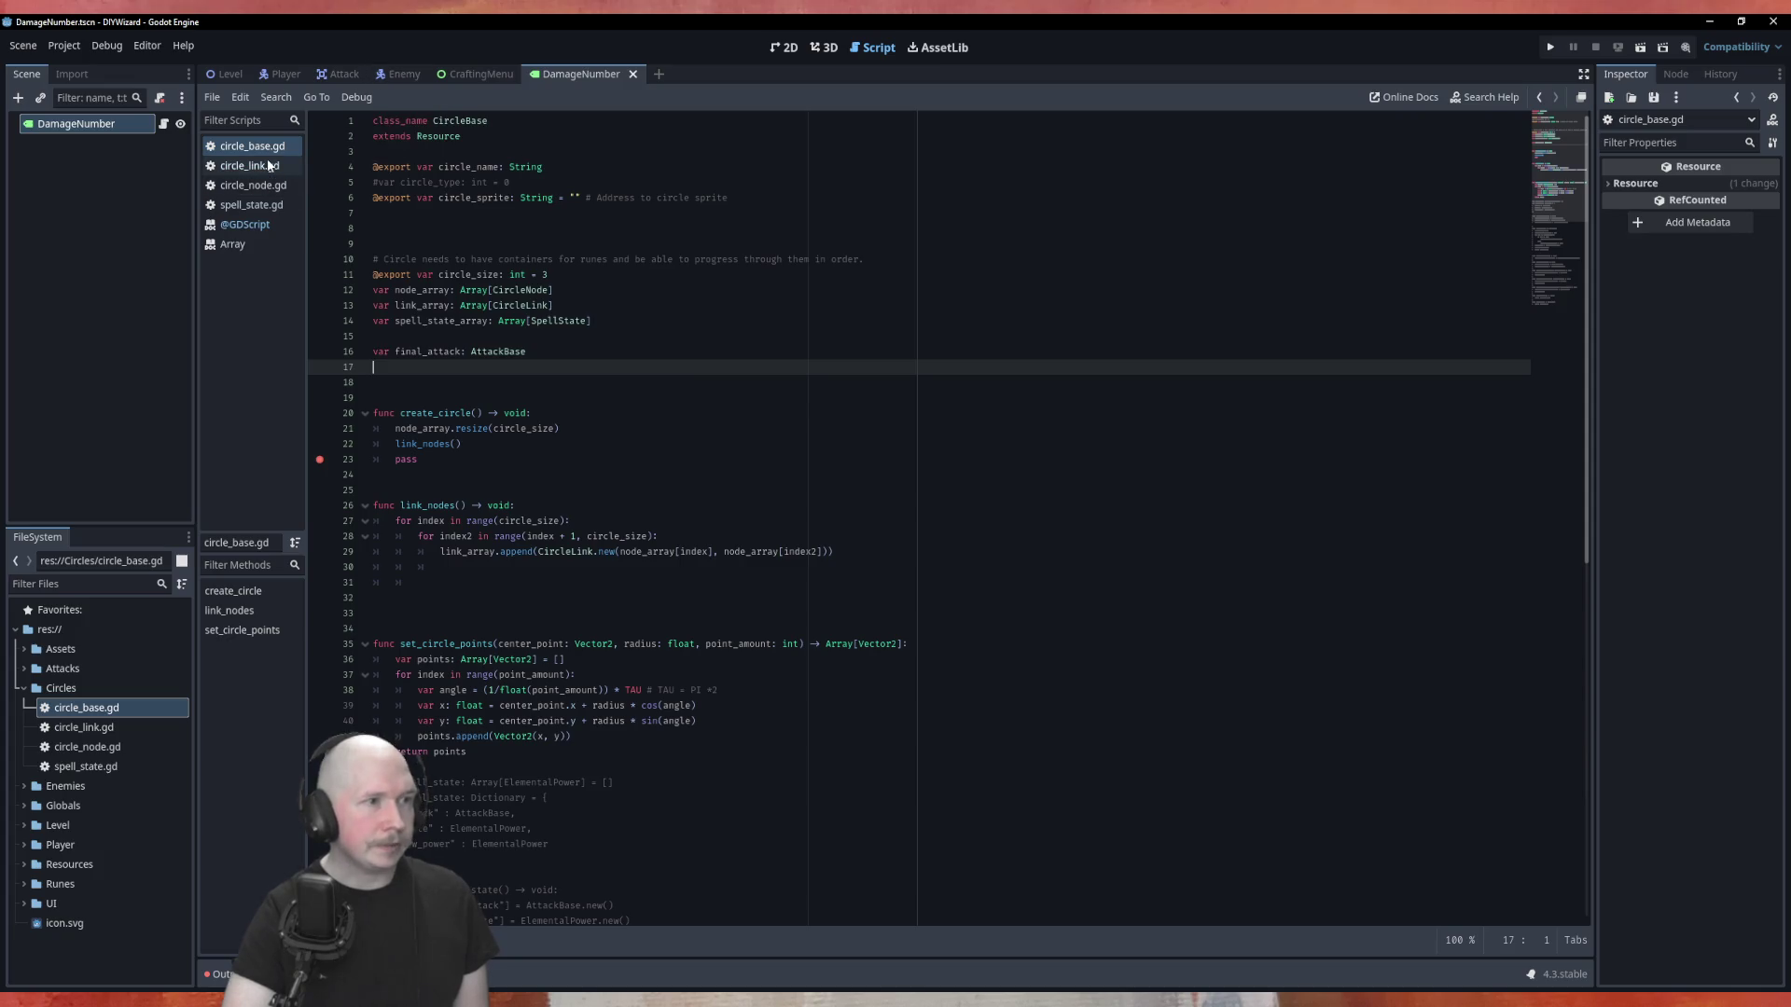
Check how player_manager.gd creates runic_circle with CircleBase.new(), then return to circle_base.gd.
double_click(62, 806)
left_click(90, 852)
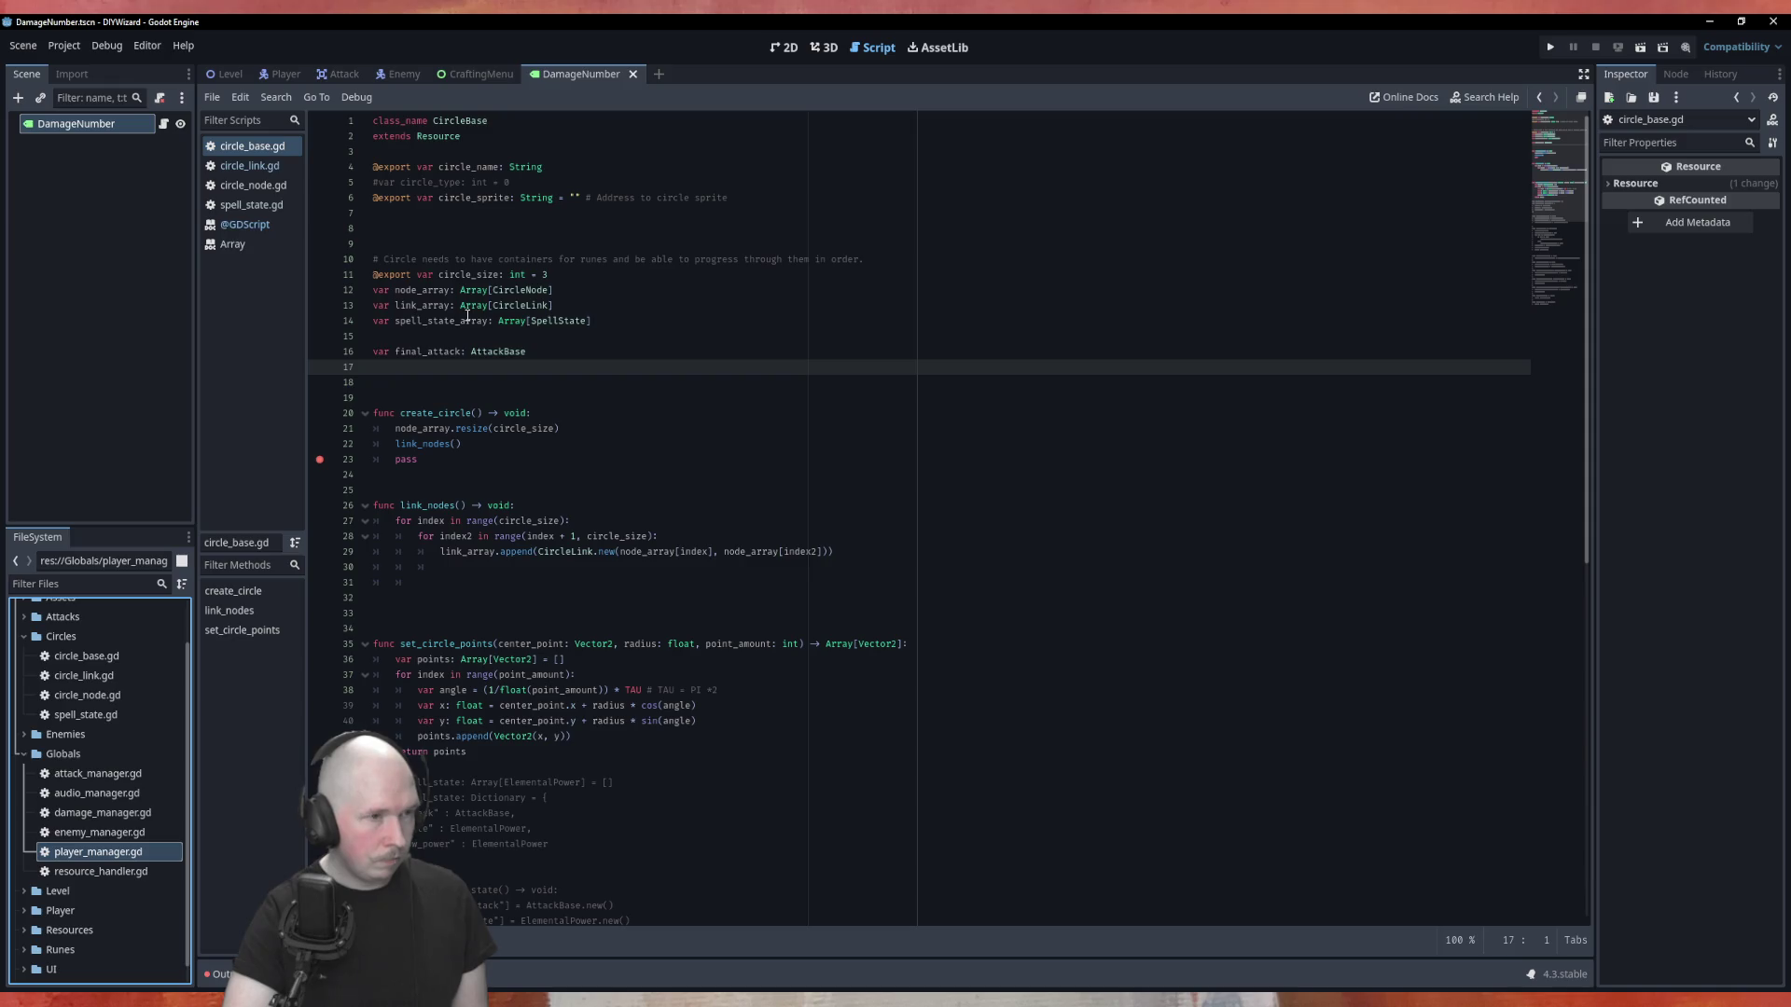
double_click(105, 852)
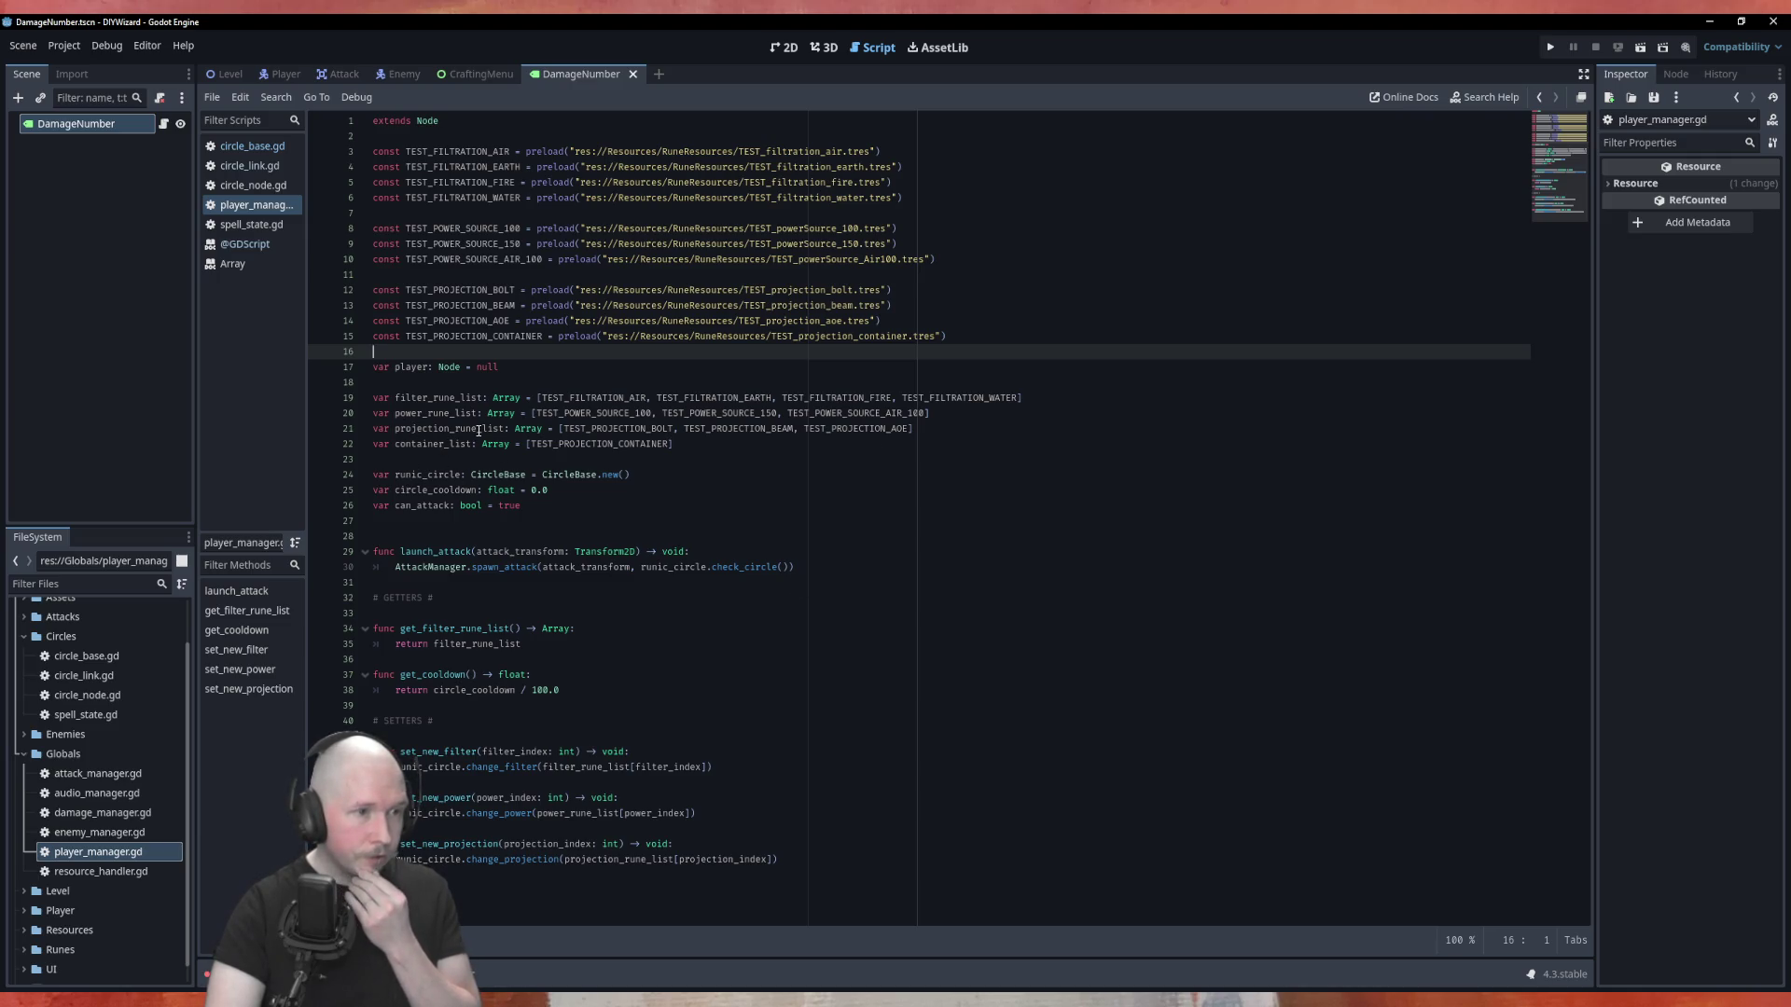
left_click(275, 147)
left_click(416, 382)
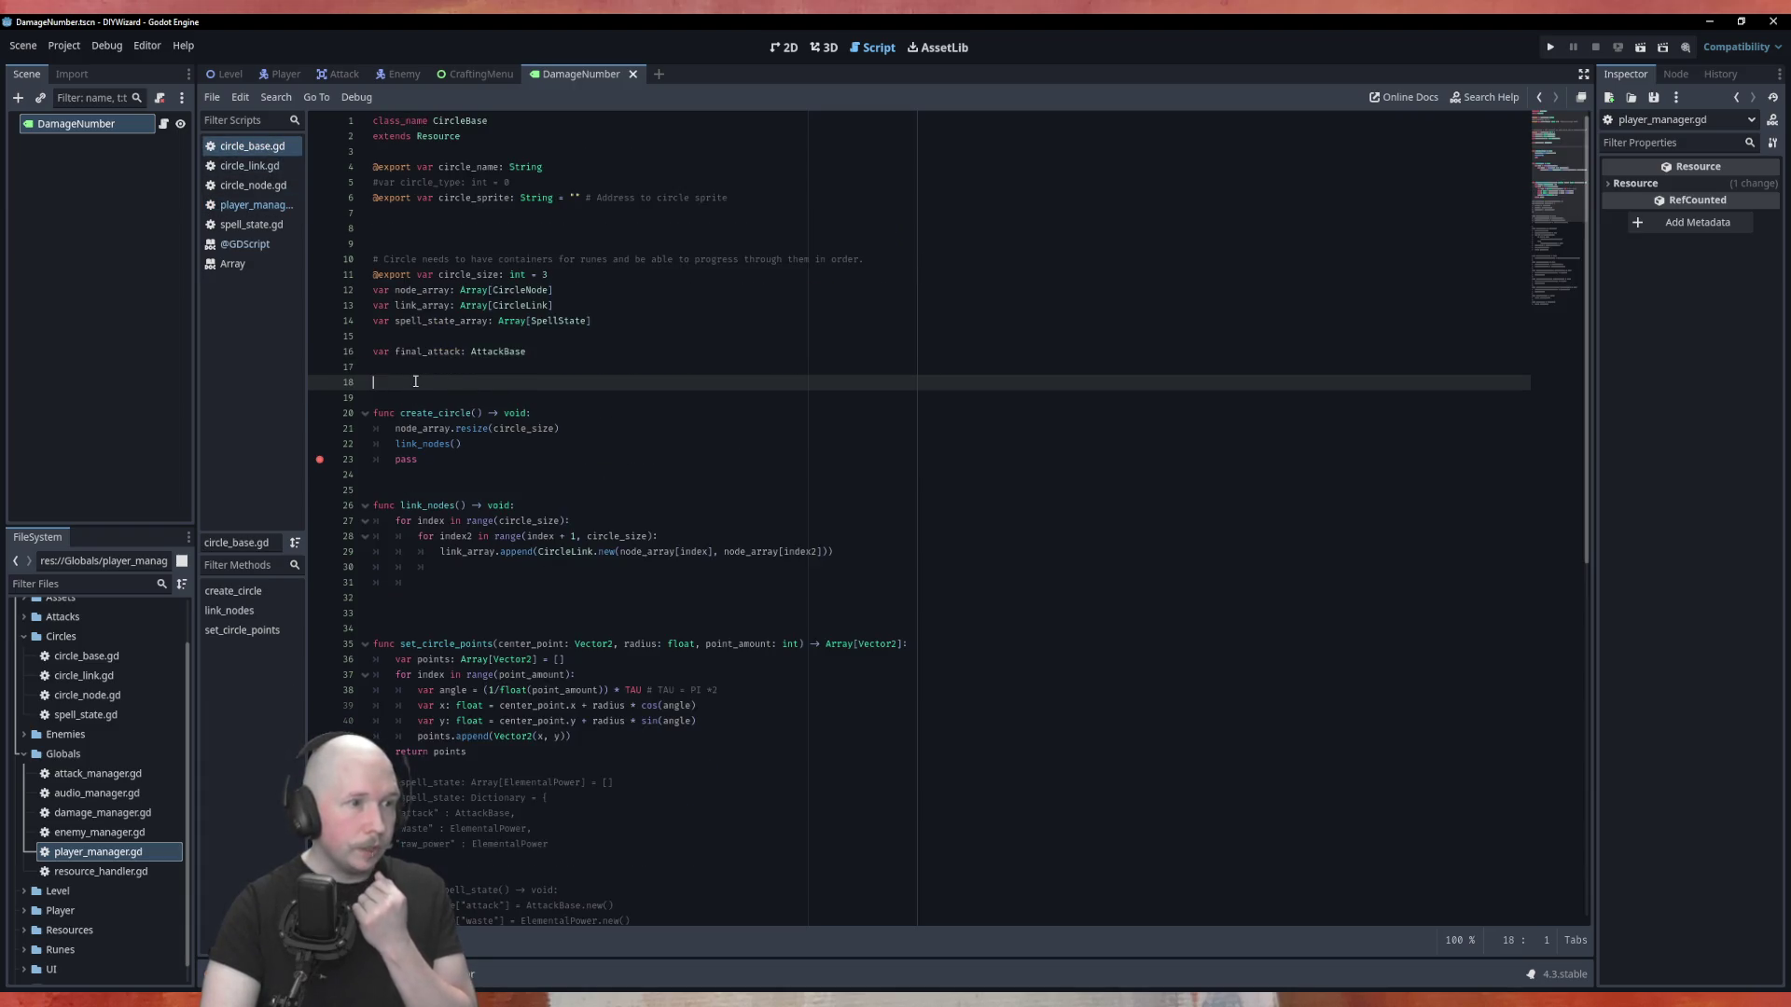
Add func _init() -> void calling create_circle(), then run the game from the Level scene.
type("fun")
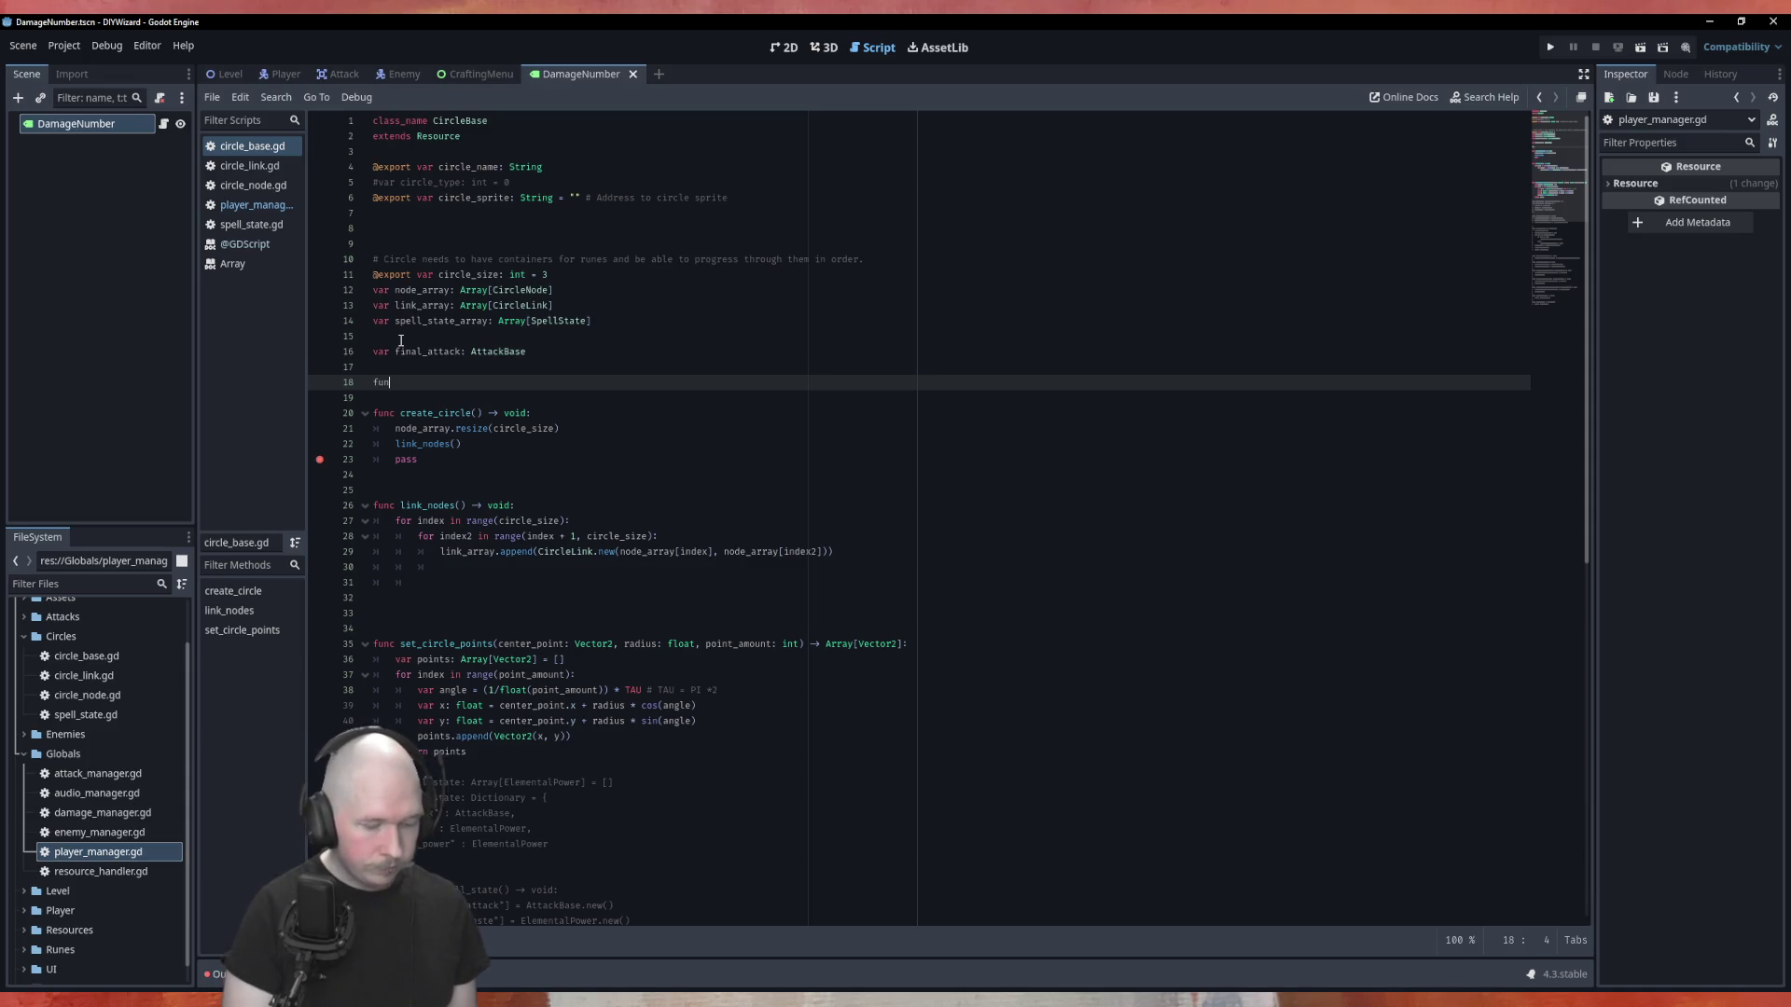
type("c _ini")
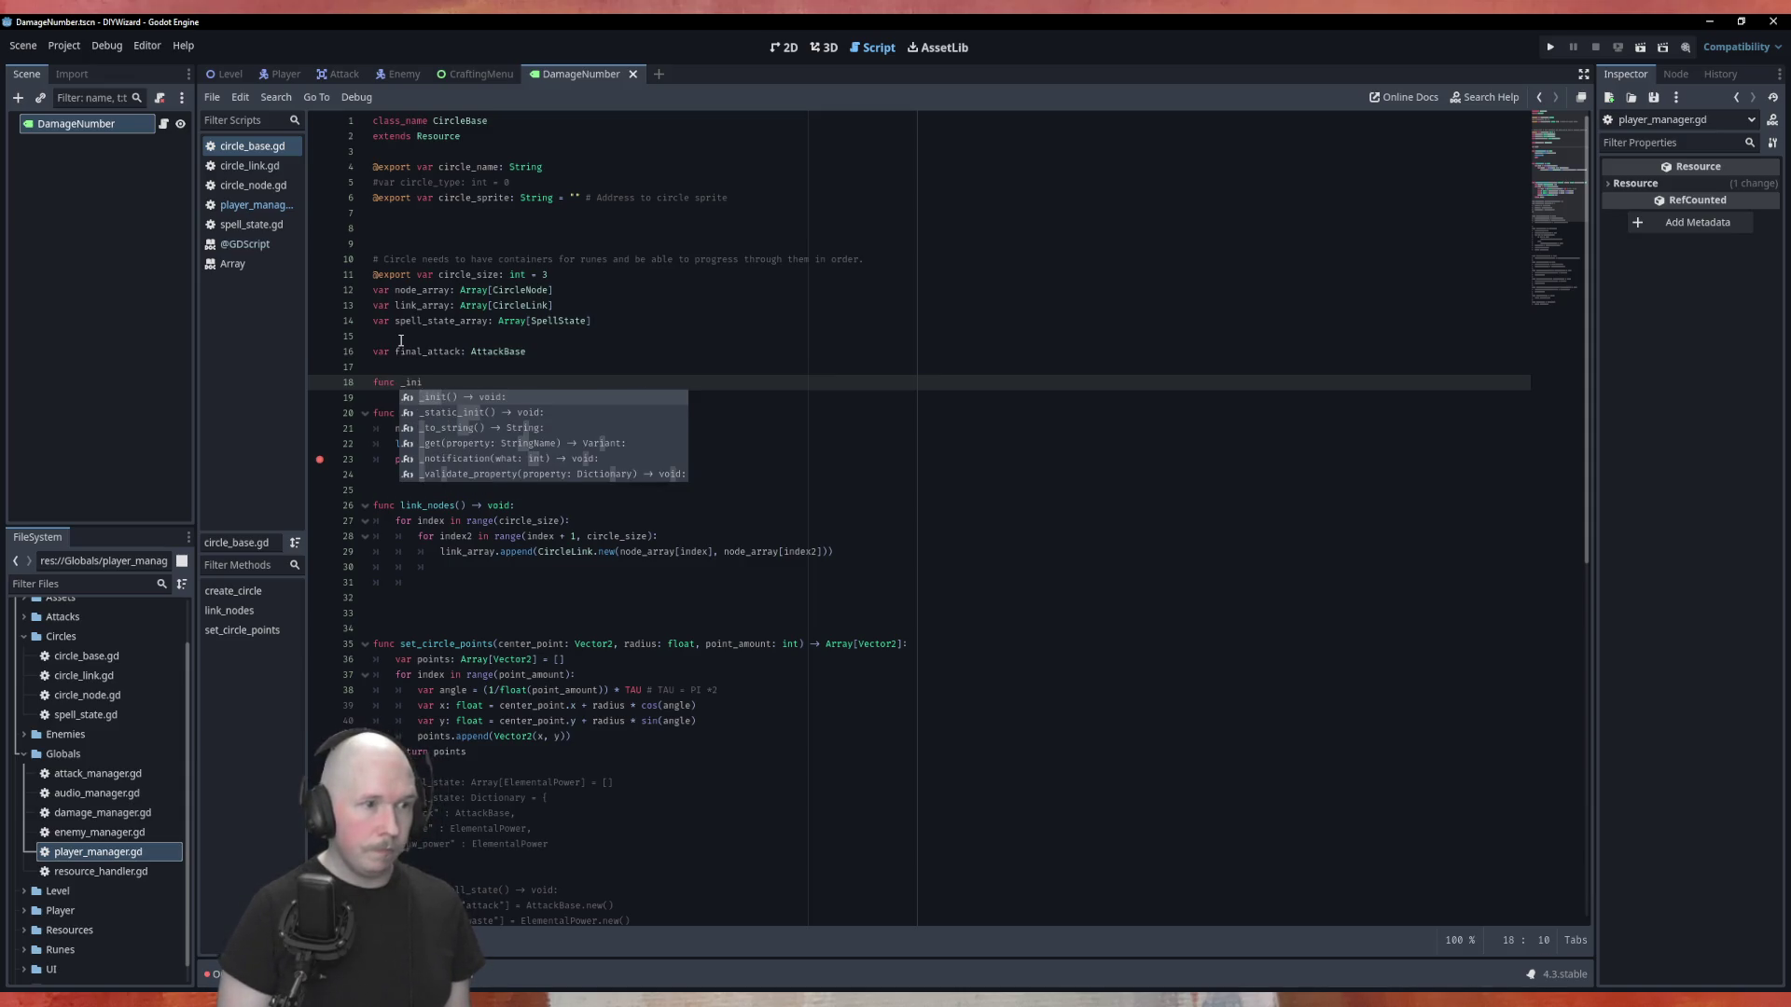
key("Return")
key("Return")
type("cre")
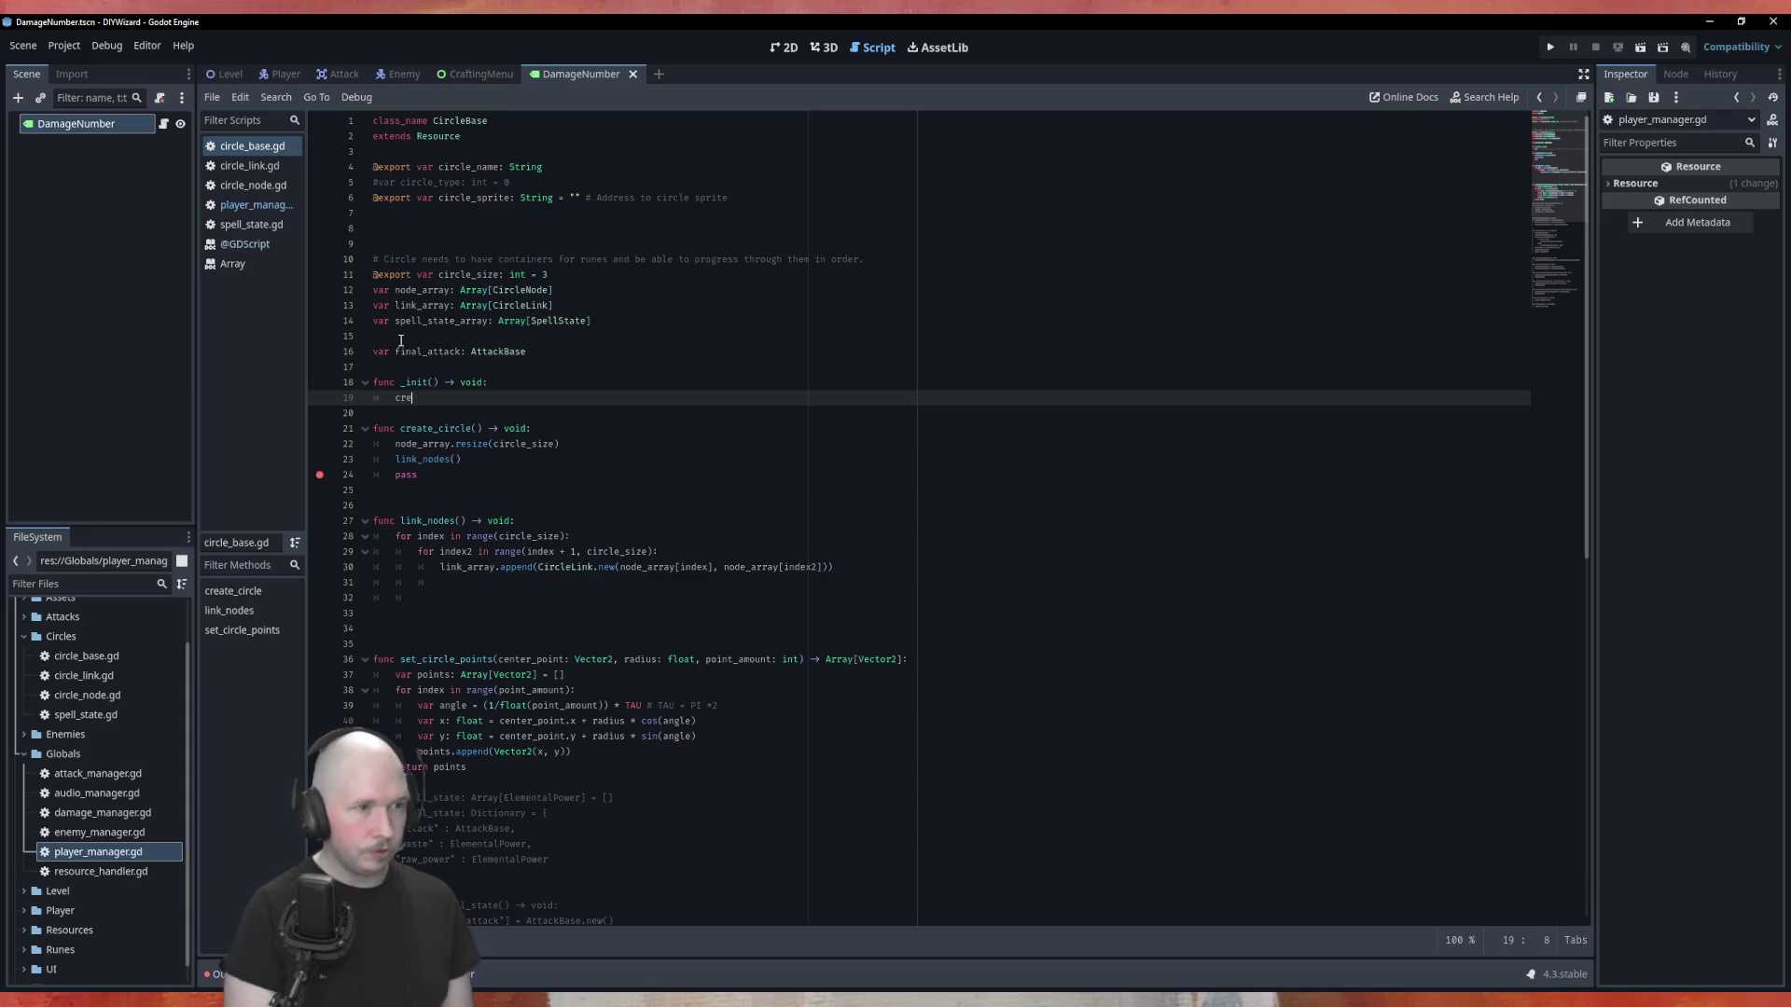
key("Return")
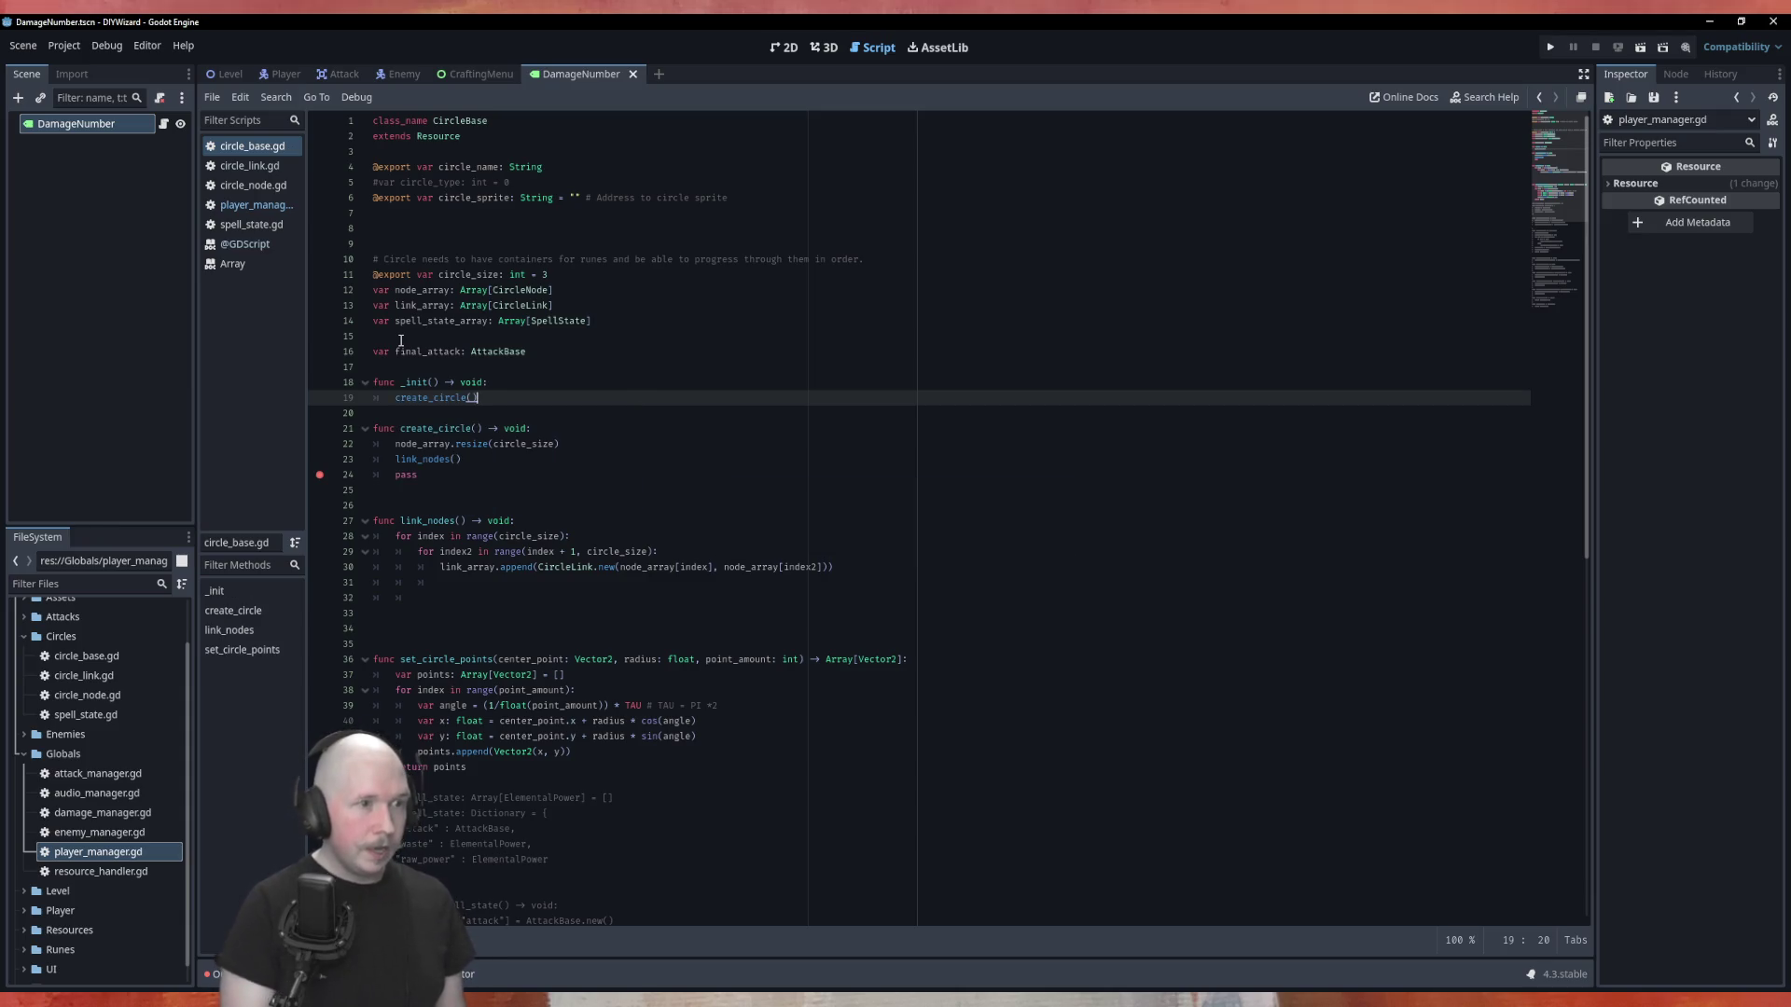
left_click(228, 75)
key("F5")
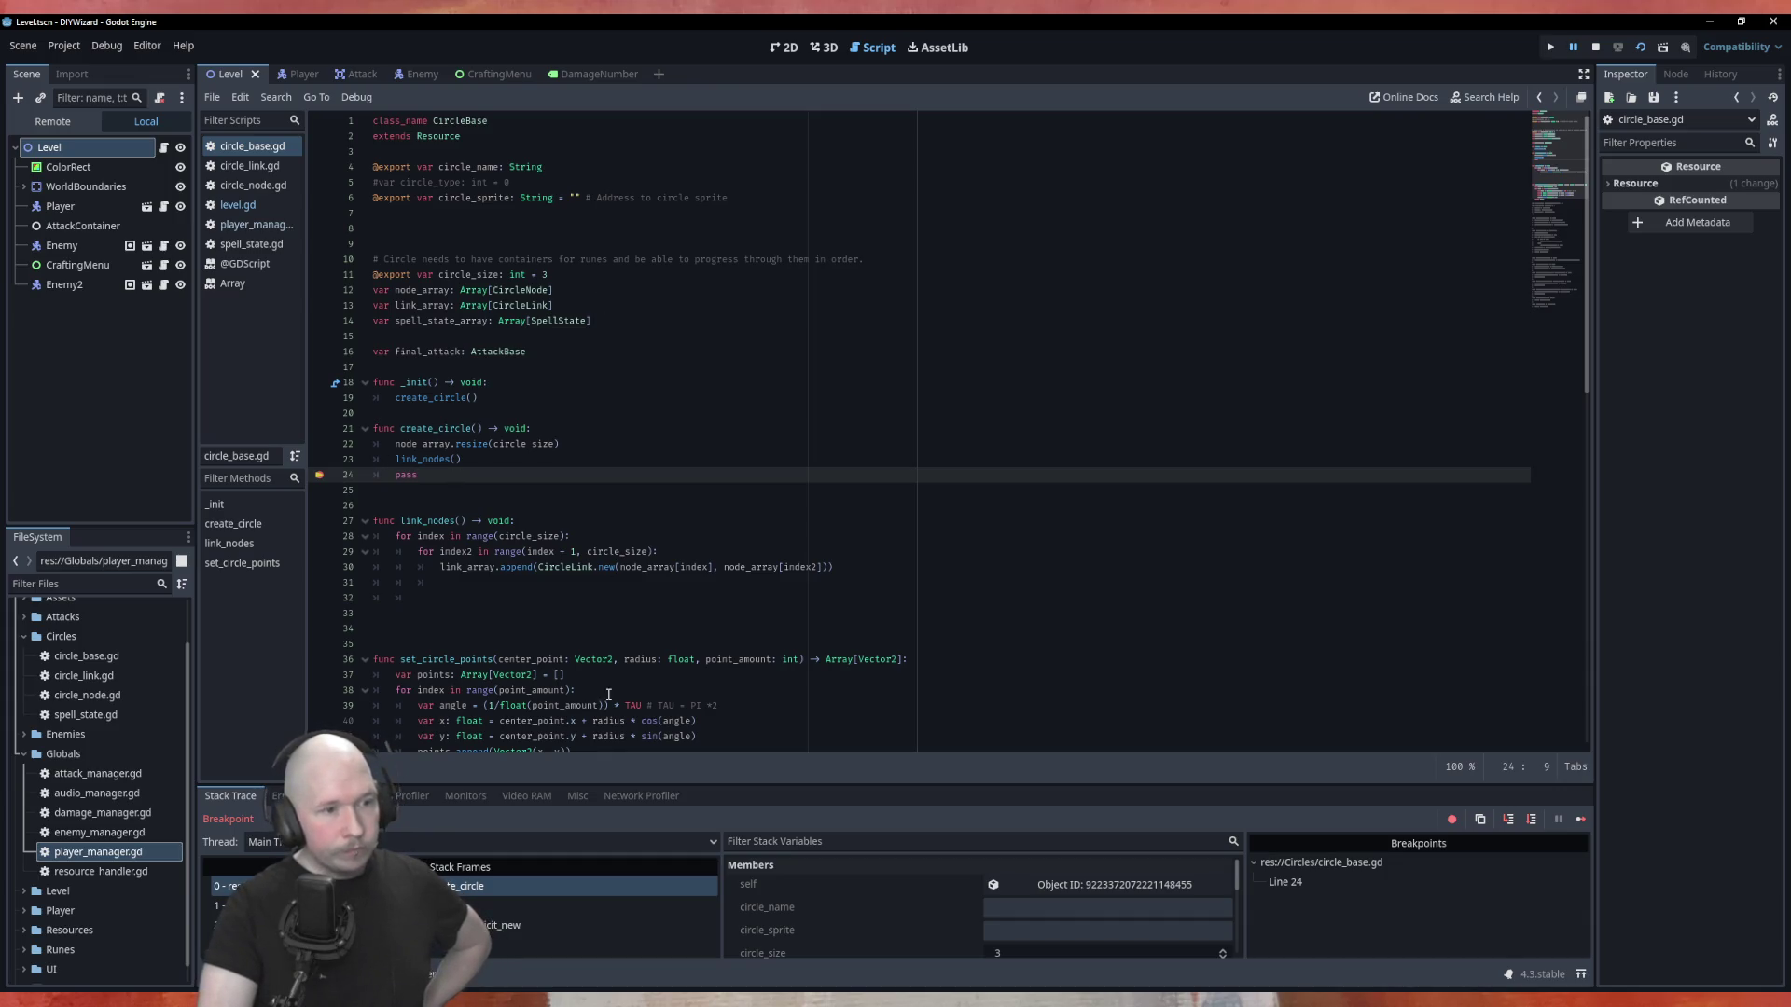
Inspect link_array in the debugger, stop the game, and open the Array resize() documentation.
scroll(608, 695, "down", 15)
scroll(496, 600, "up", 15)
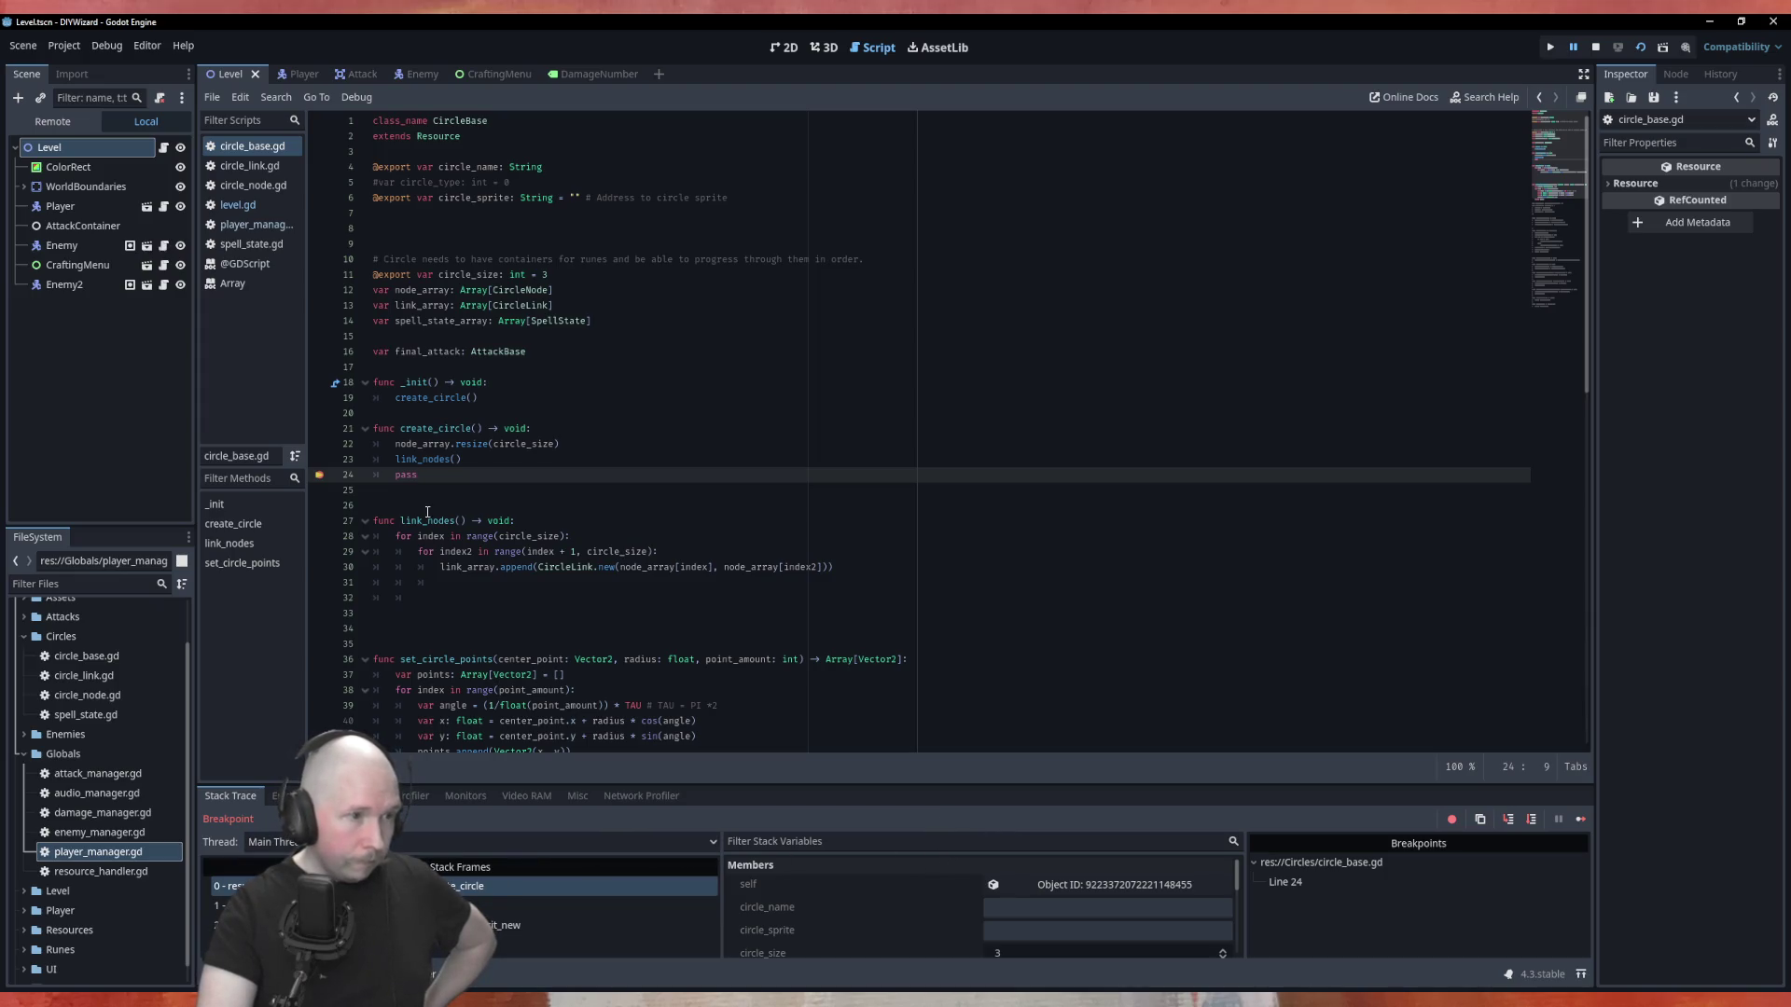
mouse_move(421, 305)
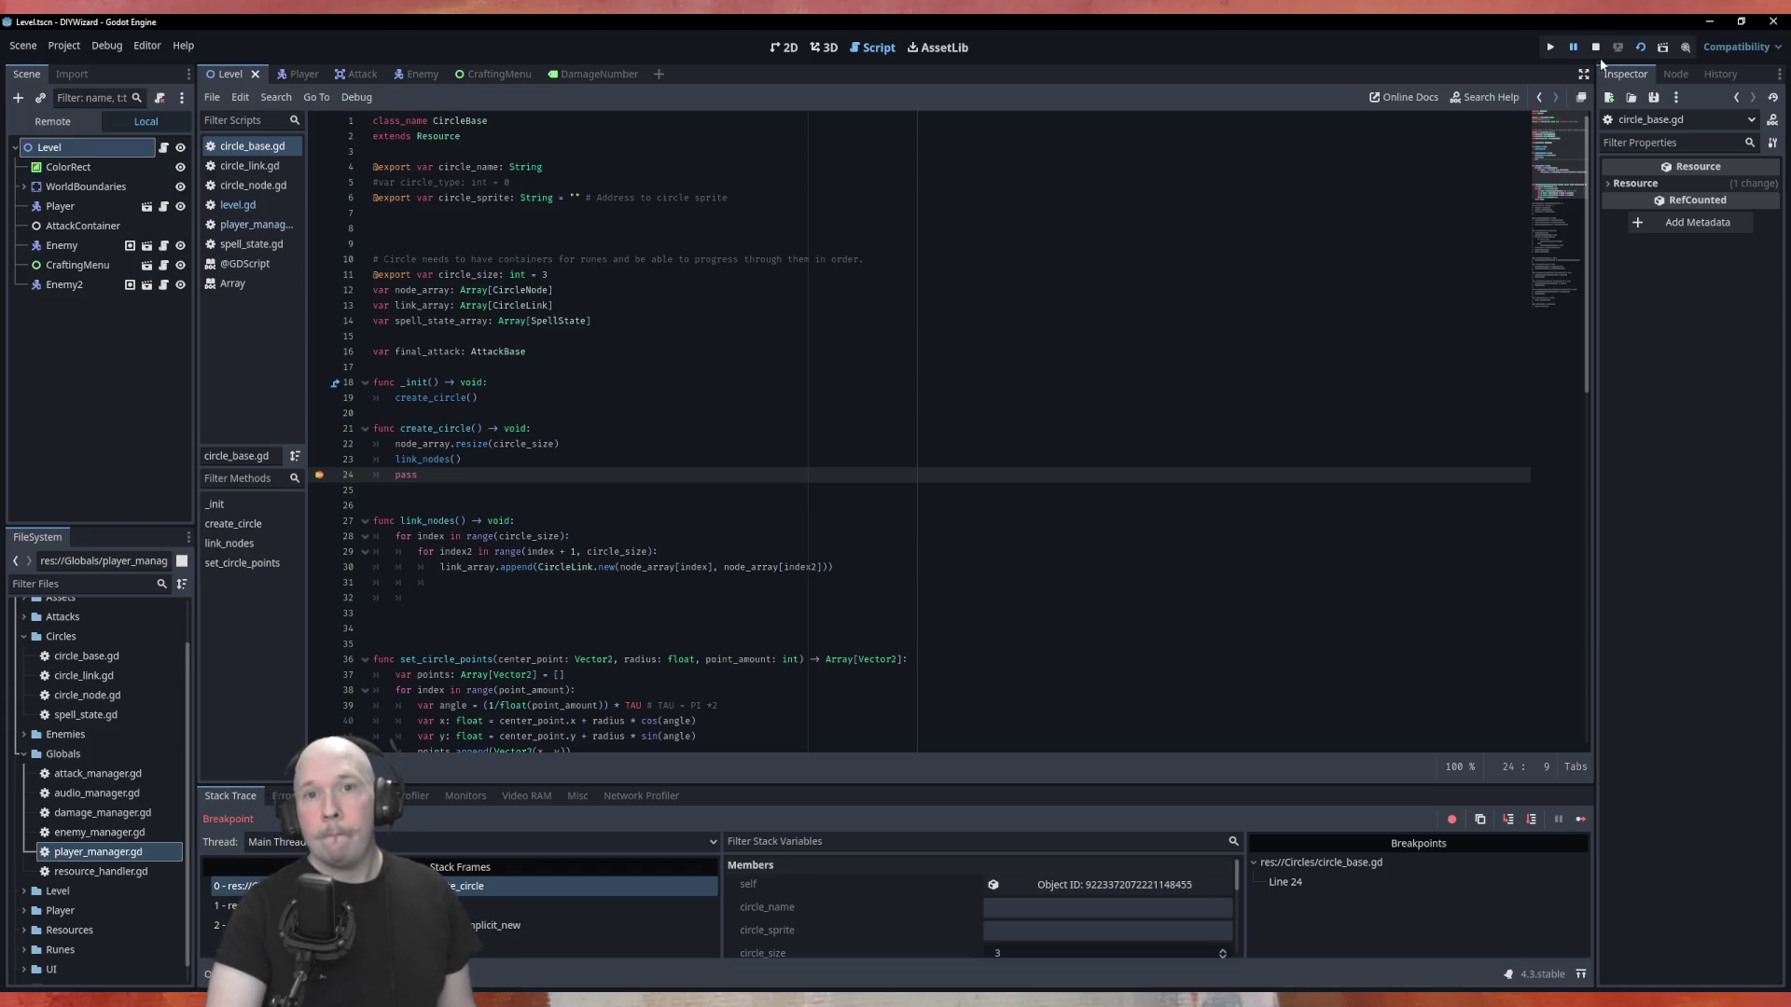
key("F8")
left_click(422, 444, "ctrl")
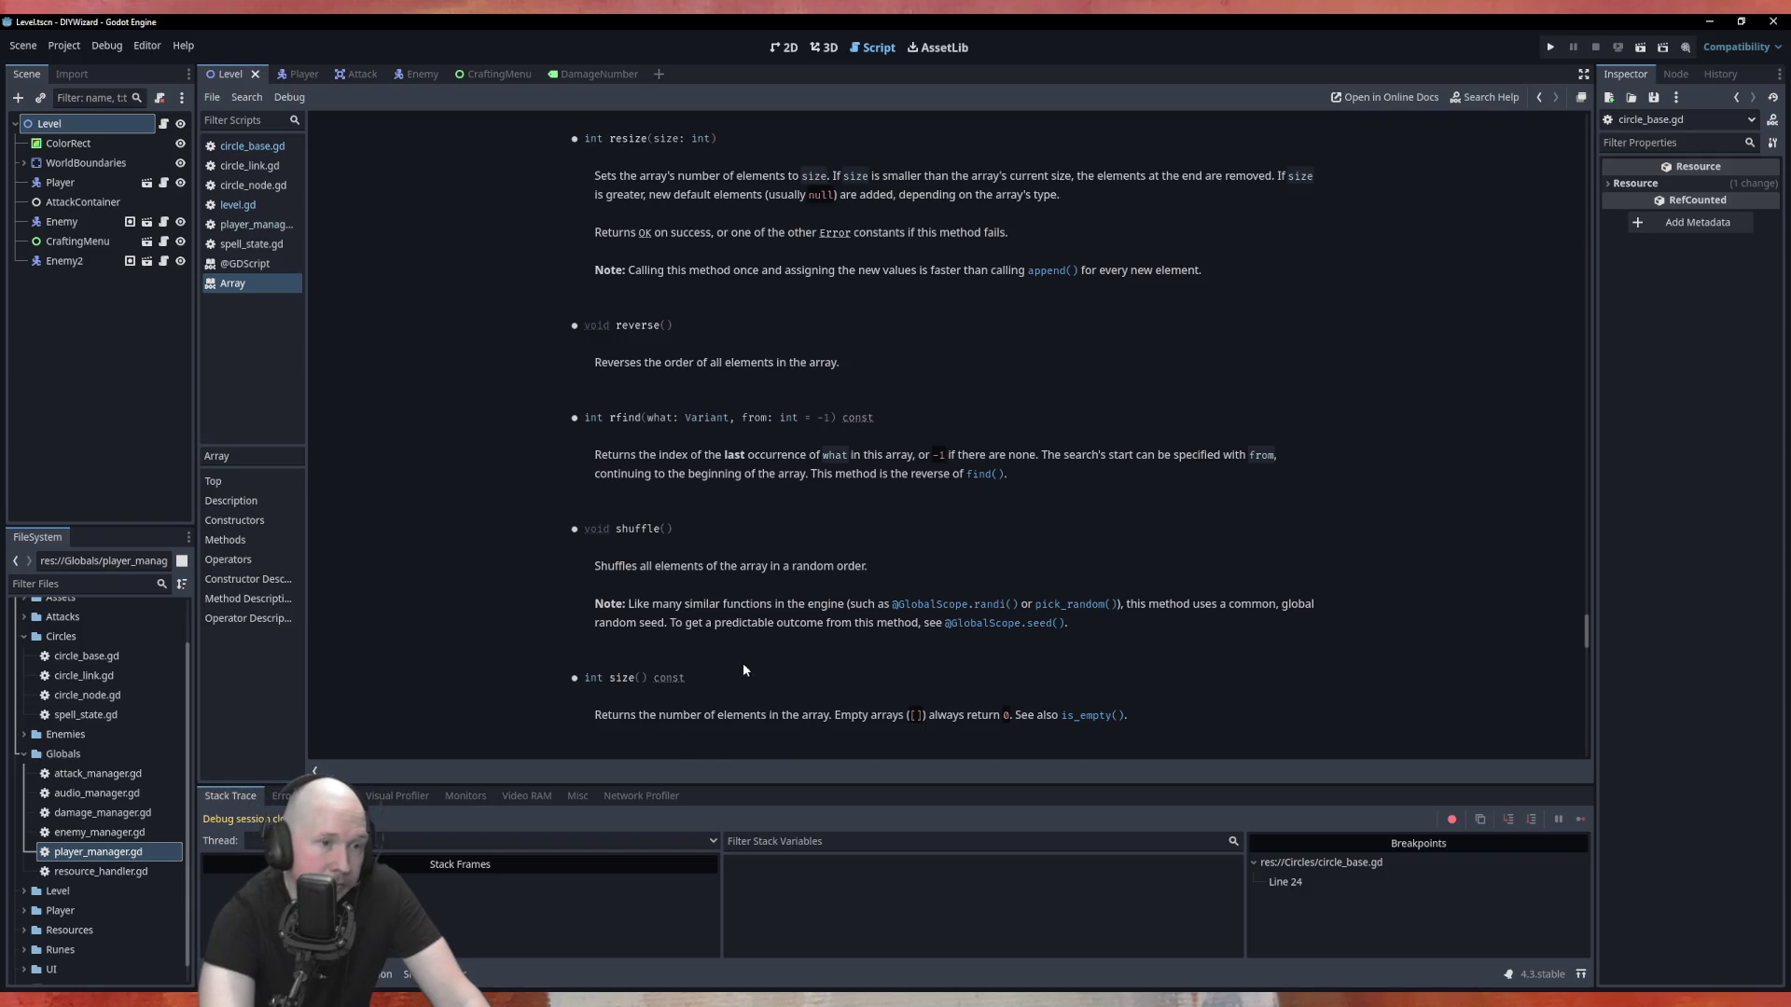
scroll(730, 658, "down", 5)
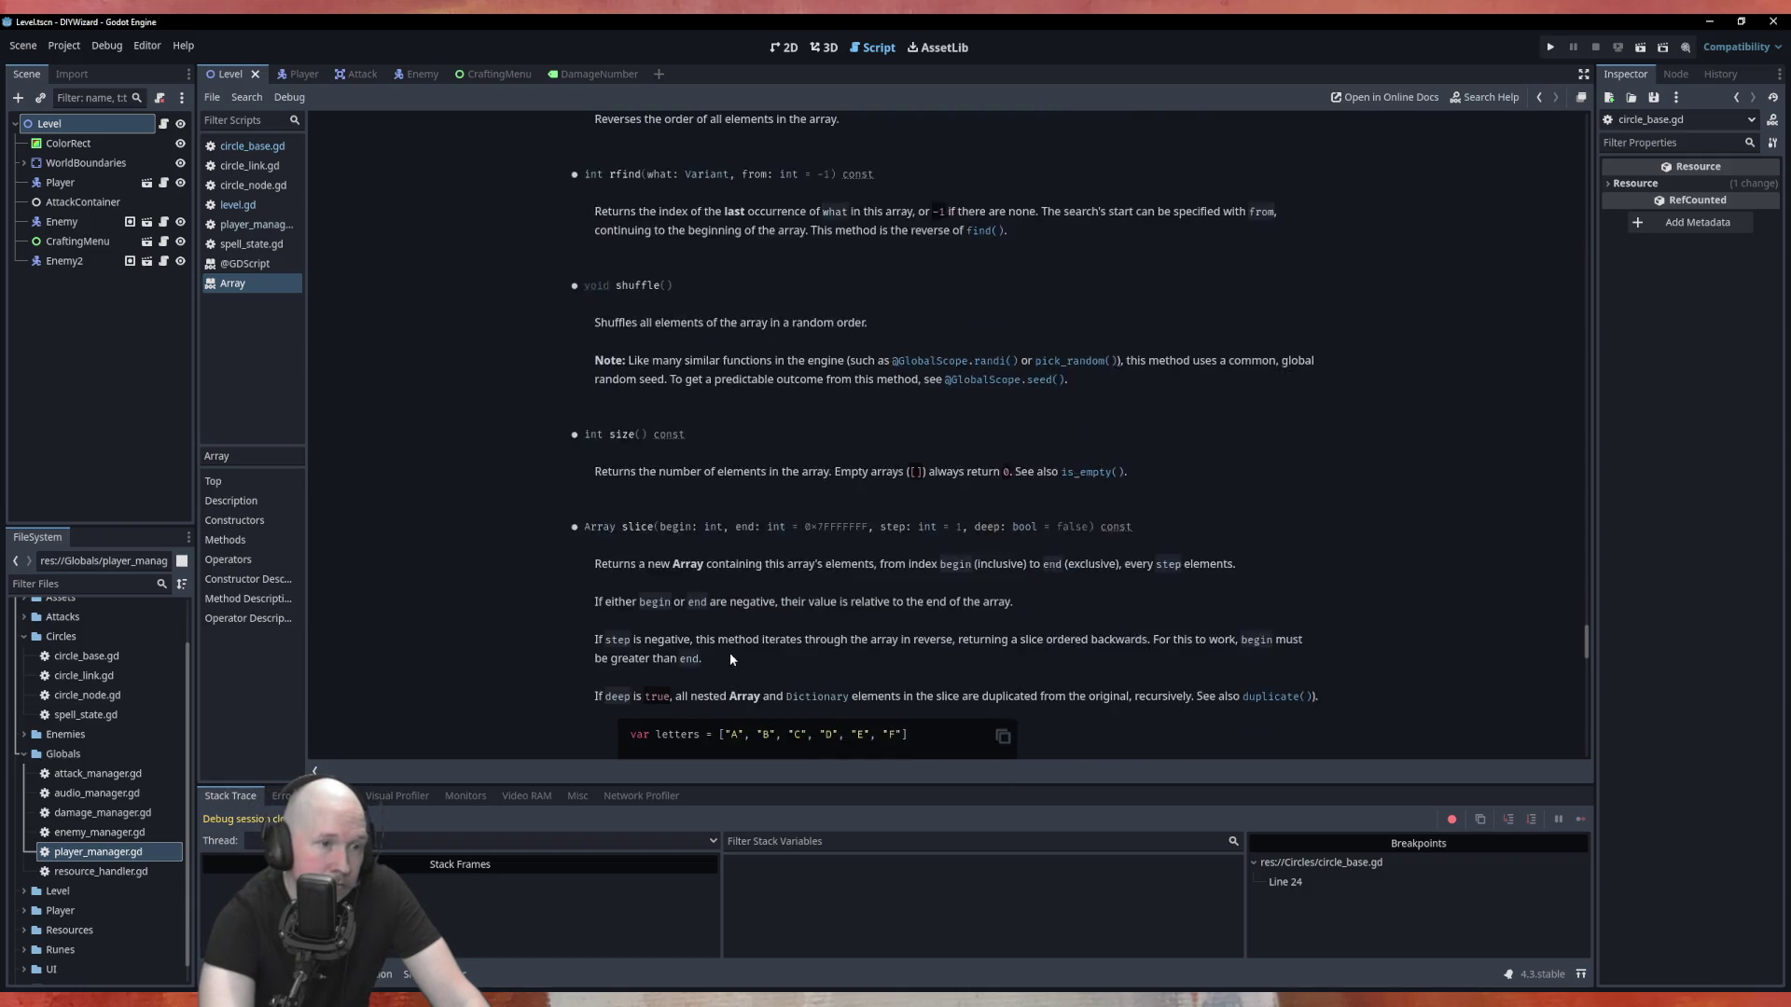
scroll(546, 510, "down", 5)
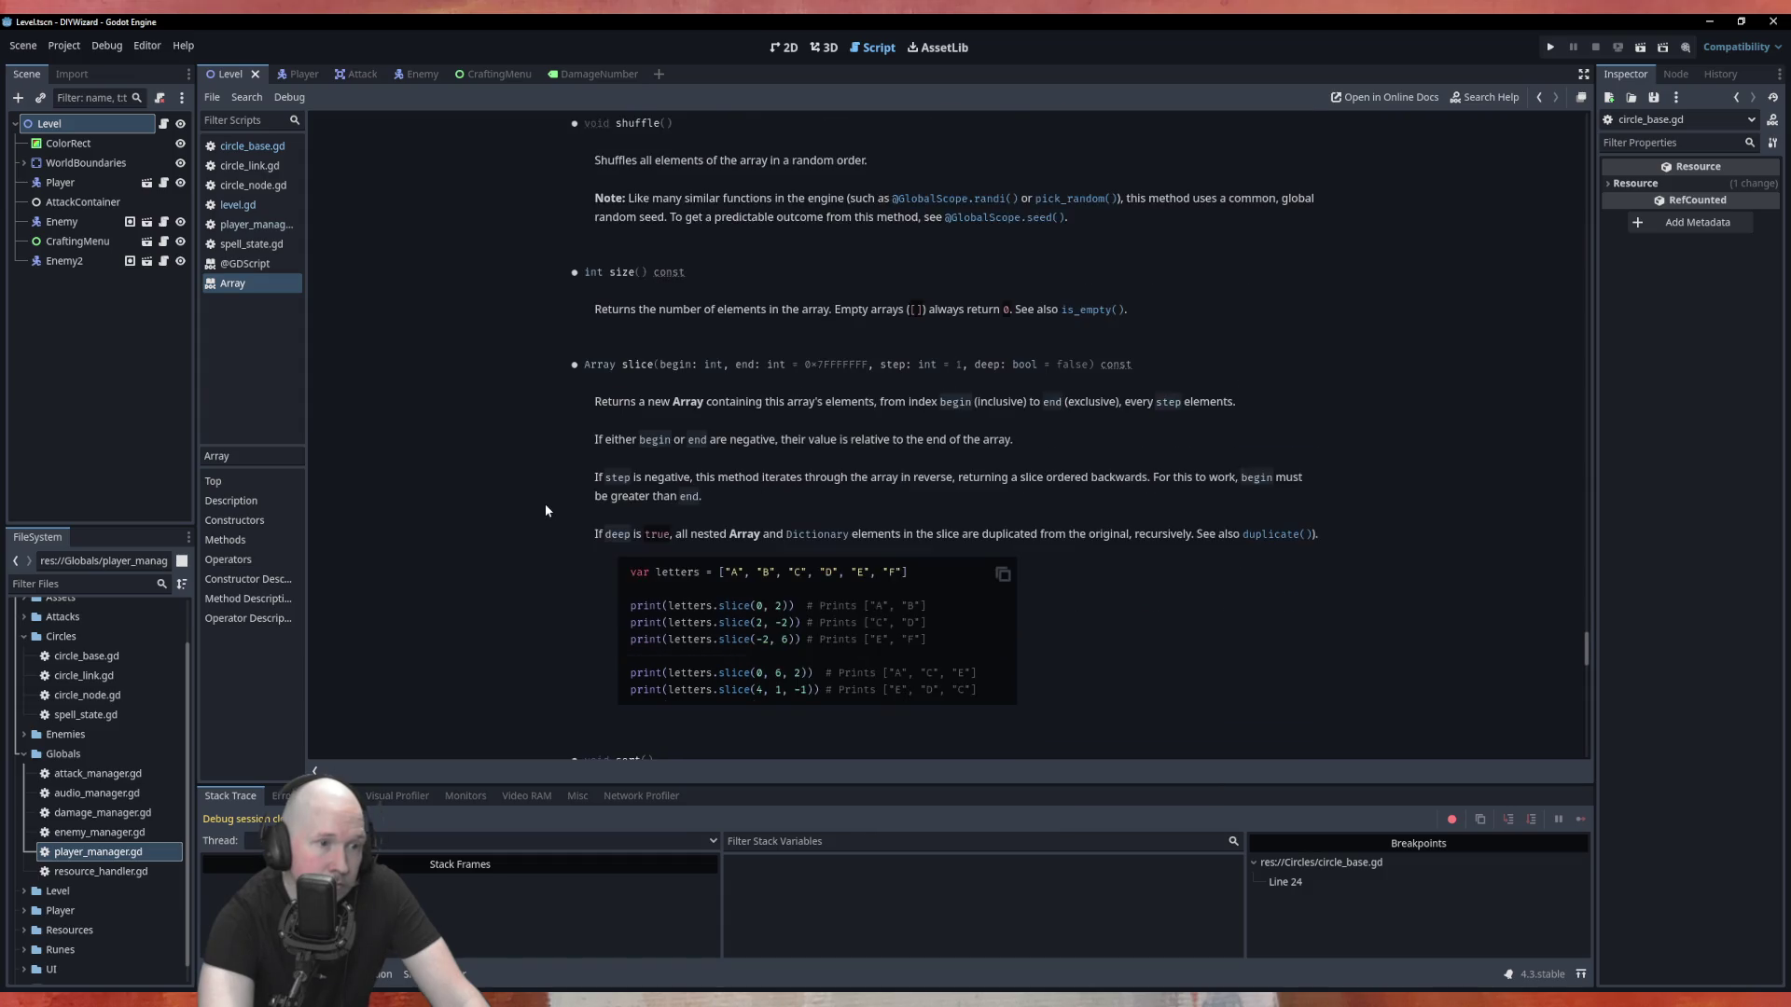
scroll(546, 510, "down", 5)
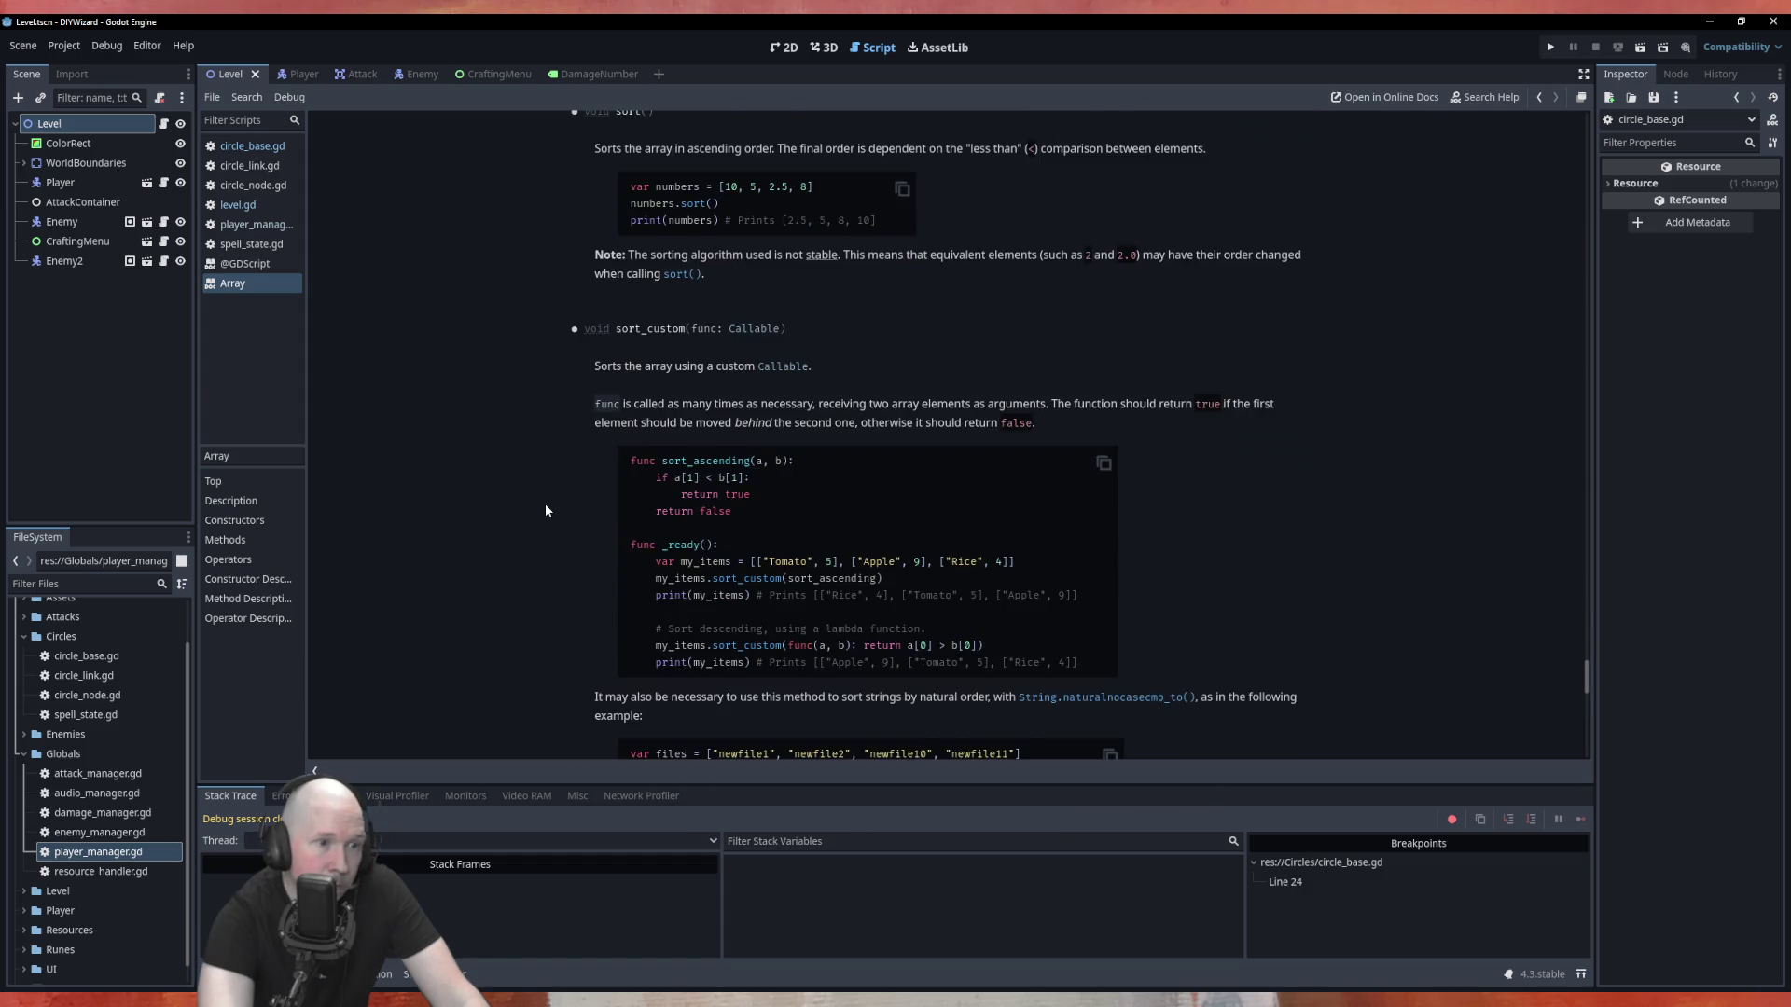
scroll(545, 511, "down", 5)
scroll(547, 510, "up", 10)
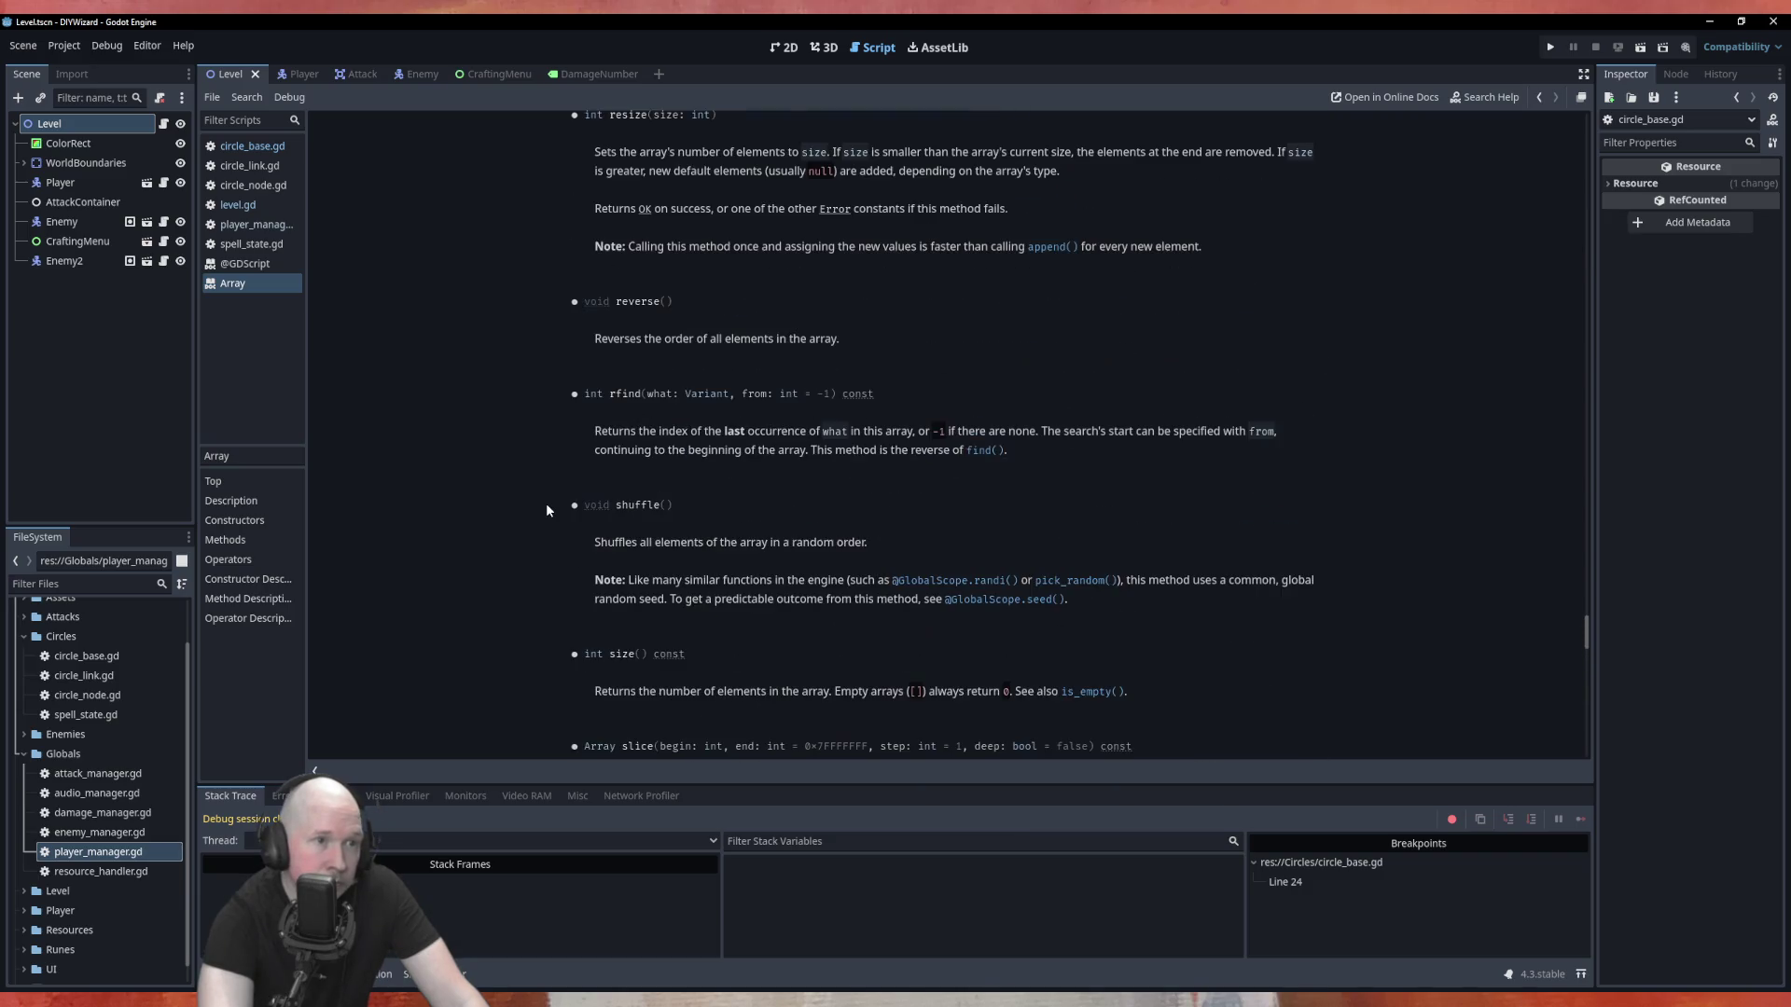
scroll(550, 502, "up", 5)
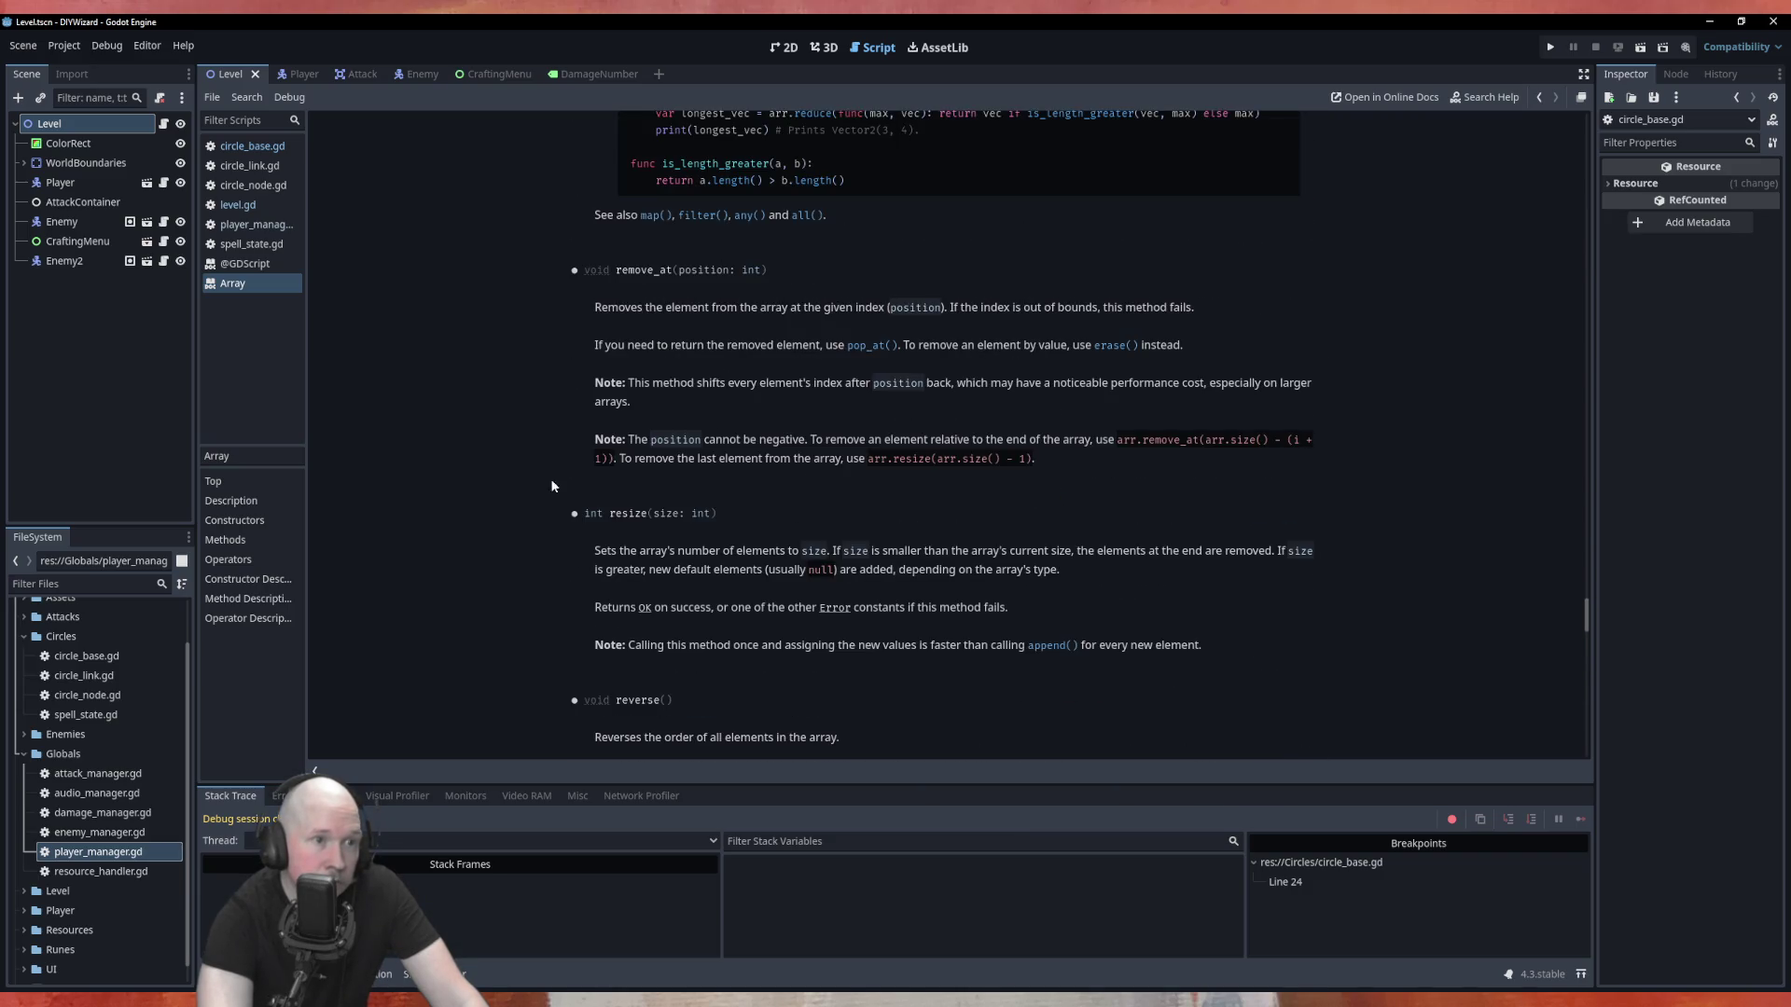
scroll(540, 278, "up", 3)
scroll(558, 391, "up", 1)
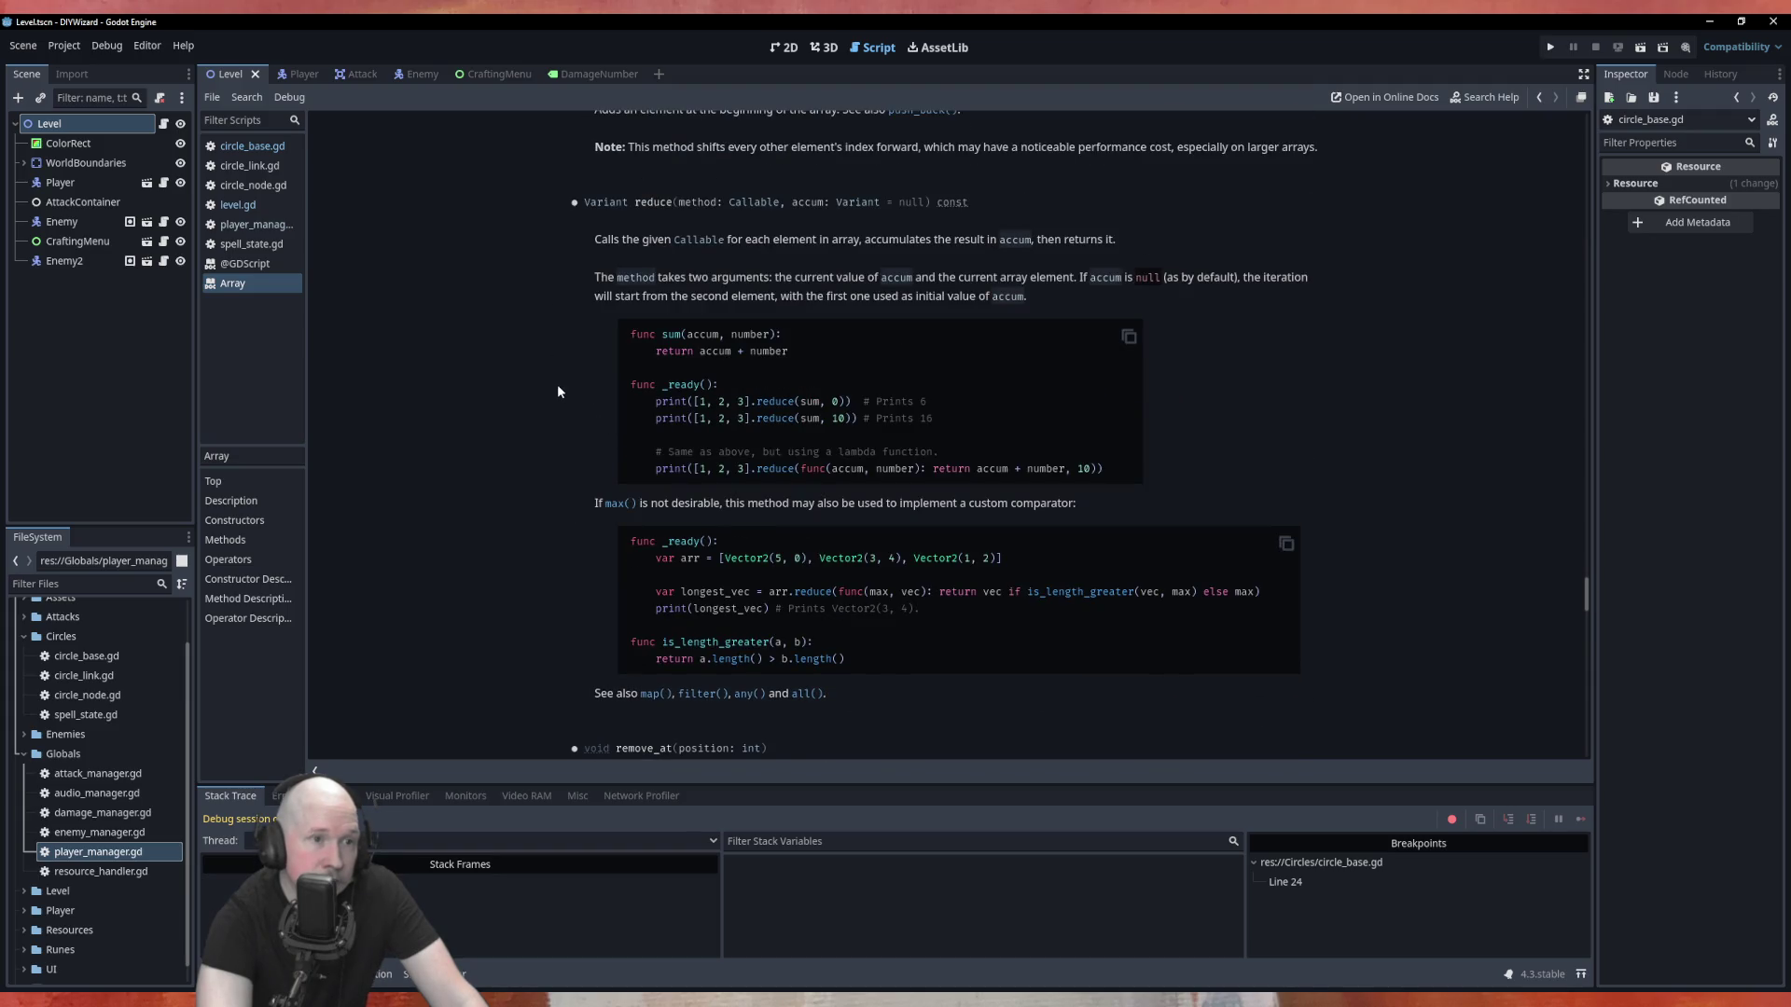
scroll(558, 391, "up", 4)
scroll(559, 387, "up", 4)
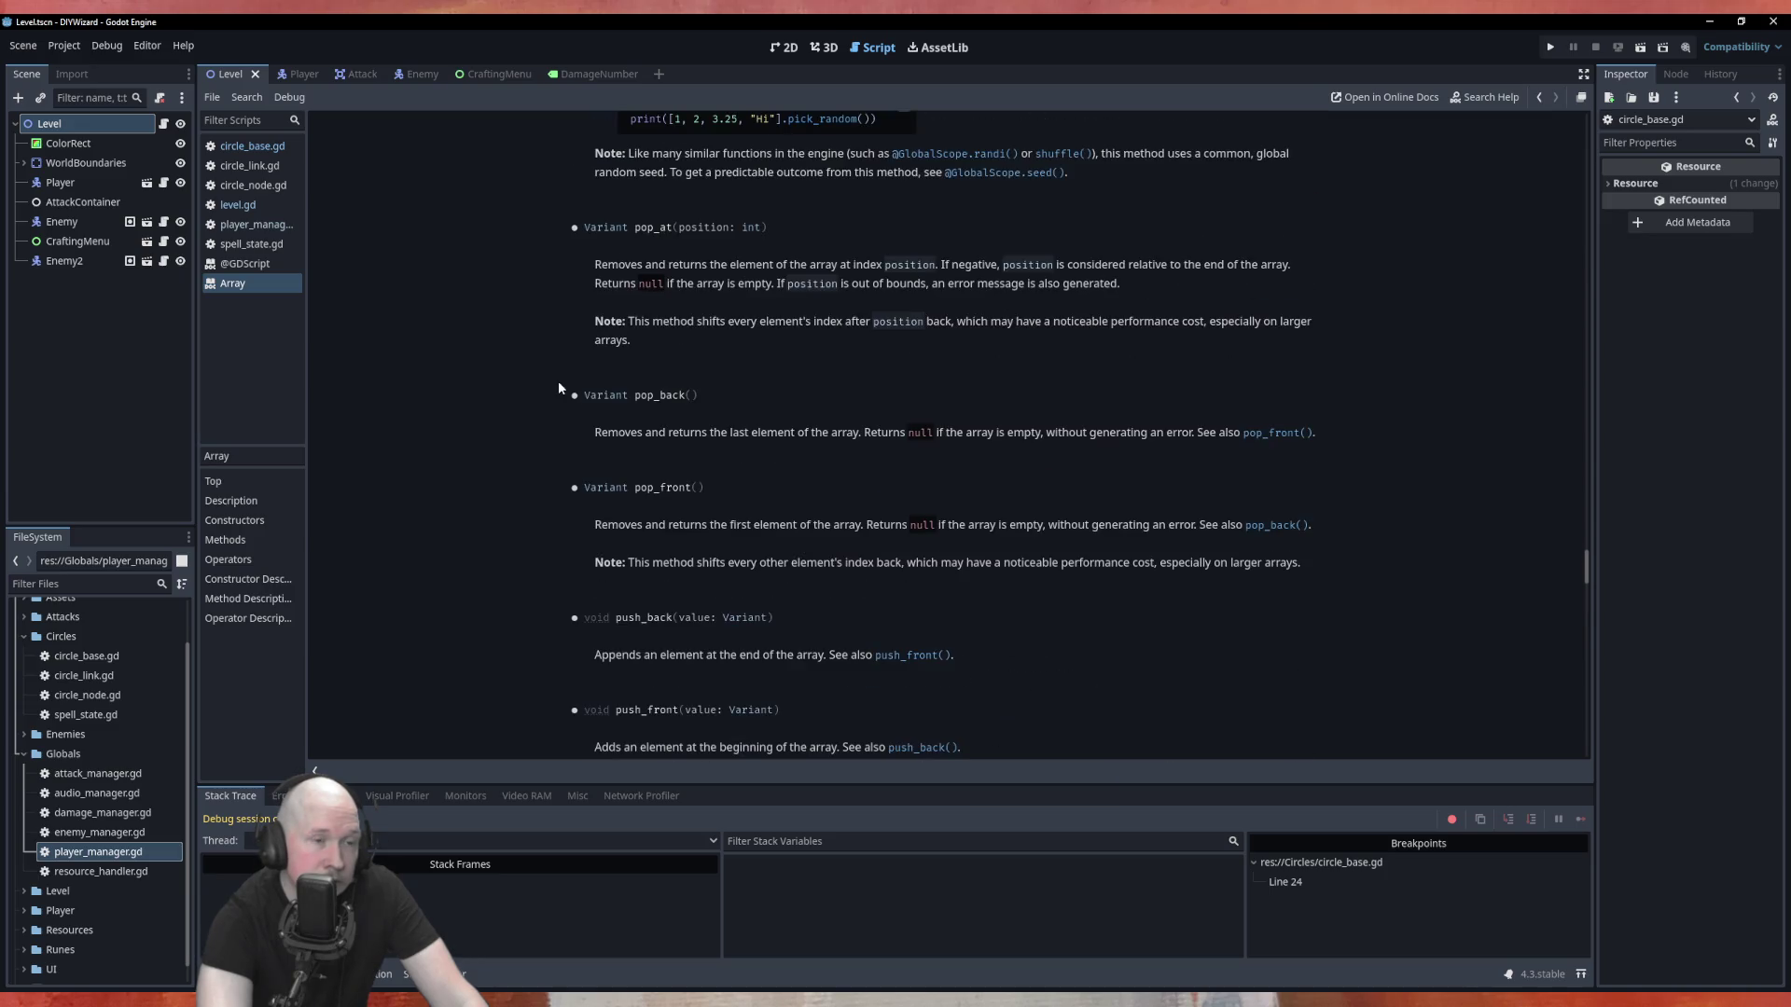
scroll(559, 387, "up", 2)
scroll(557, 386, "up", 1)
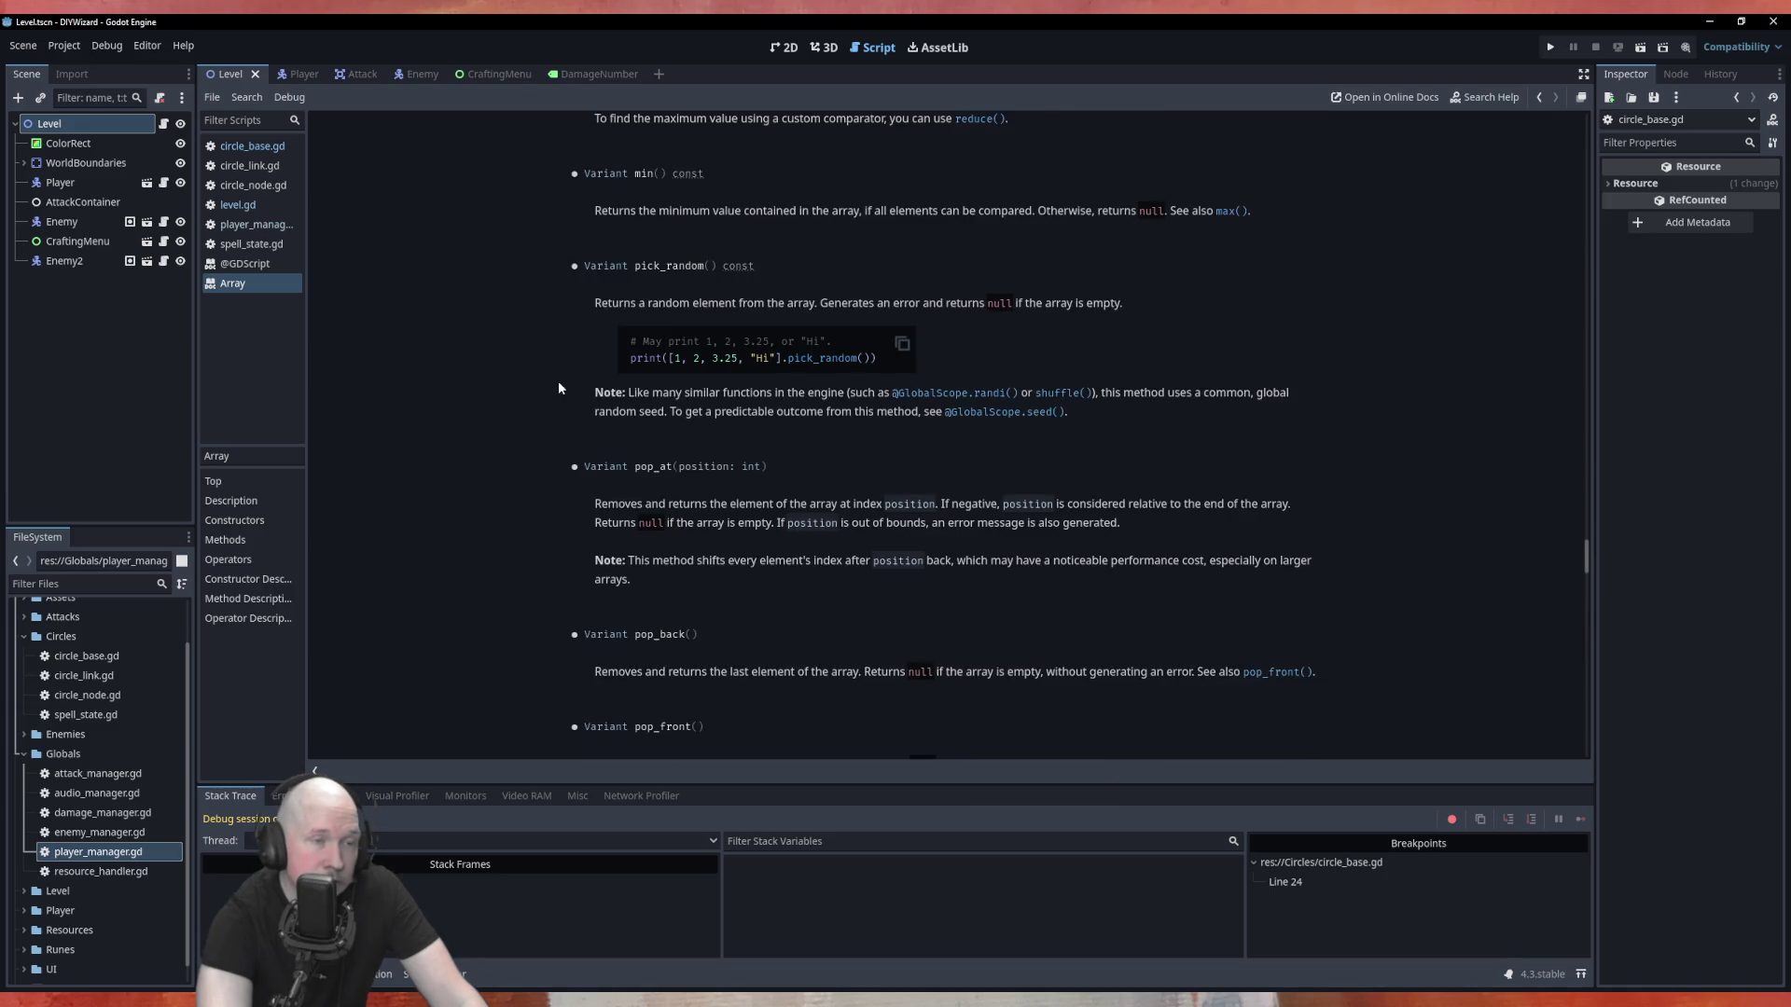
scroll(557, 386, "up", 5)
scroll(558, 381, "up", 5)
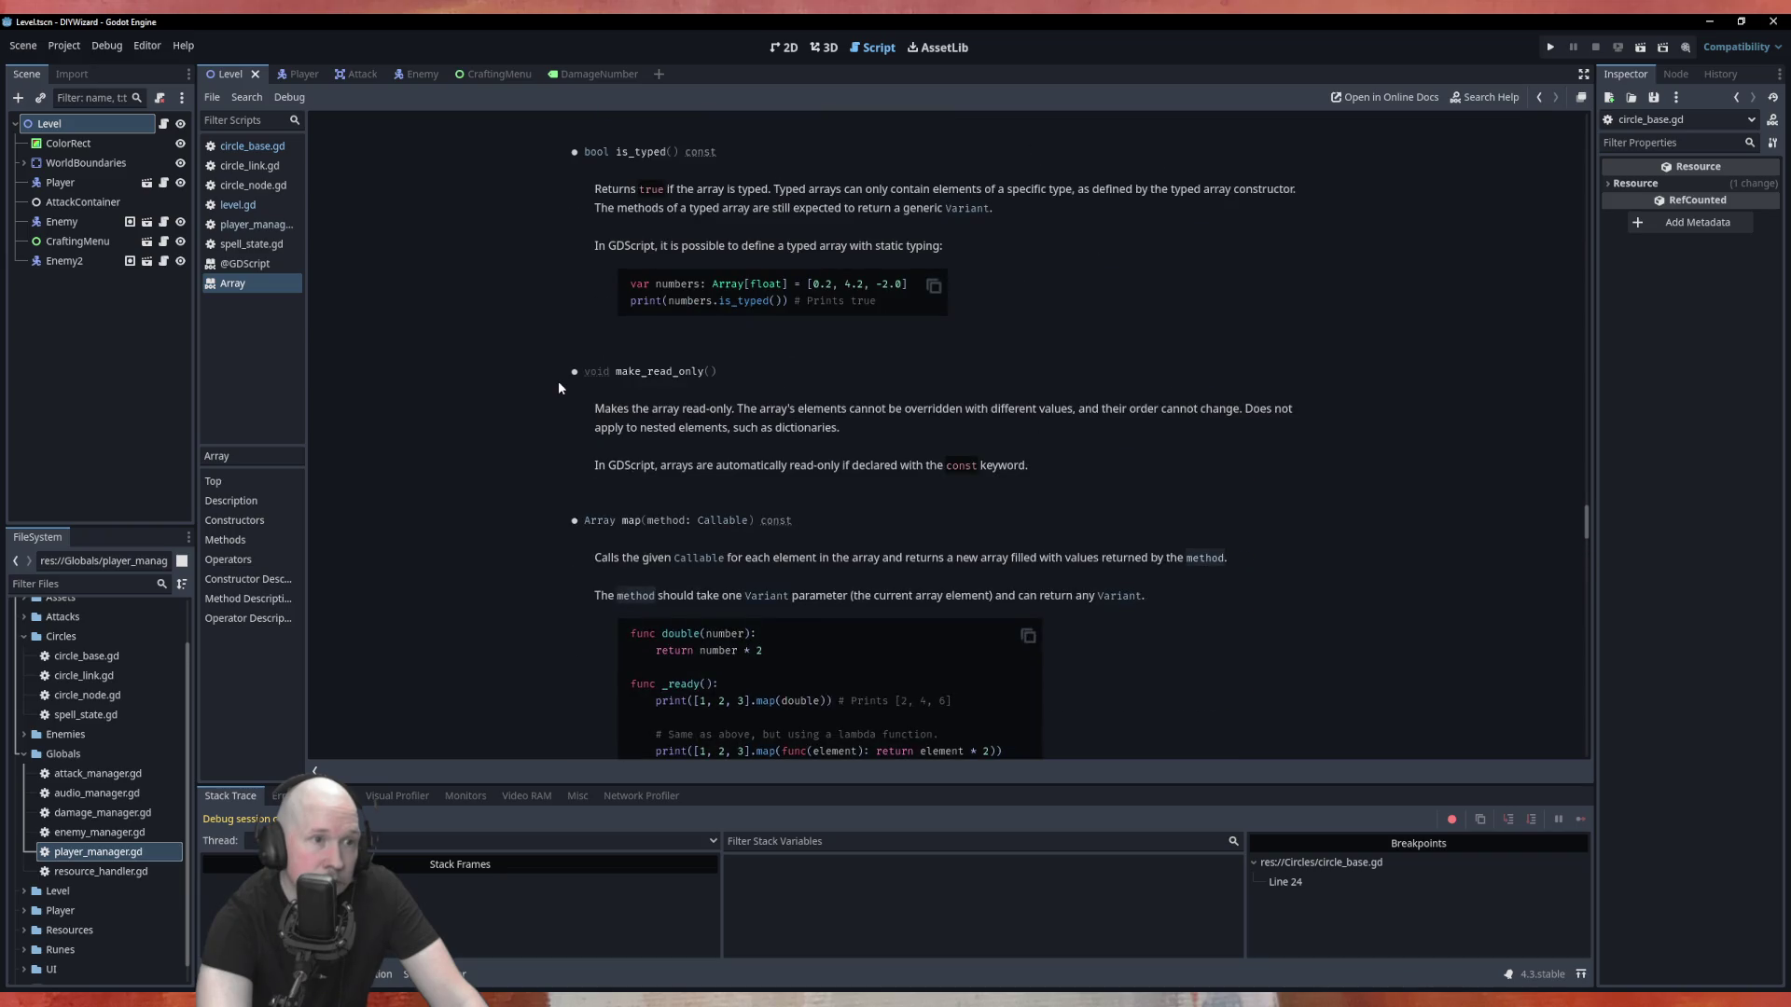
scroll(558, 381, "up", 7)
scroll(558, 381, "up", 15)
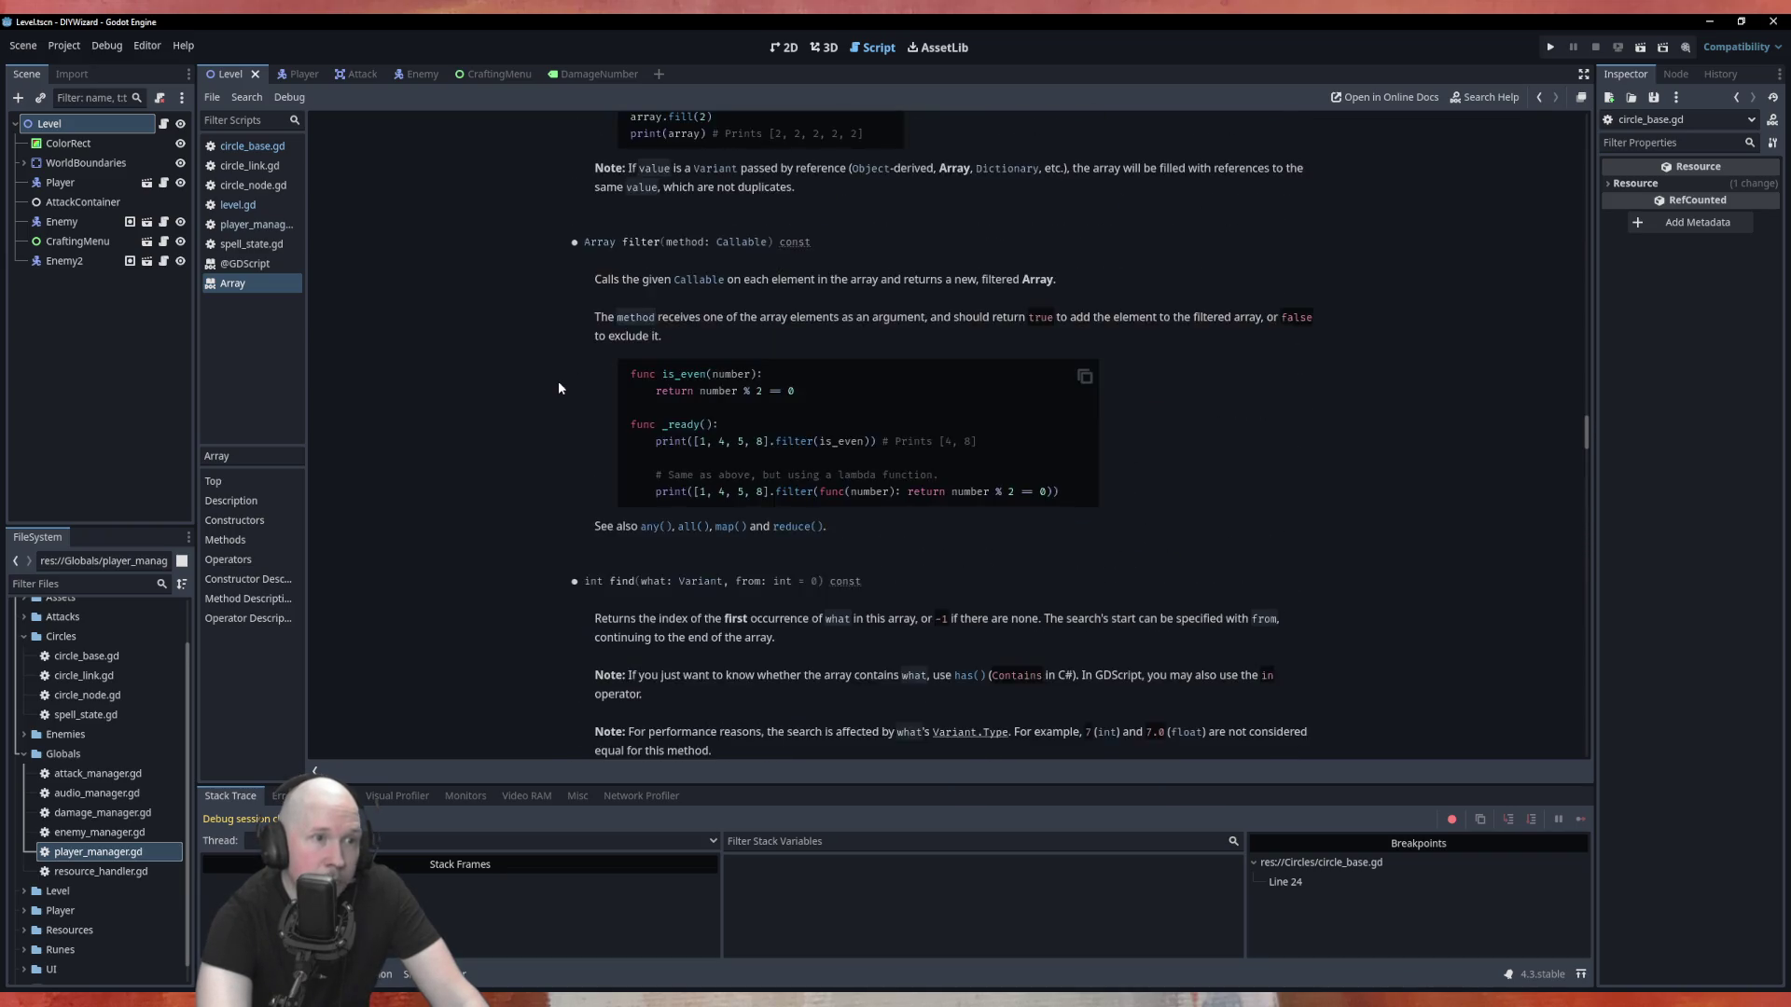
scroll(558, 380, "up", 15)
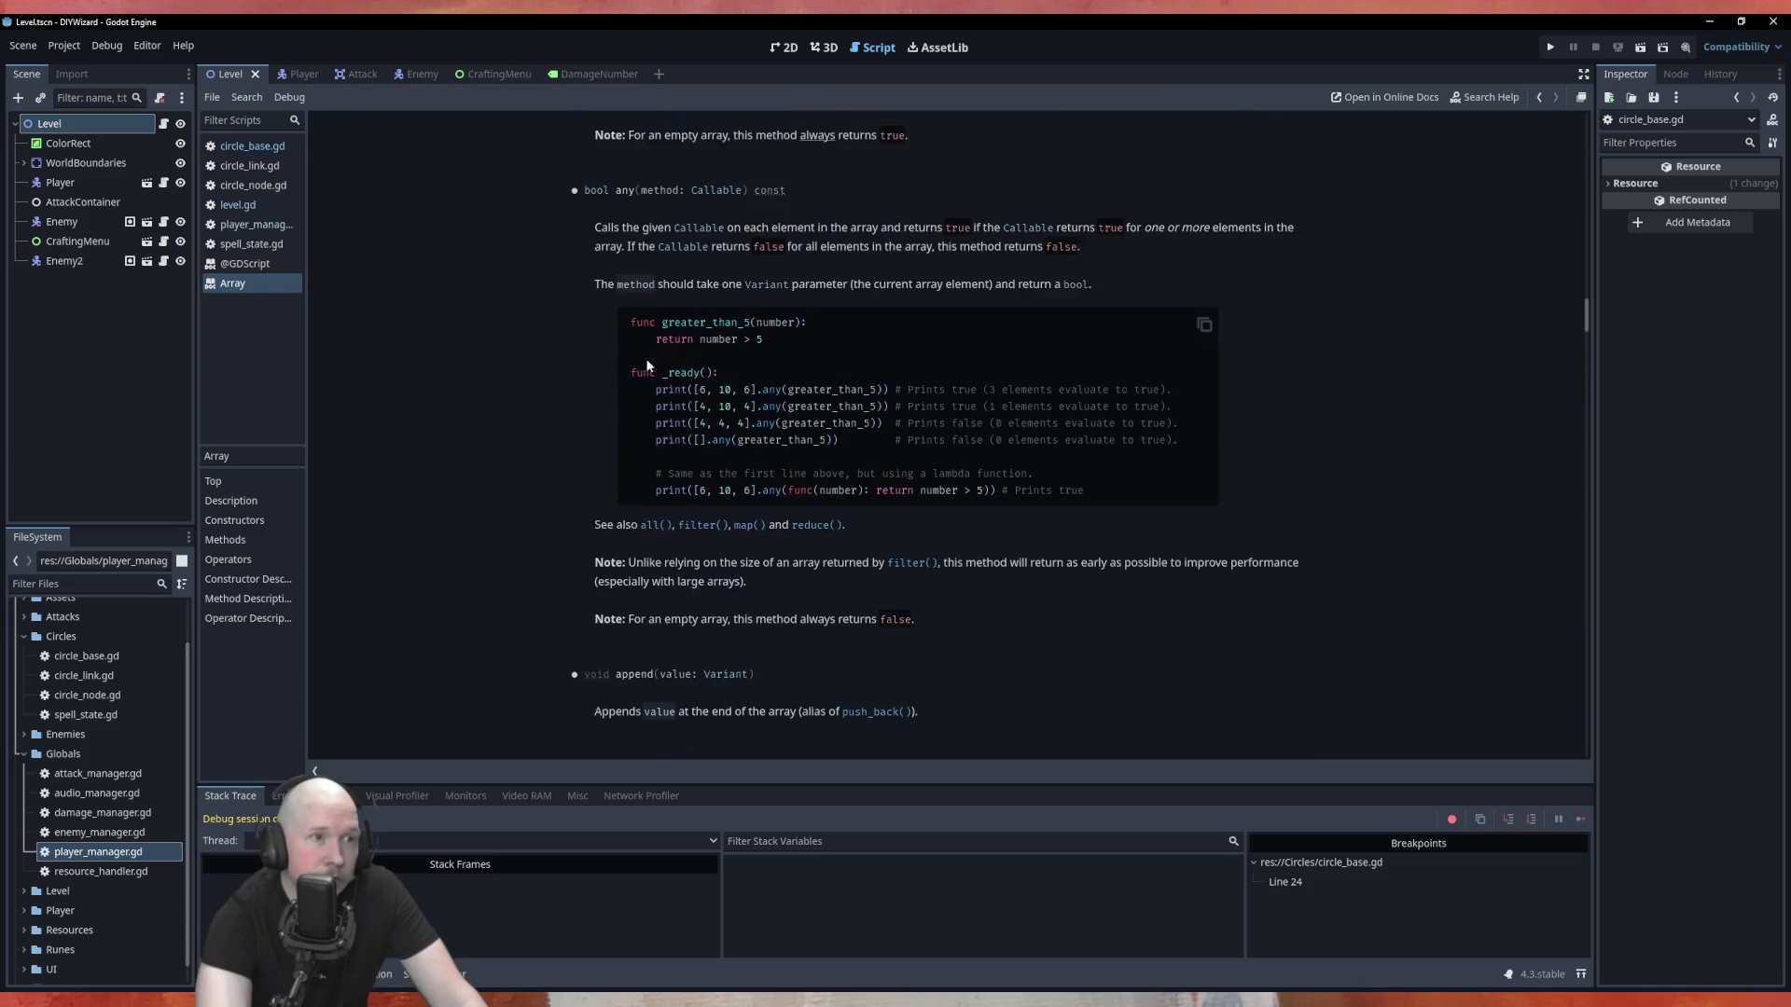
scroll(645, 360, "up", 15)
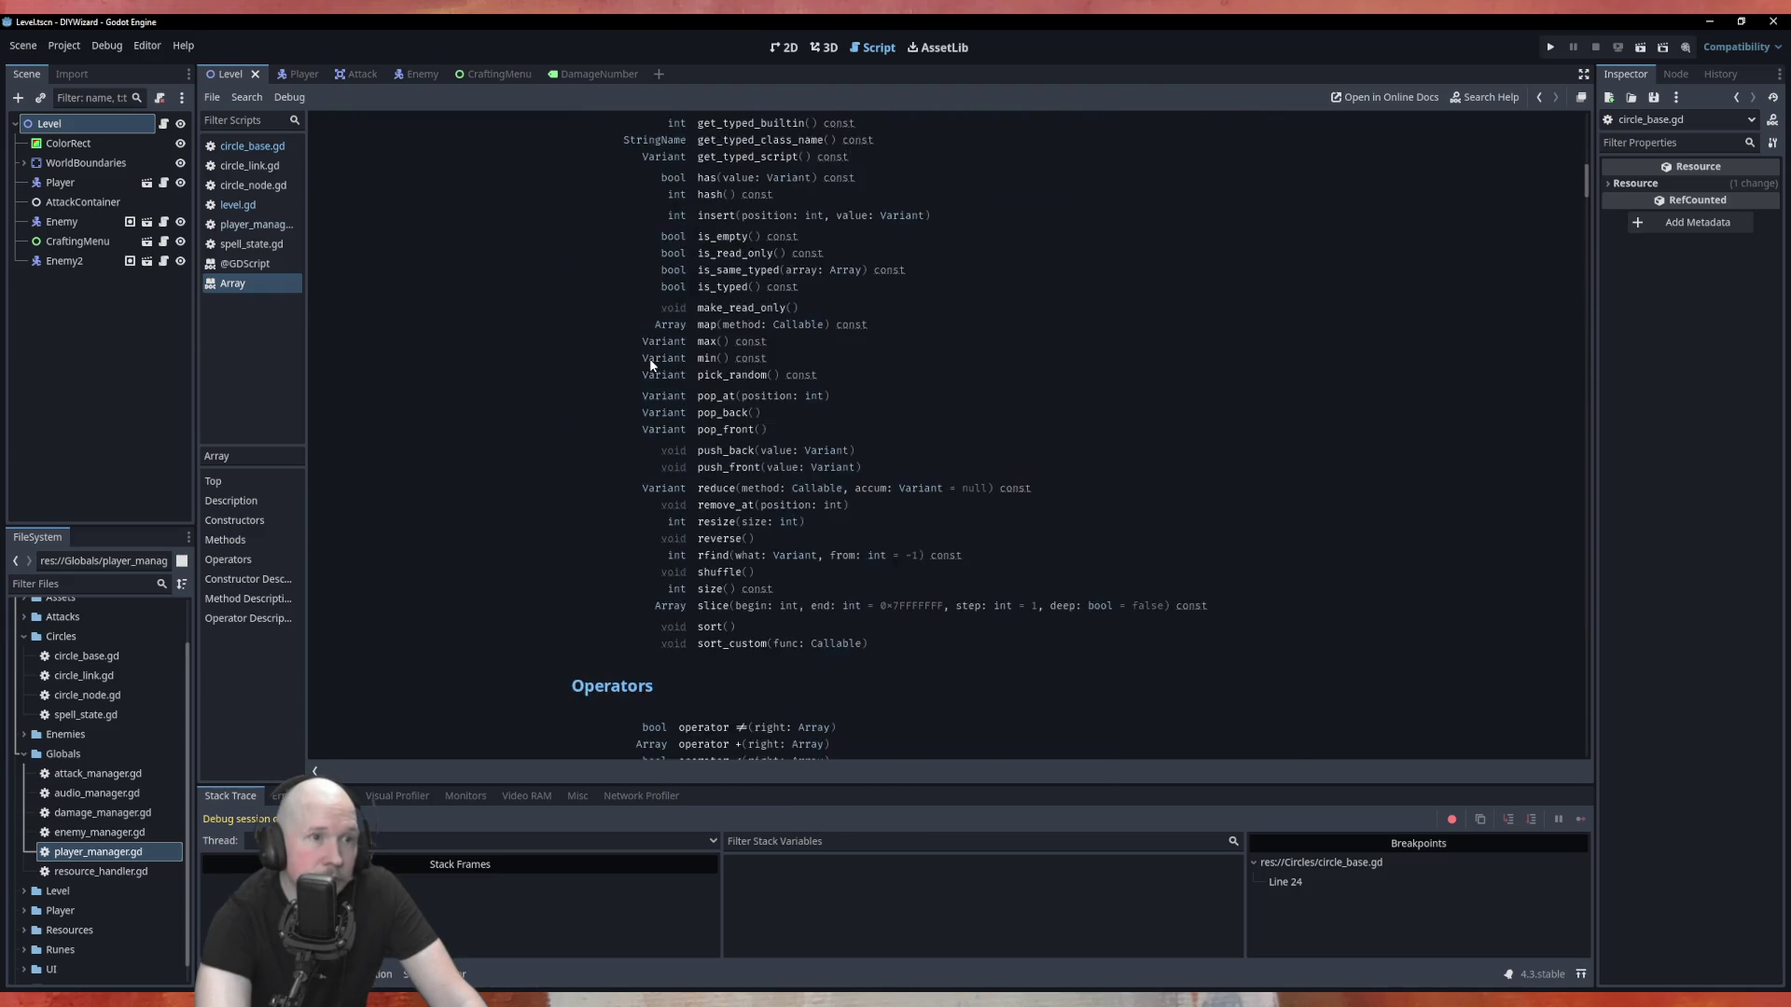
scroll(491, 399, "down", 5)
scroll(492, 405, "down", 2)
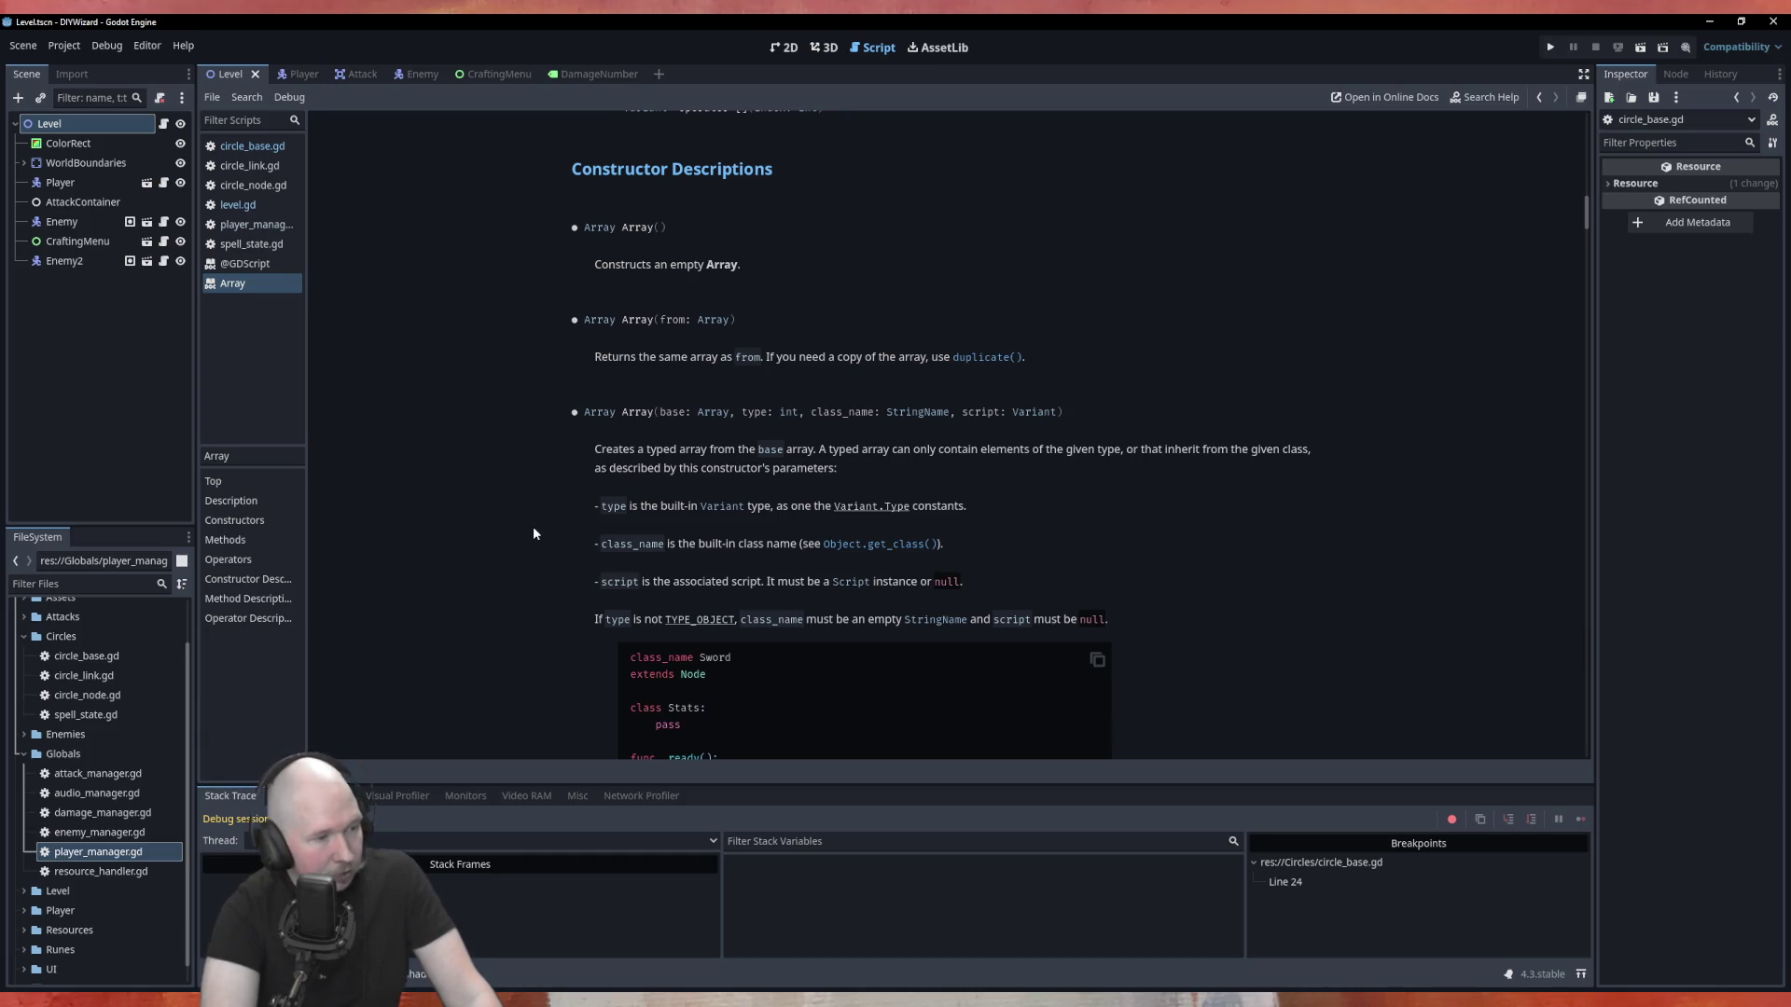
scroll(536, 522, "down", 3)
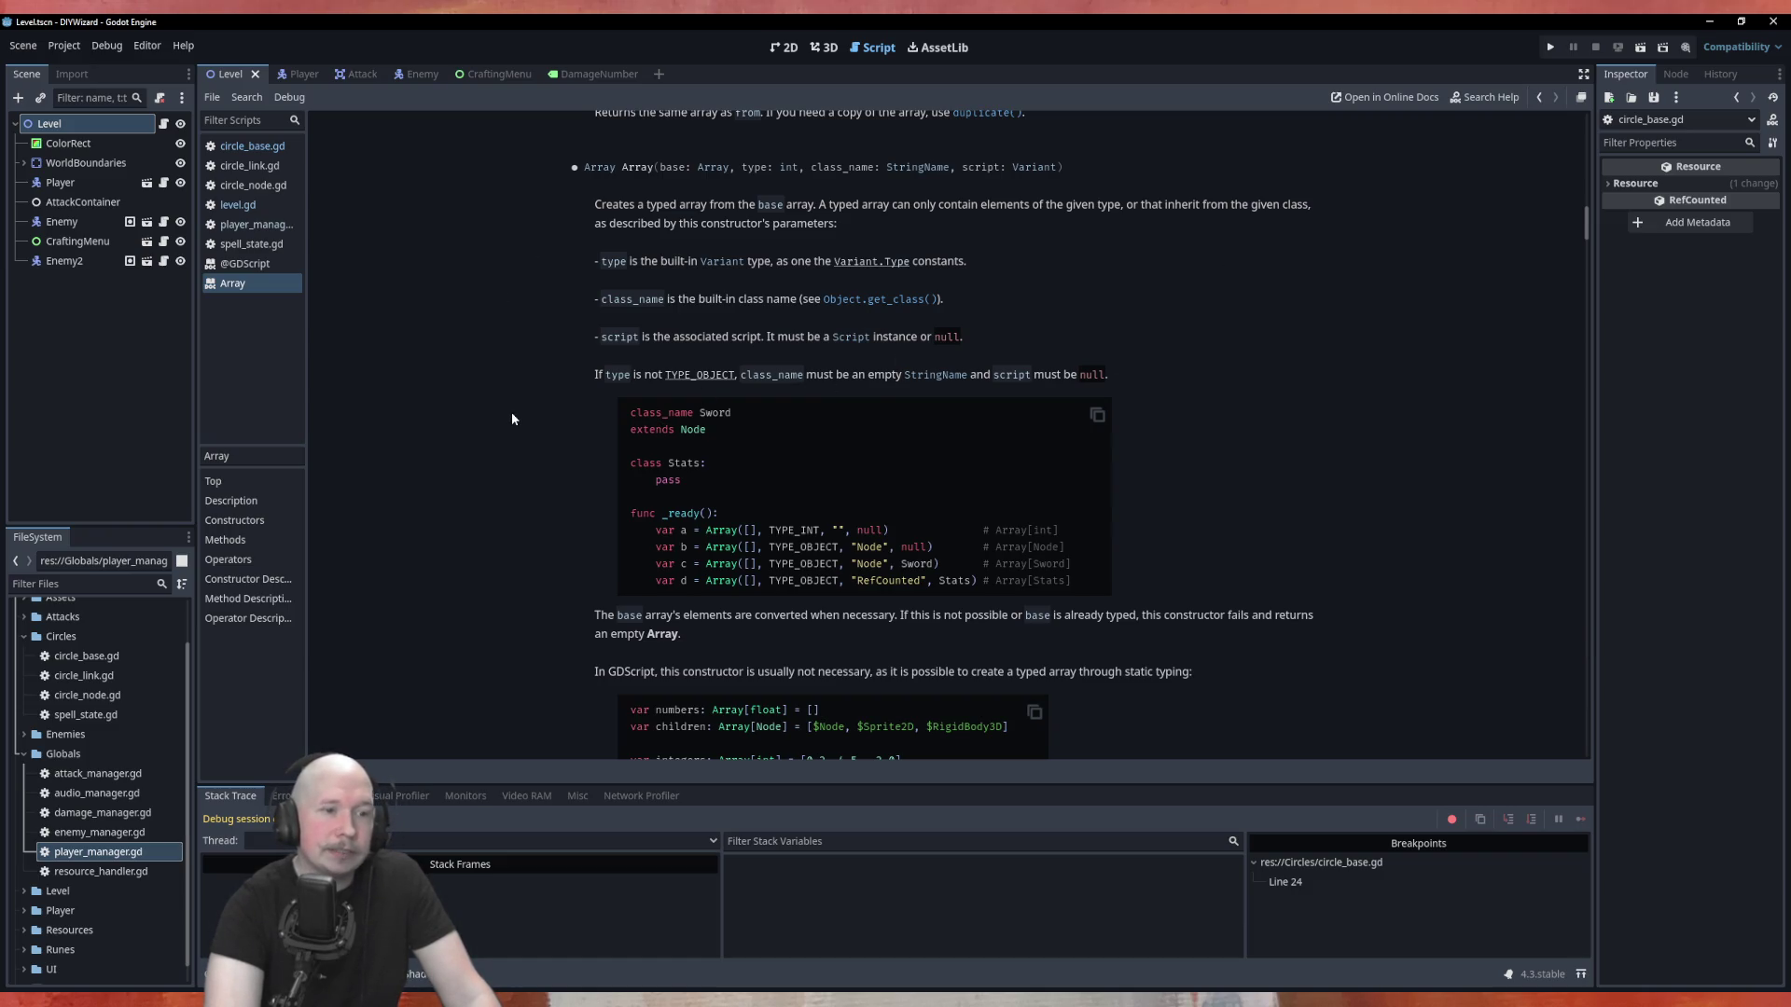
scroll(519, 417, "up", 1)
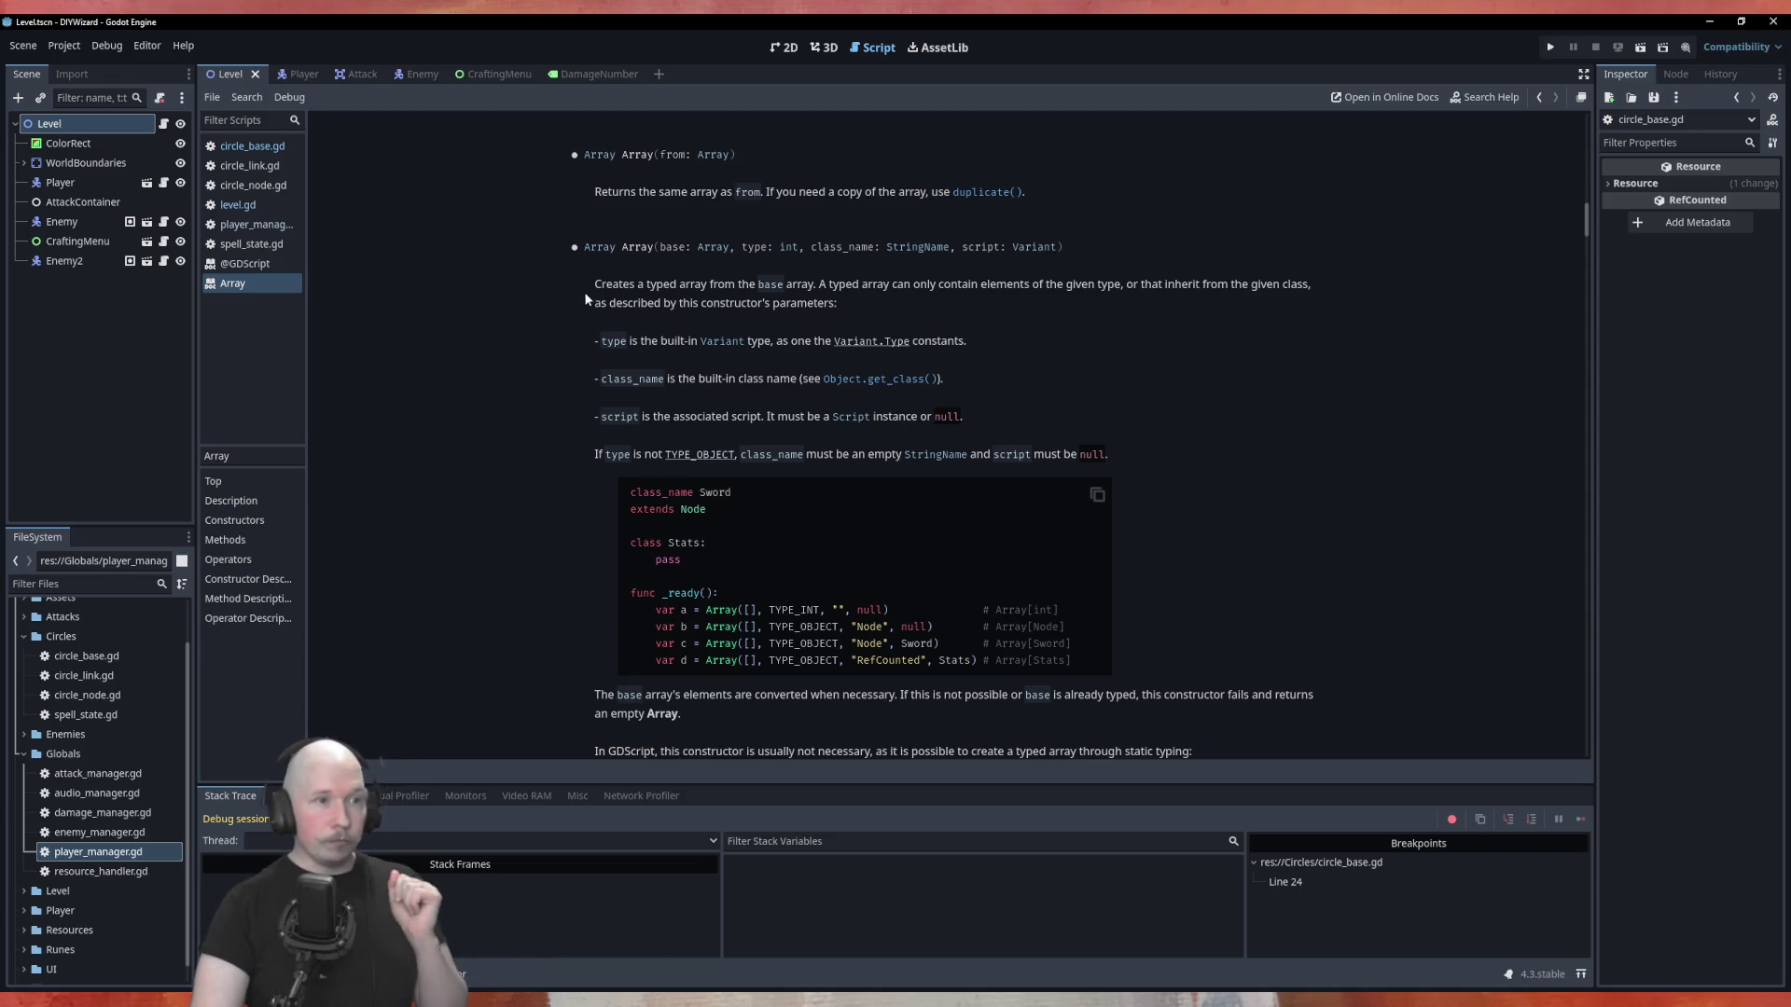
scroll(571, 289, "down", 5)
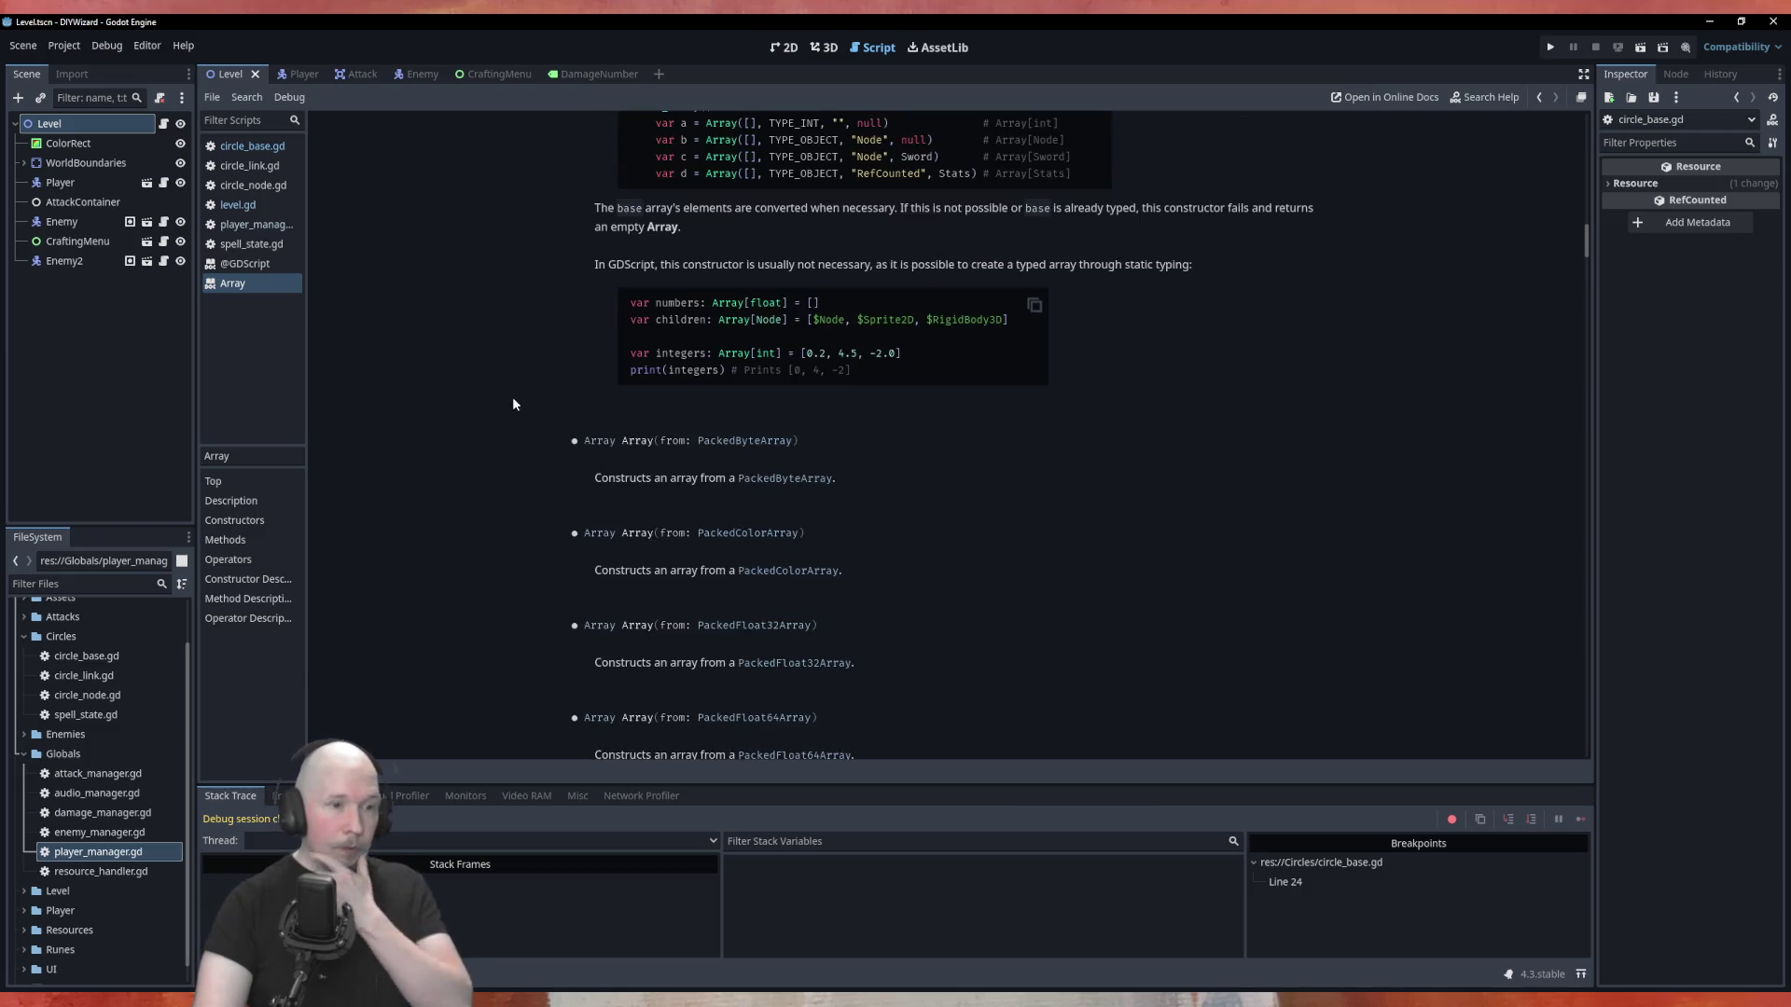
scroll(569, 392, "up", 2)
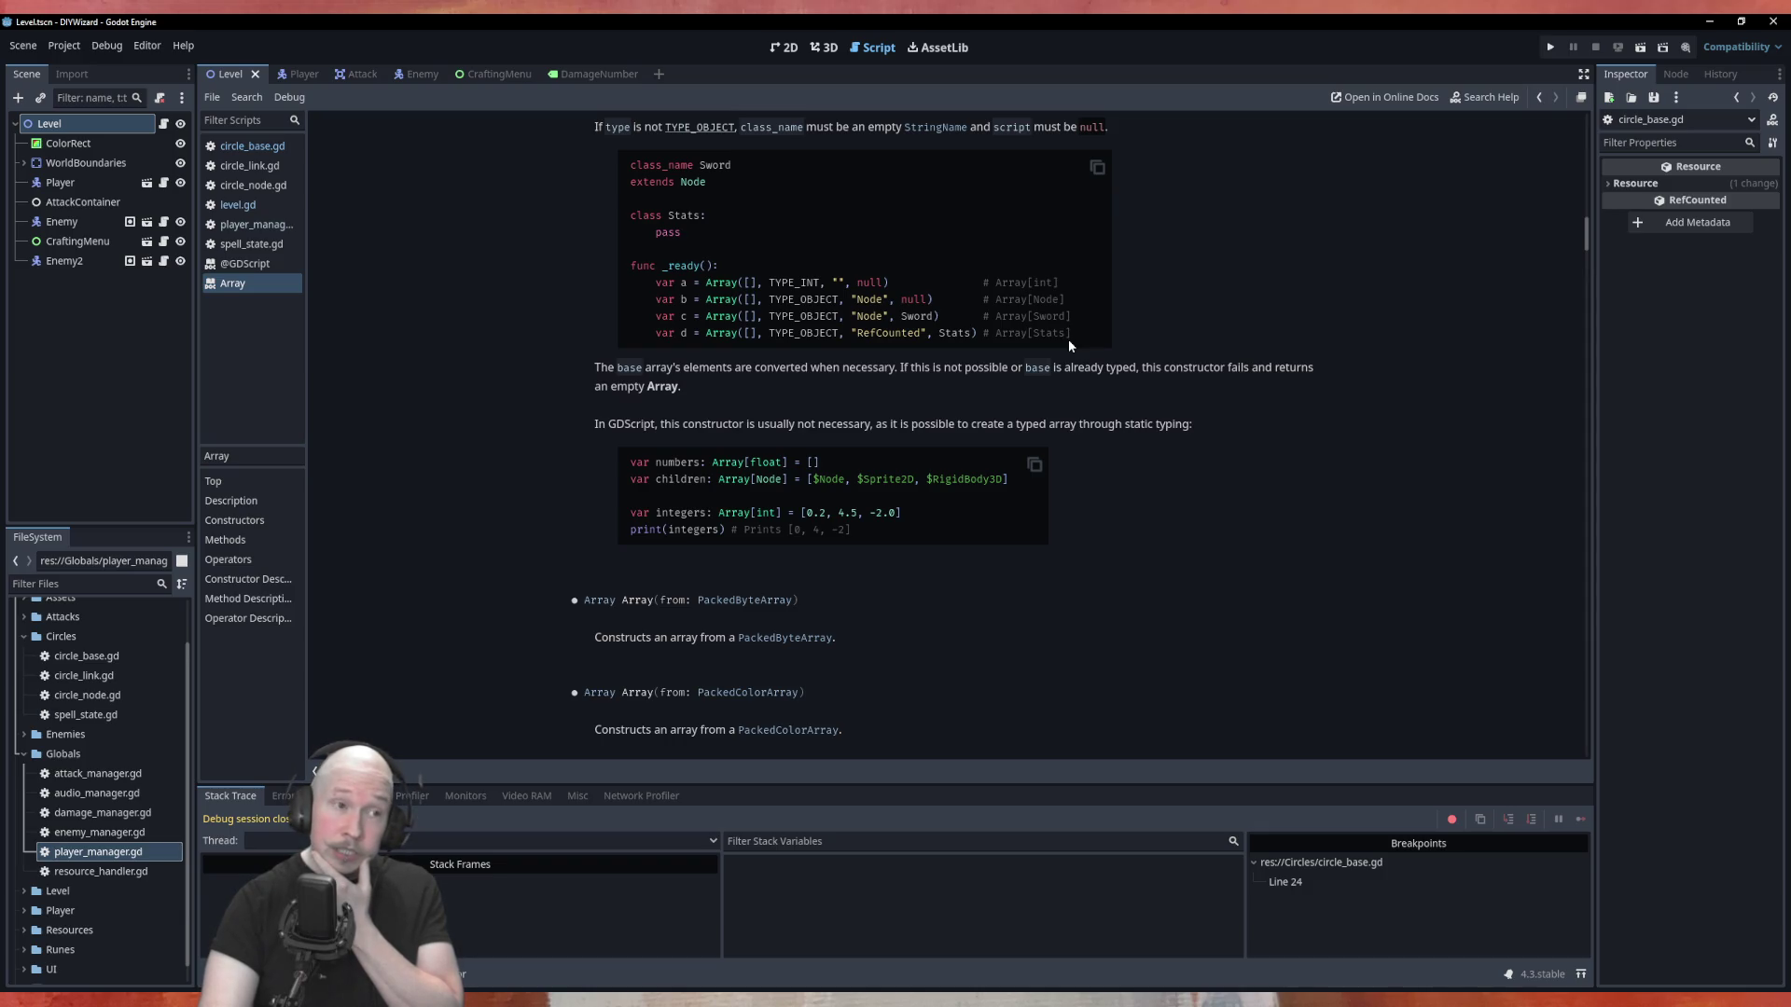
scroll(1067, 339, "up", 1)
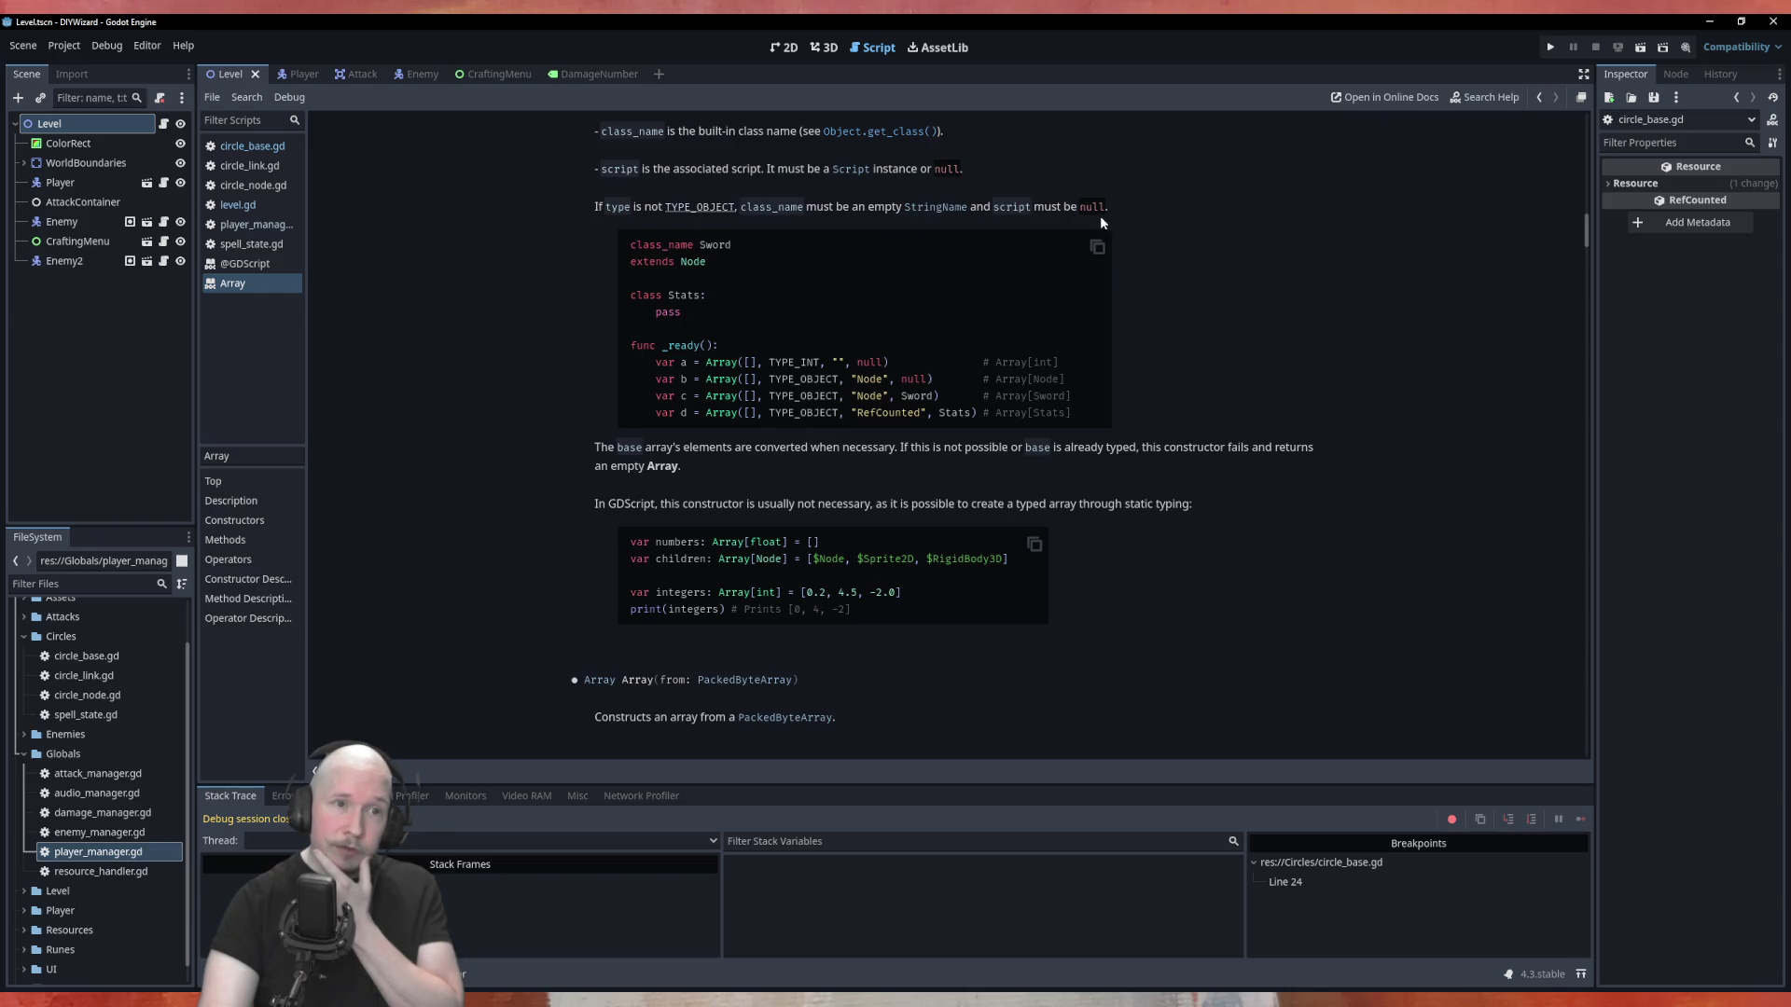
scroll(709, 349, "down", 3)
scroll(508, 373, "down", 2)
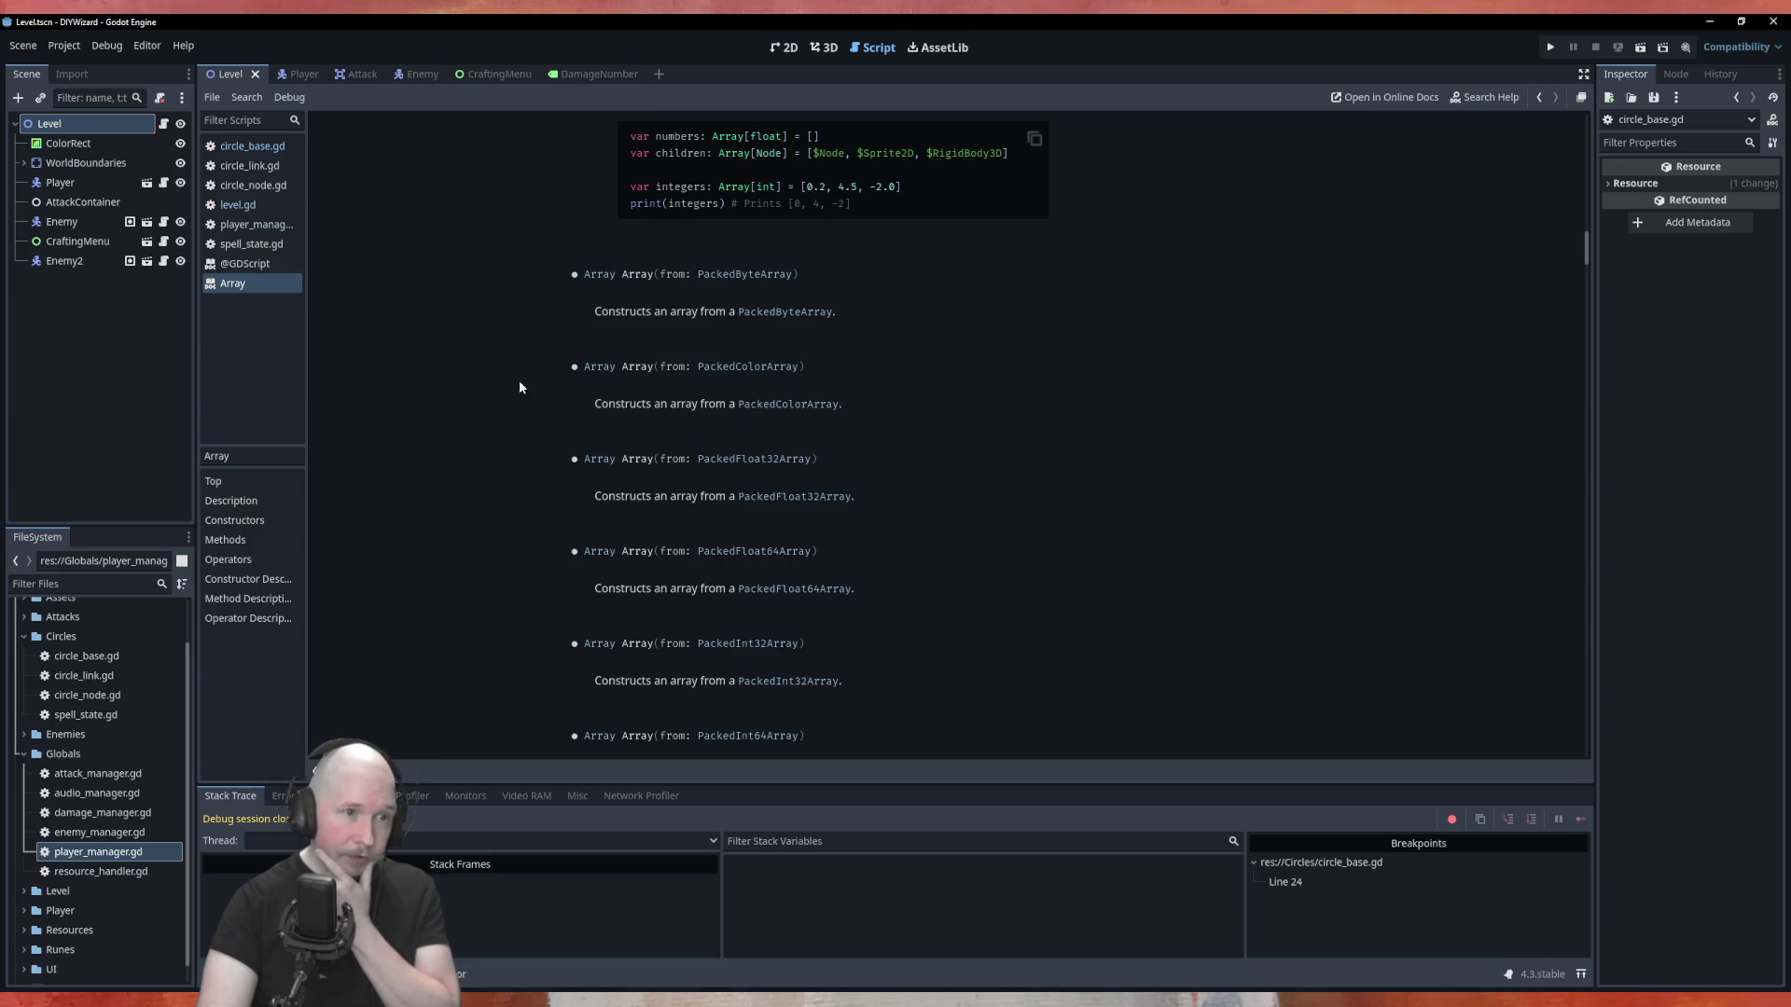
scroll(469, 409, "down", 1)
scroll(469, 409, "down", 7)
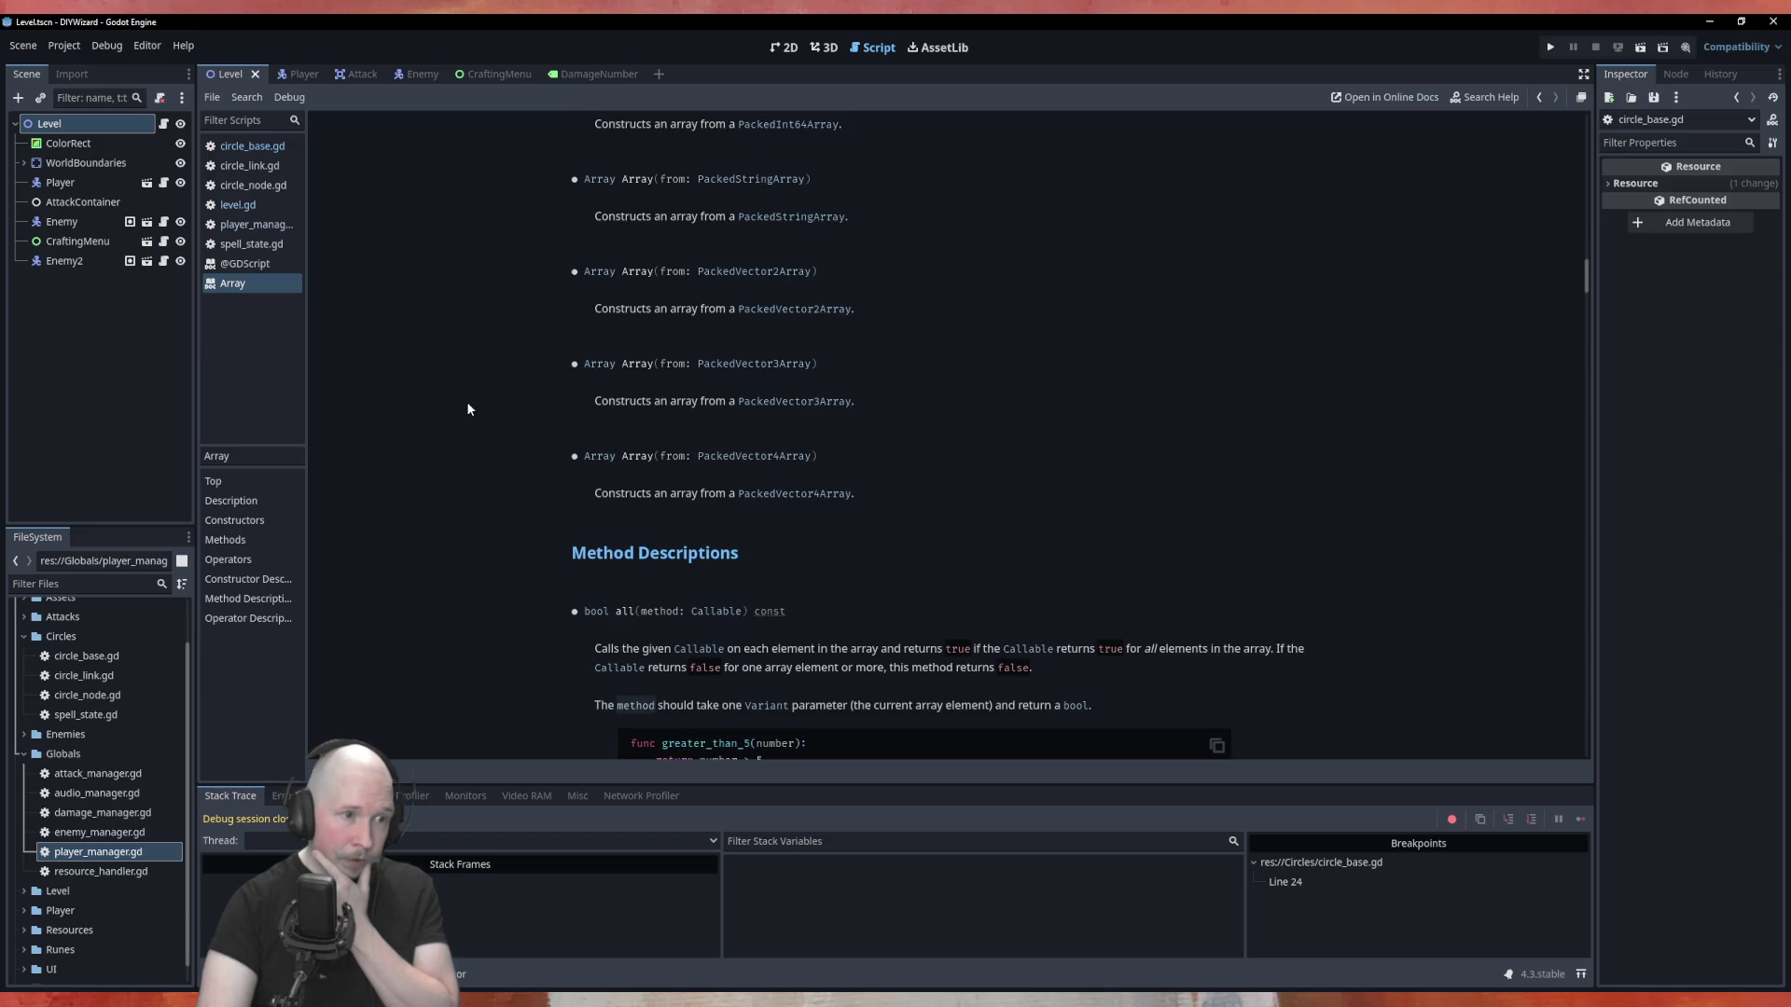
scroll(468, 408, "up", 6)
scroll(468, 408, "up", 12)
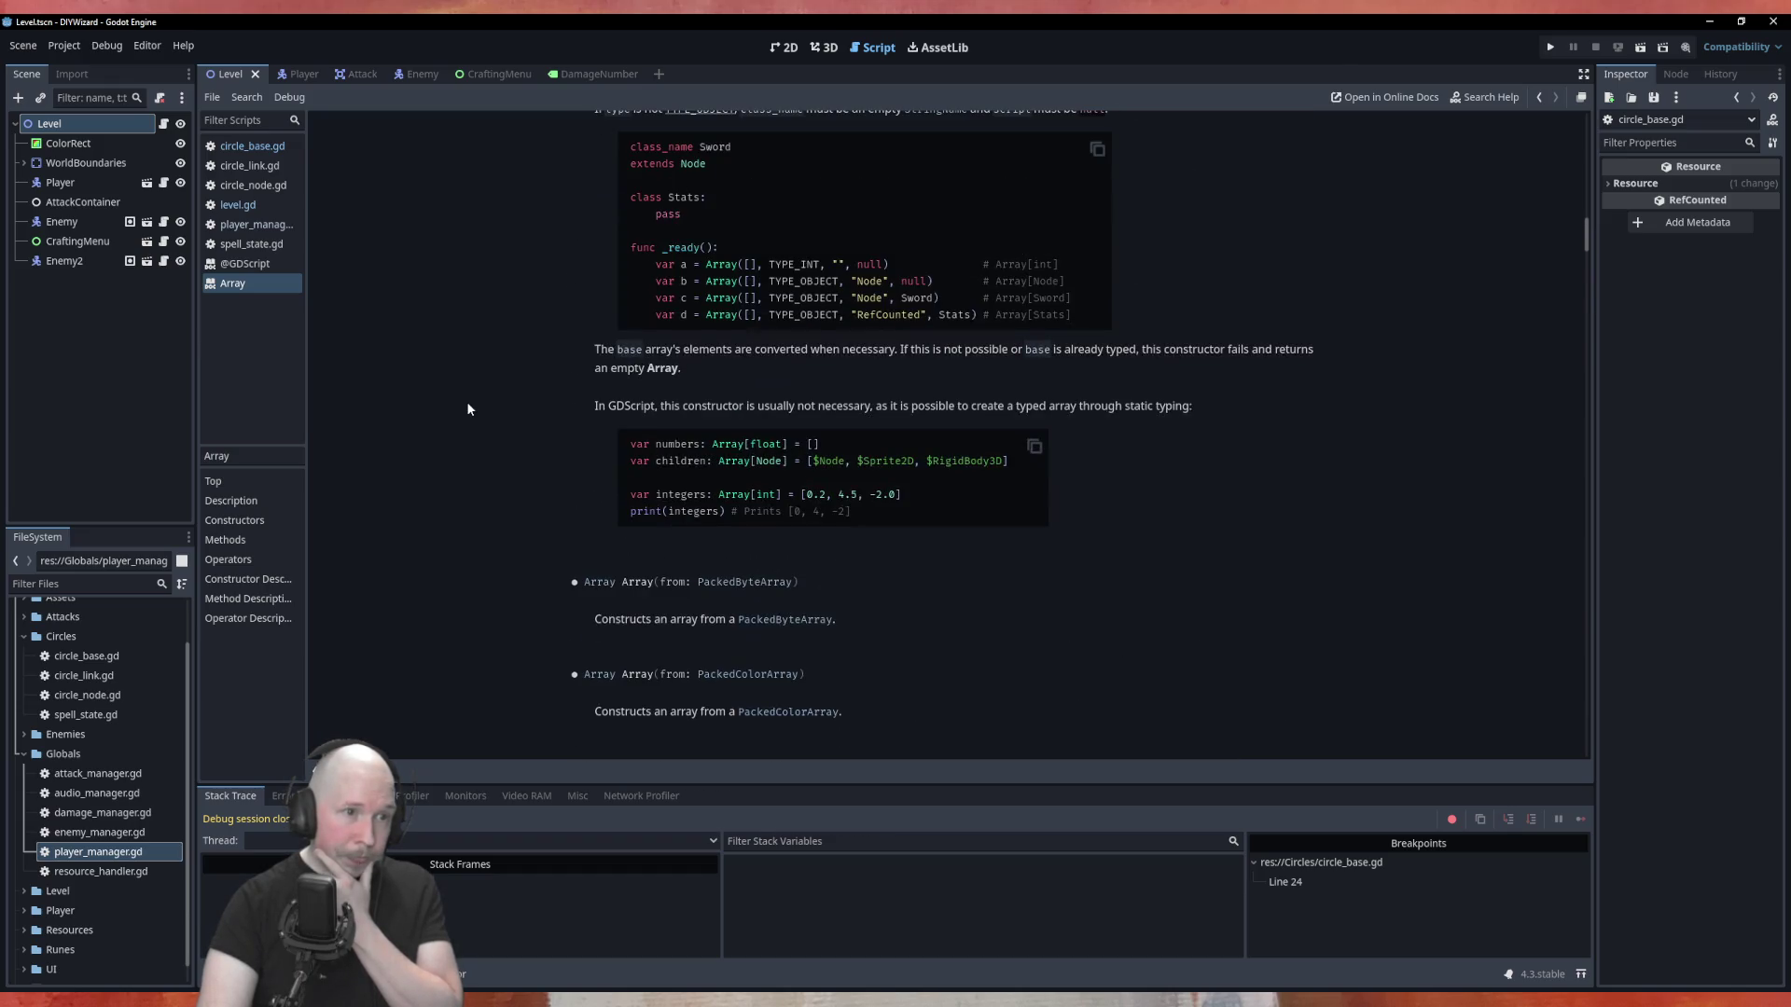
scroll(468, 409, "down", 5)
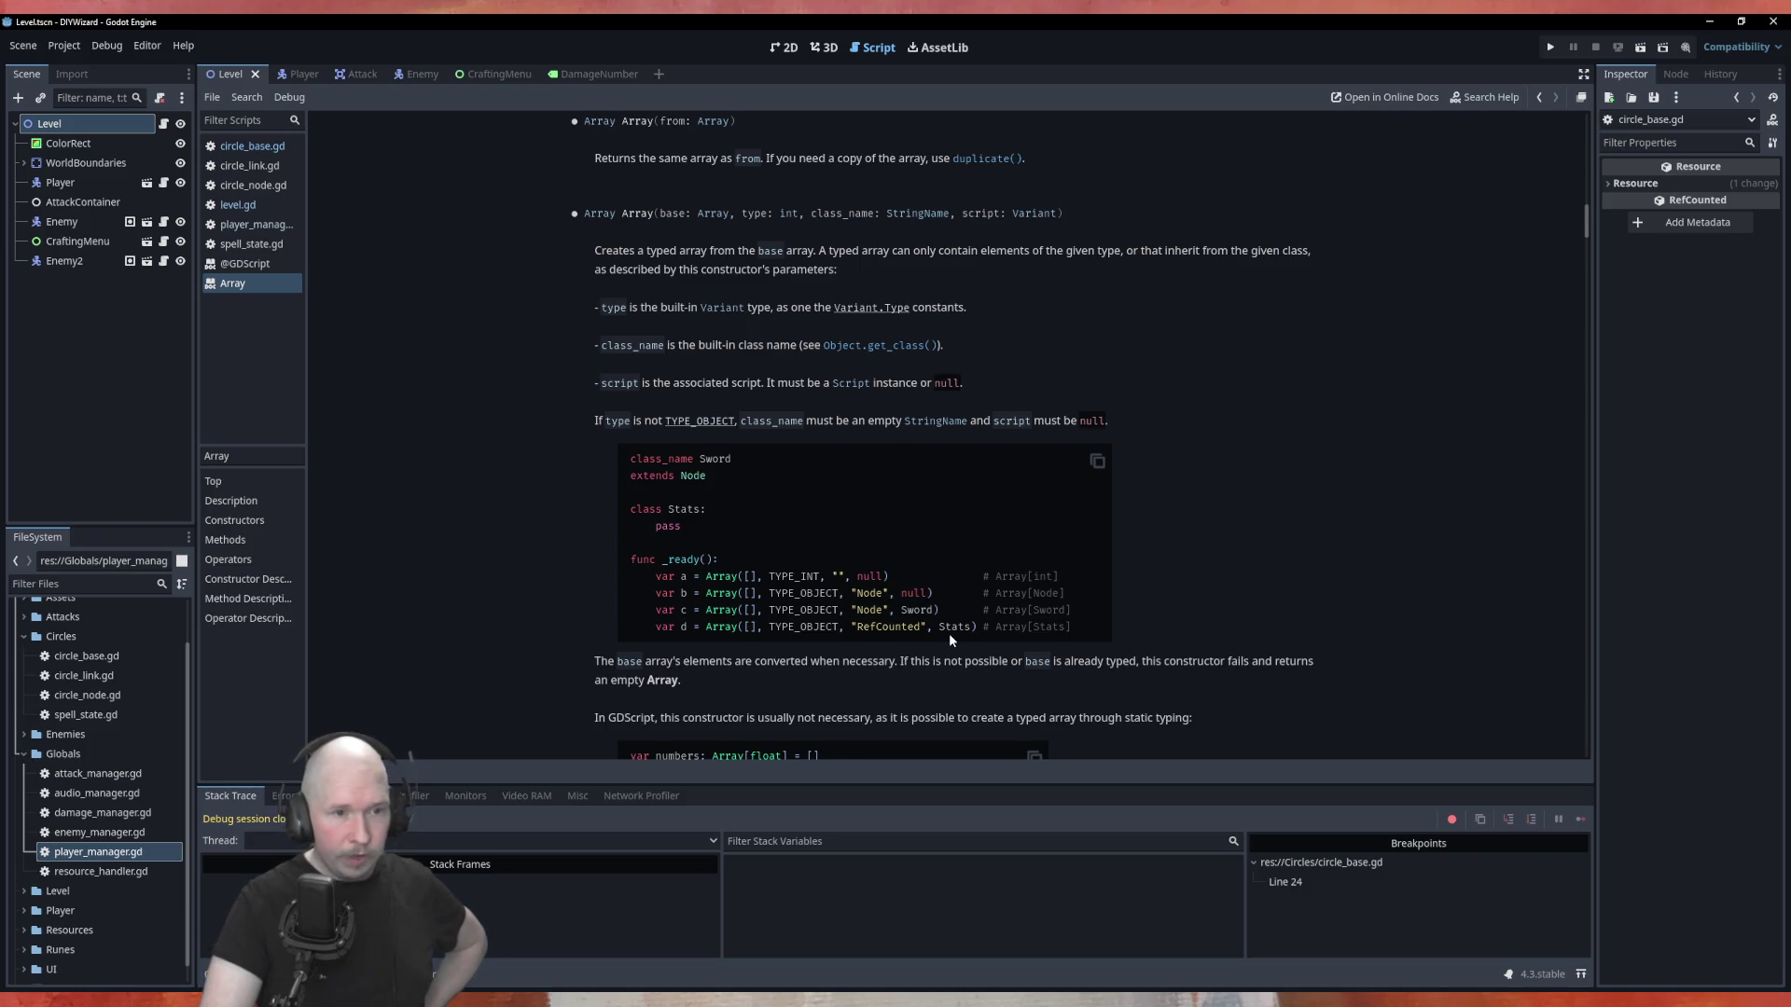
scroll(948, 640, "down", 1)
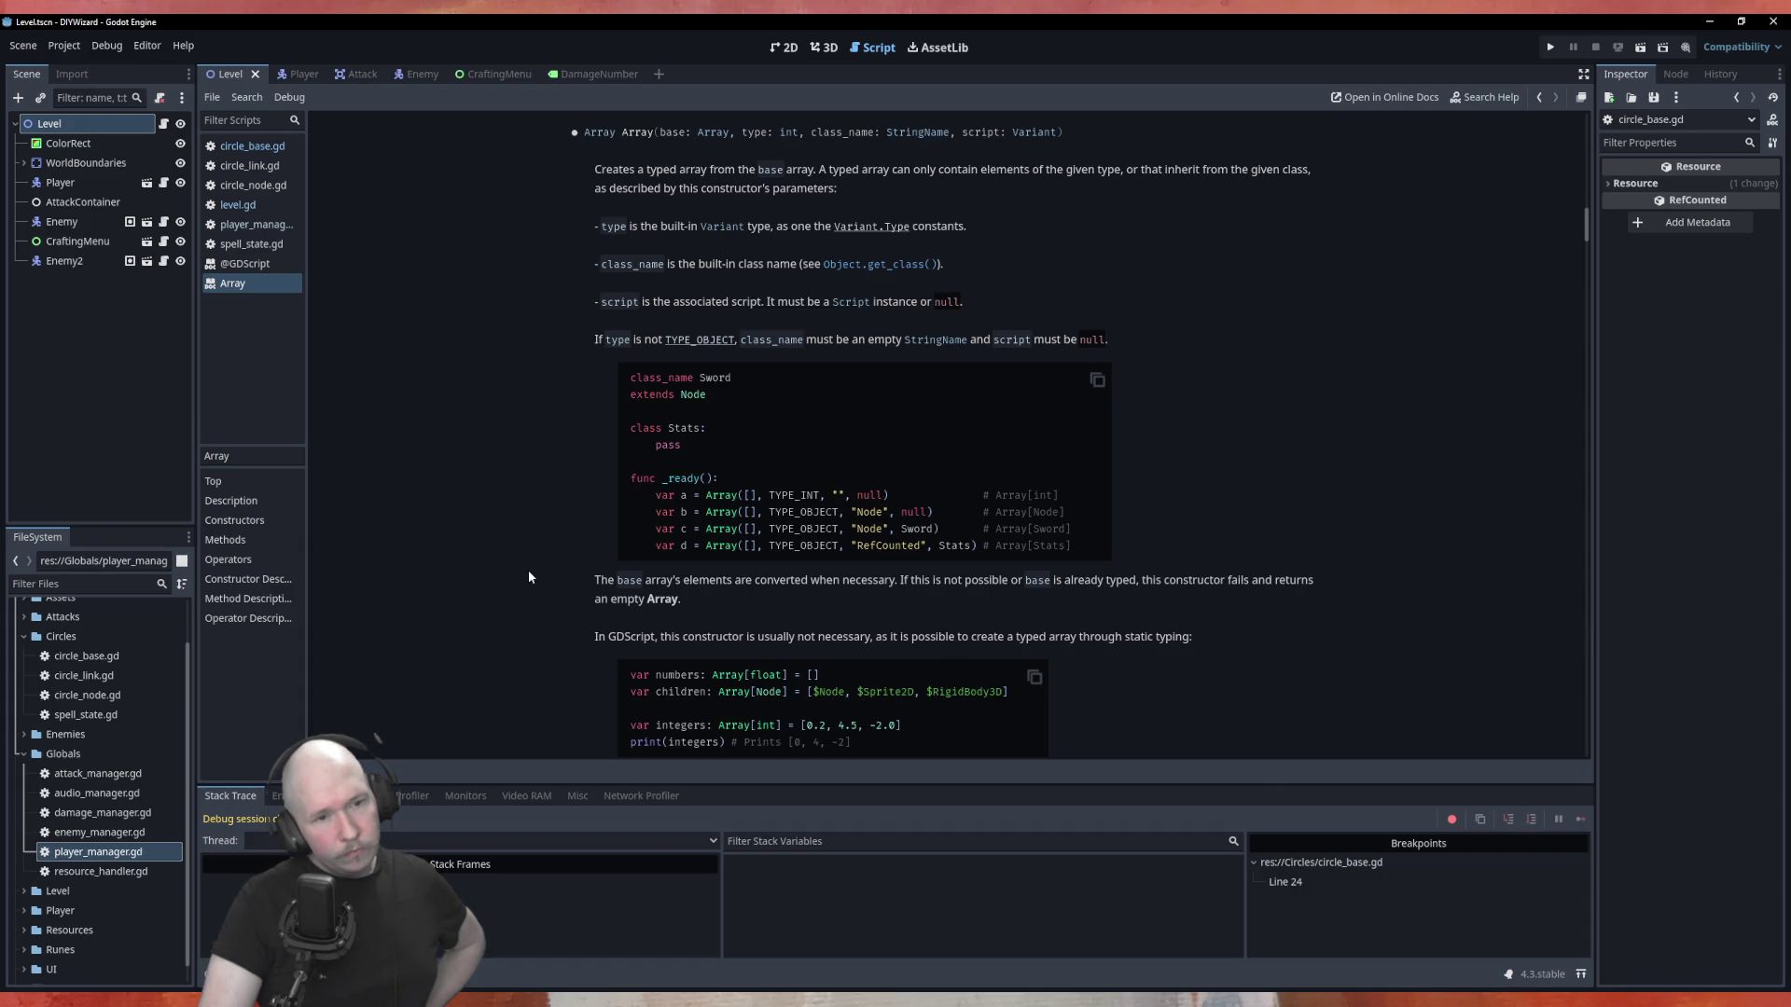
scroll(529, 572, "down", 1)
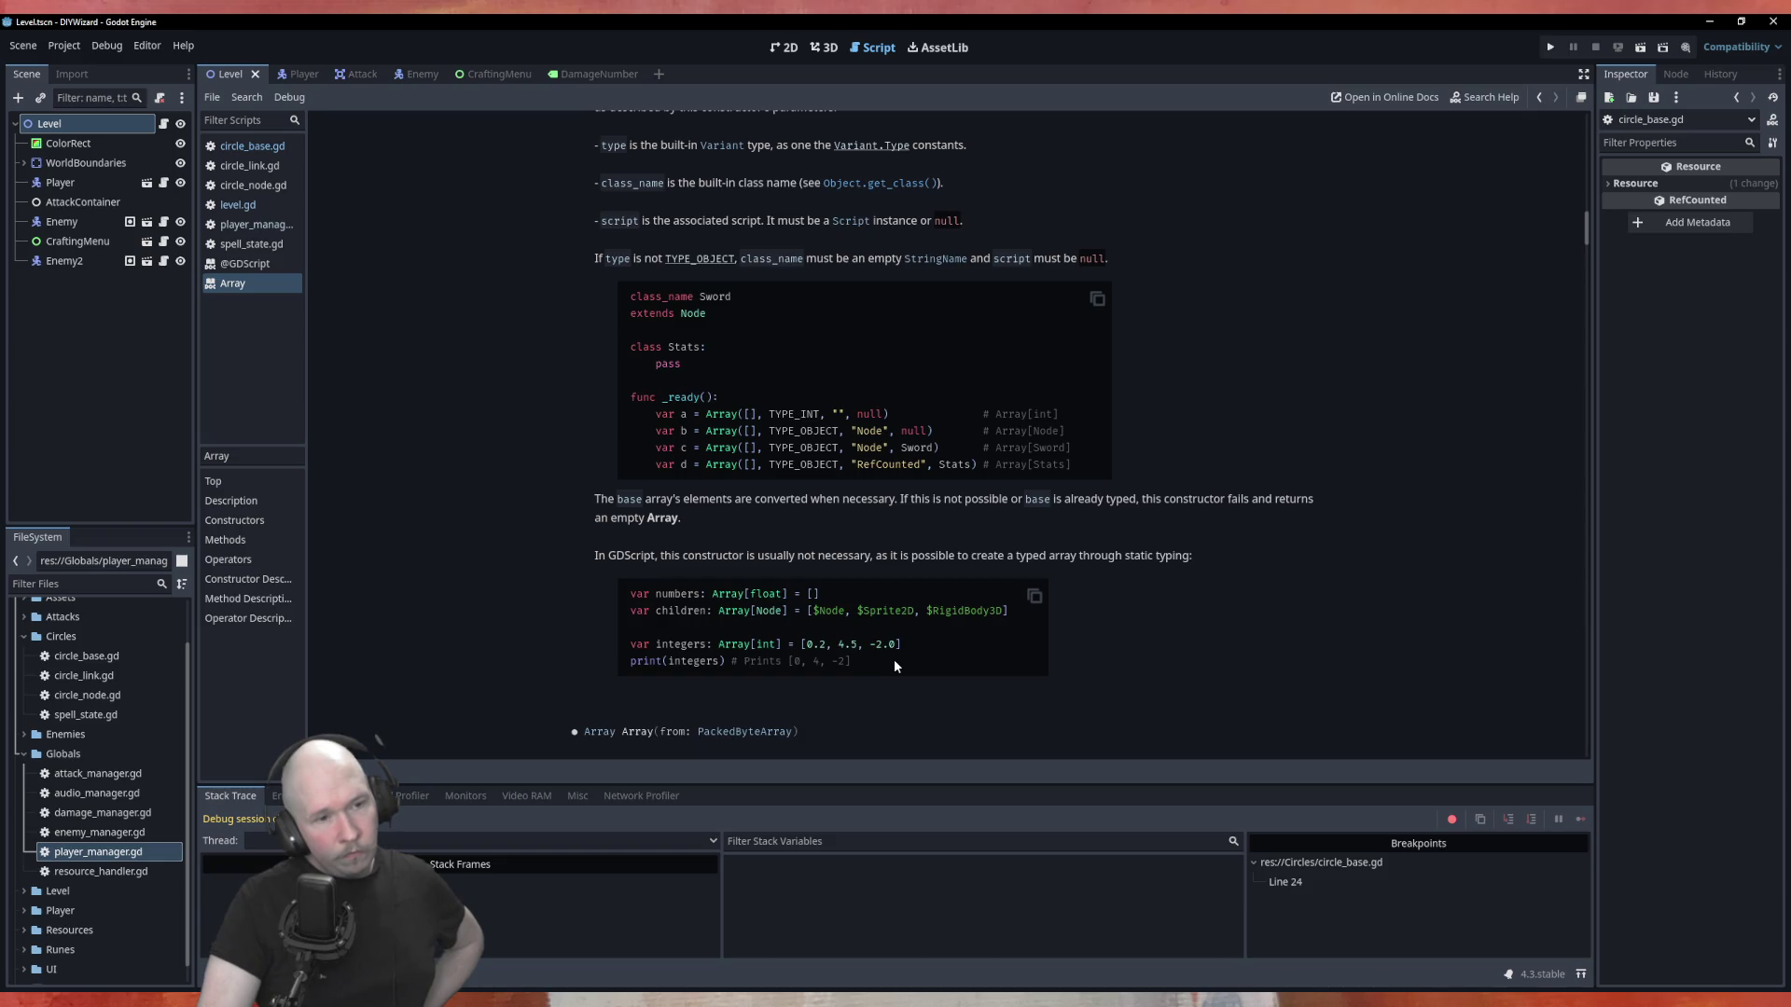
scroll(894, 662, "down", 2)
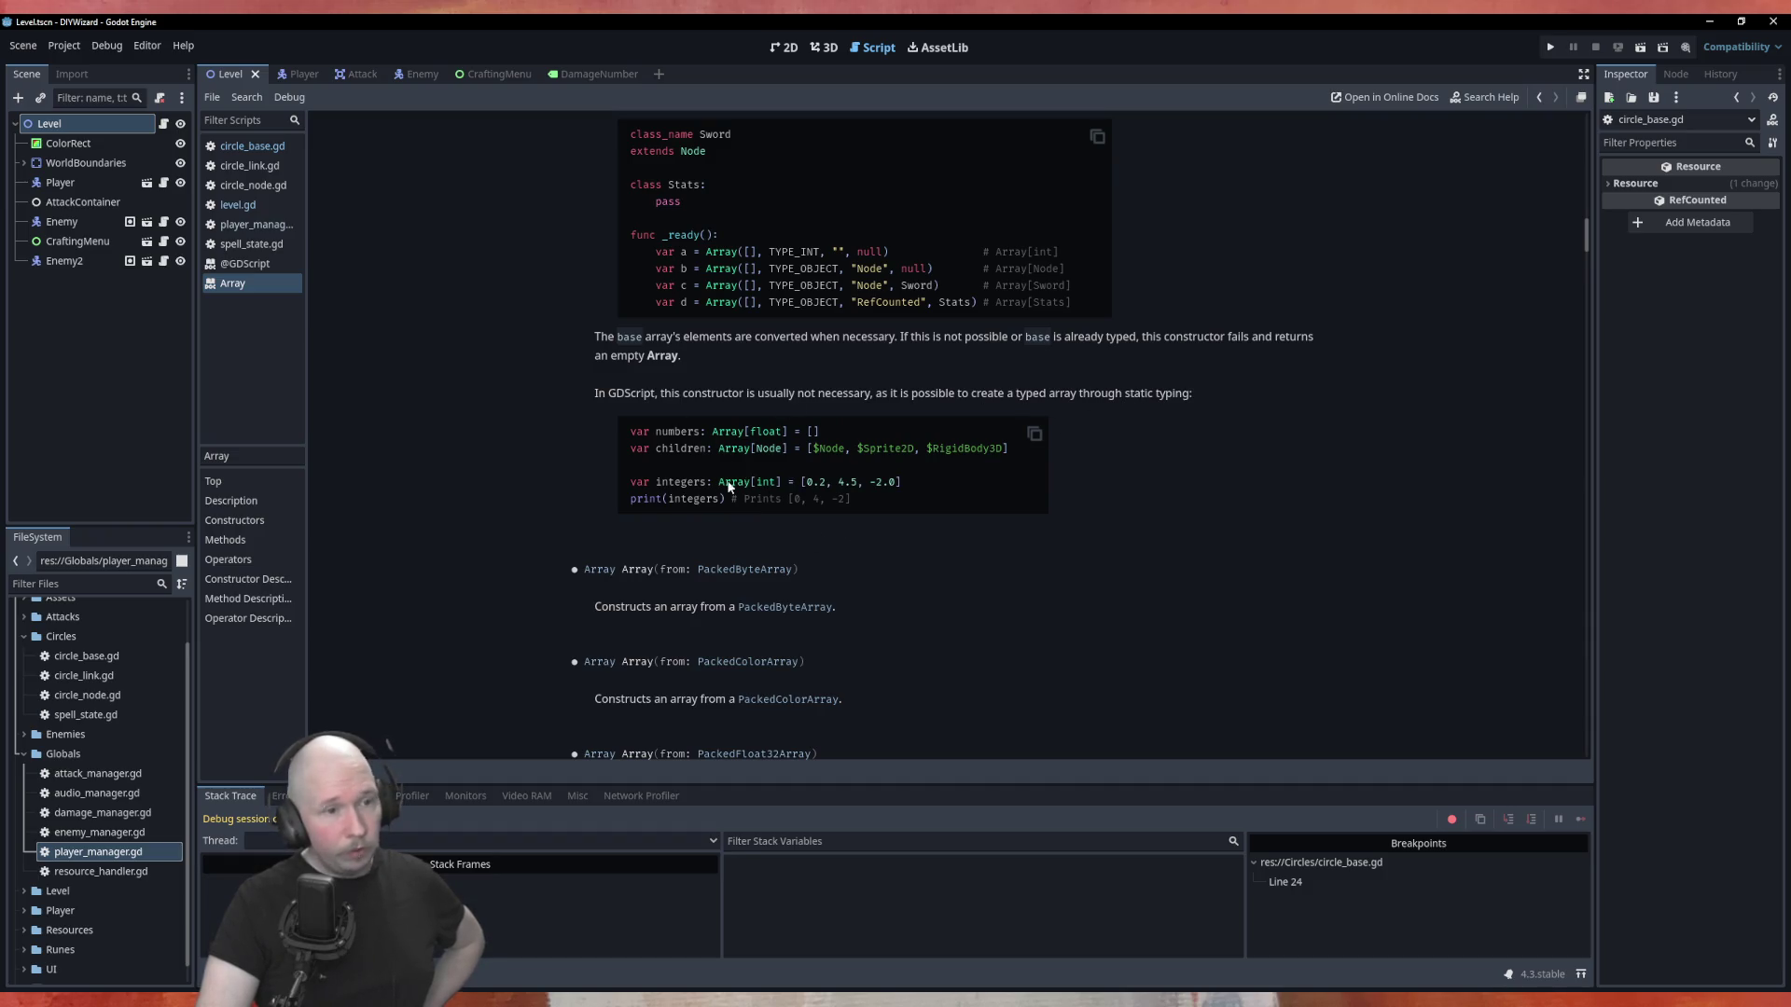
scroll(487, 450, "down", 2)
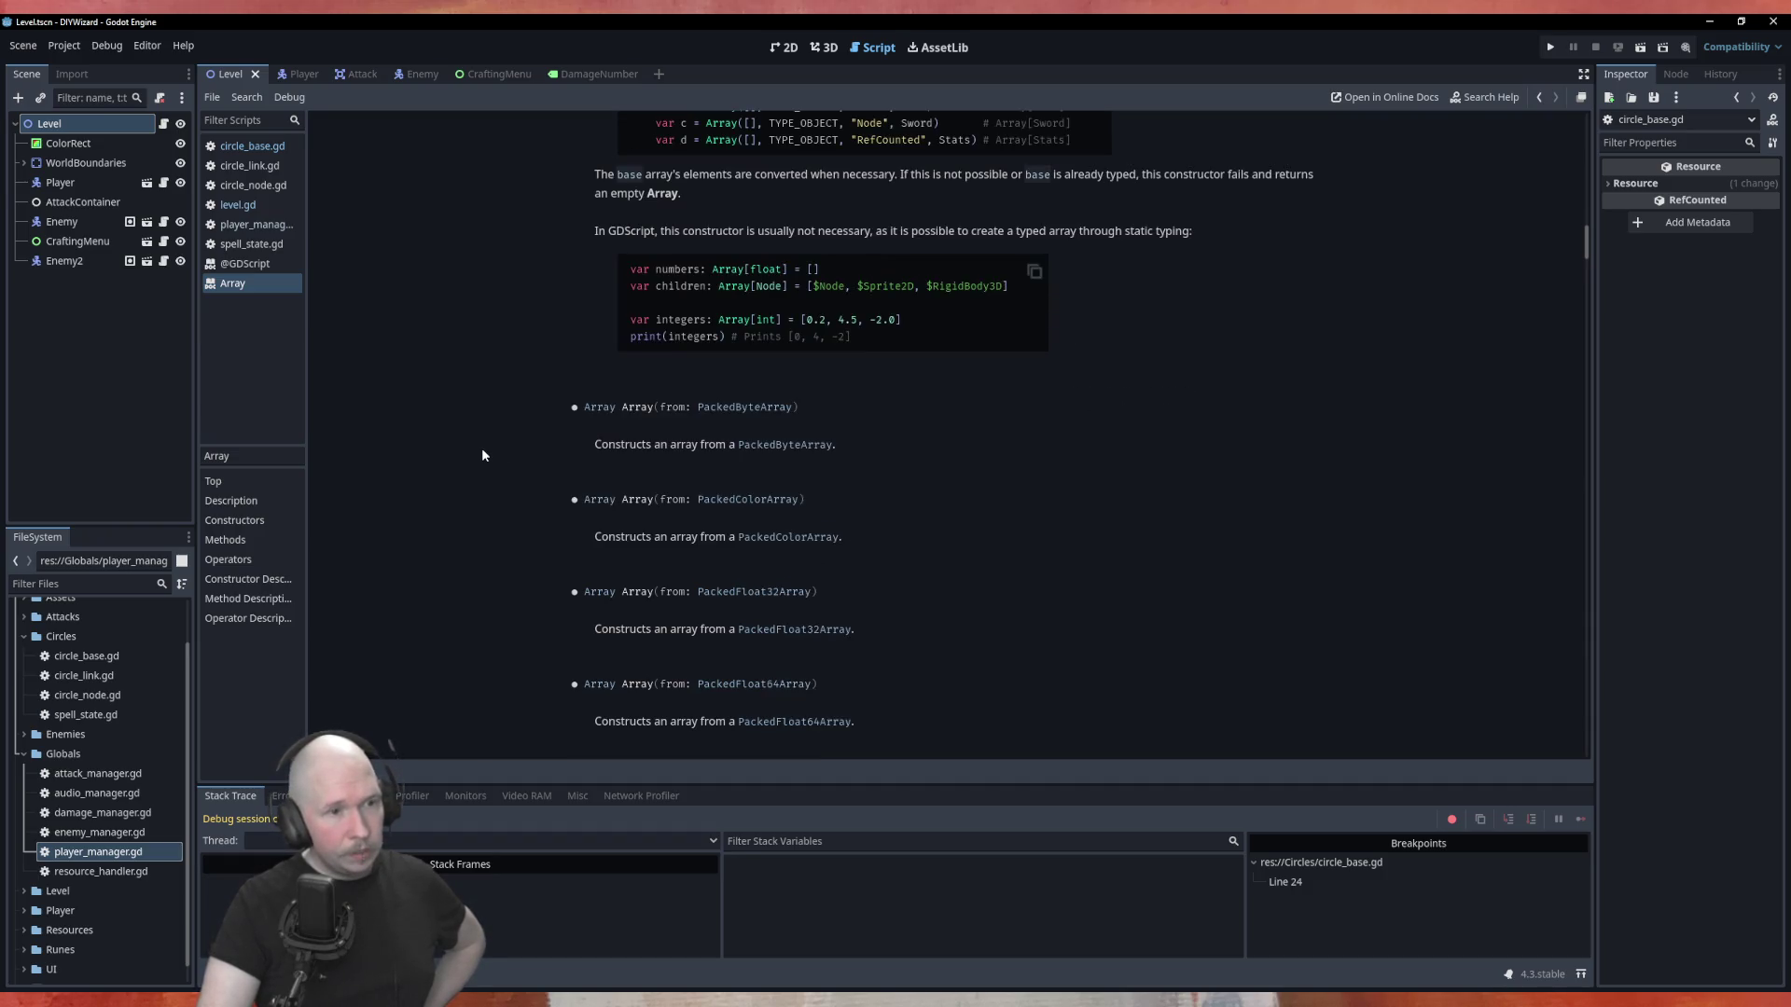
scroll(482, 456, "down", 1)
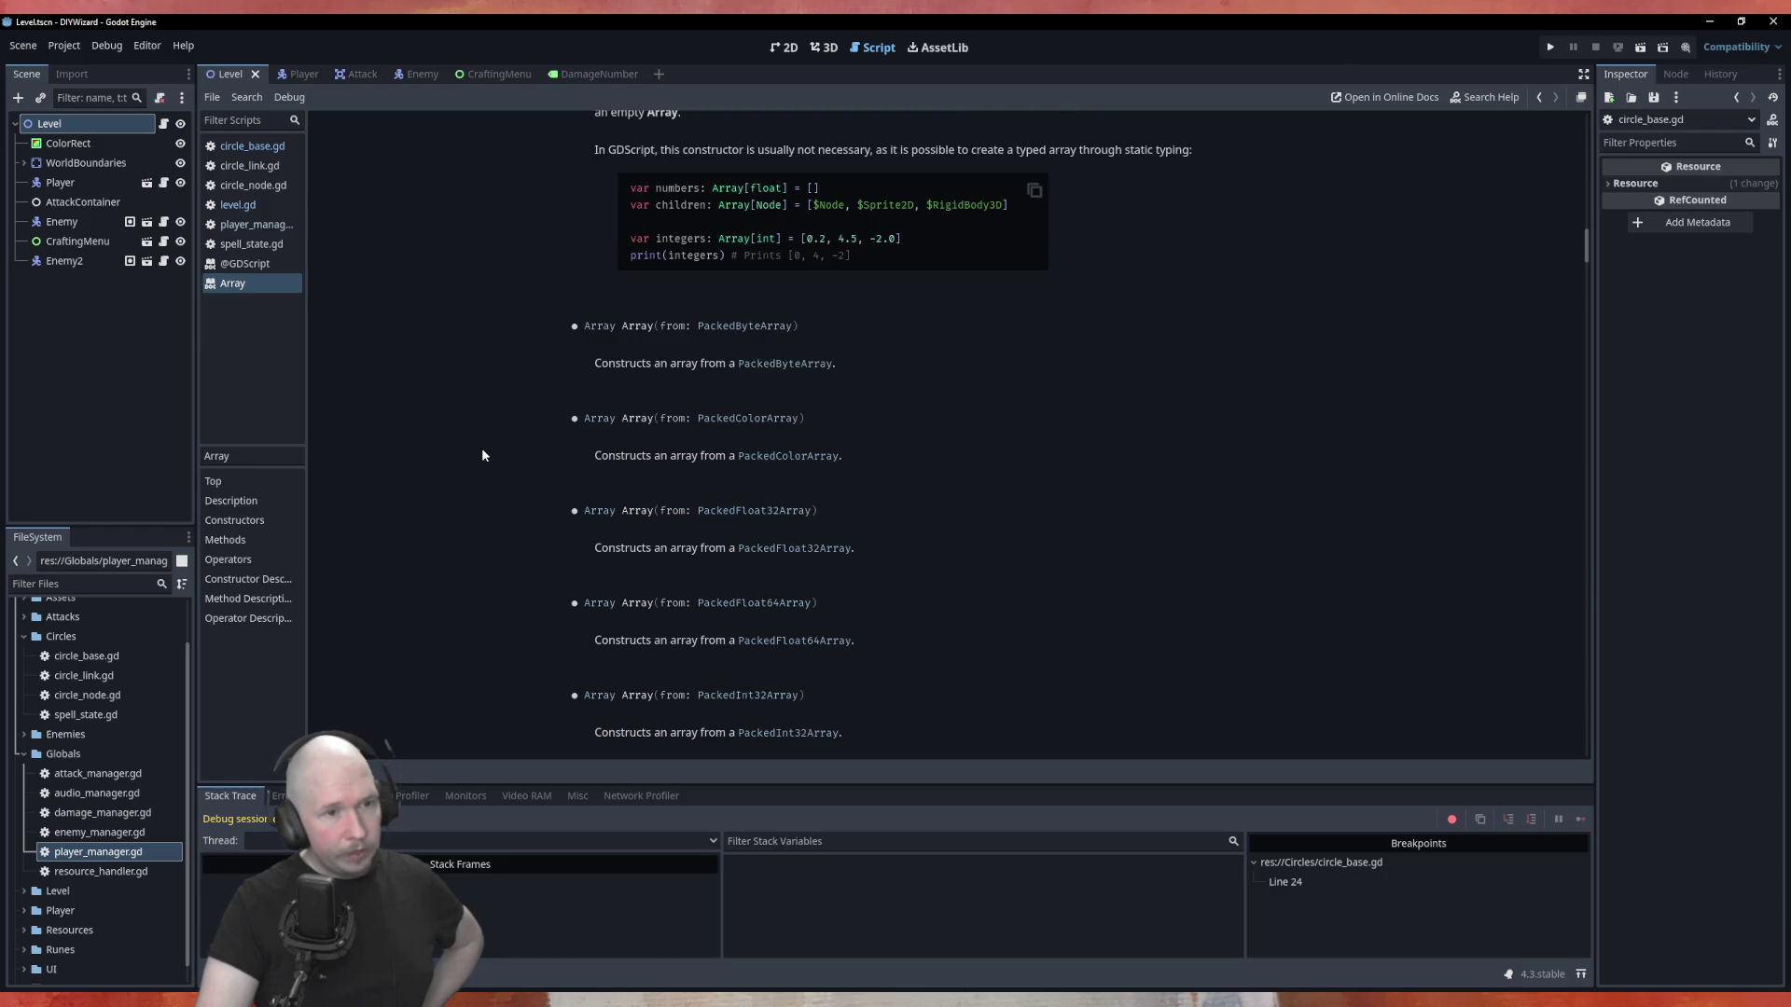
scroll(482, 455, "down", 5)
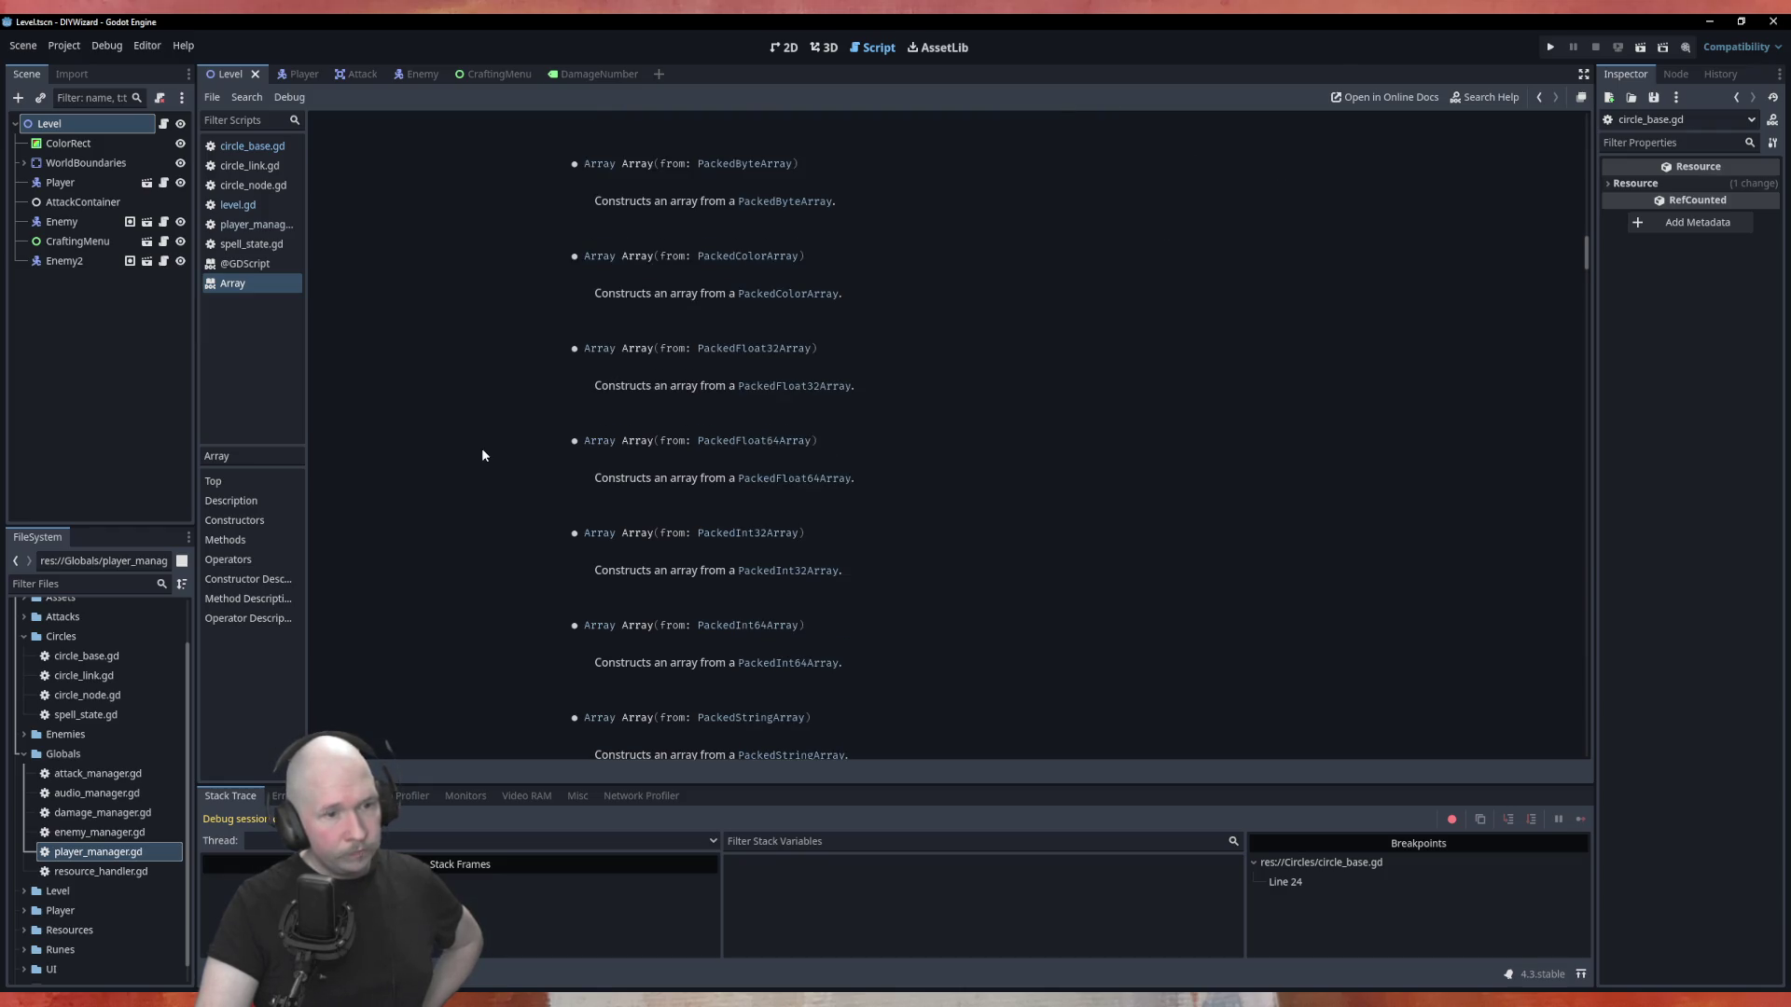
scroll(482, 455, "down", 5)
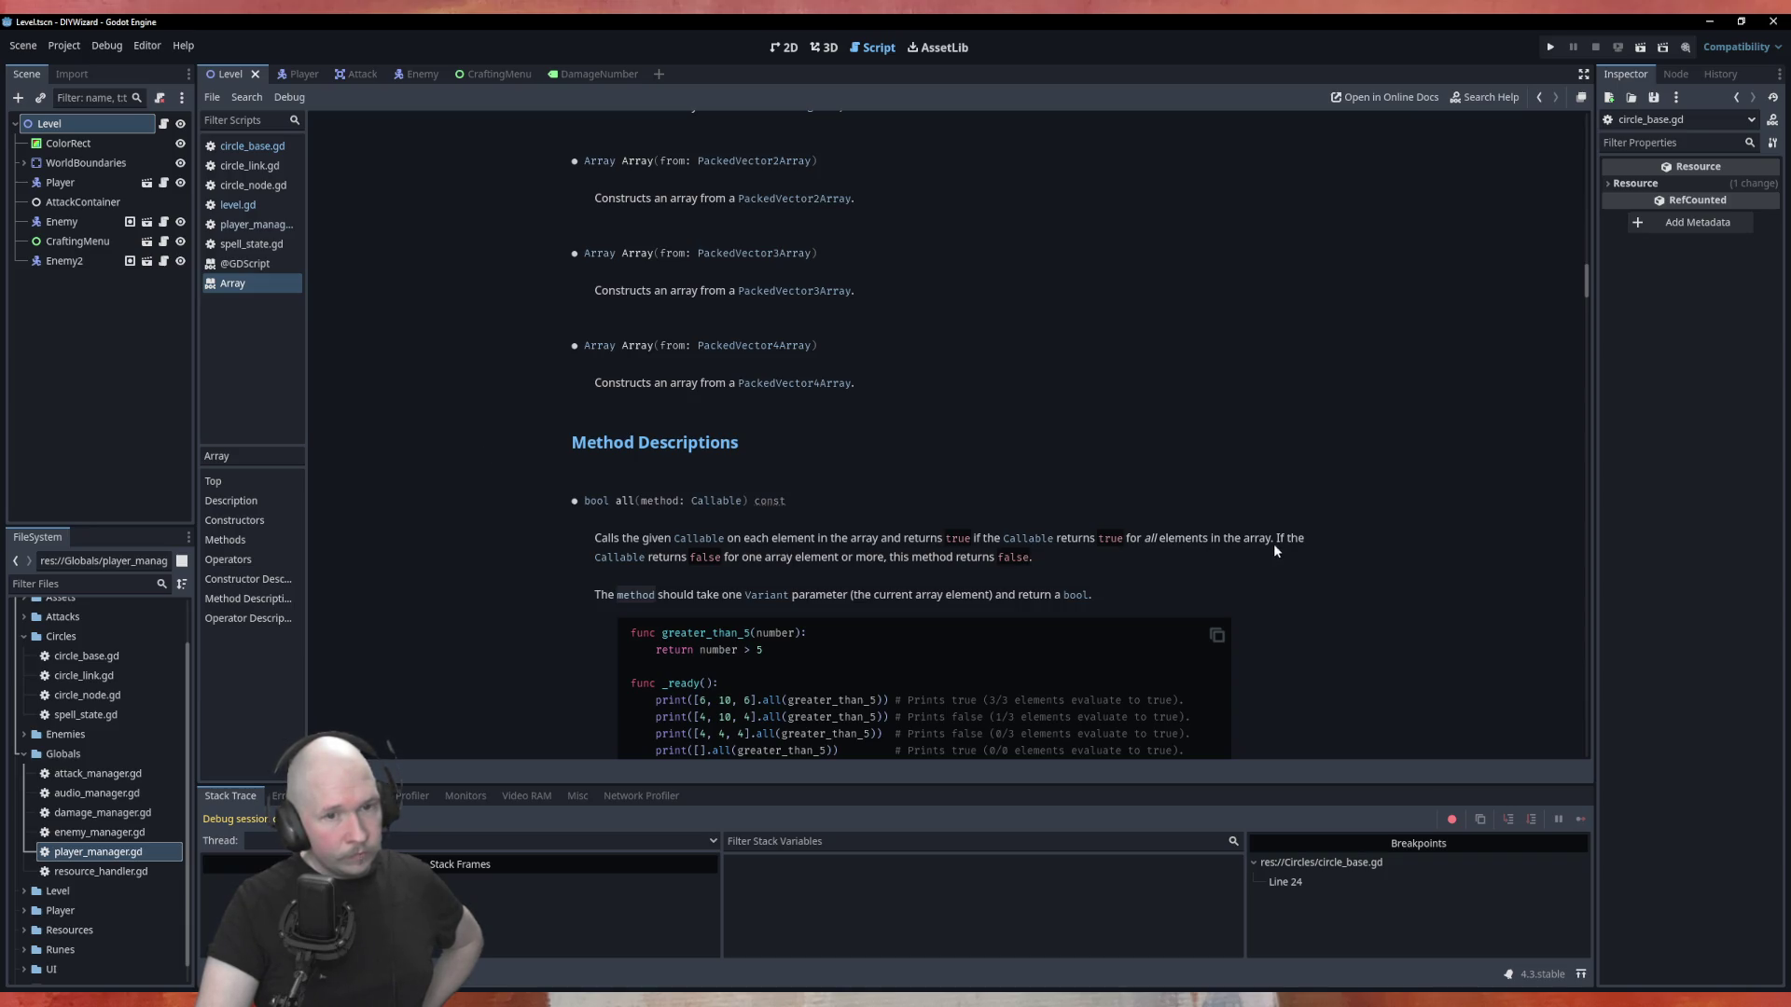
scroll(538, 570, "down", 3)
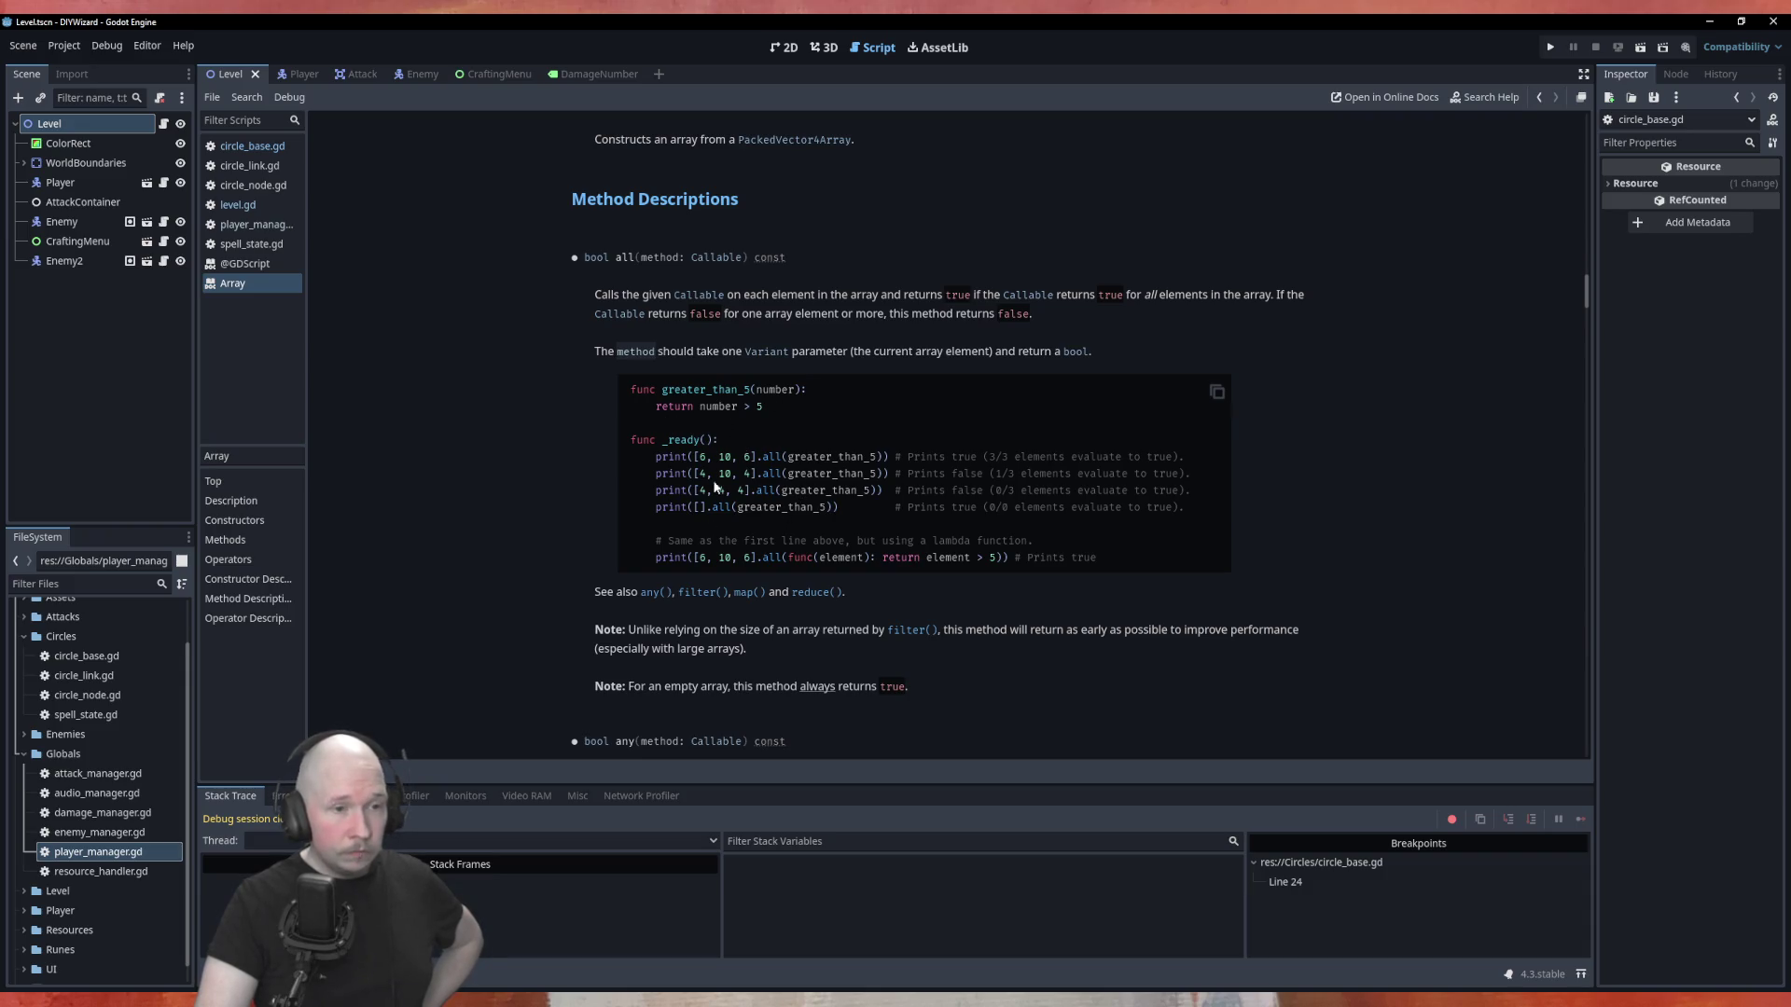
scroll(391, 425, "down", 2)
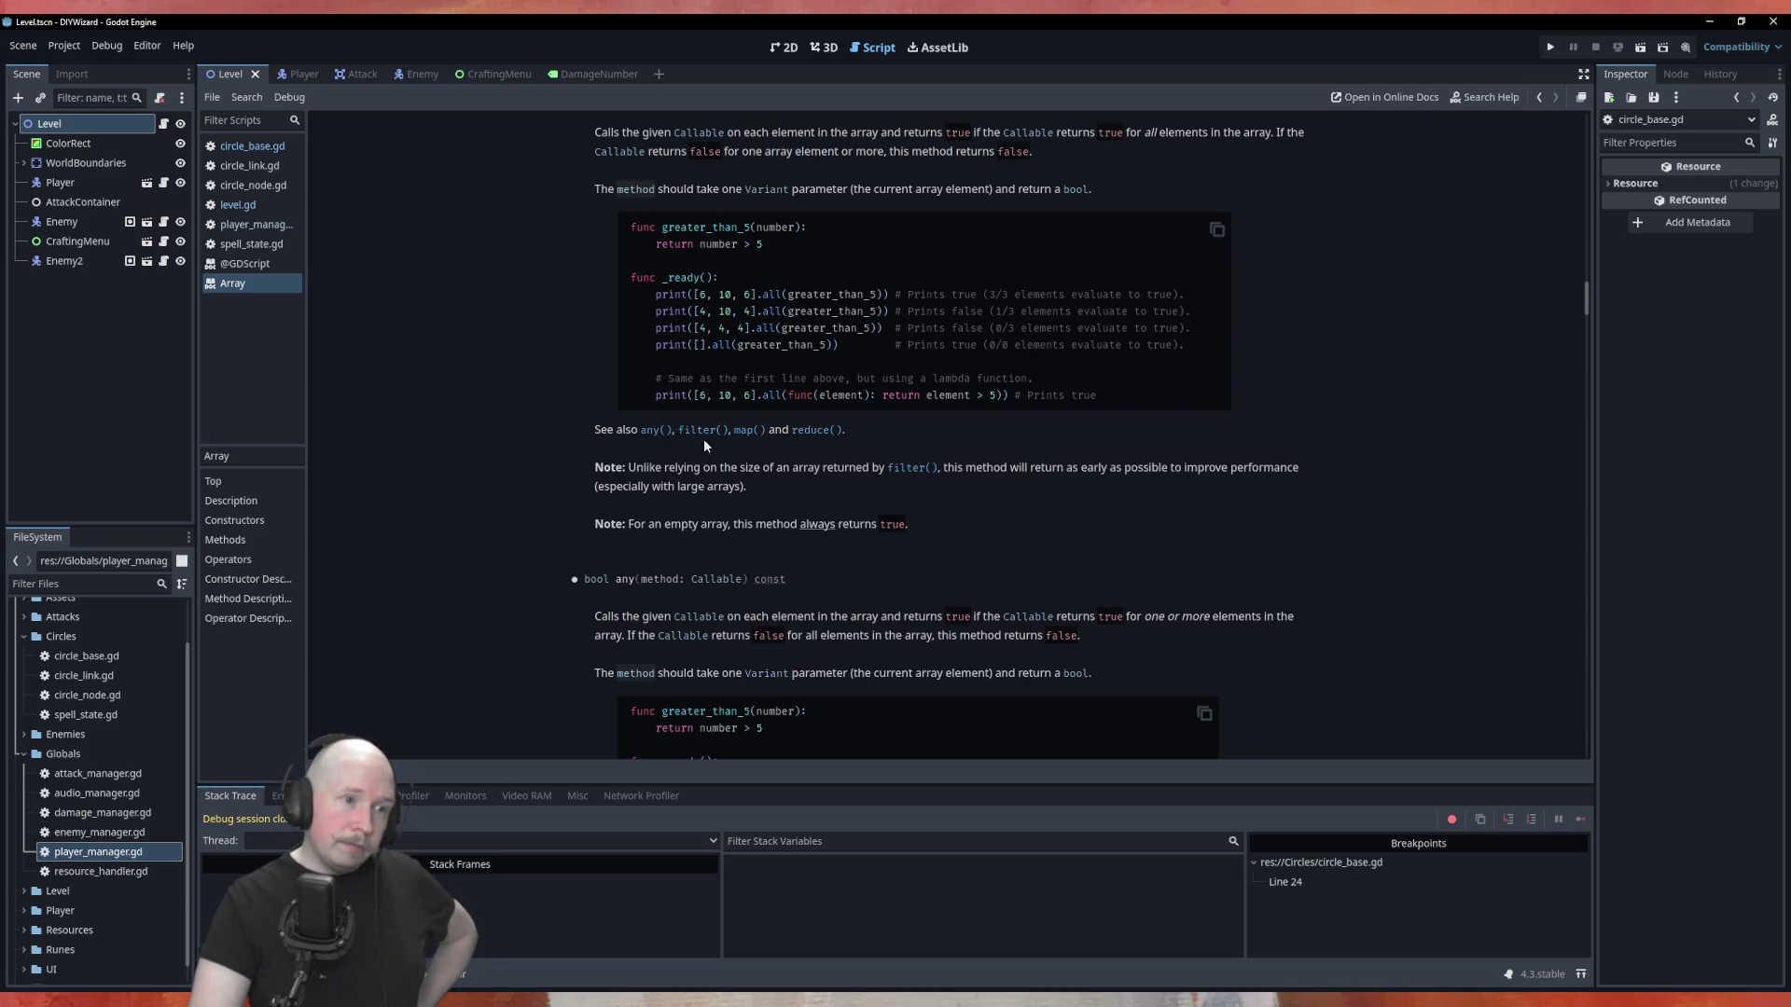
scroll(549, 463, "down", 2)
scroll(522, 448, "down", 5)
scroll(522, 447, "down", 11)
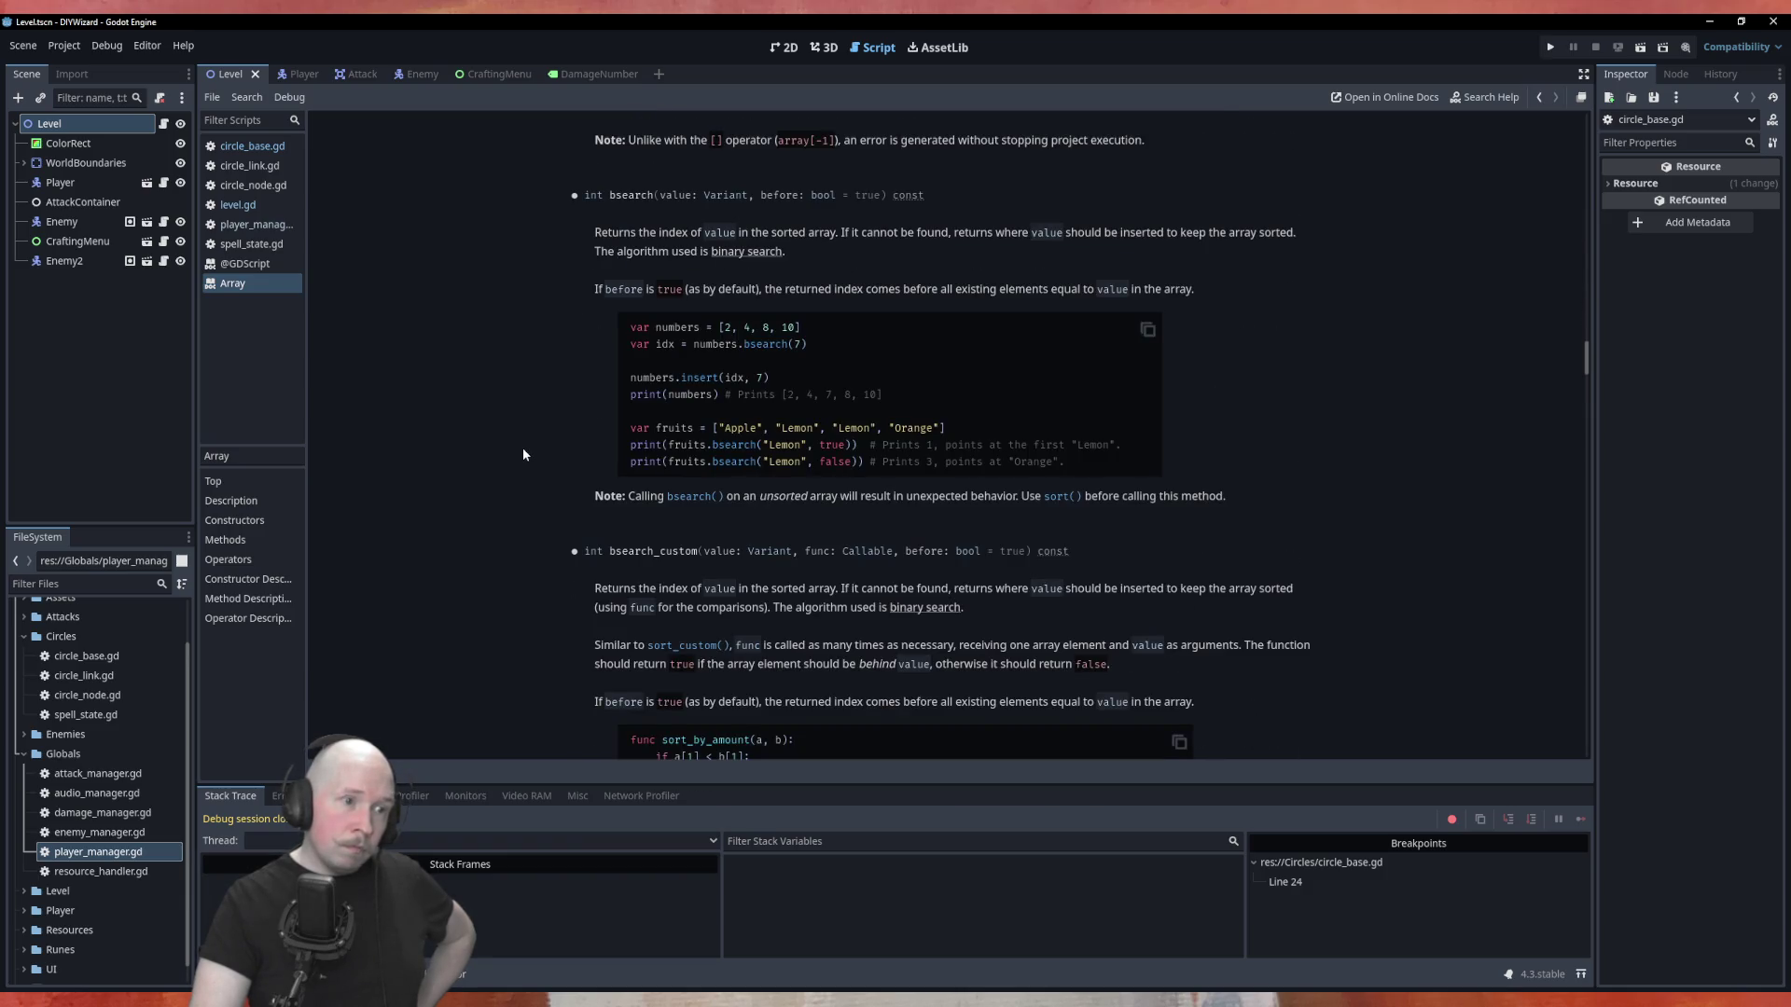
scroll(523, 452, "down", 12)
scroll(523, 454, "down", 4)
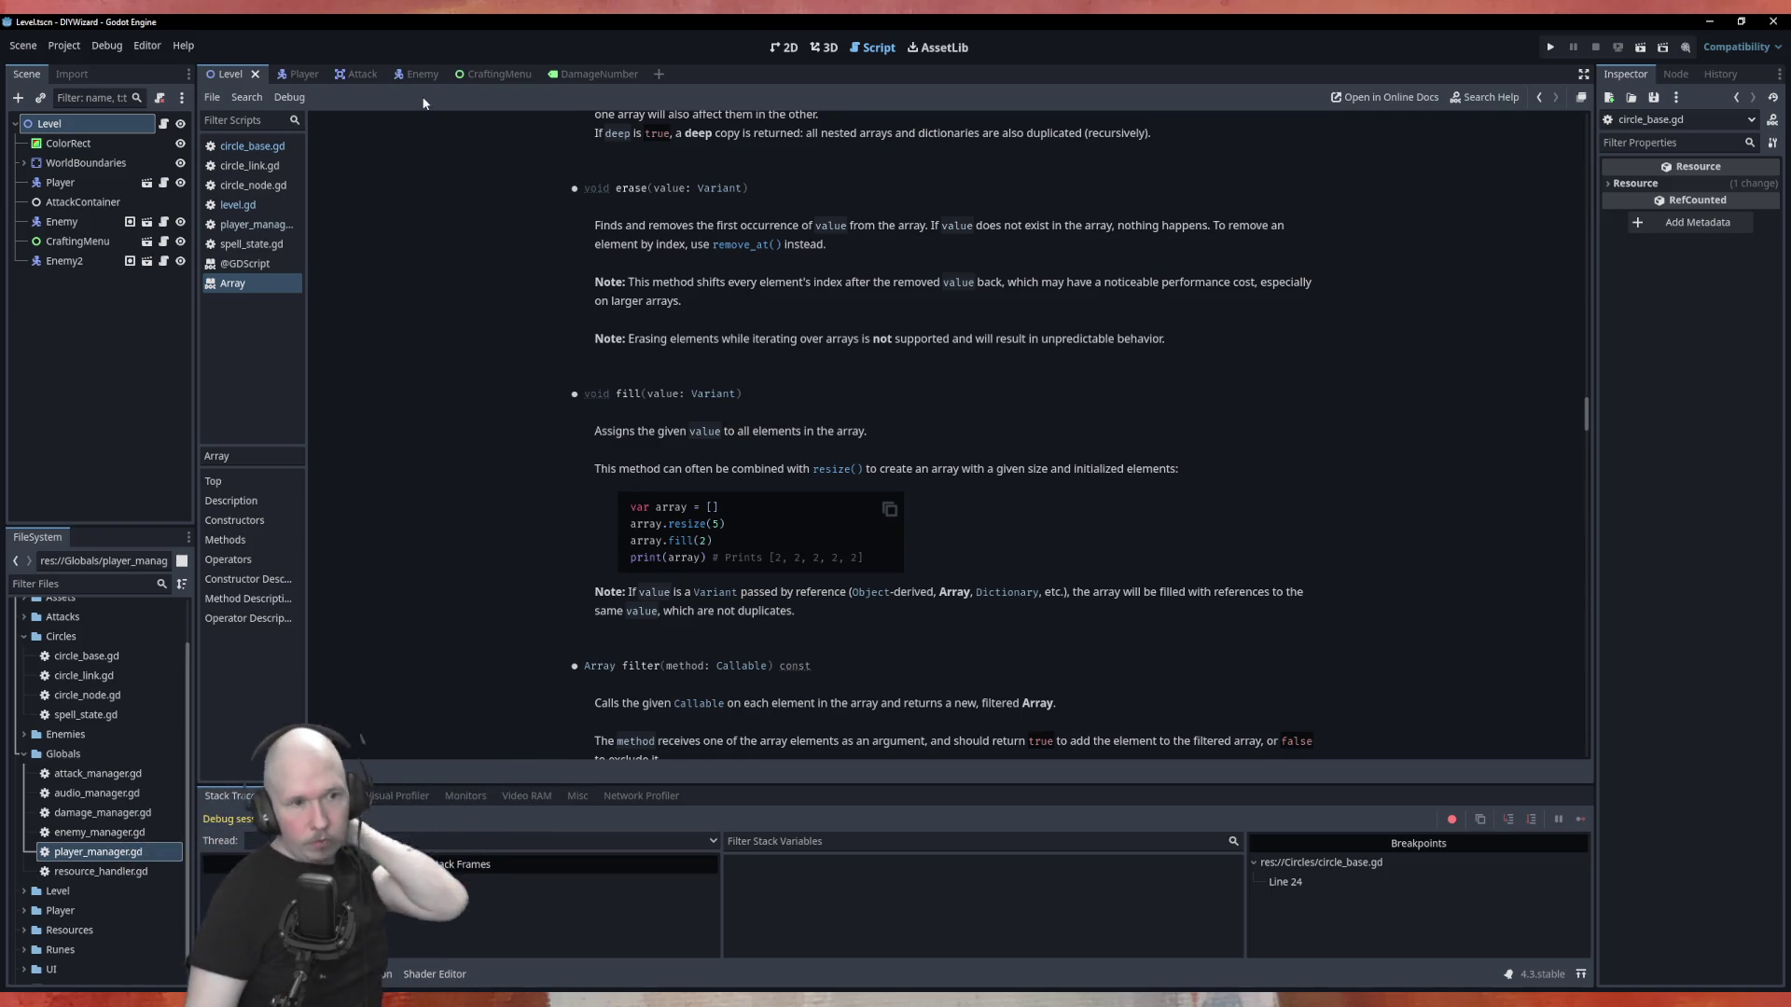
scroll(524, 440, "down", 1)
scroll(525, 443, "down", 1)
scroll(515, 467, "down", 1)
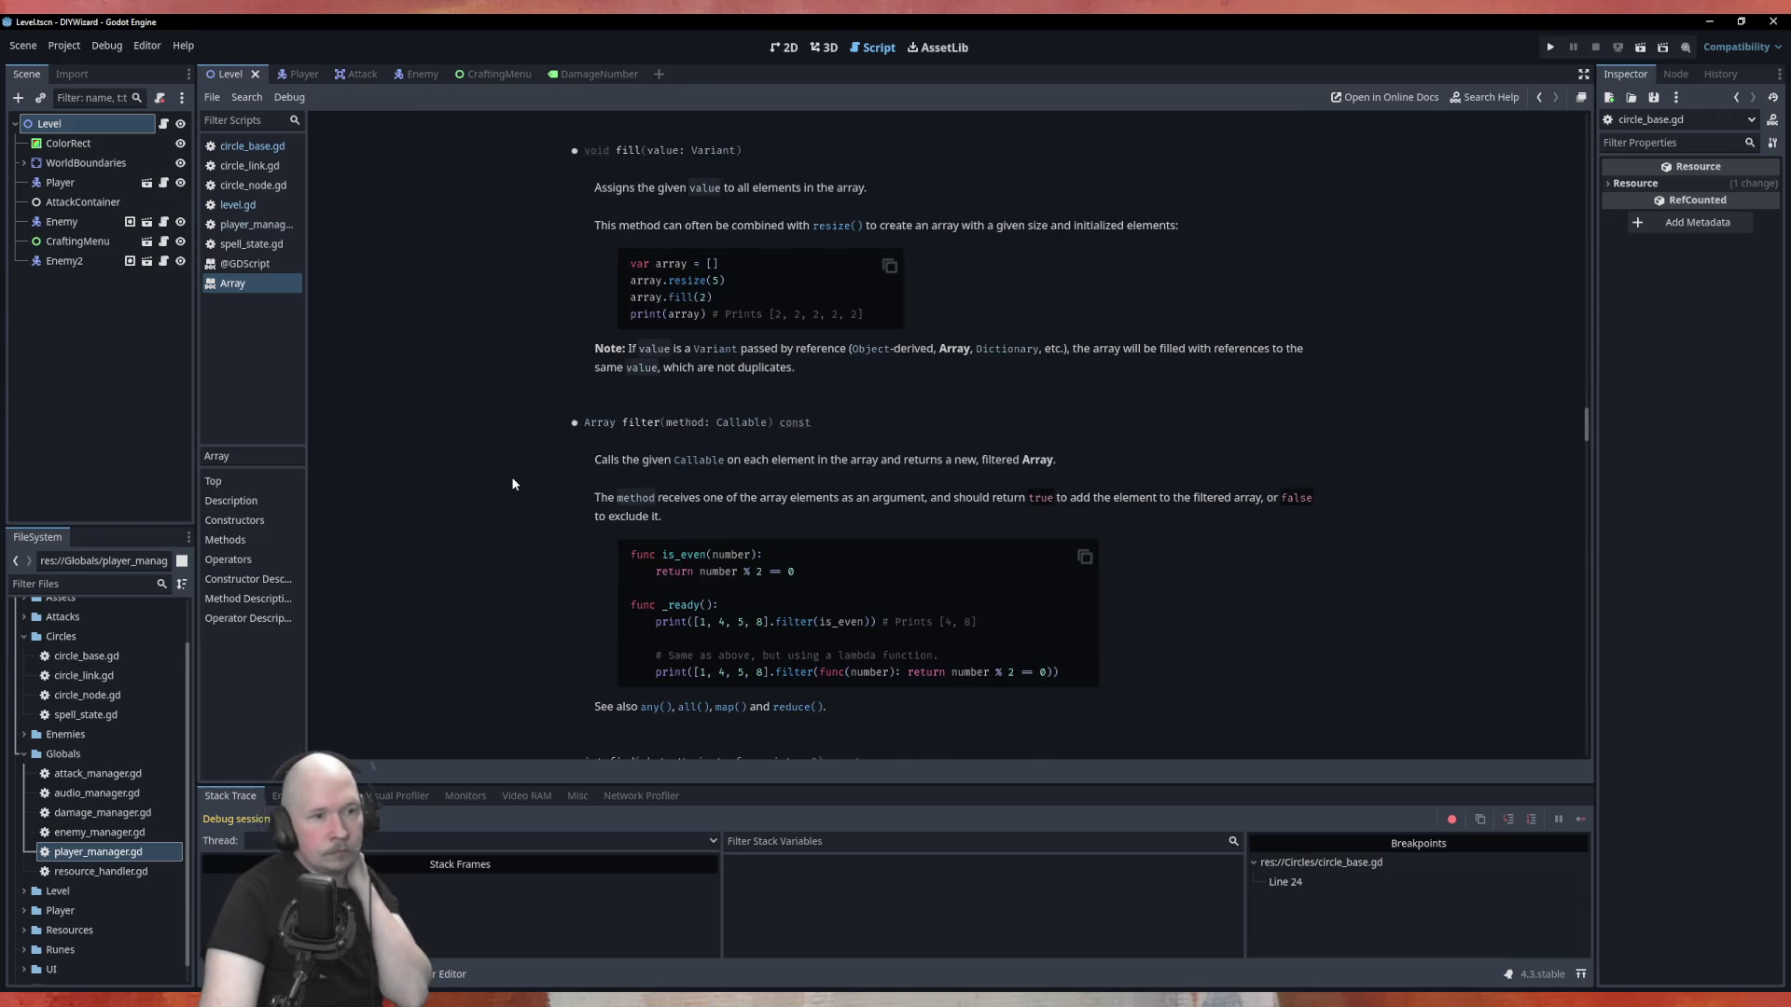
scroll(512, 483, "down", 4)
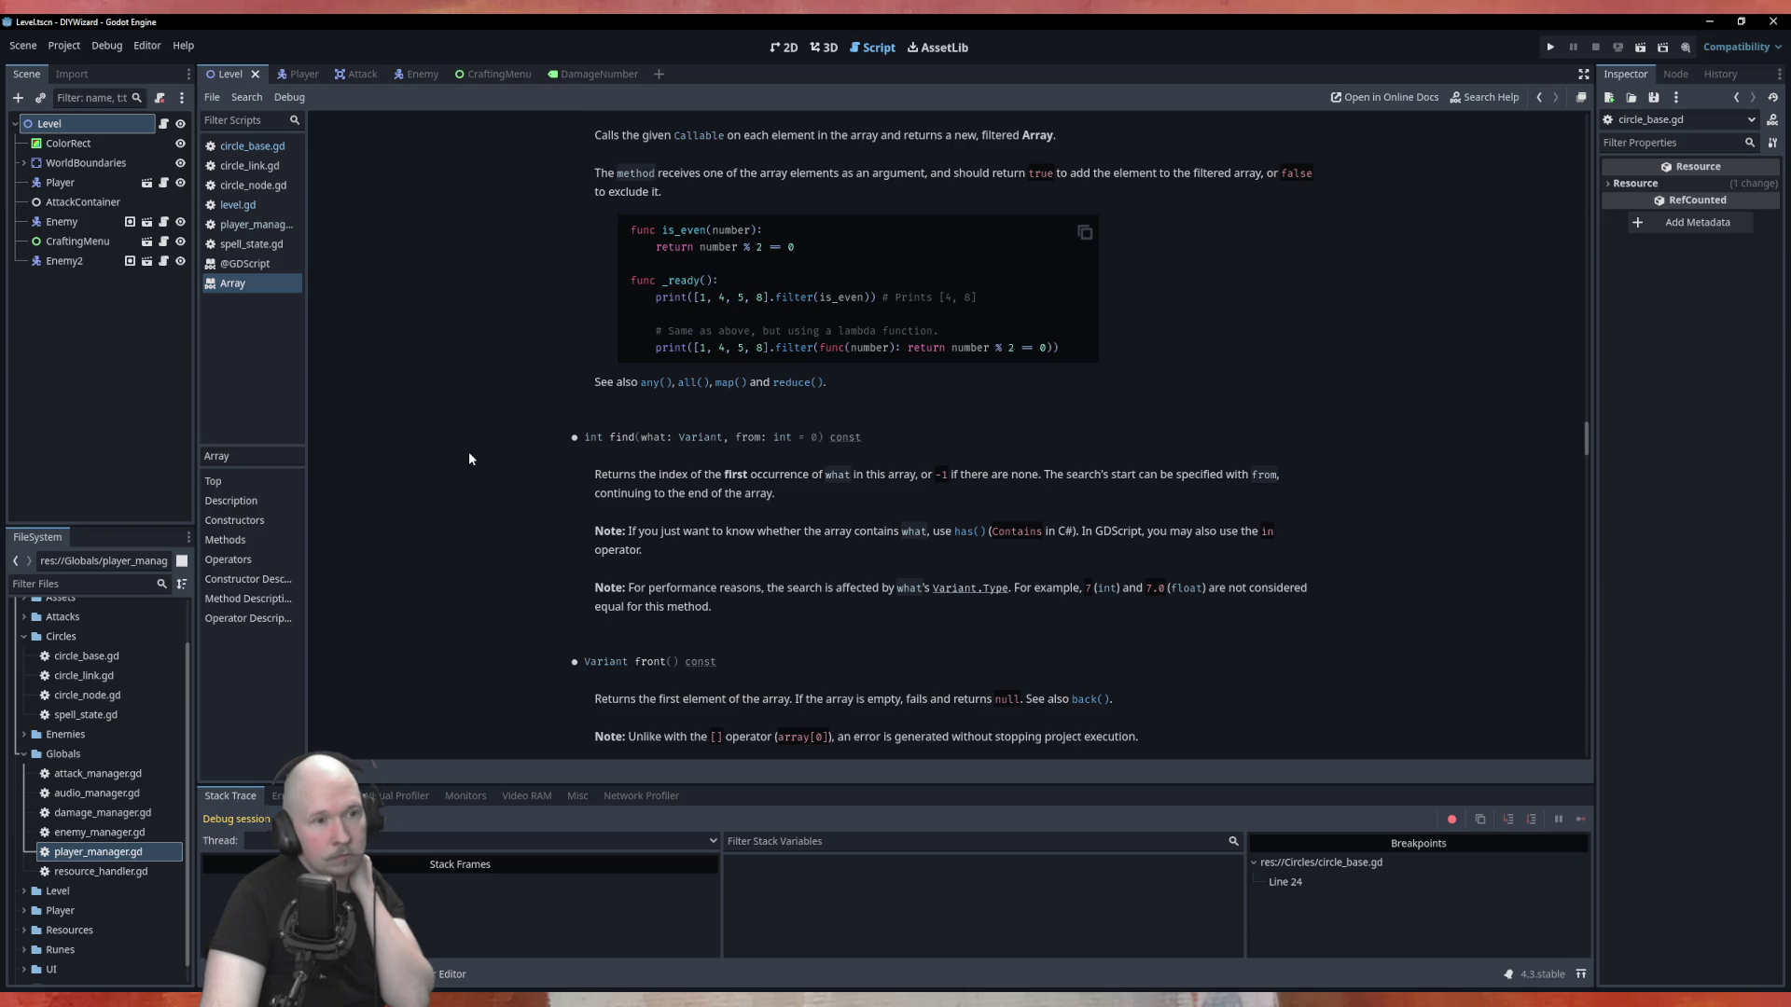
scroll(469, 456, "down", 3)
scroll(469, 456, "down", 1)
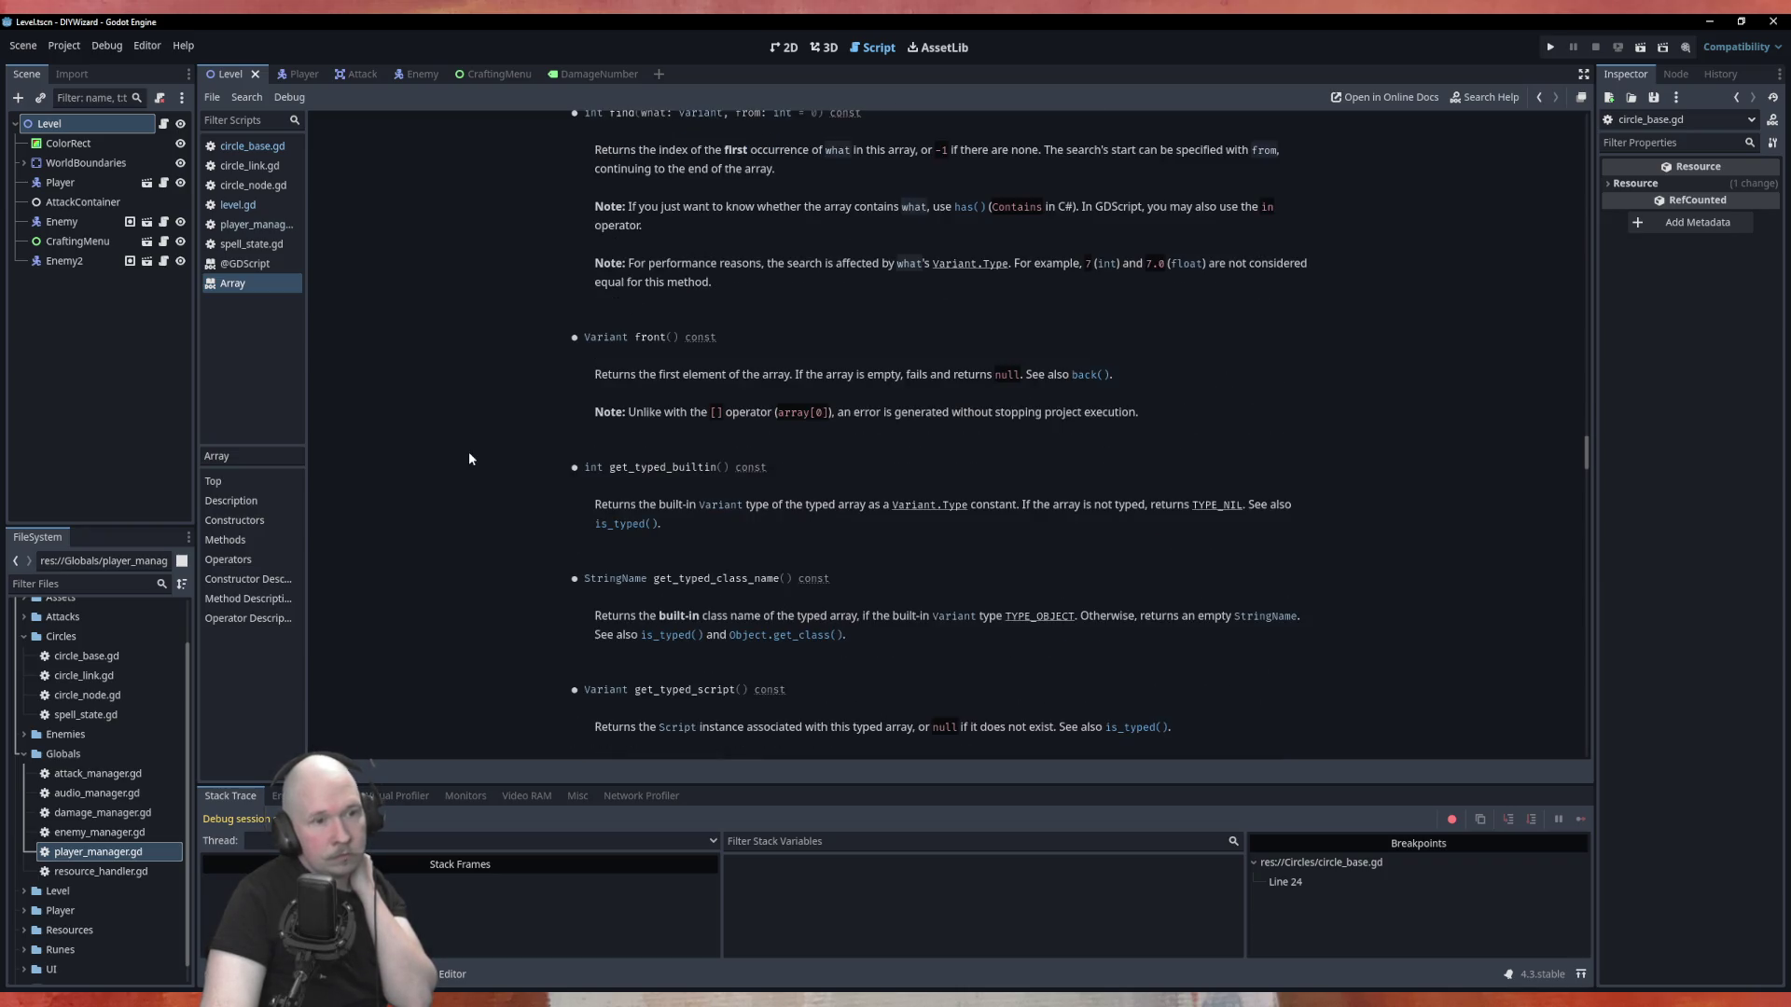
scroll(469, 456, "down", 3)
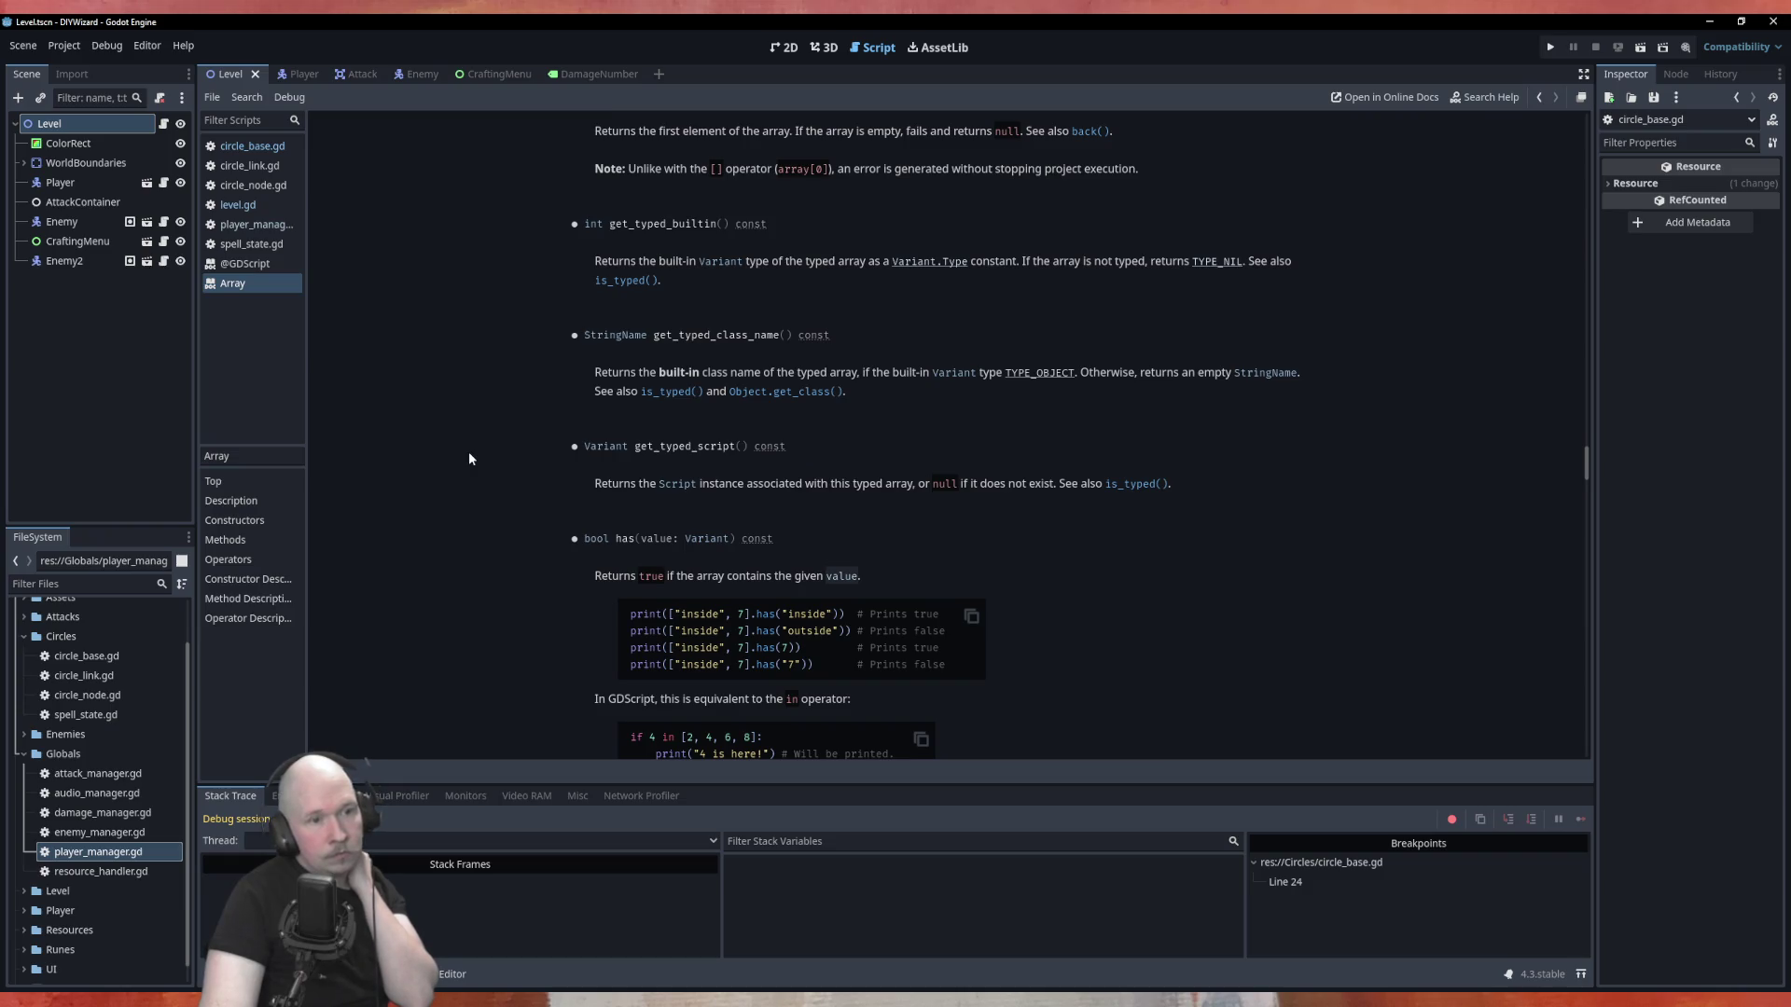
scroll(469, 456, "down", 3)
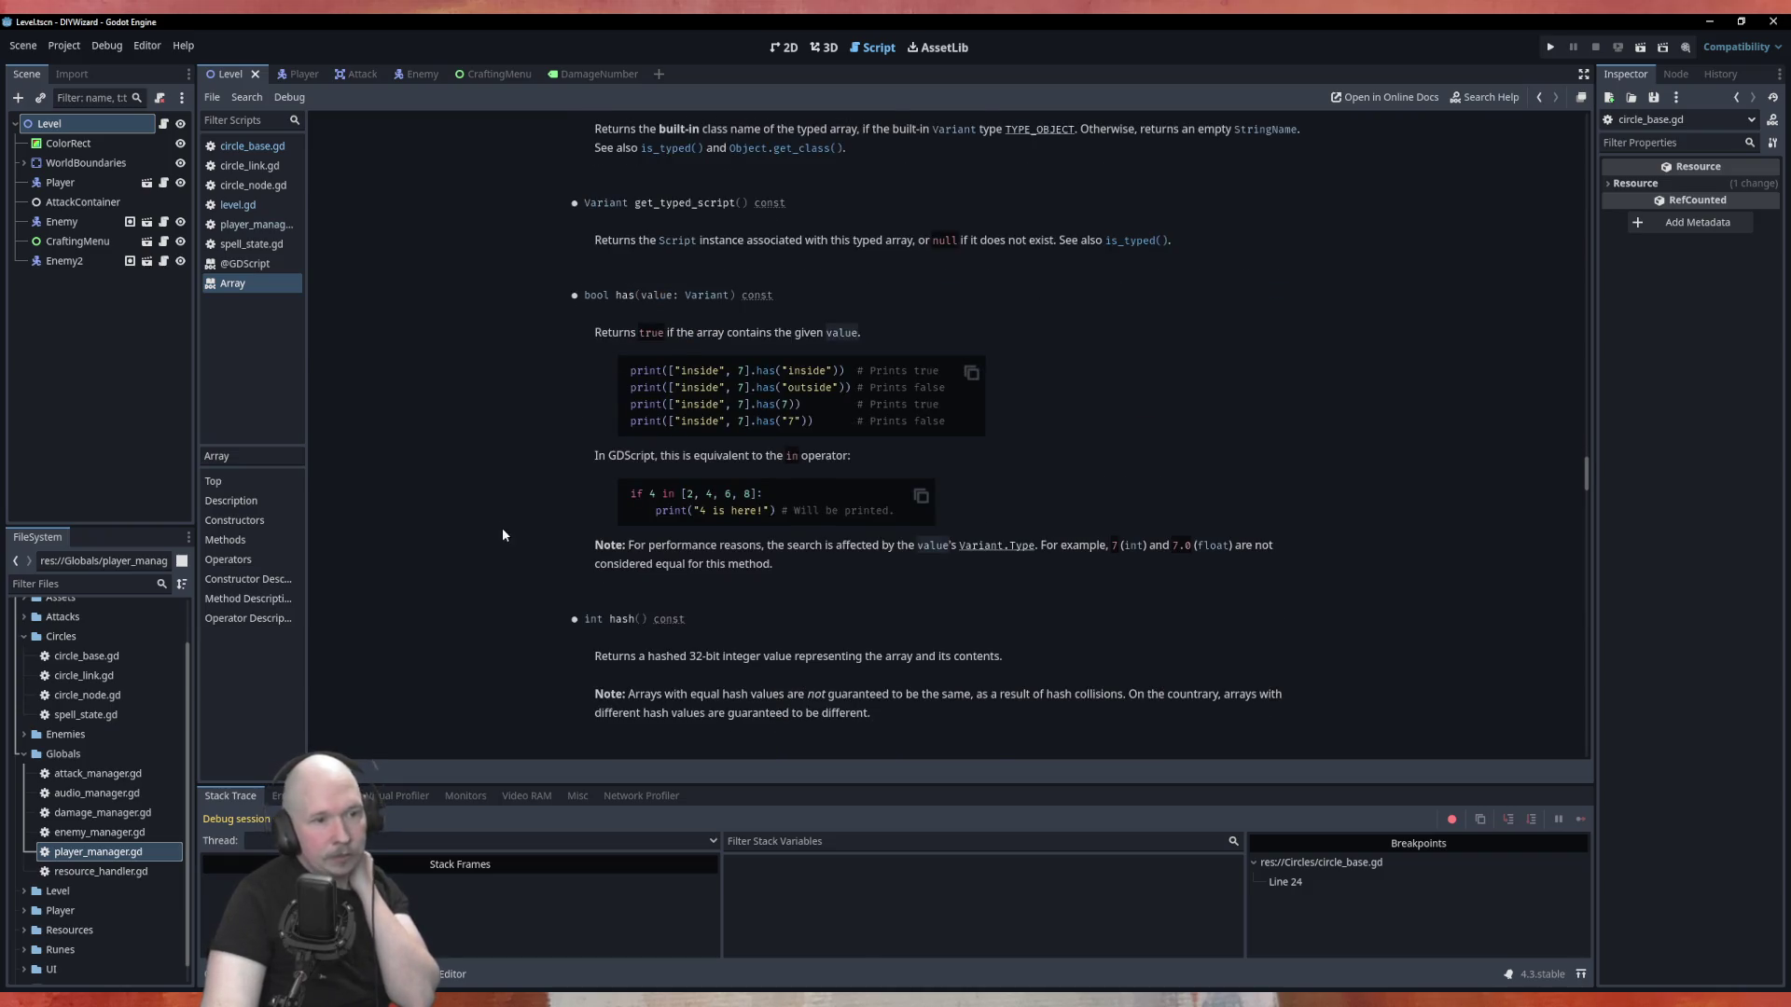
scroll(577, 400, "down", 3)
scroll(448, 460, "down", 4)
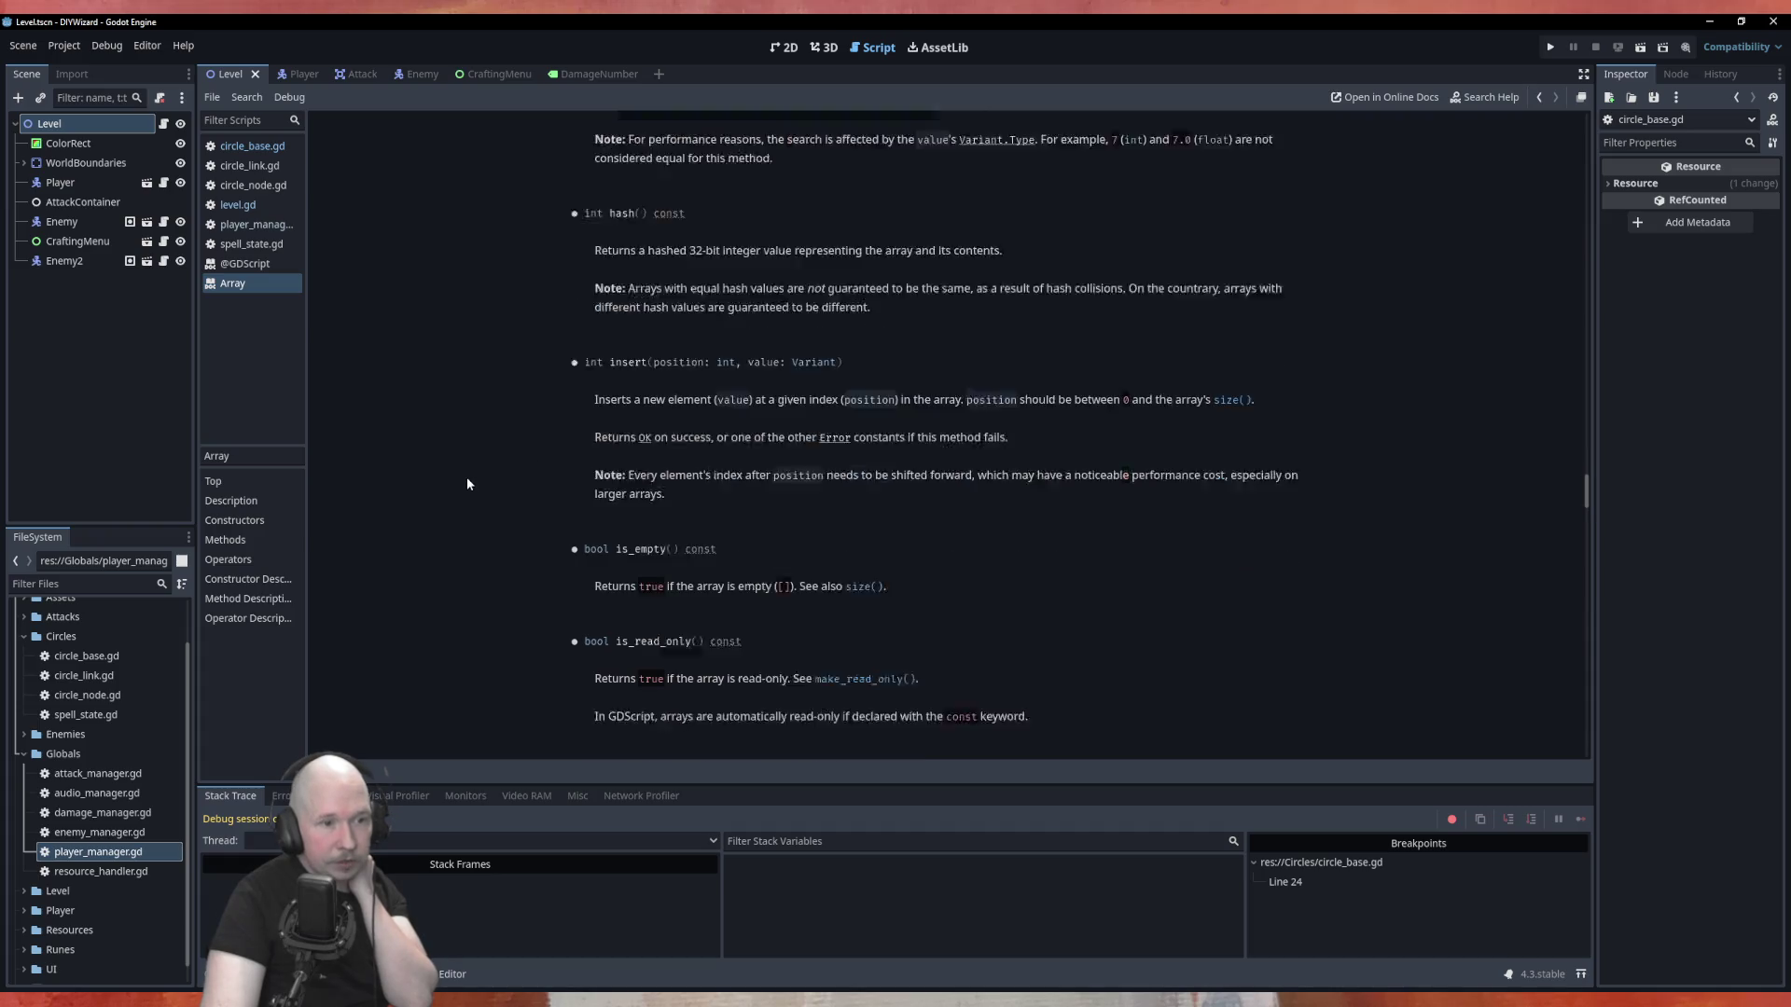
scroll(466, 491, "down", 2)
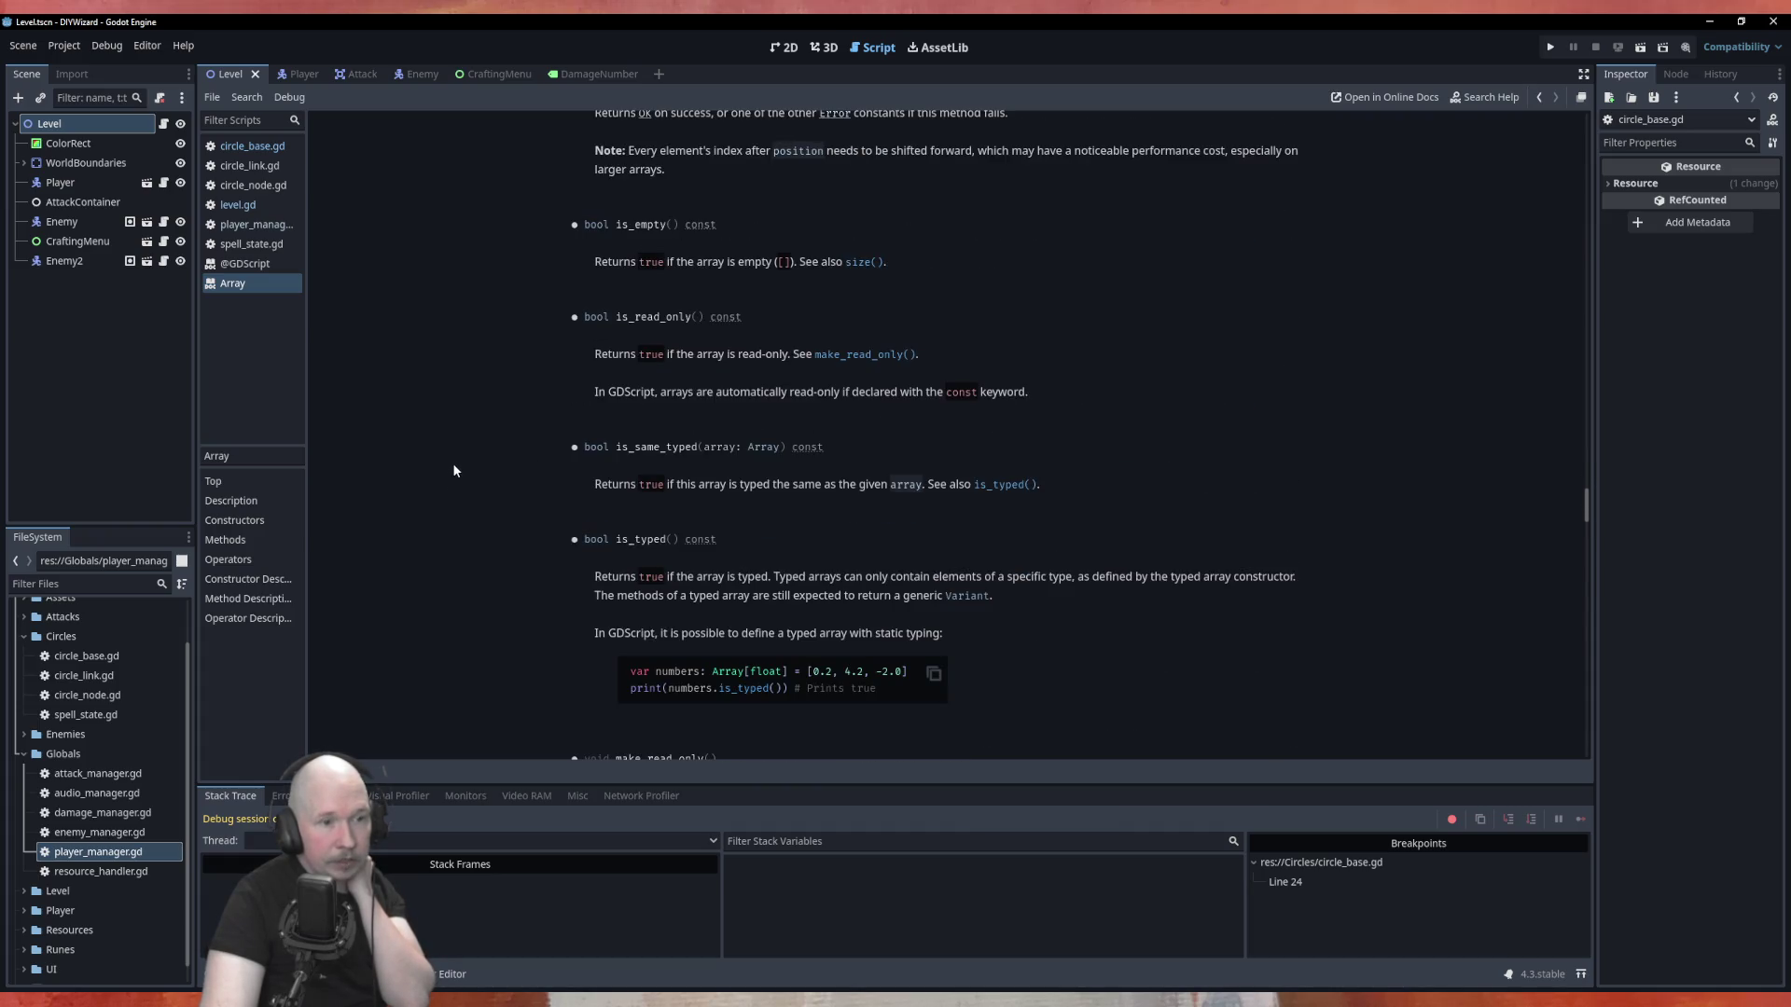
scroll(454, 470, "up", 2)
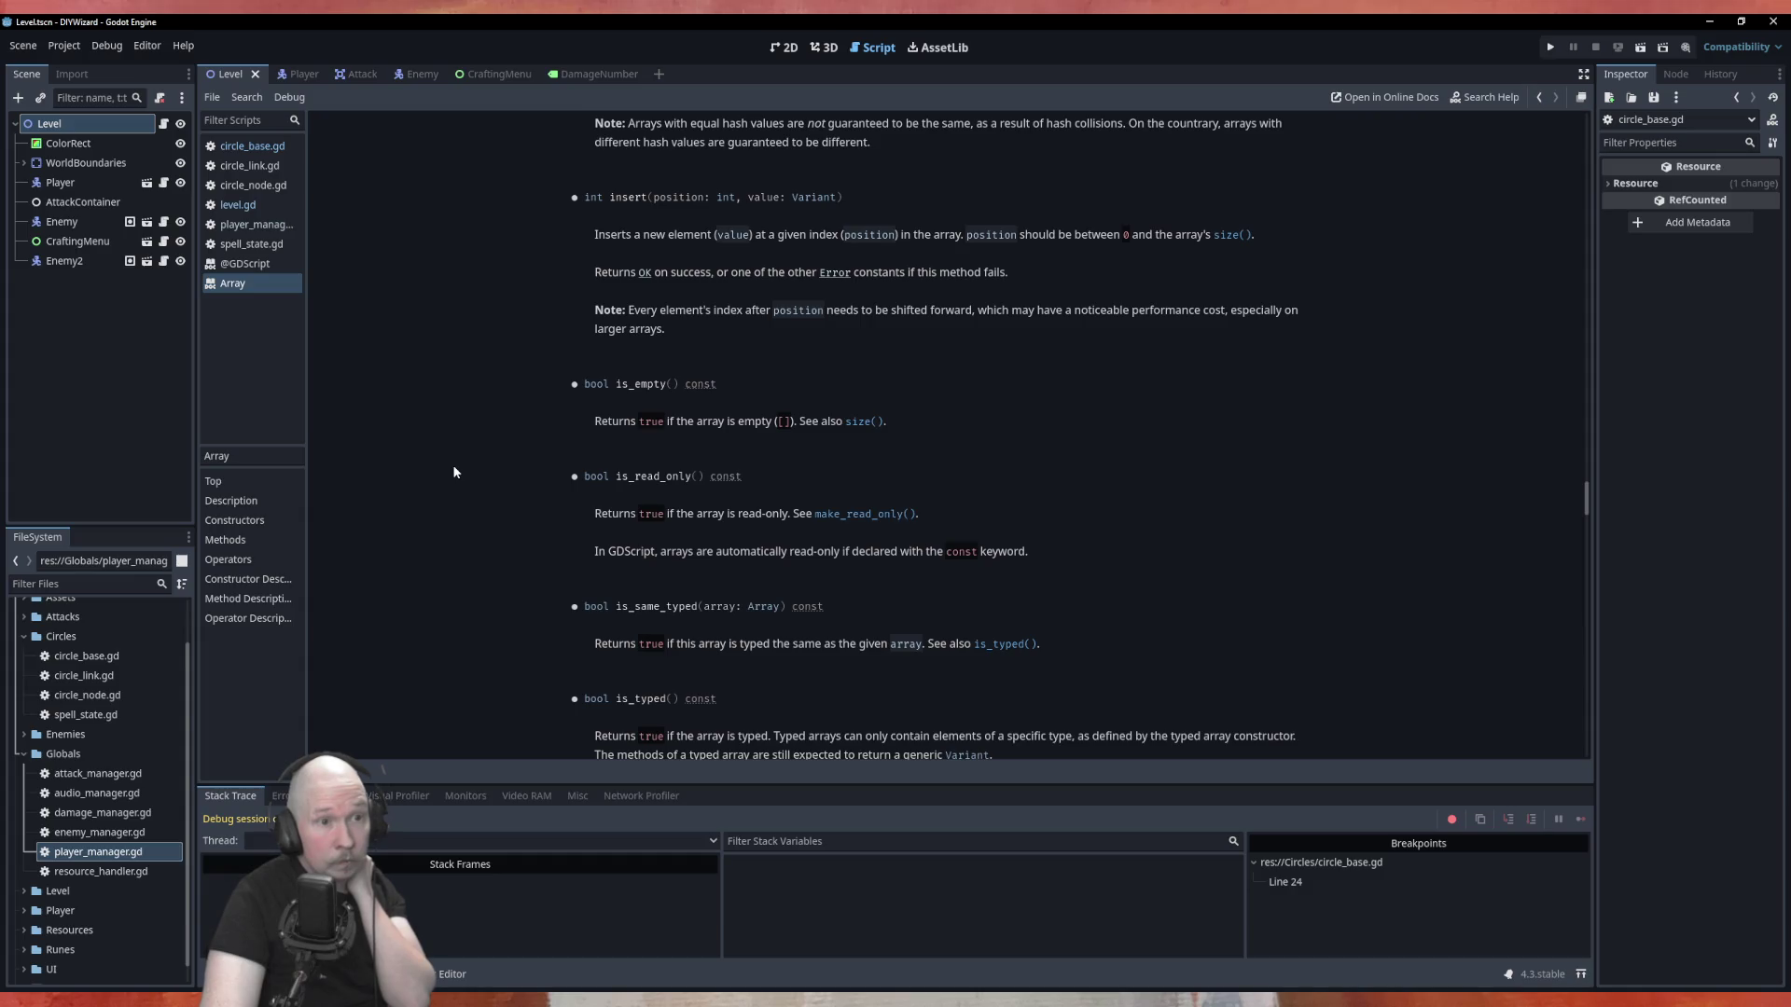
scroll(454, 472, "down", 3)
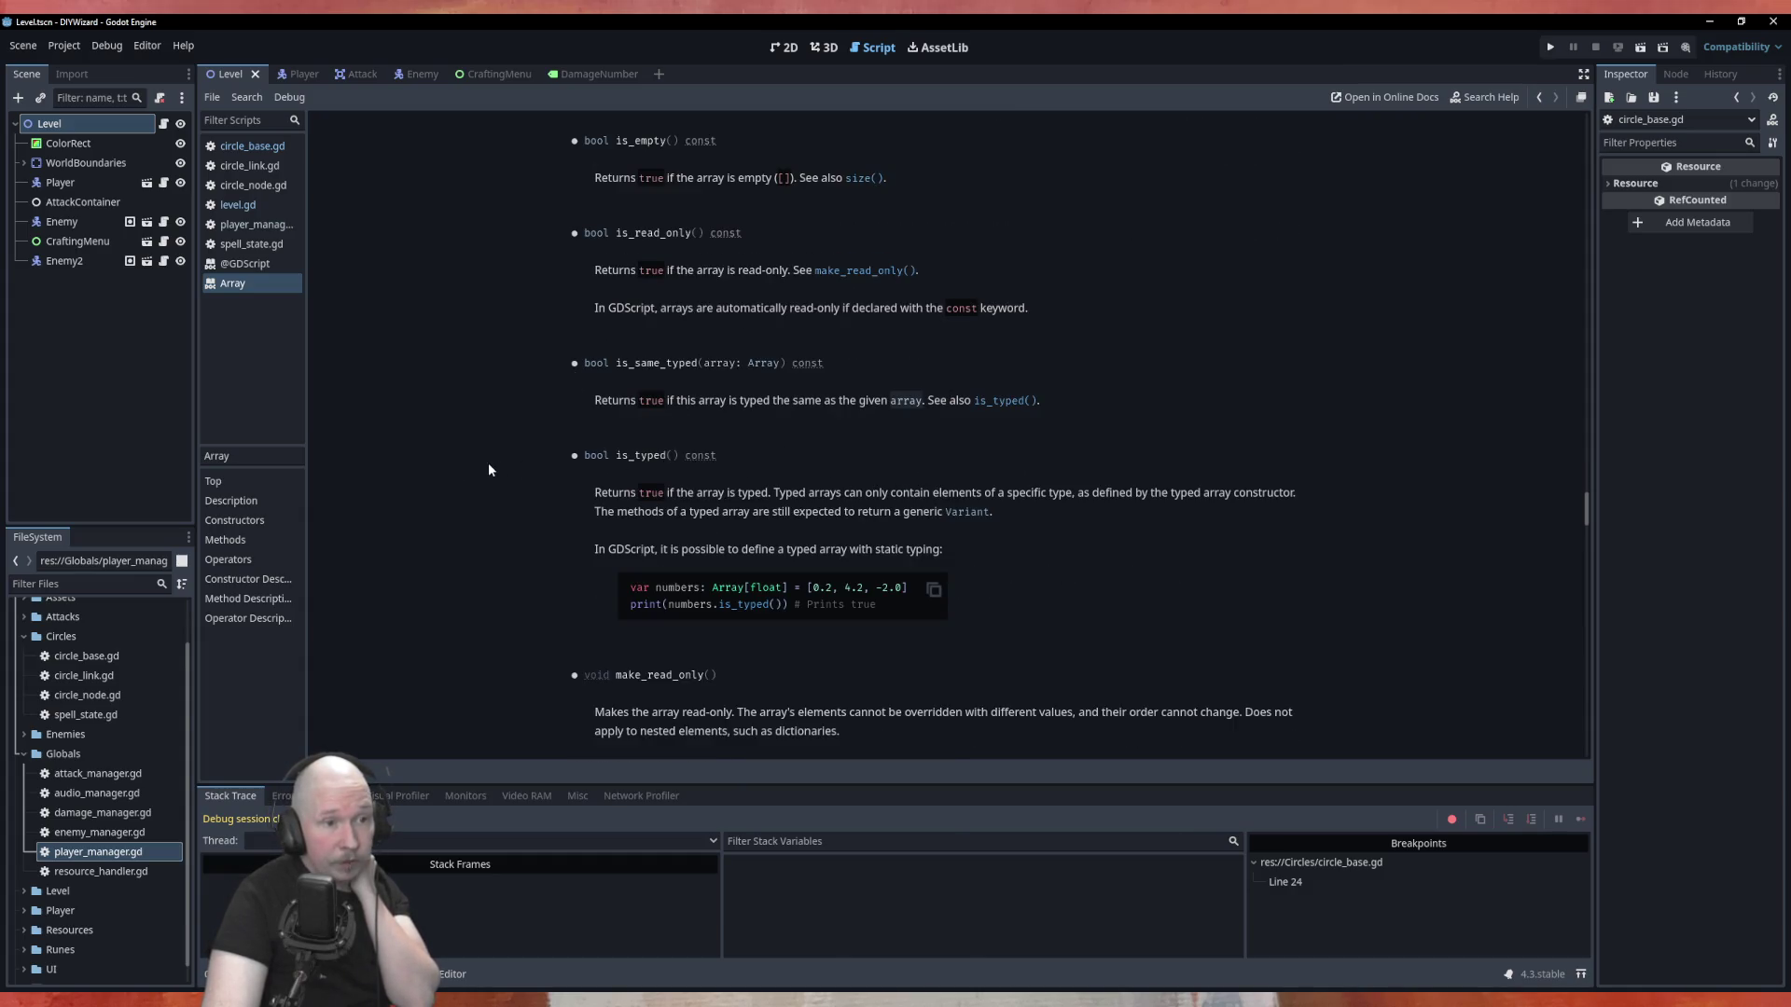
scroll(488, 466, "down", 5)
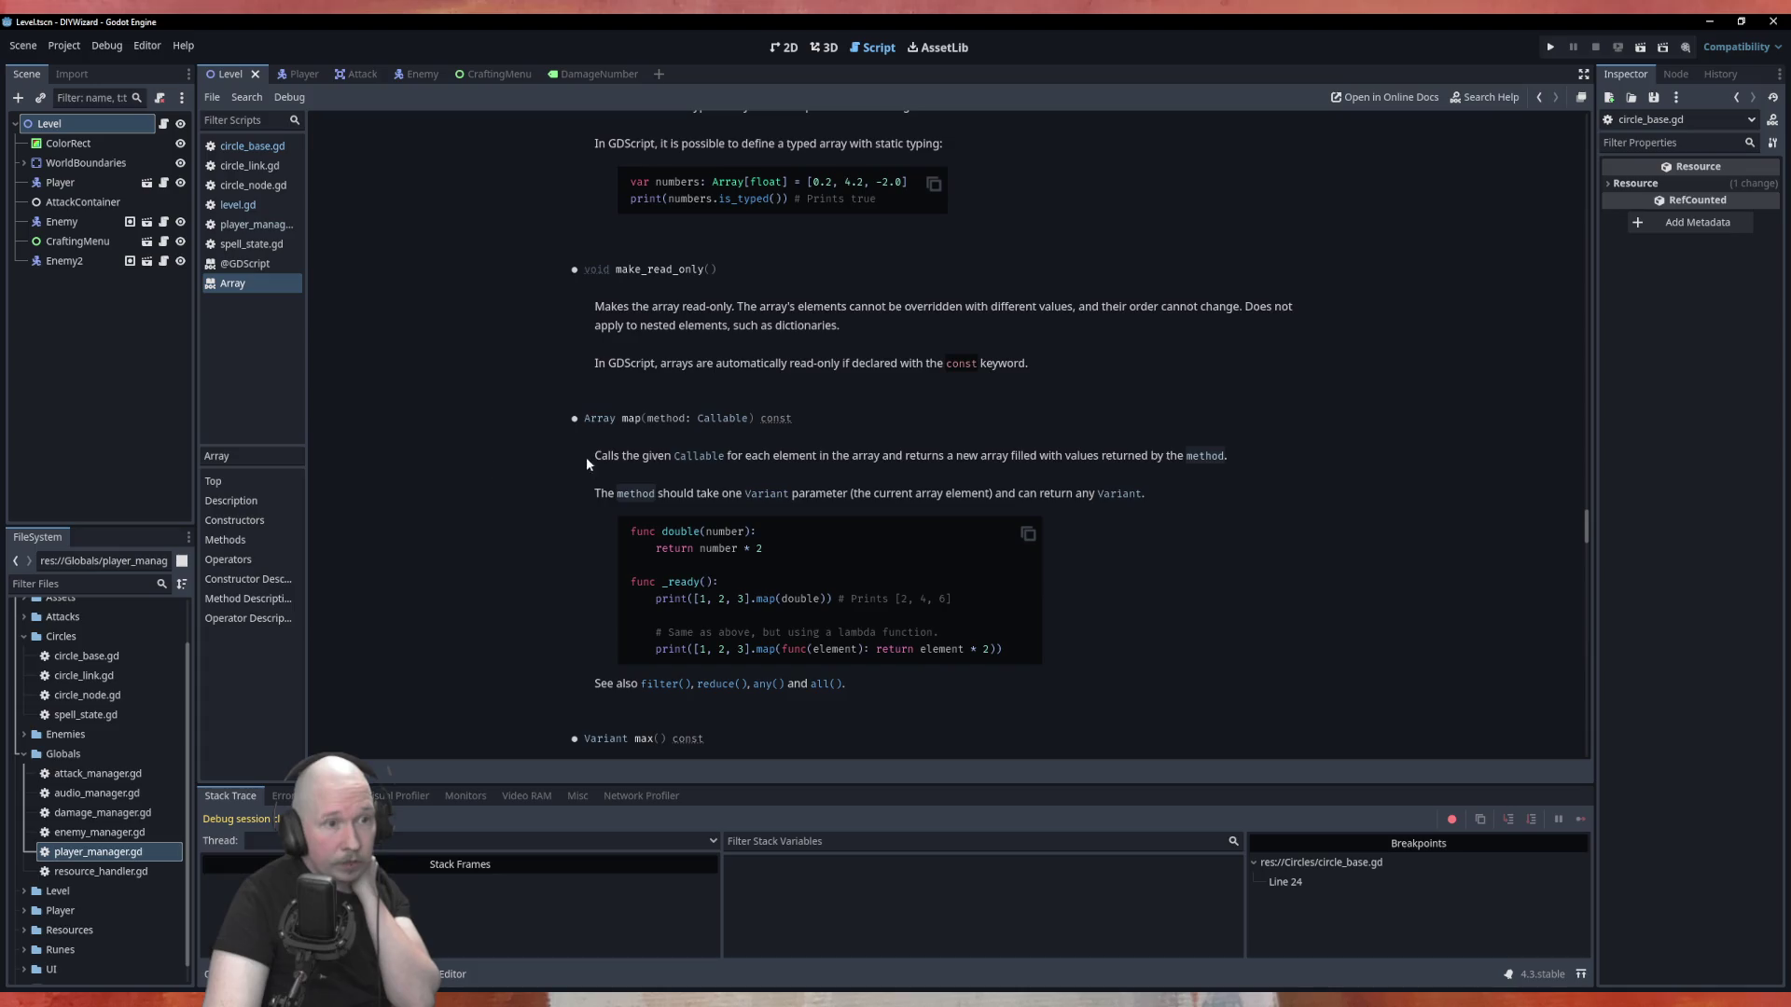
scroll(522, 475, "down", 2)
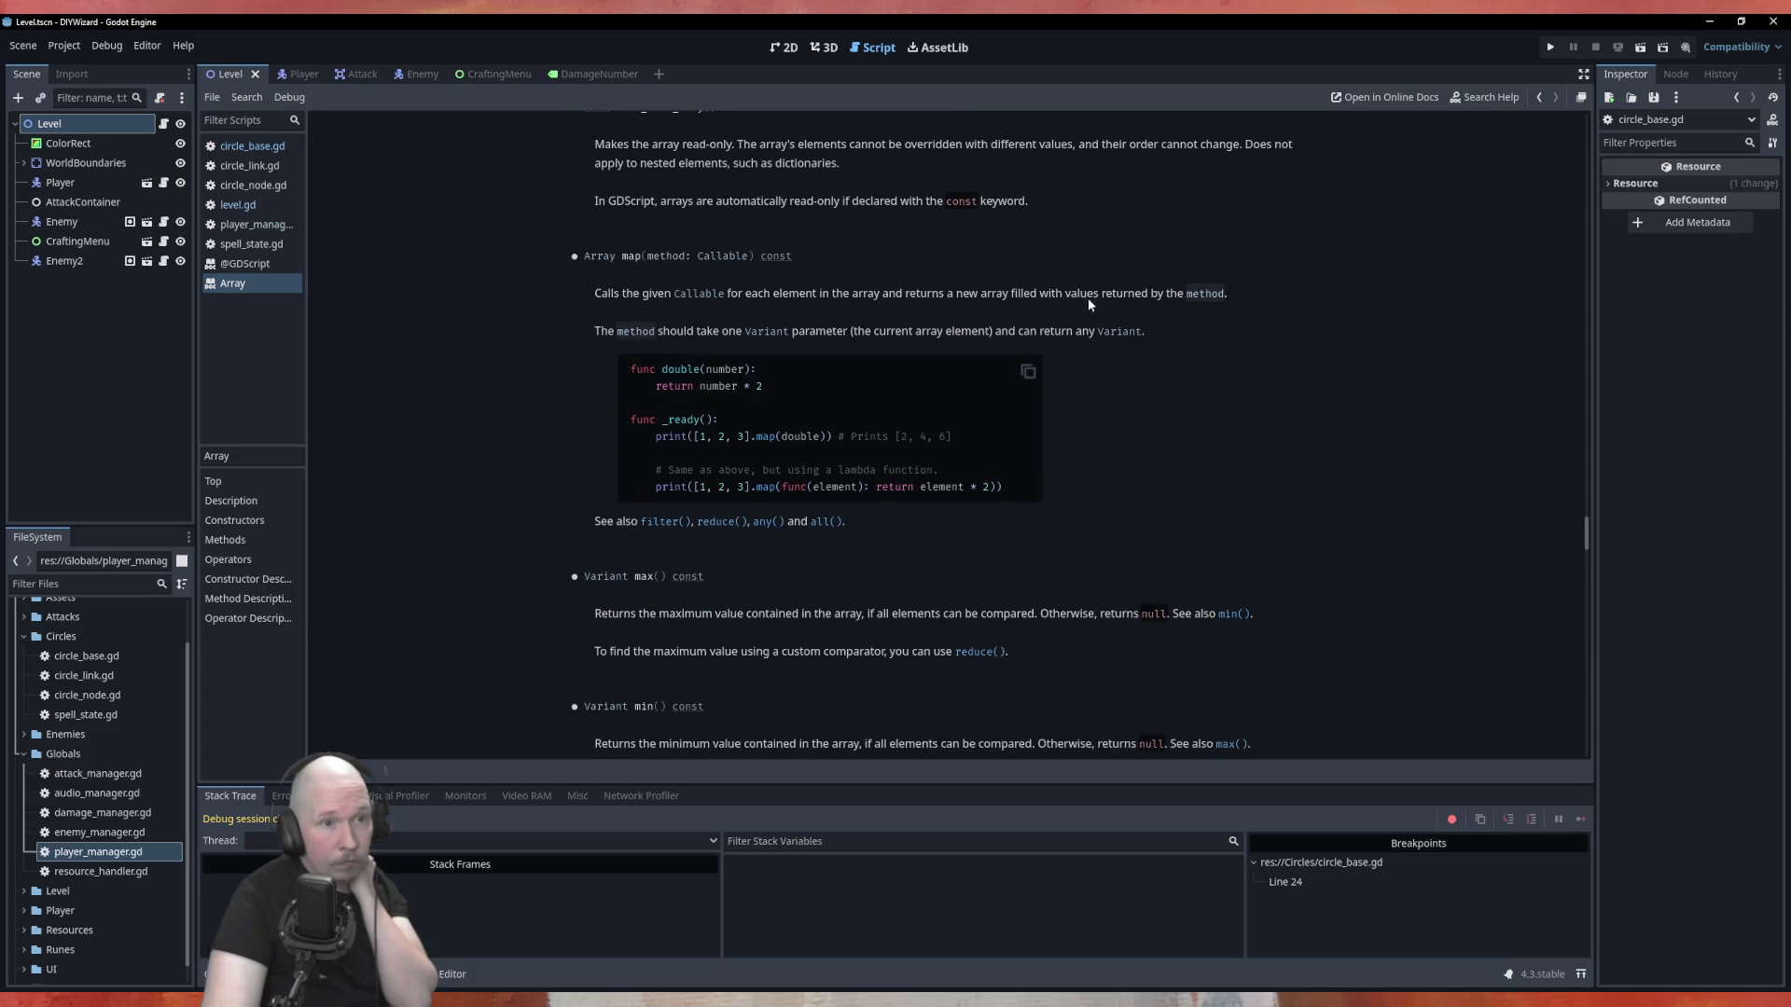
scroll(482, 453, "down", 2)
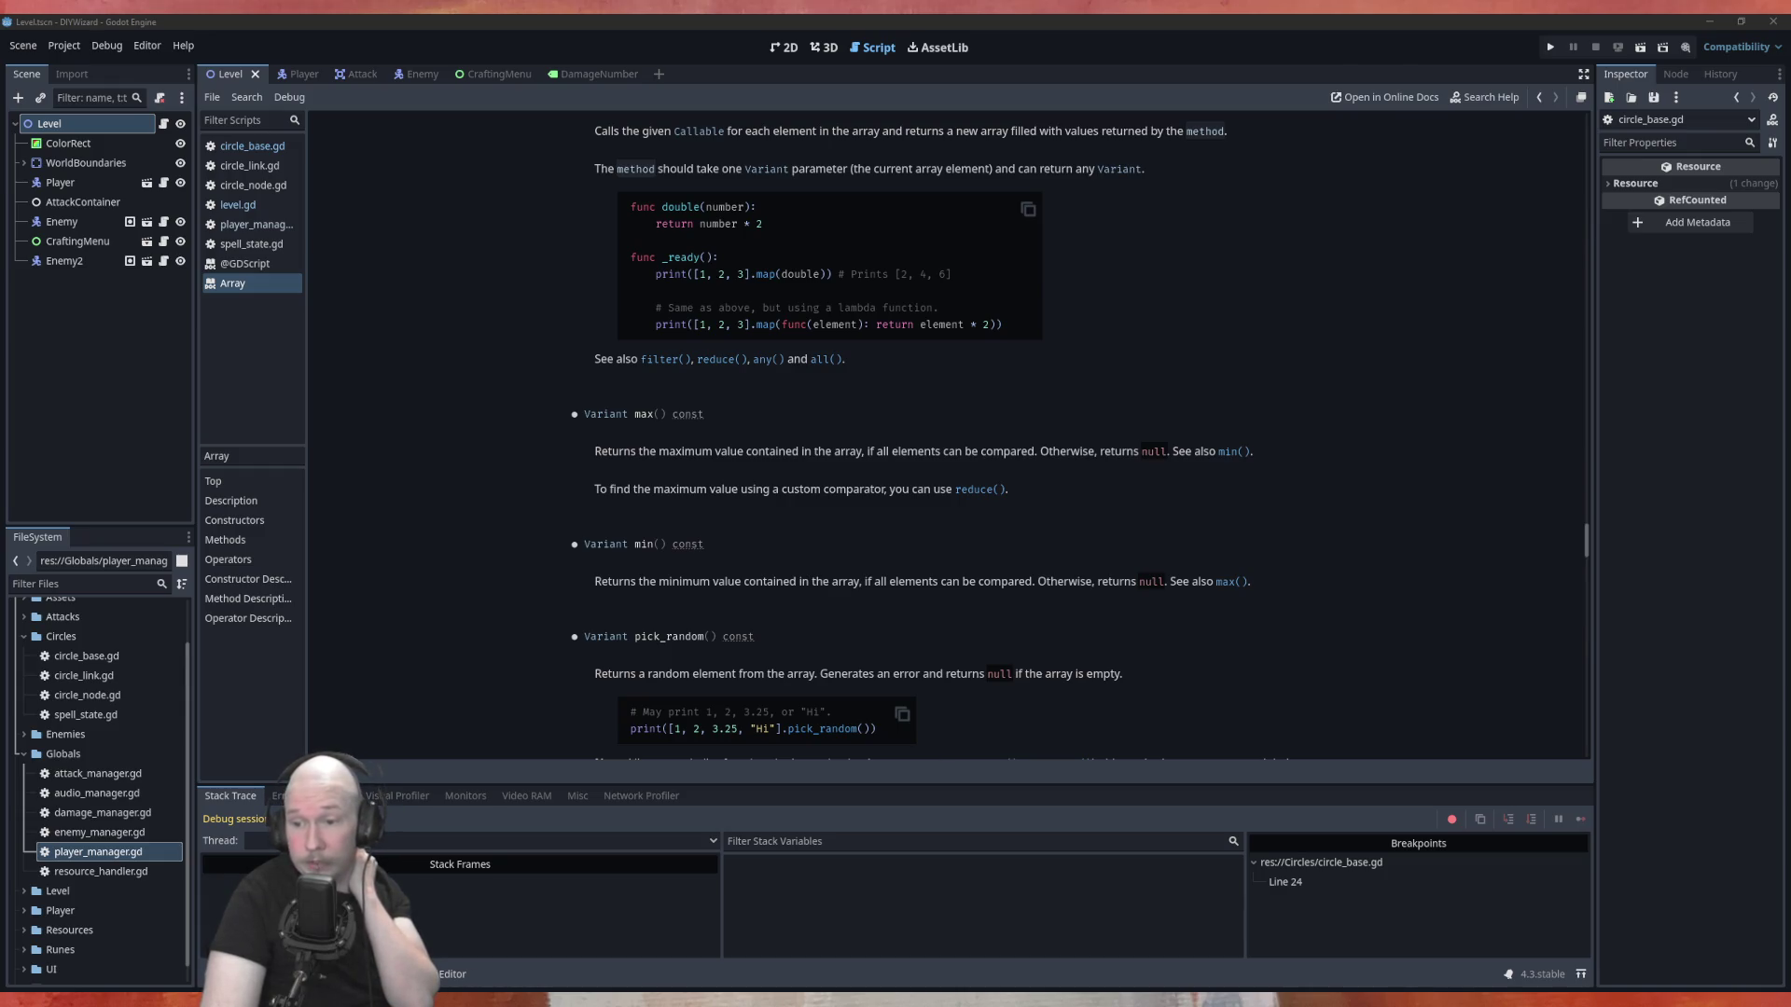
left_click(546, 554)
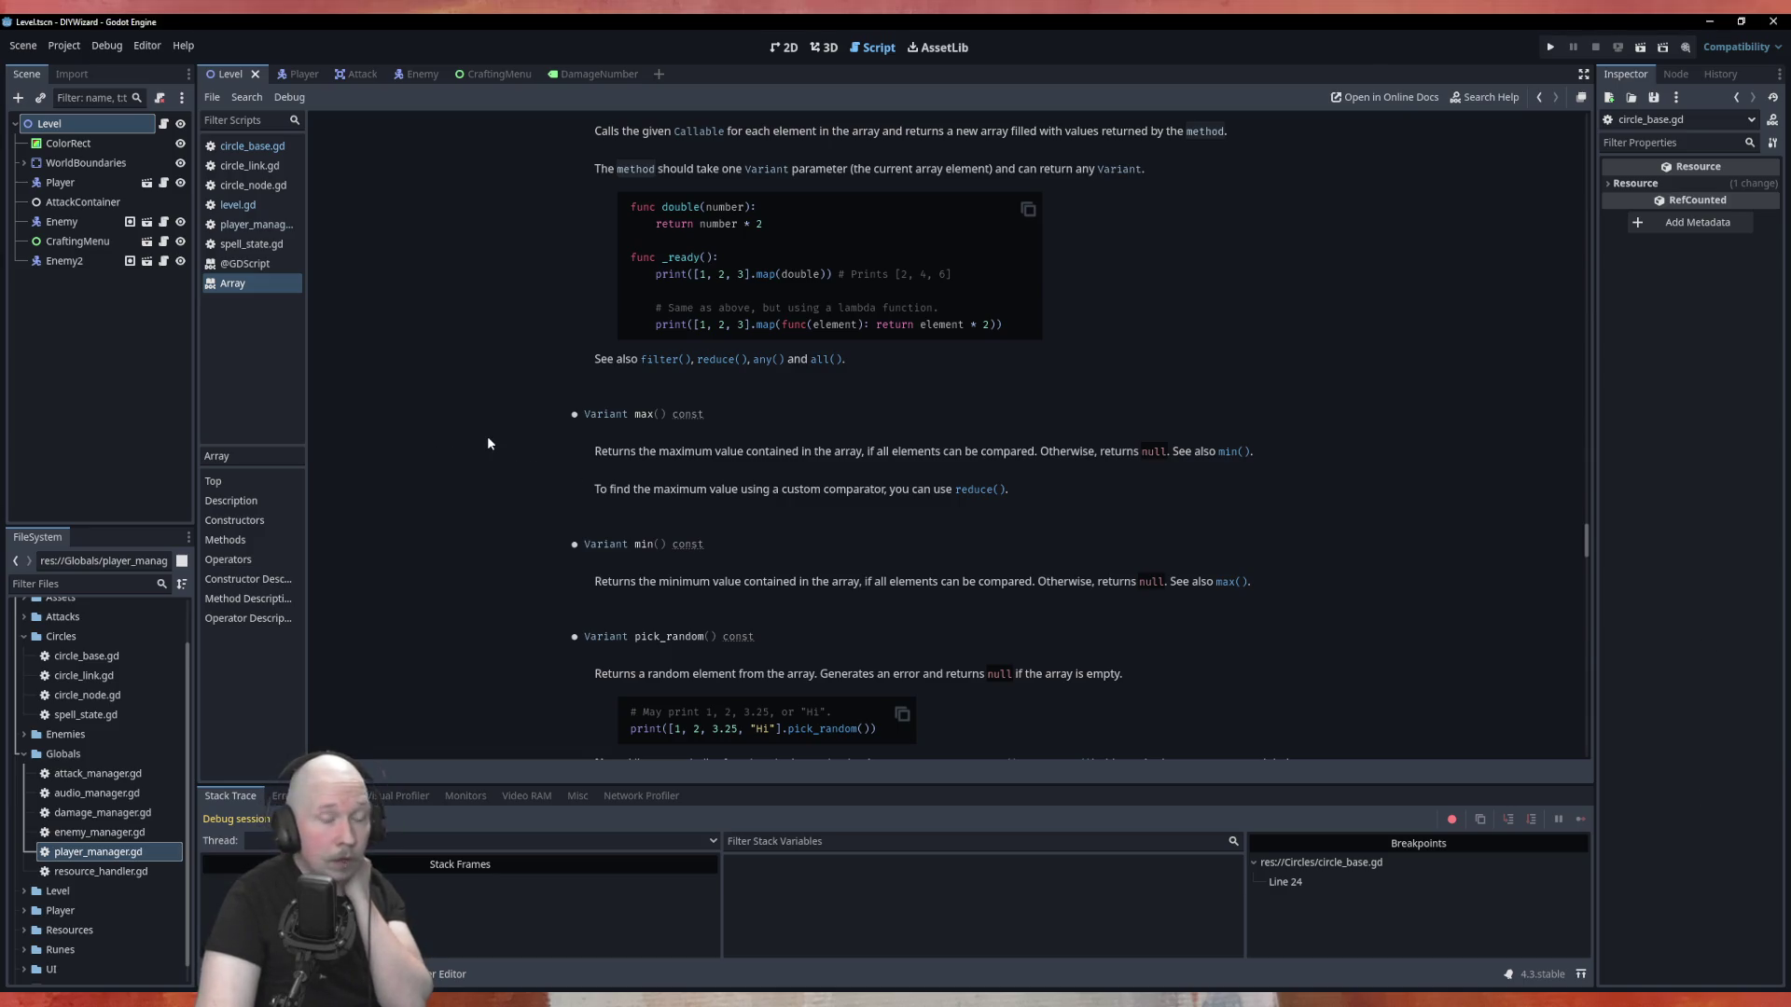
scroll(487, 439, "down", 3)
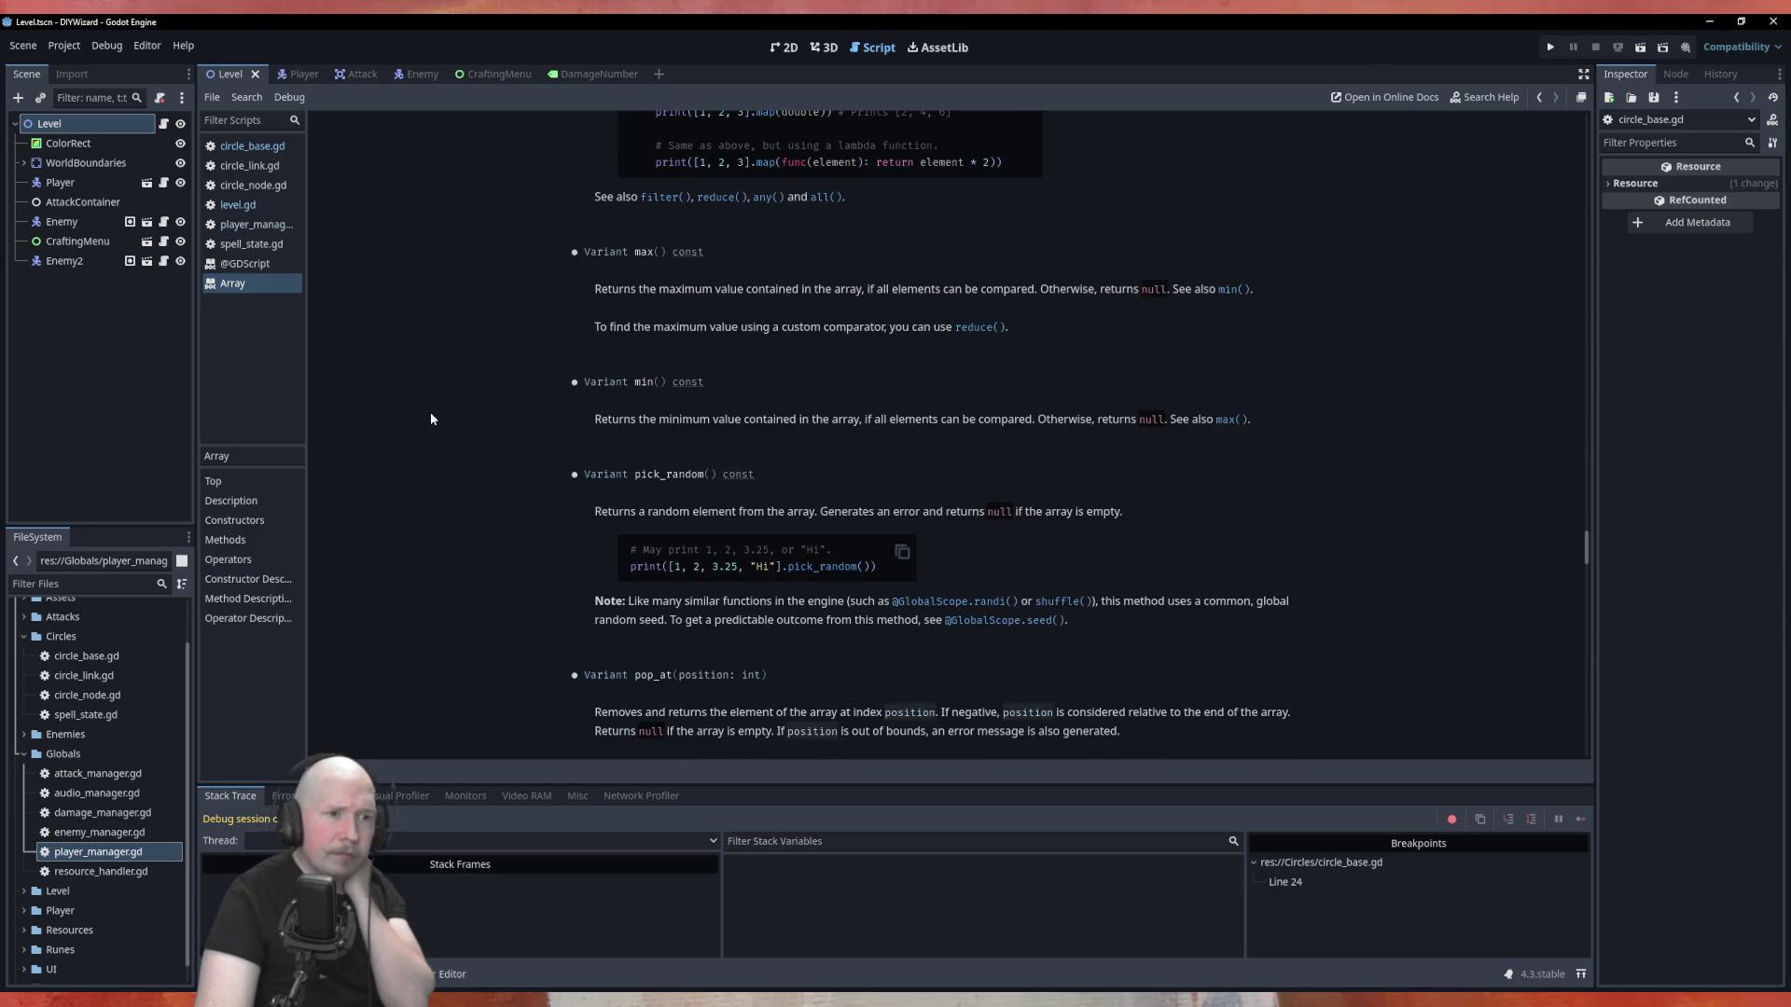
scroll(433, 407, "down", 7)
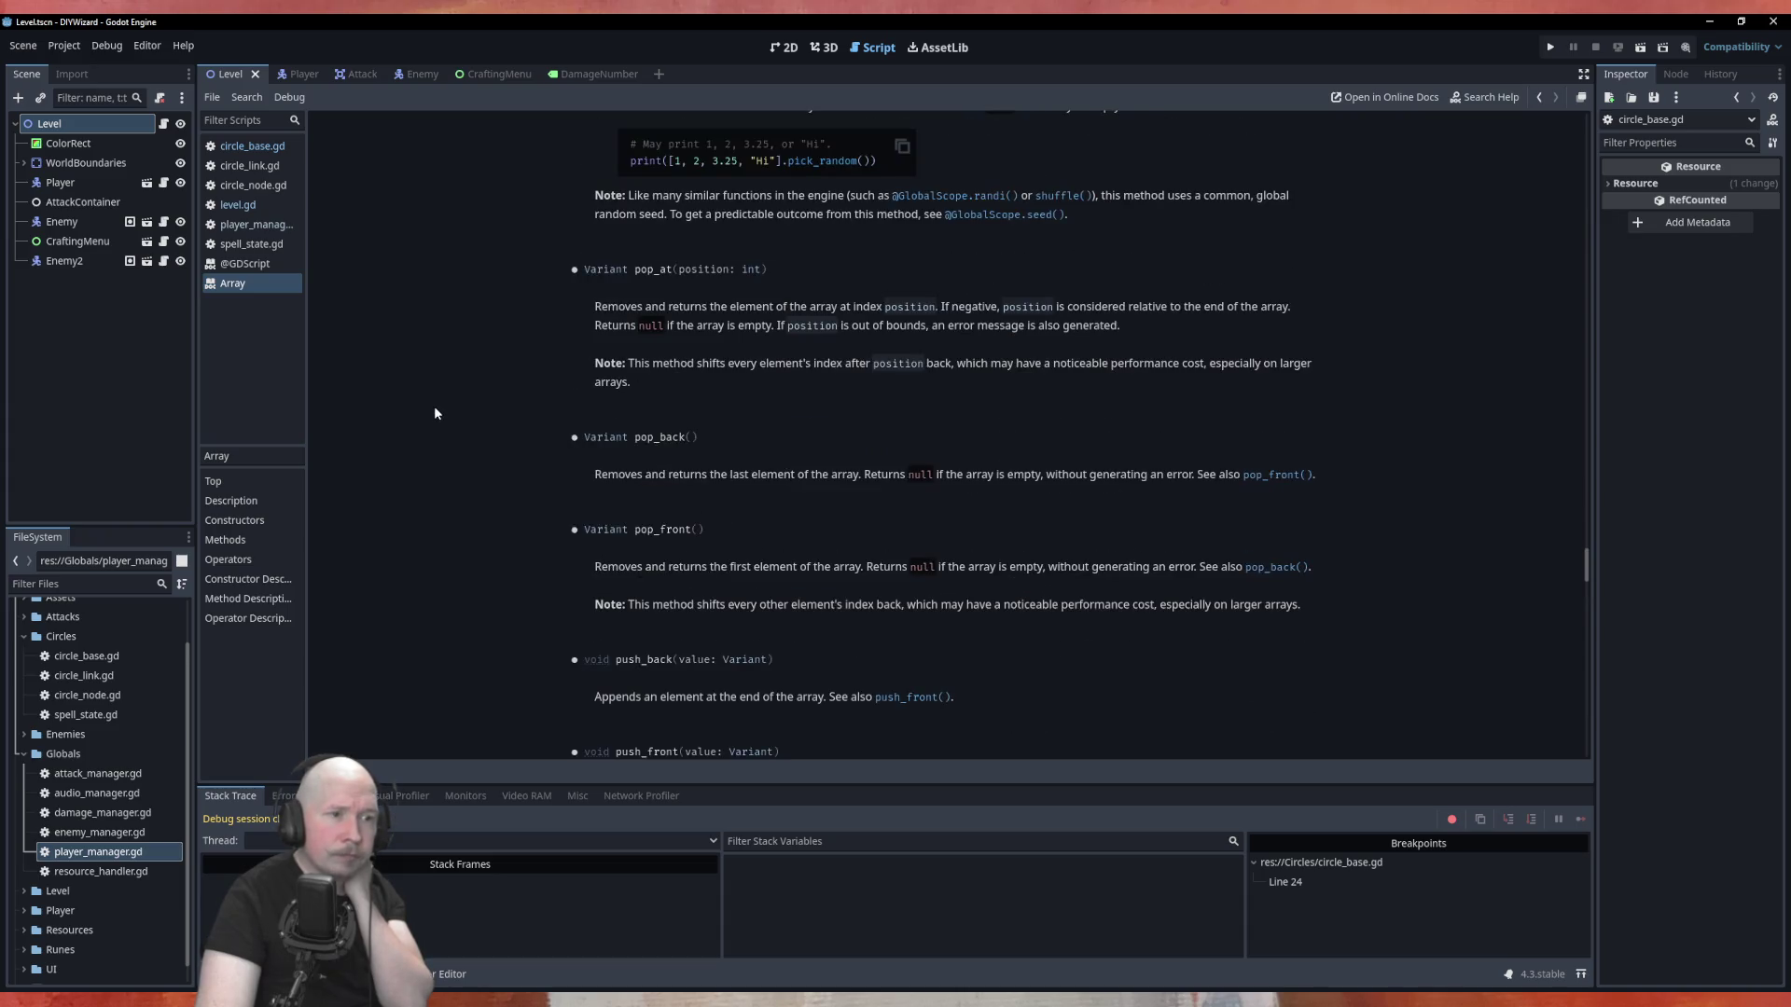
scroll(435, 407, "down", 9)
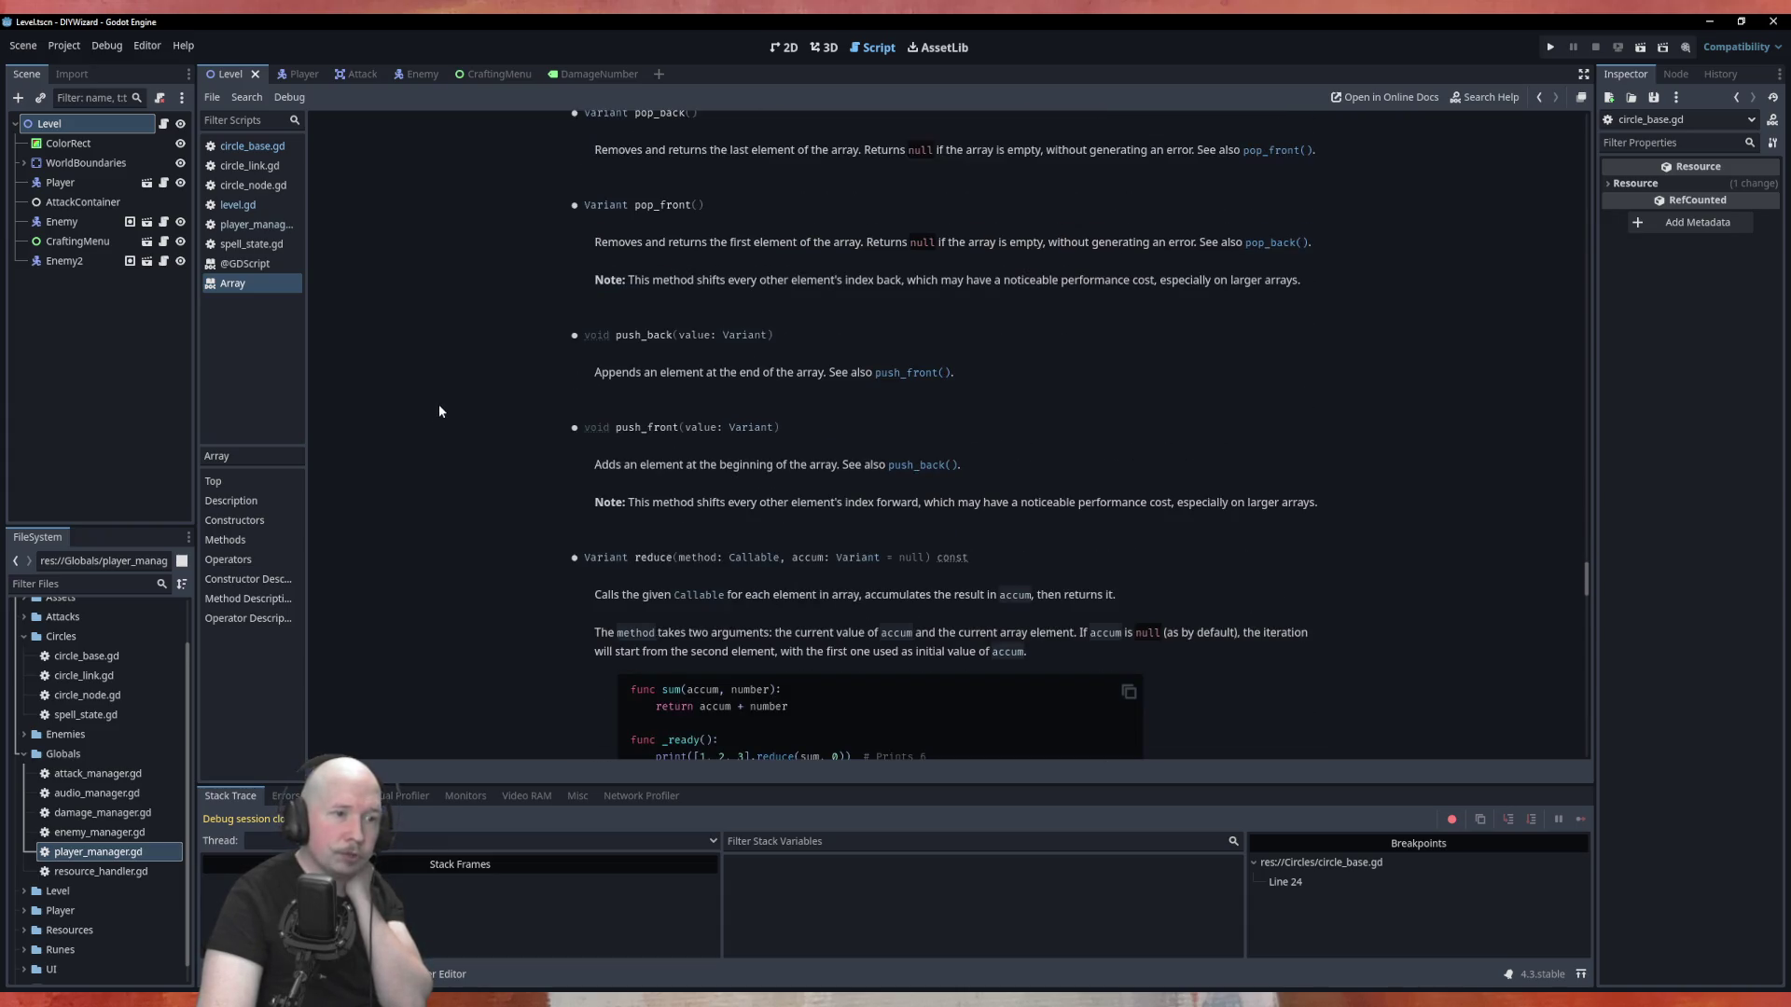
scroll(440, 410, "down", 6)
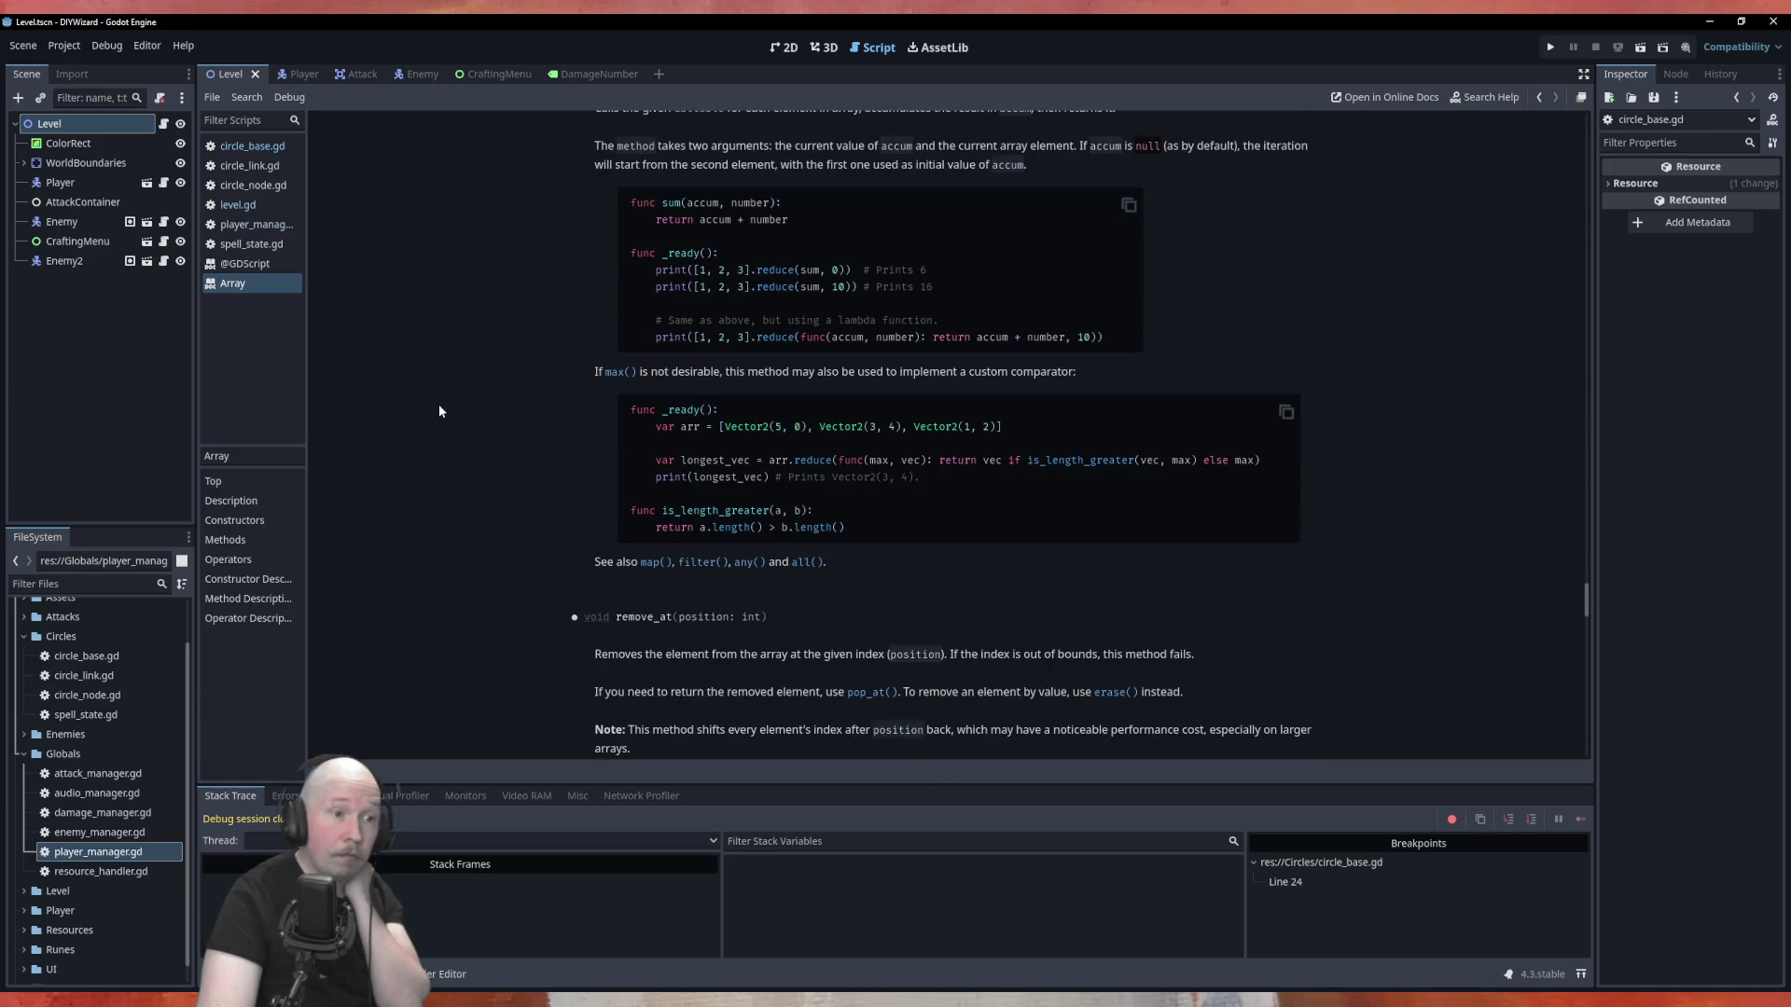
scroll(439, 410, "down", 6)
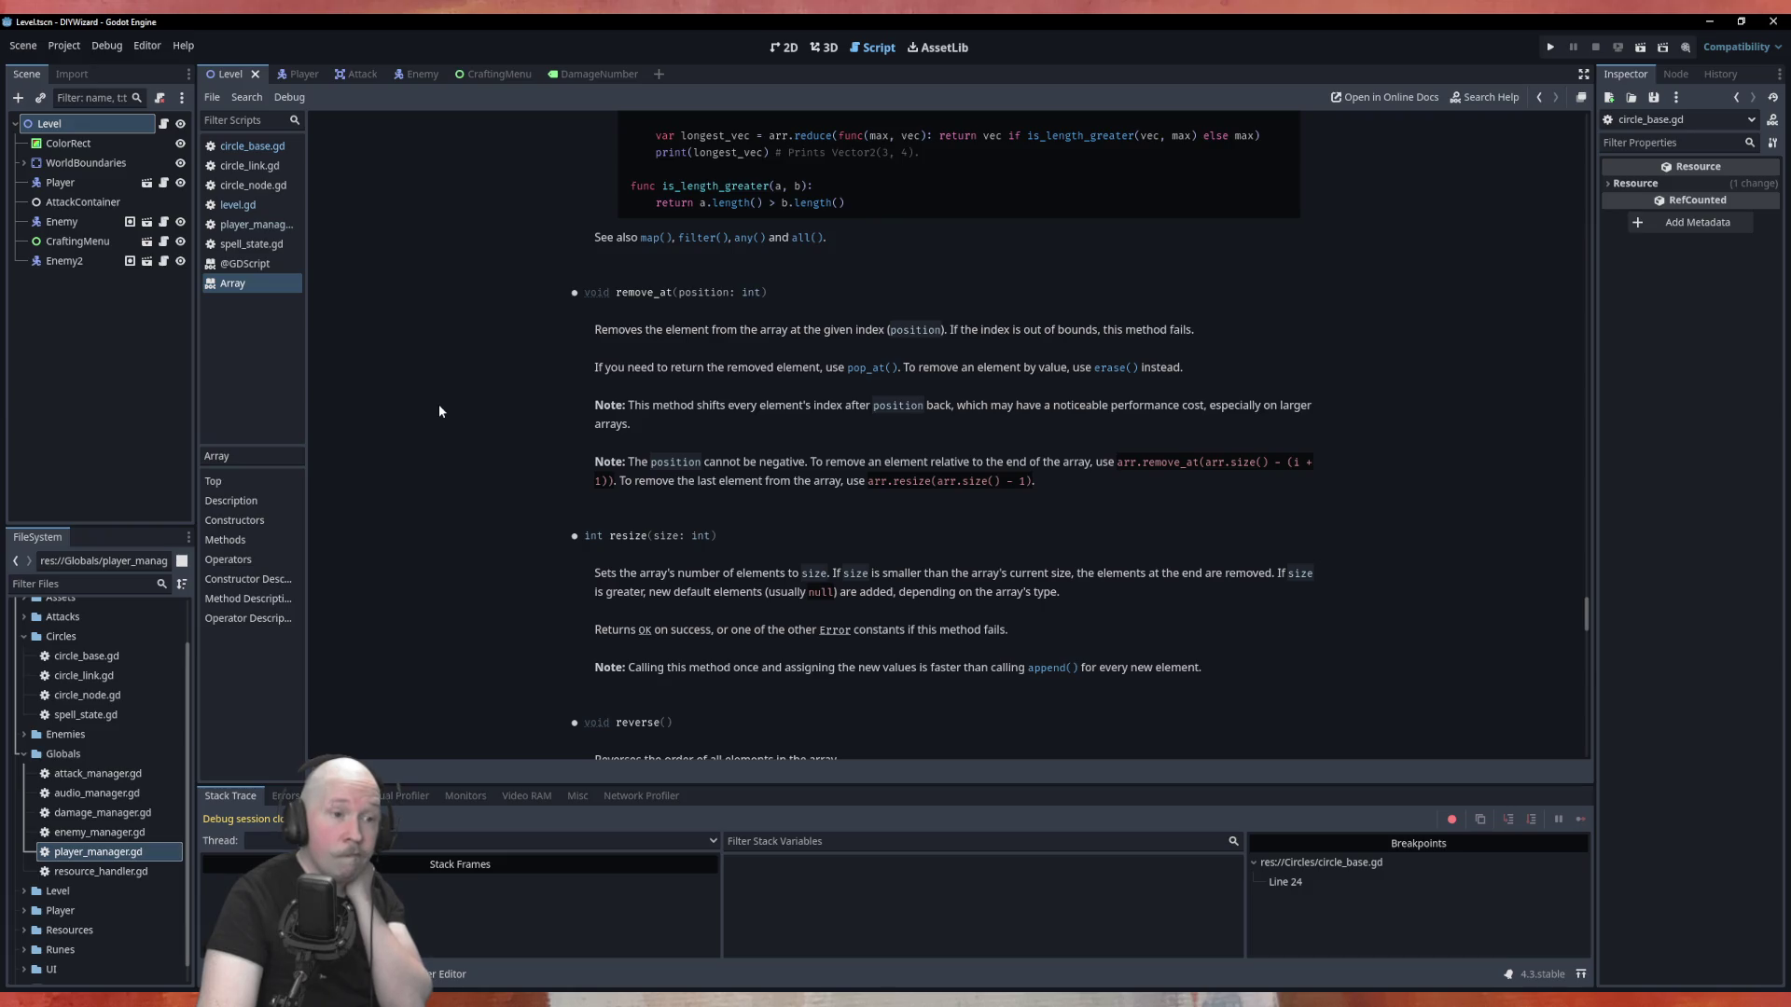
scroll(439, 410, "down", 6)
scroll(438, 410, "down", 9)
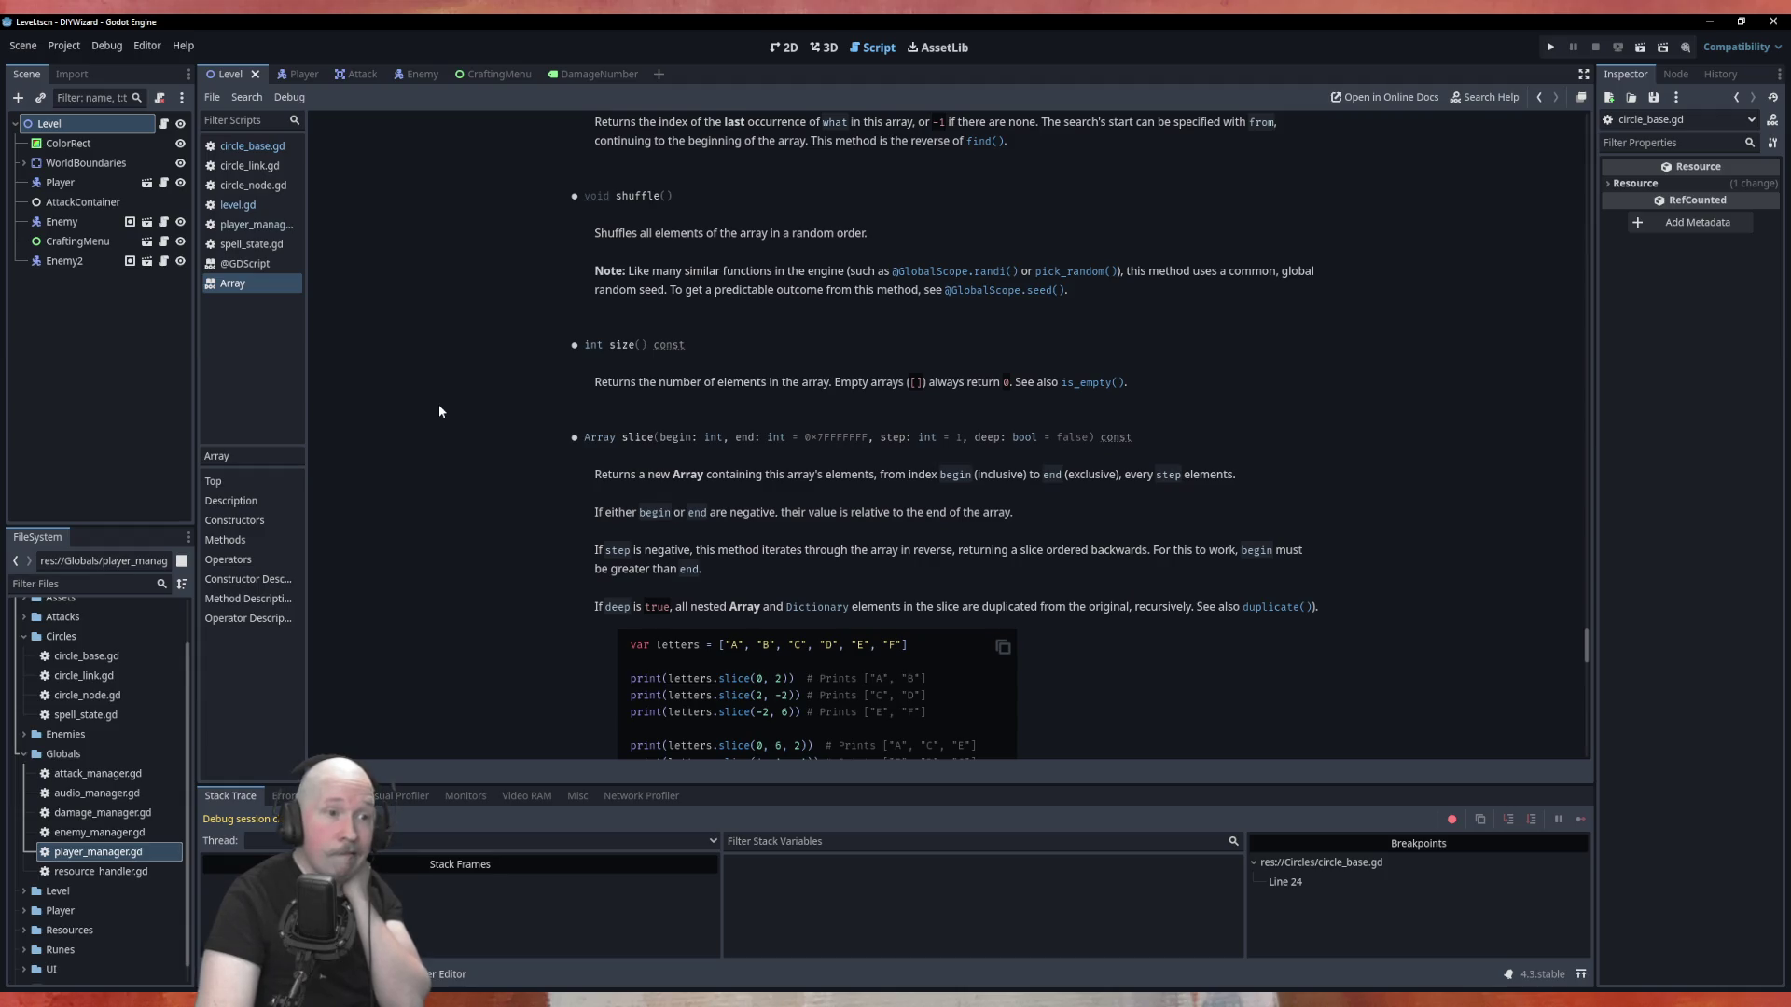
scroll(439, 411, "down", 12)
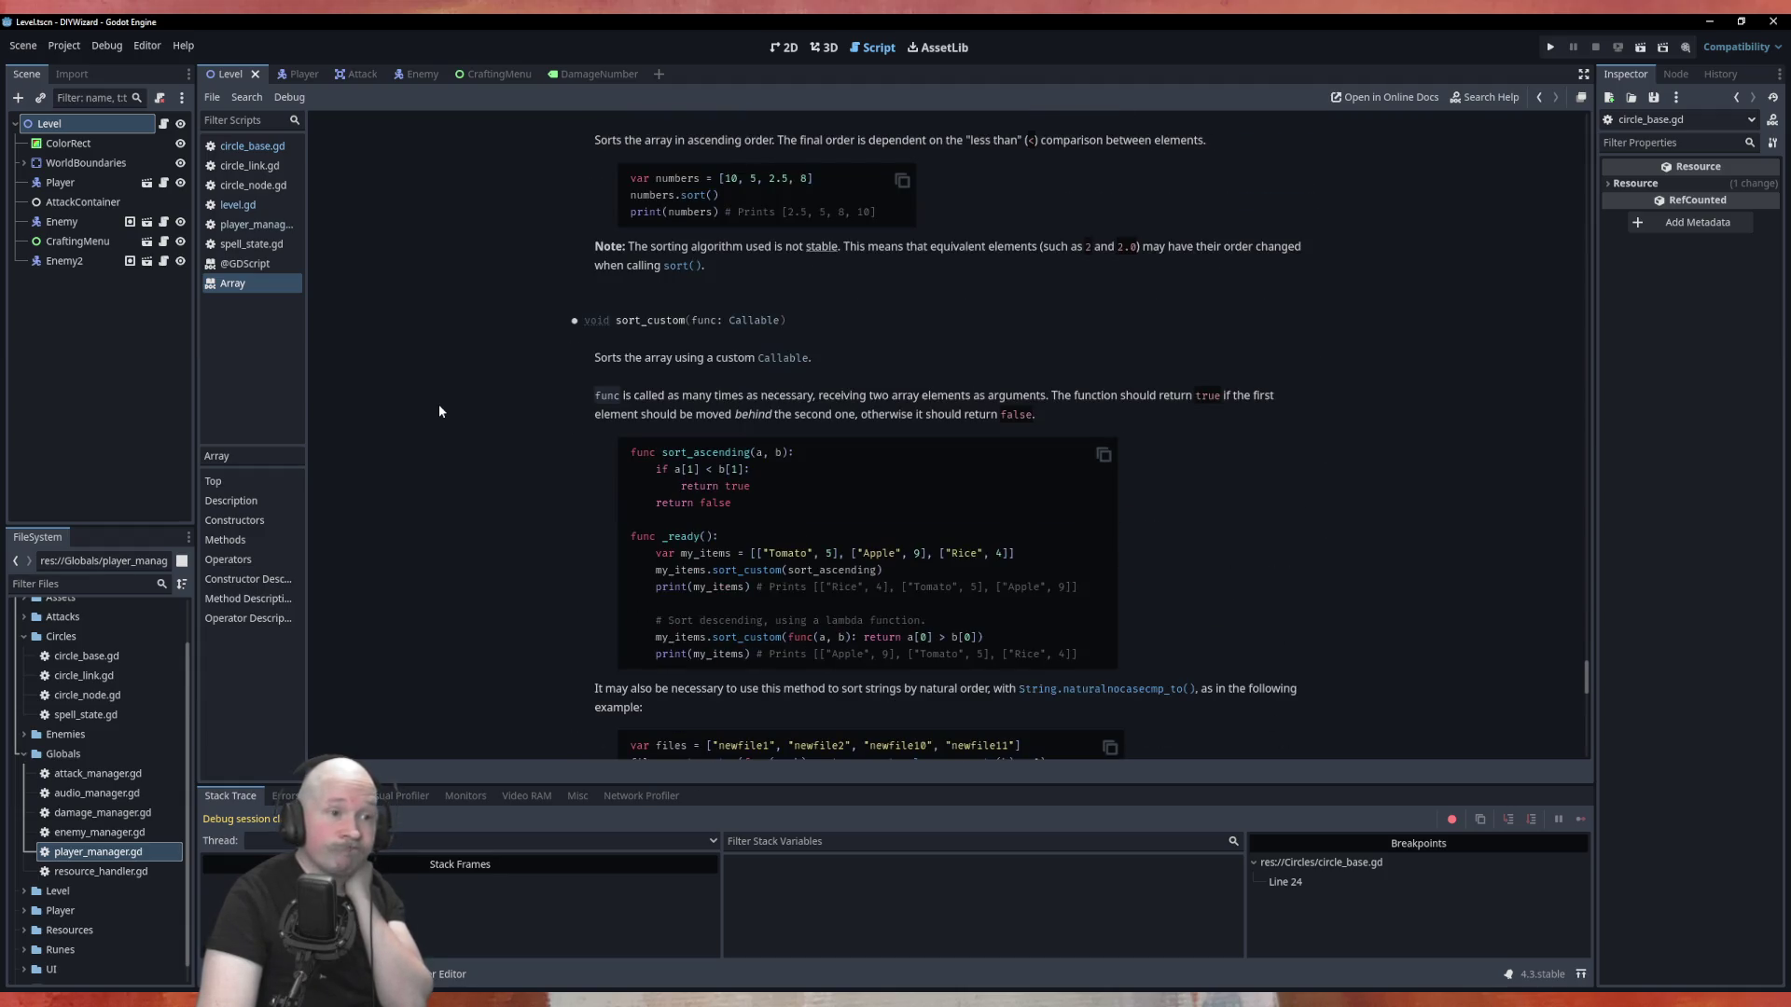
scroll(439, 412, "down", 5)
scroll(439, 412, "down", 8)
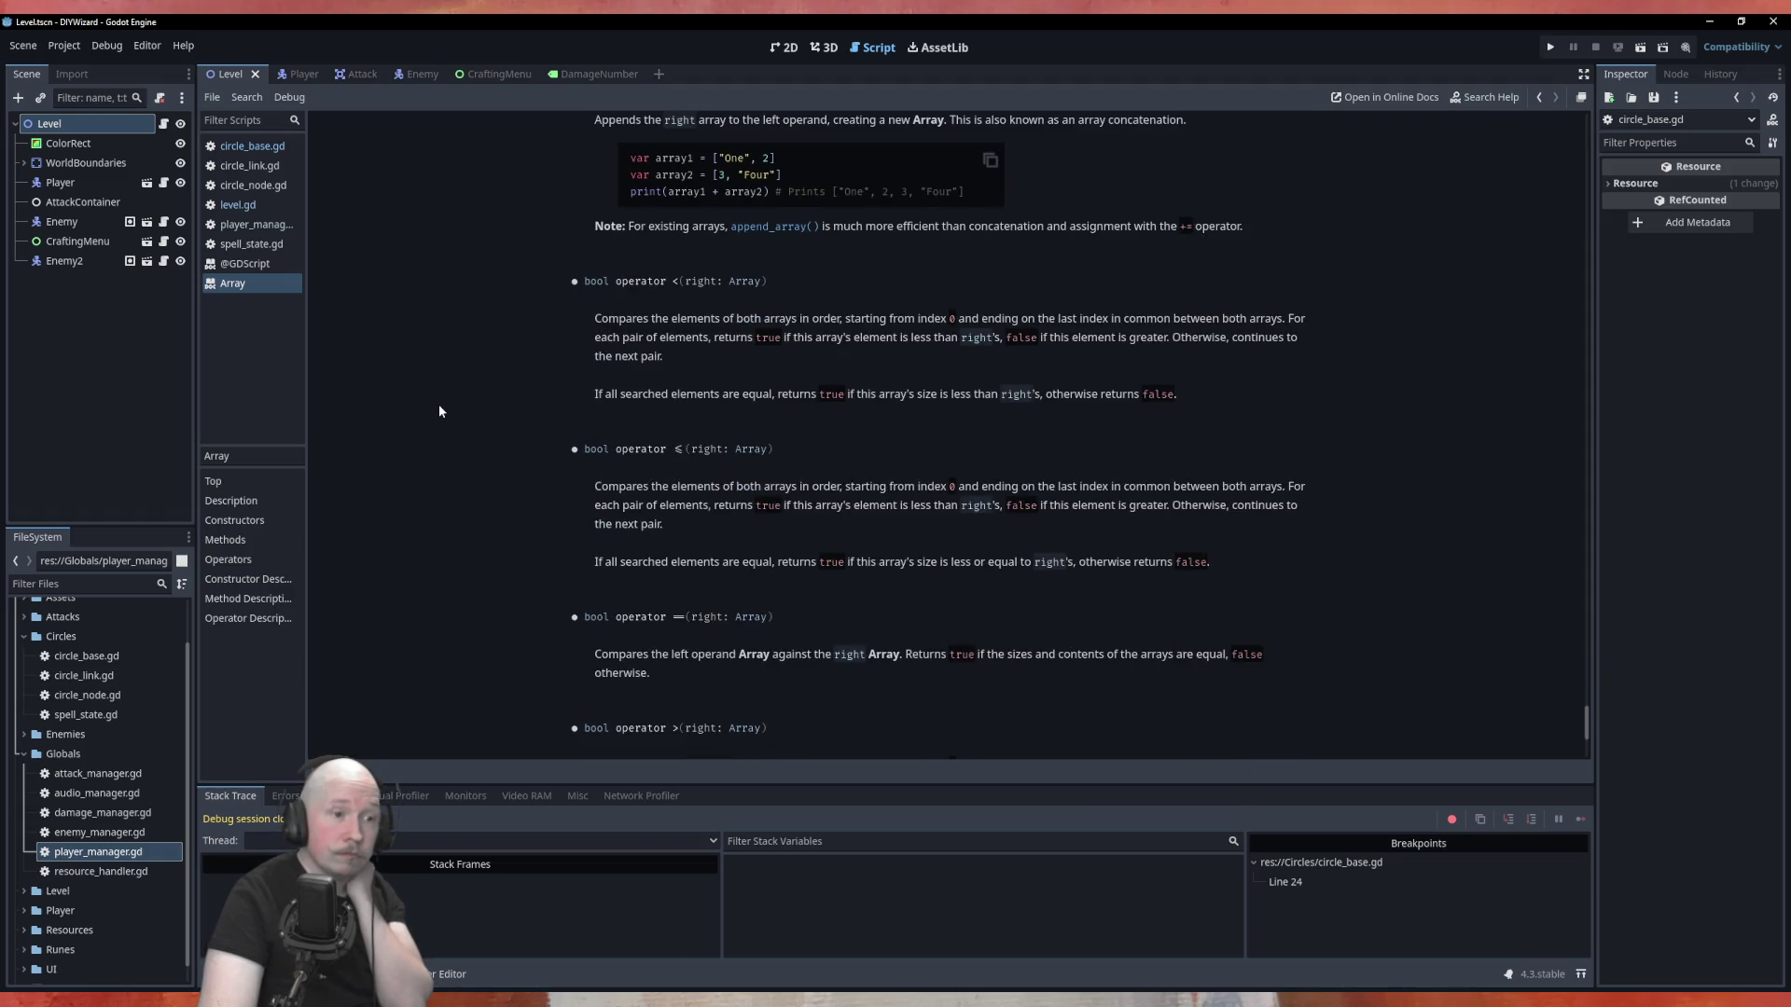
scroll(439, 411, "down", 5)
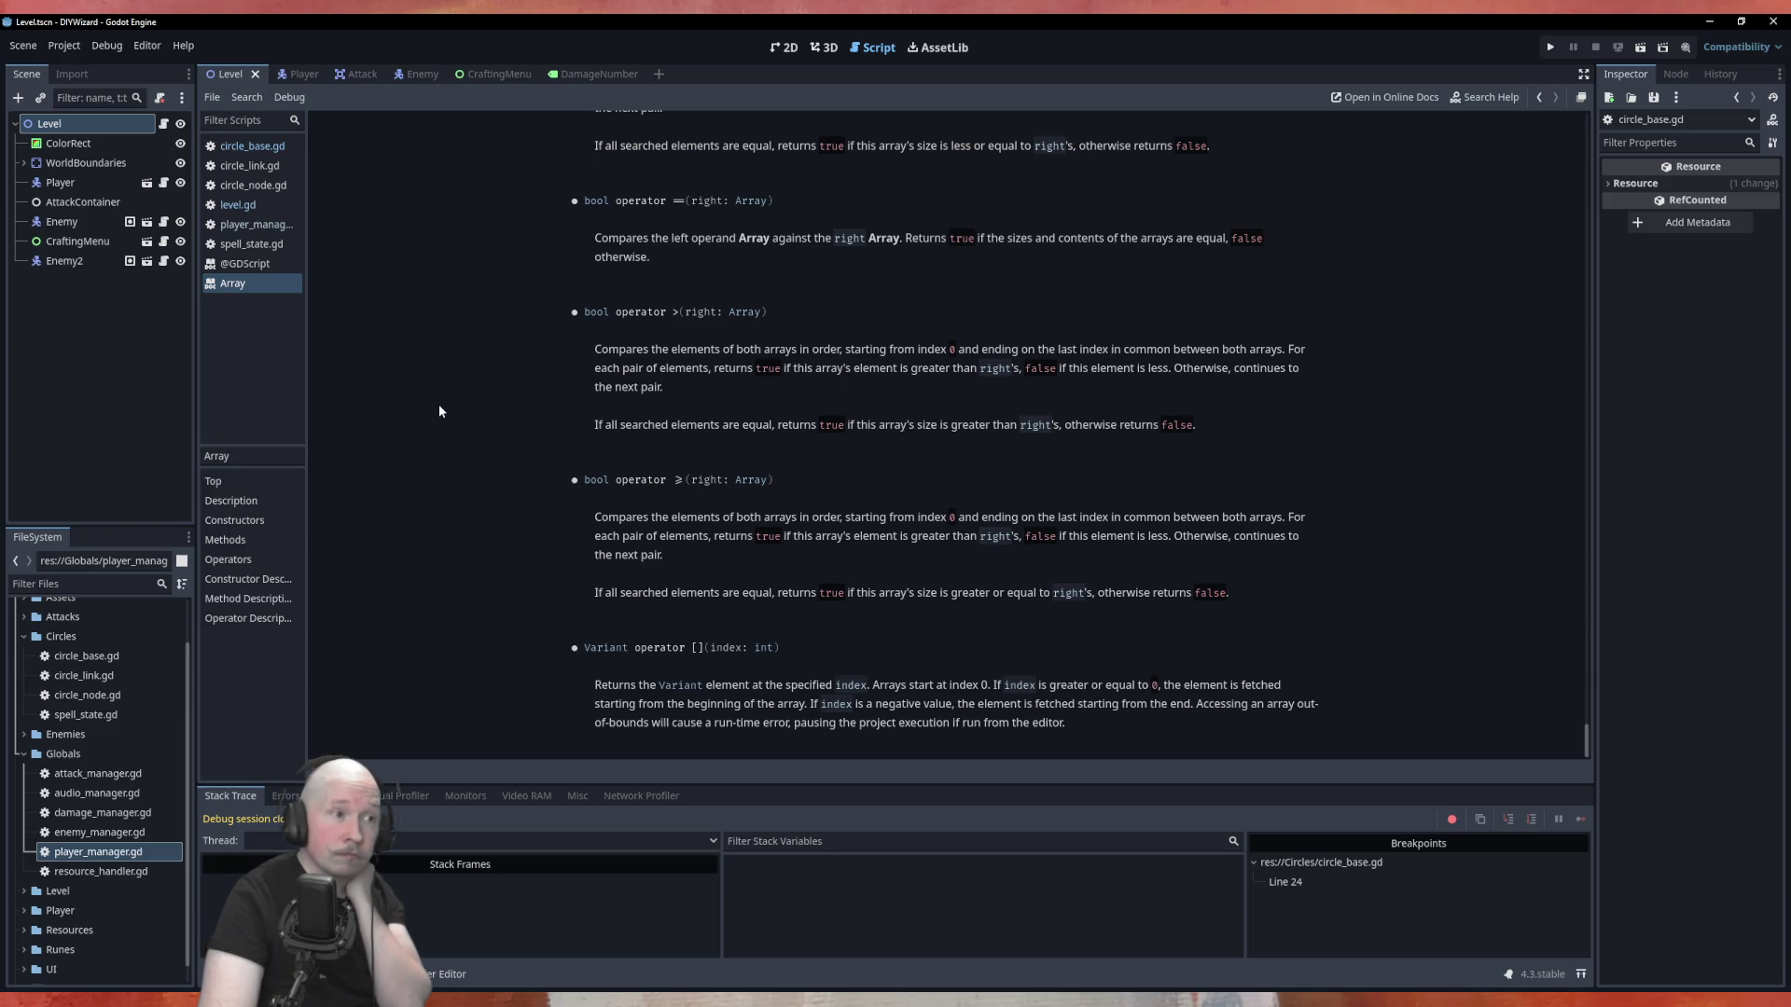
left_click(252, 145)
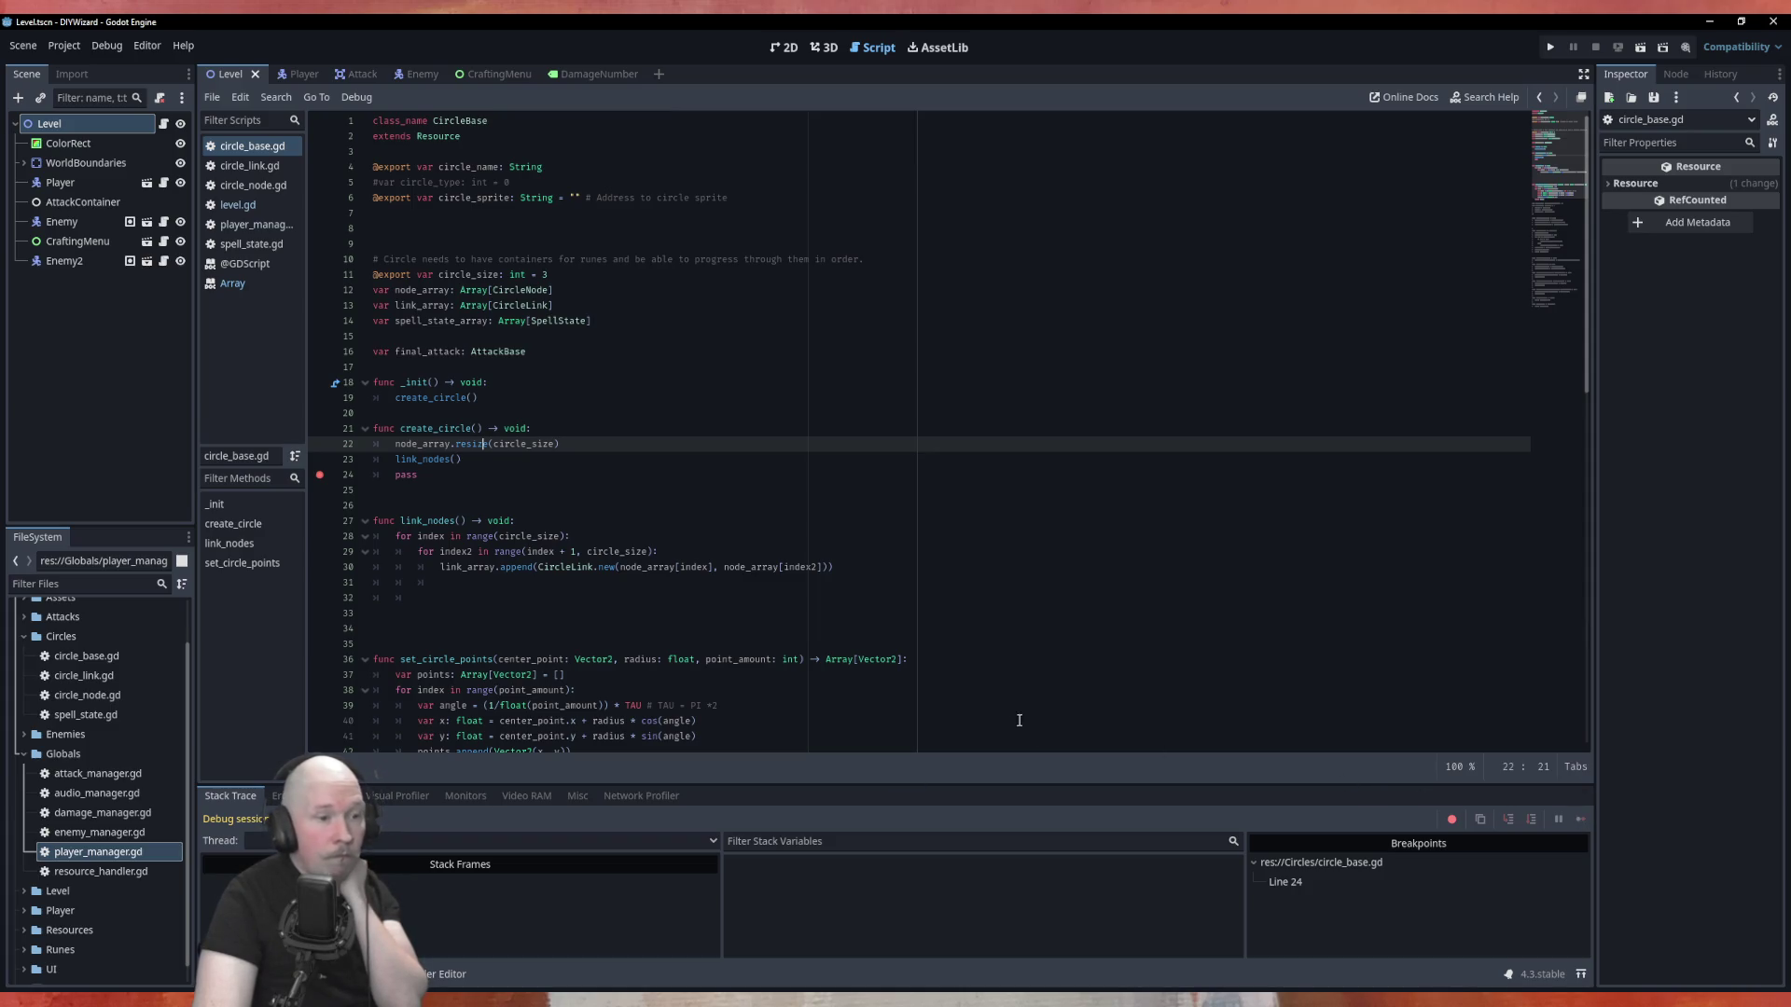
Run the project, then place the caret below create_circle's resize line.
key("F5")
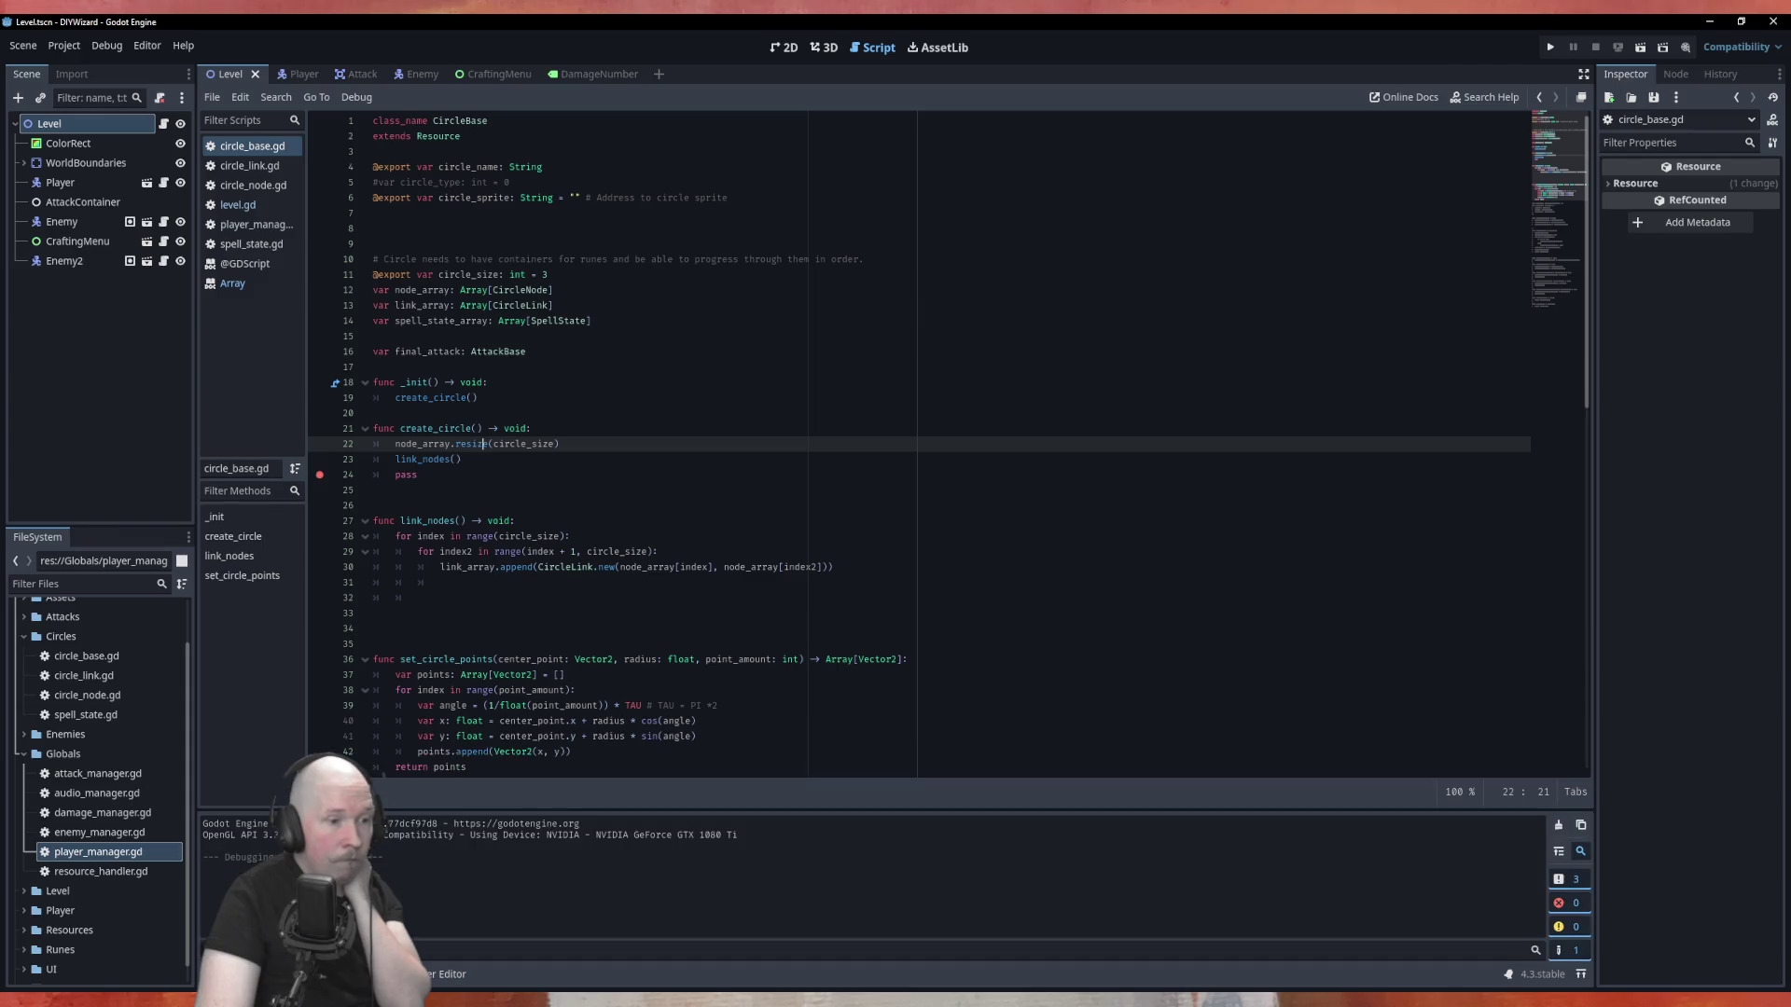
key("End")
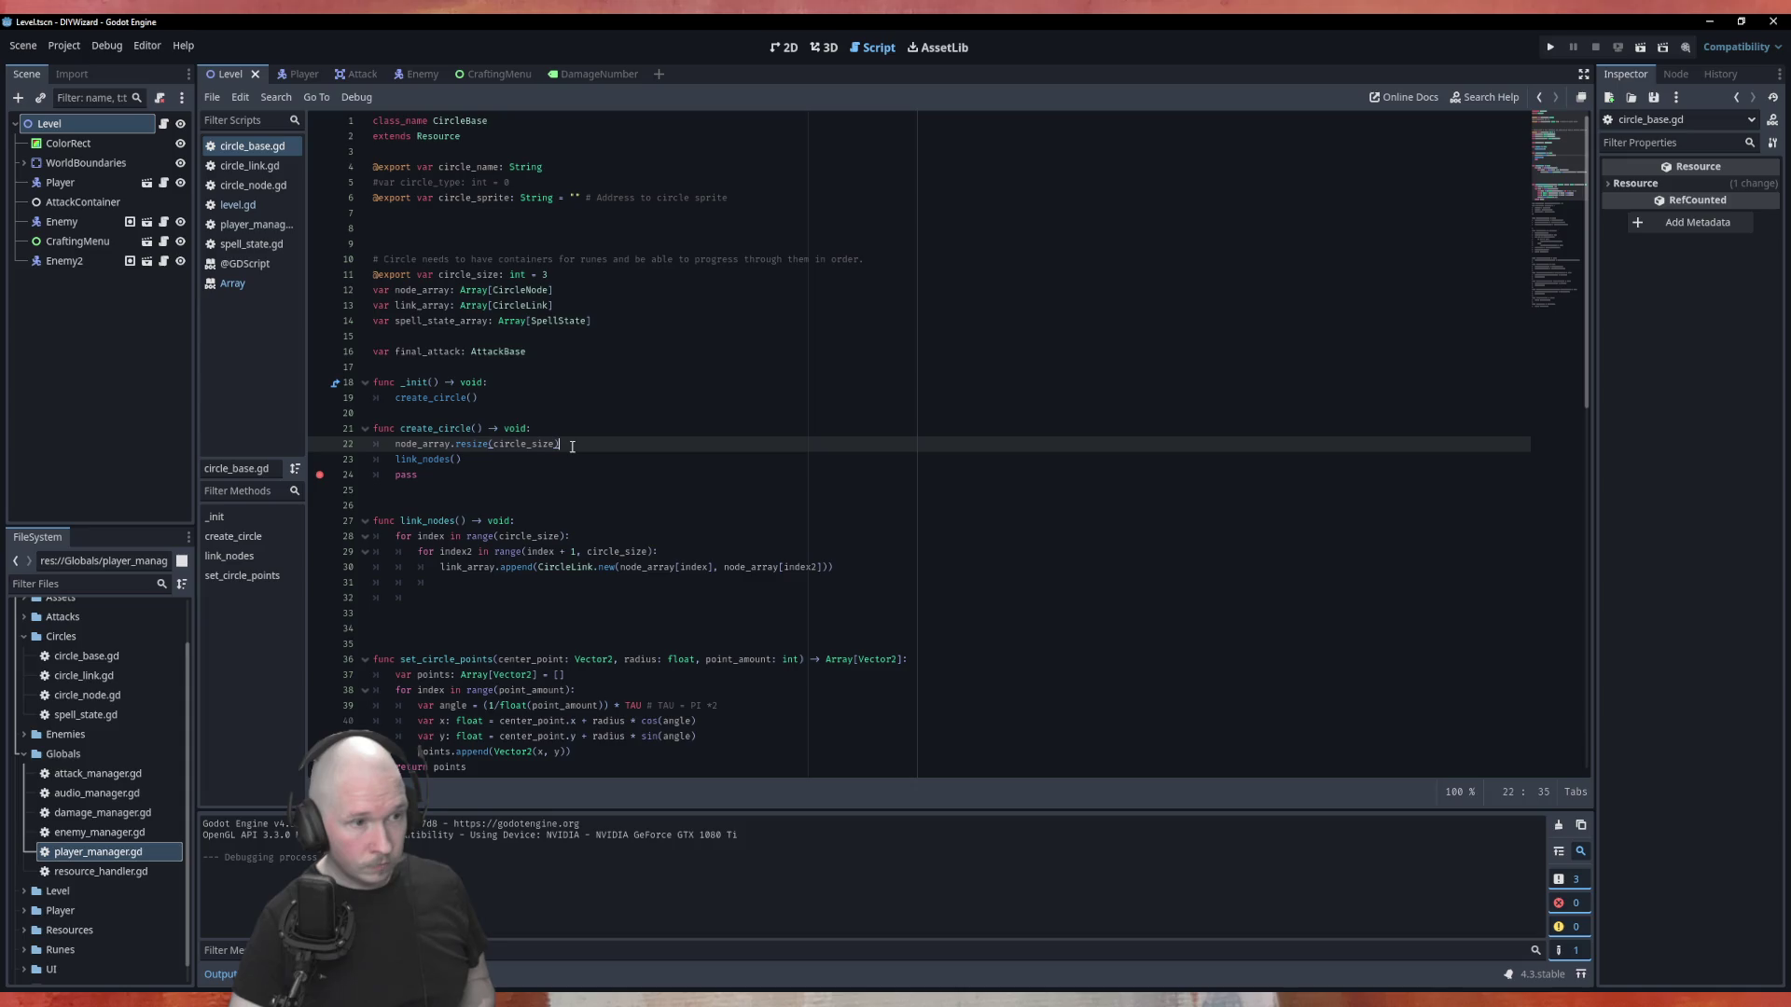
left_click(447, 496)
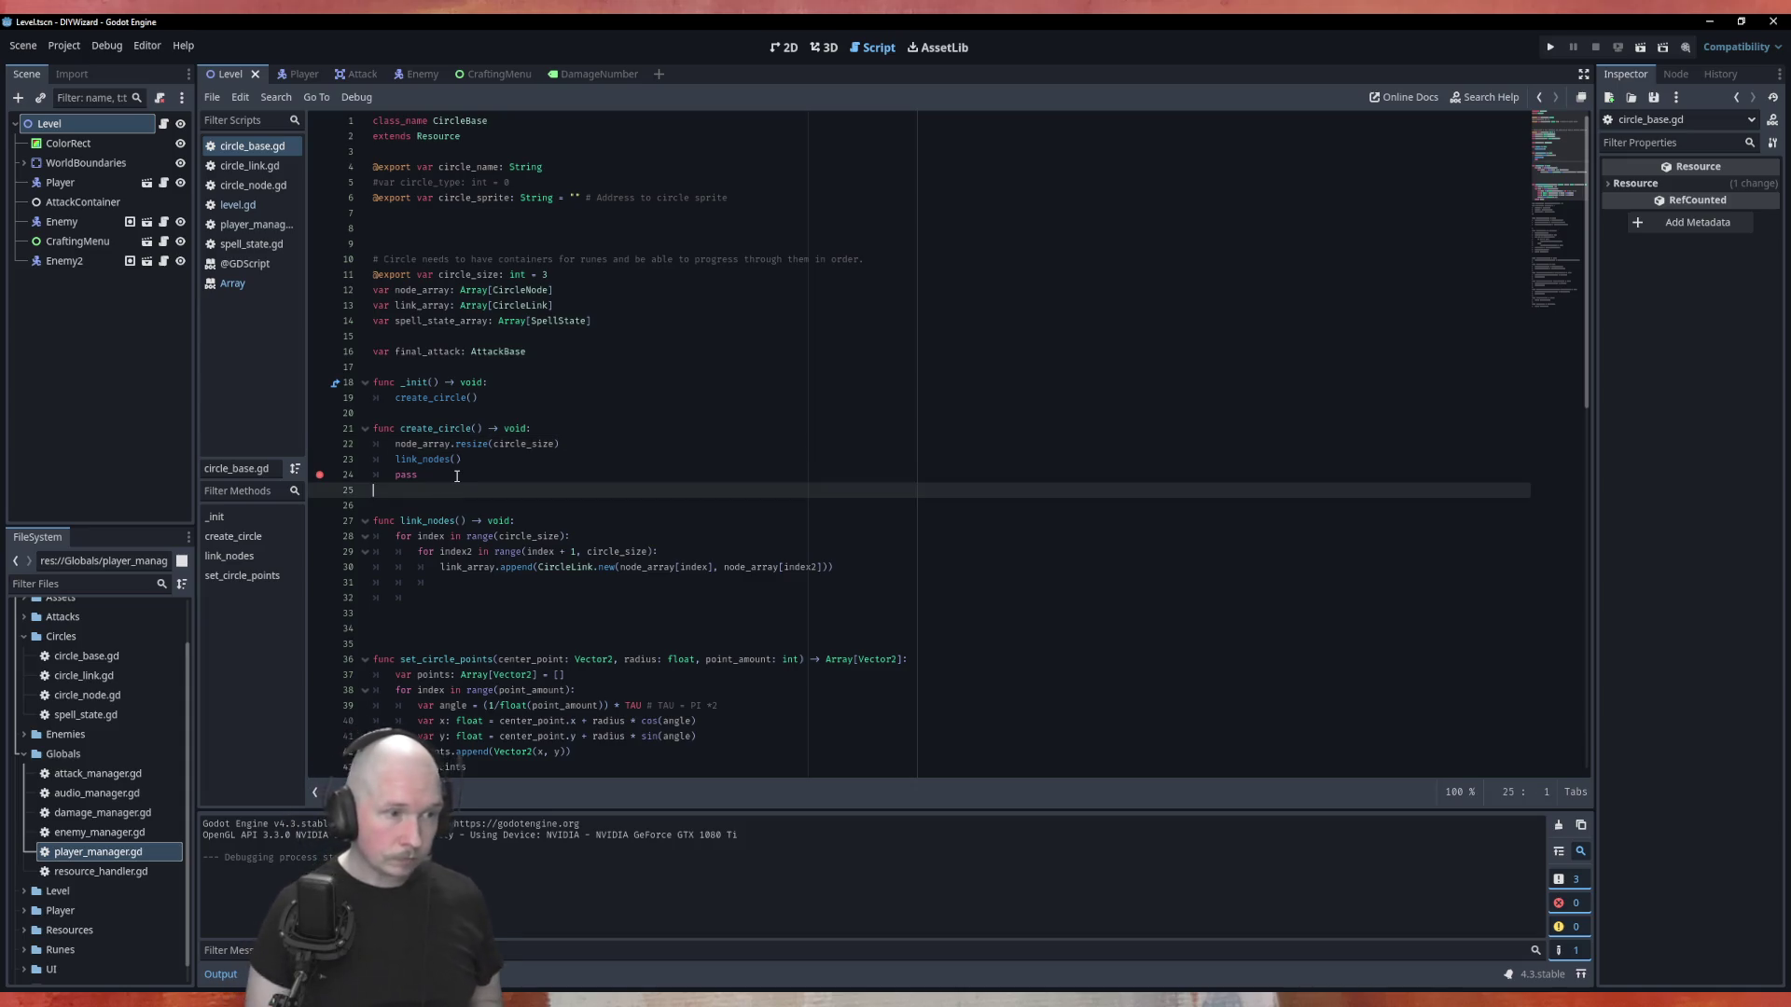
Write func create_nodes() -> void: with 'for node in node_array:' setting node = CircleNode.new().
key("Return")
type("func create")
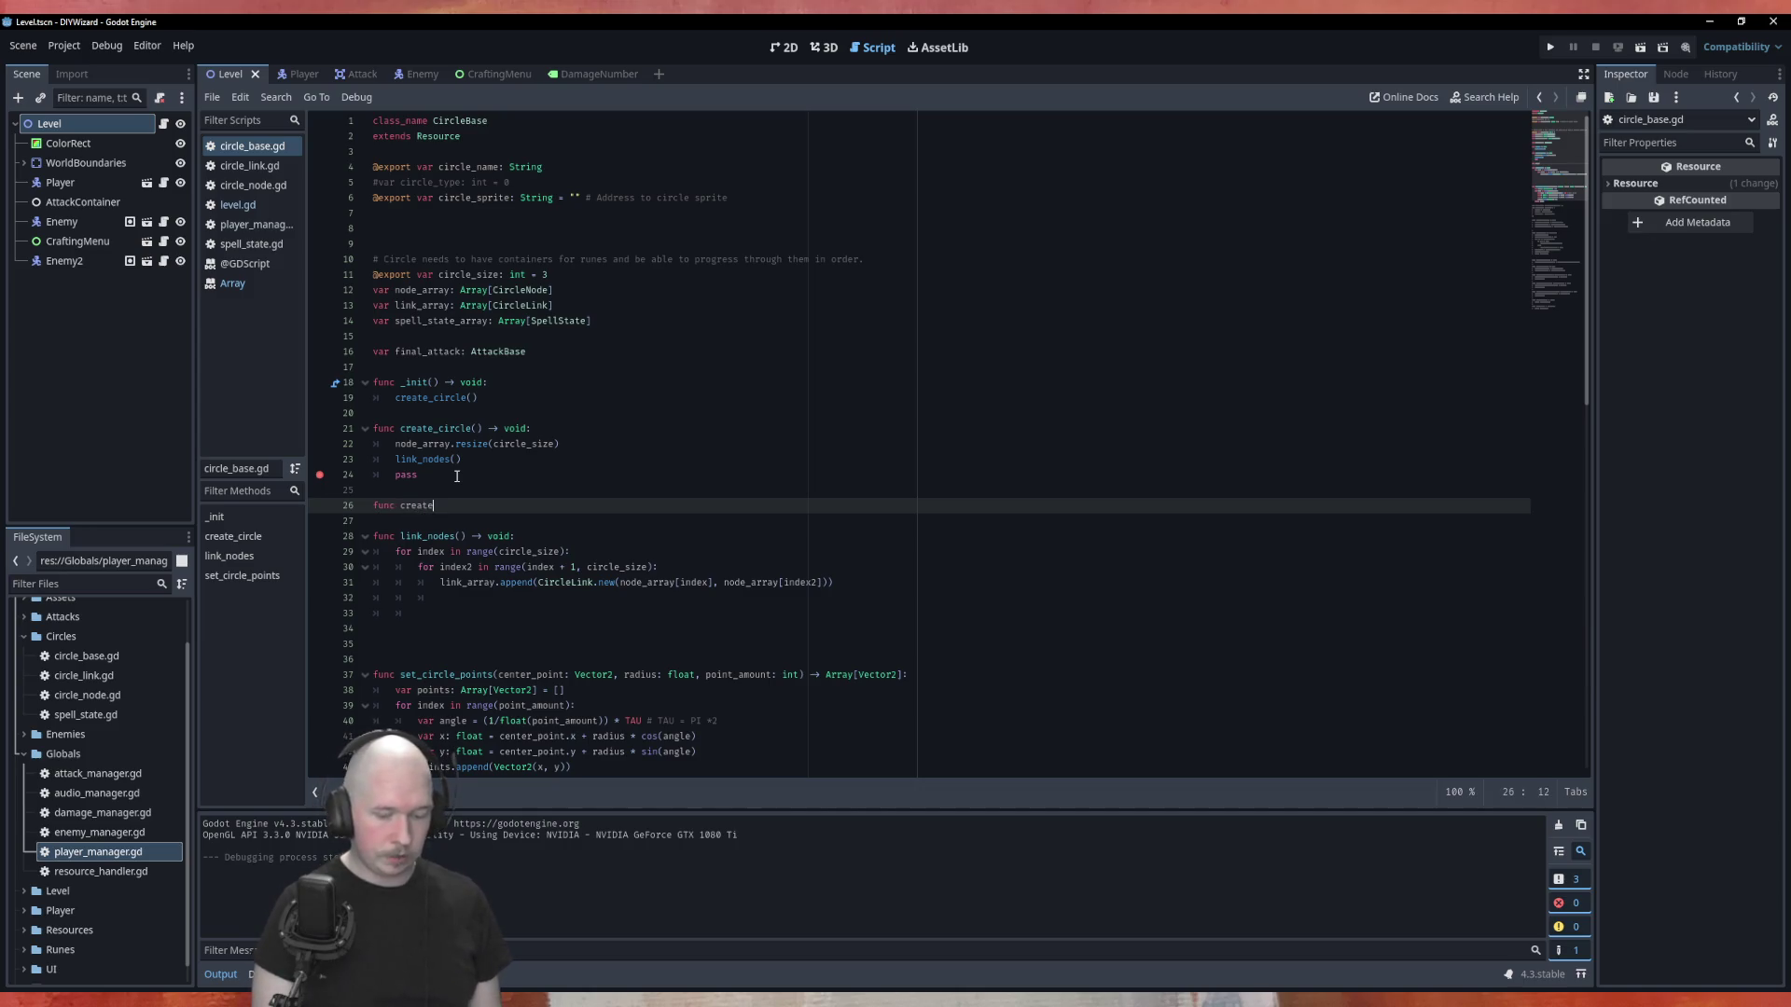
type("_nodes() -> ")
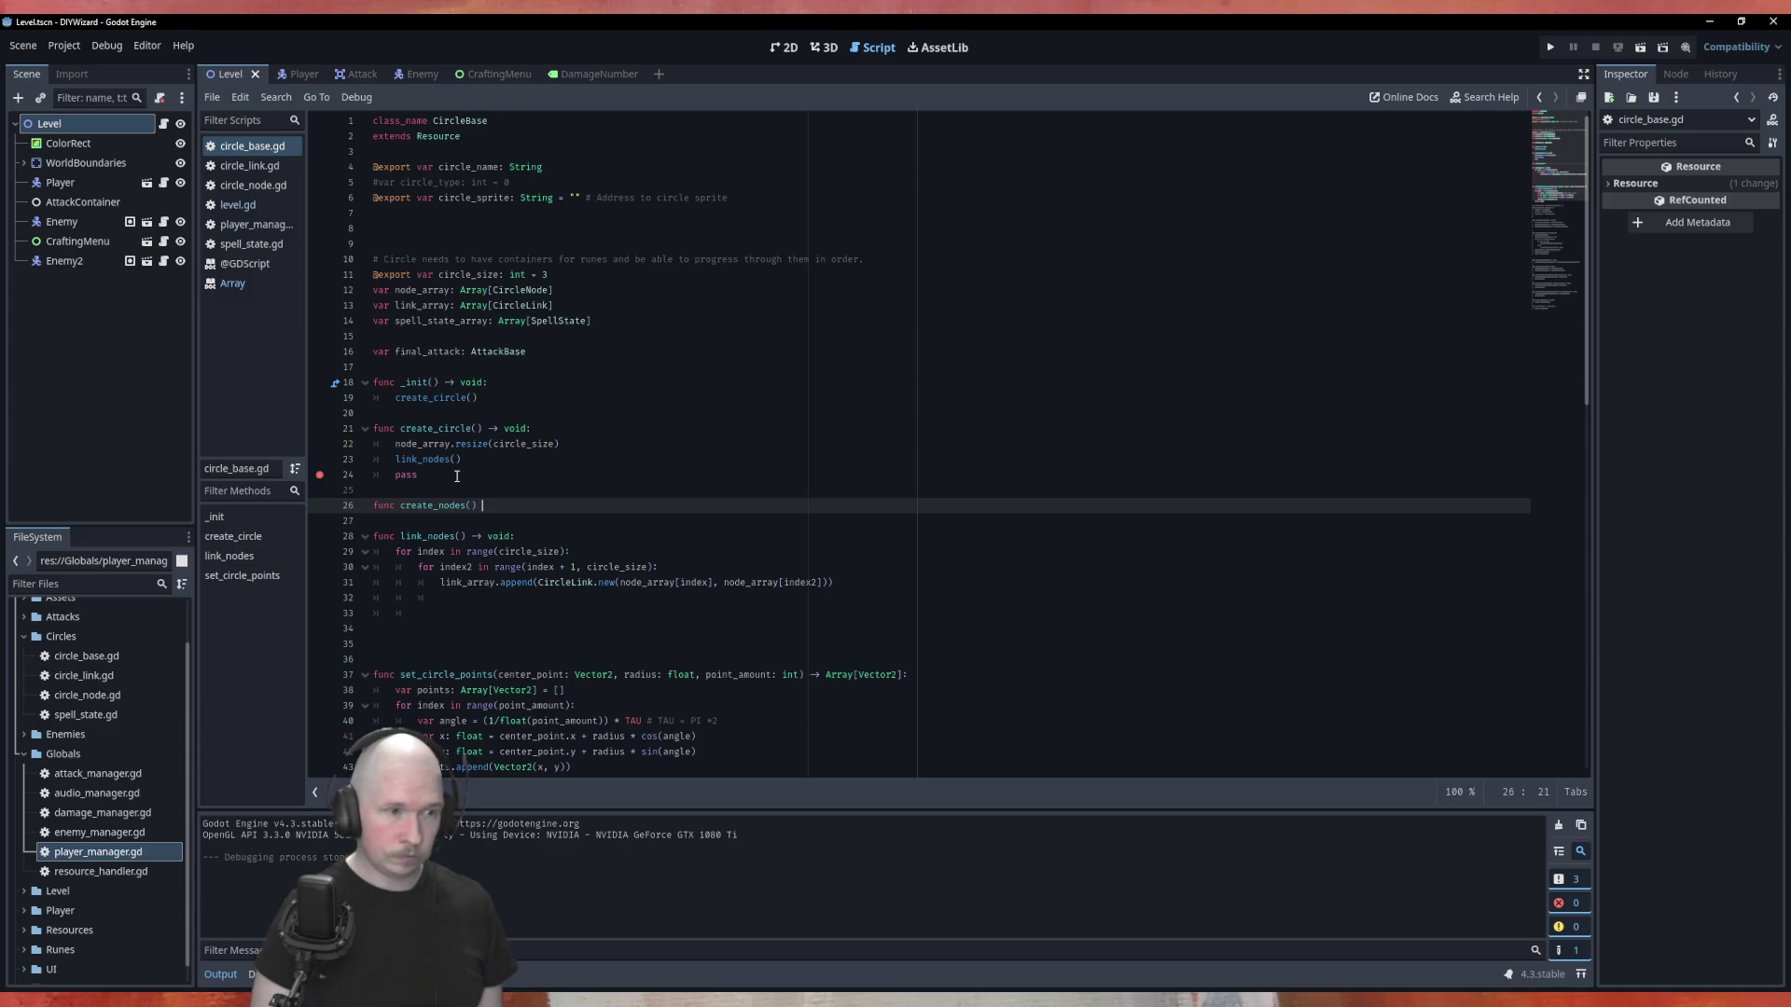
type("void:")
key("Return")
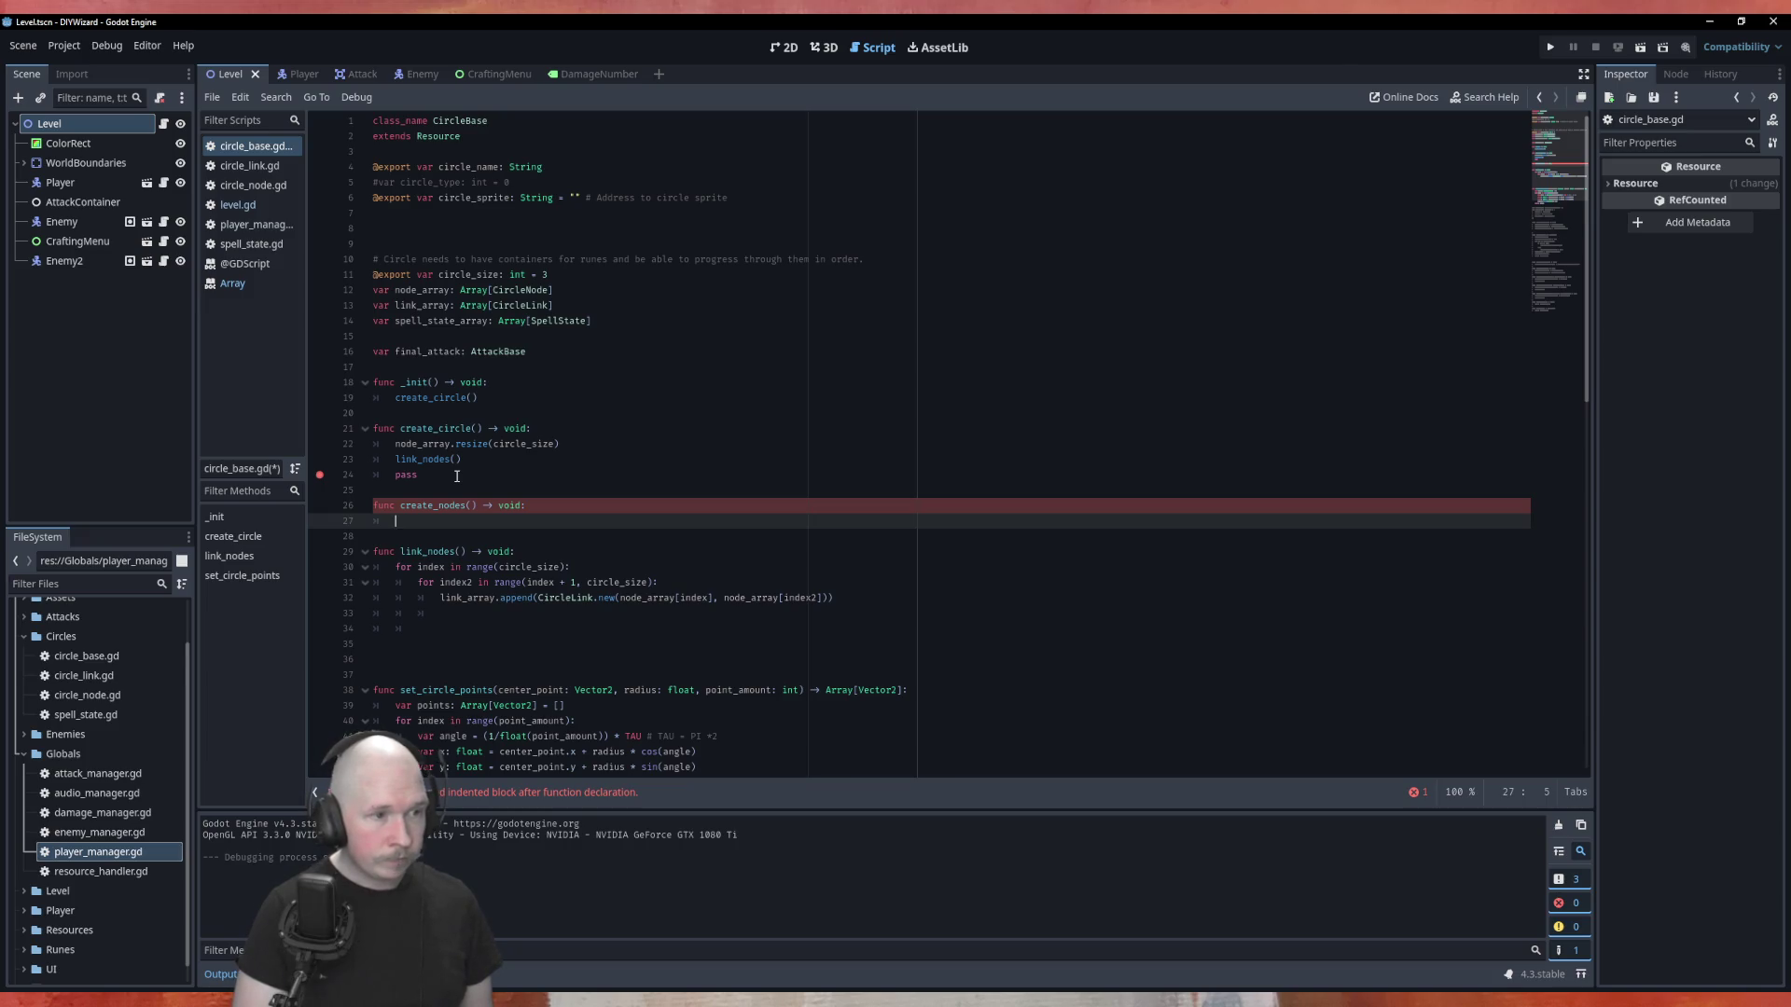
type("for no")
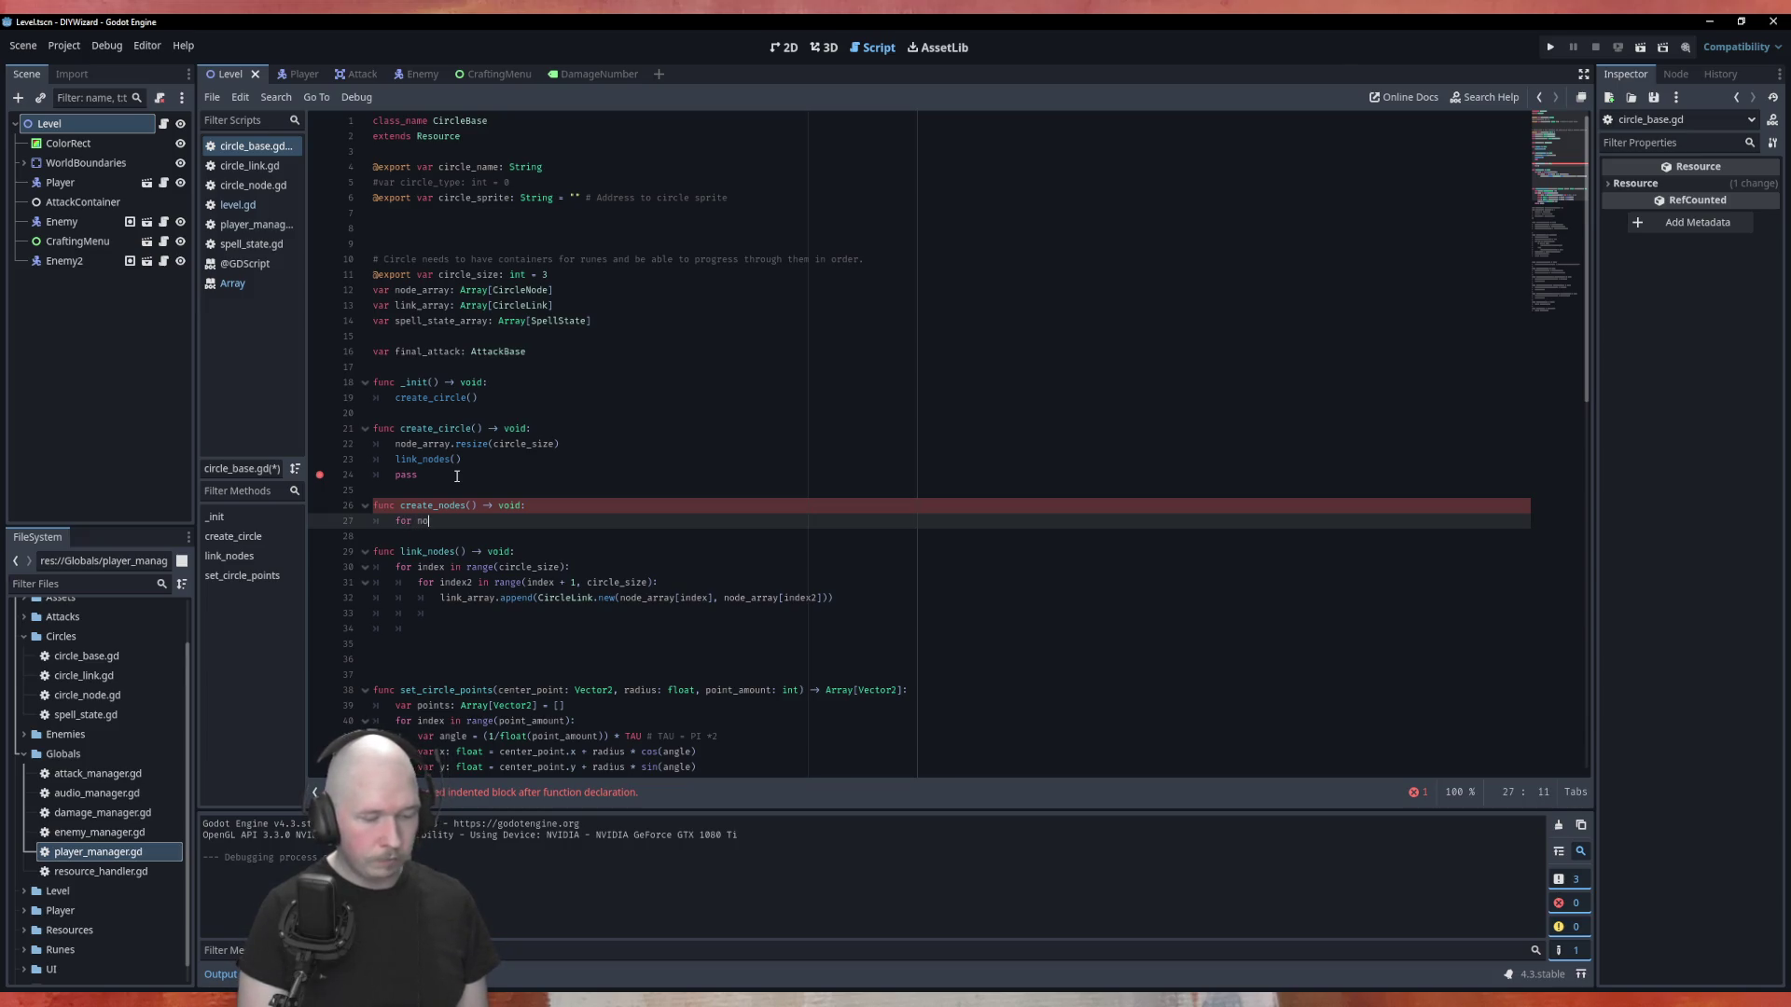
type("de in ")
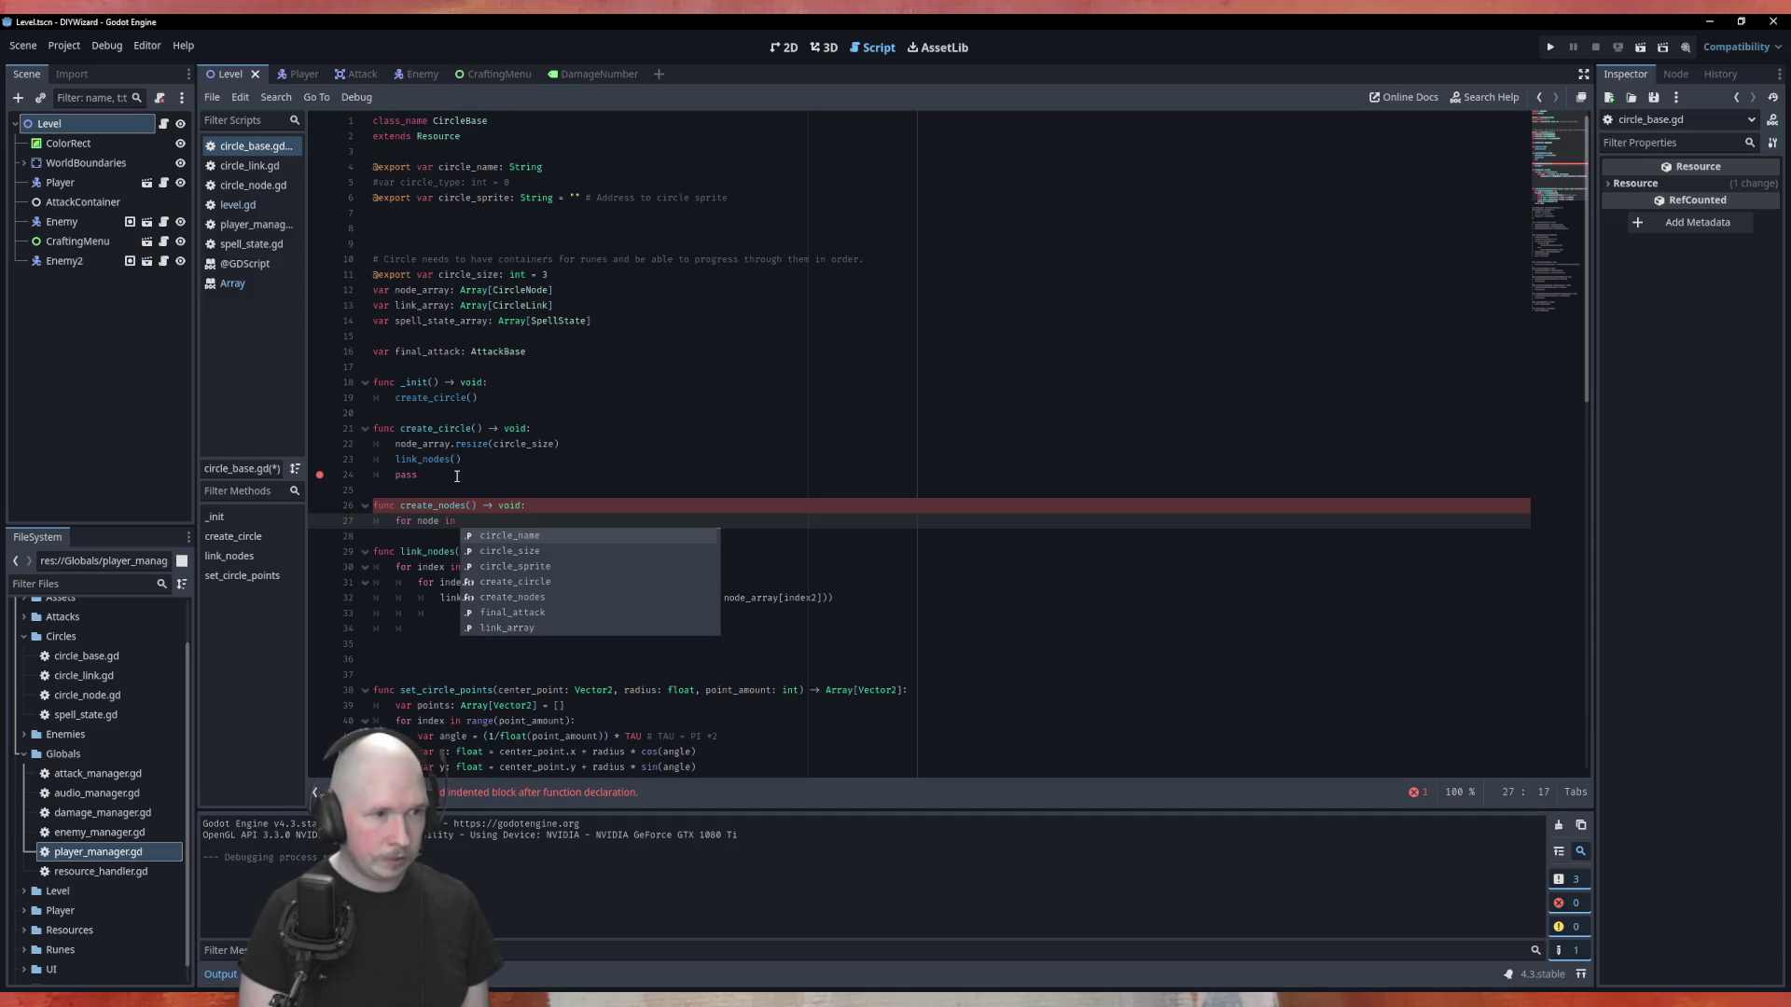
type("node_")
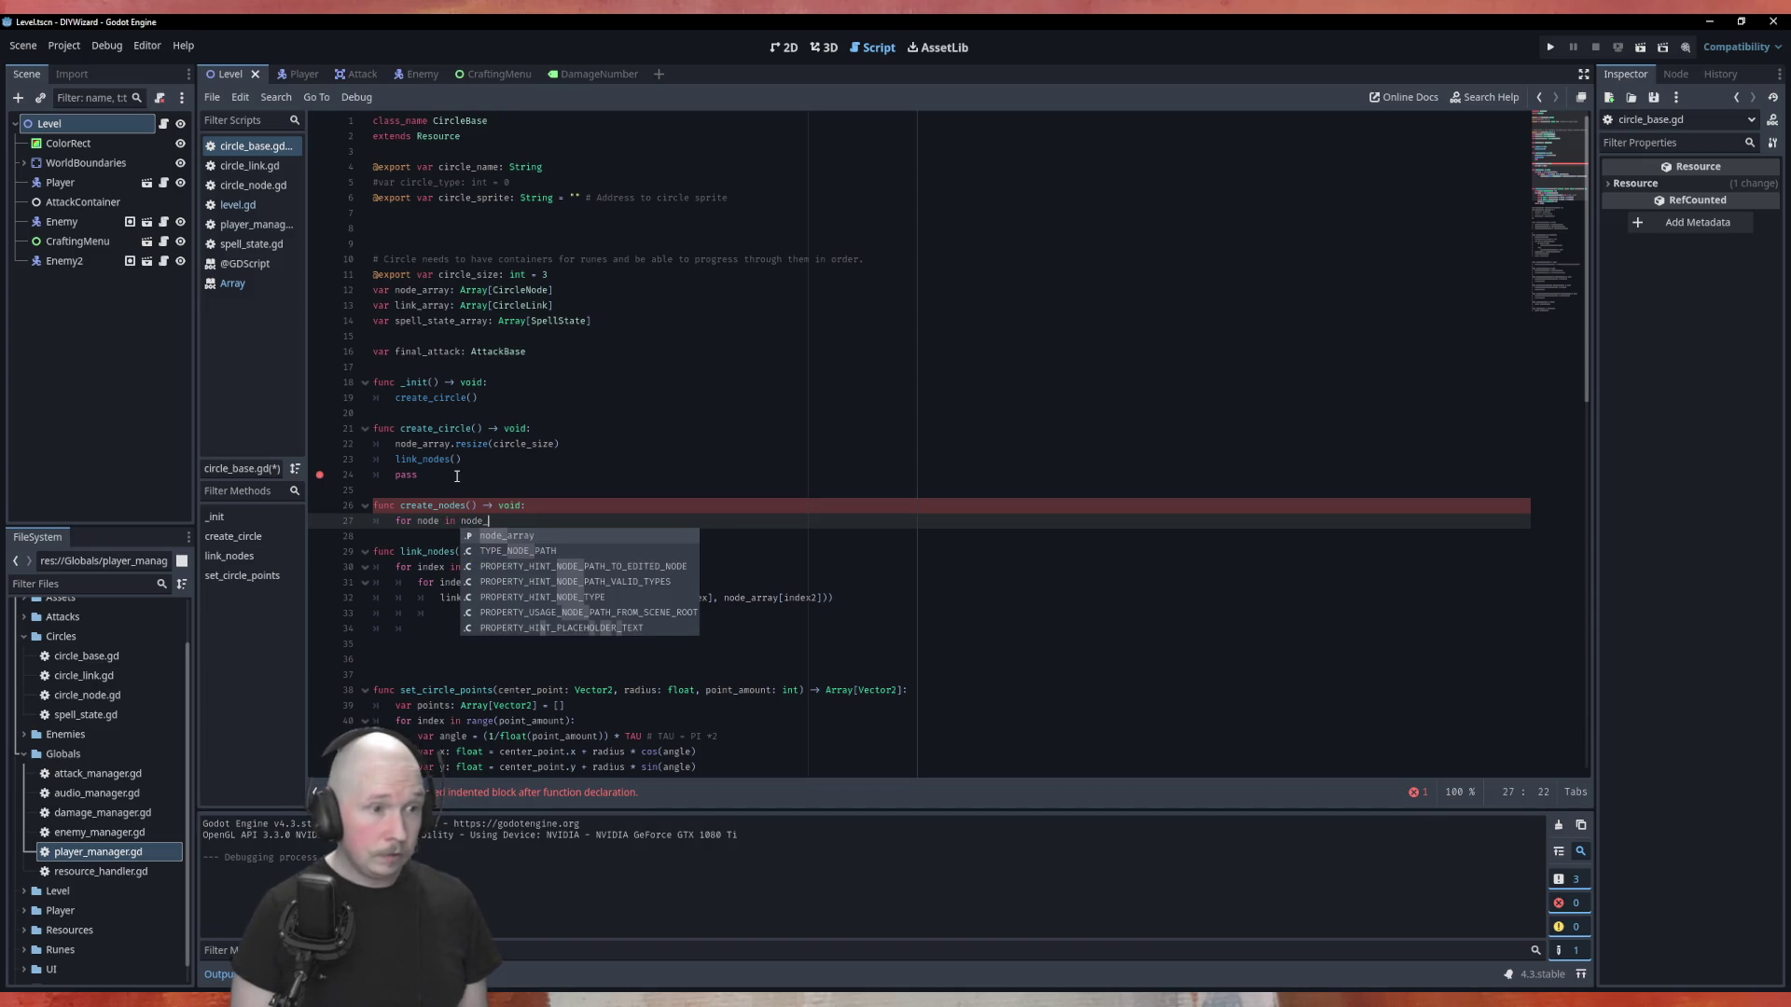
type("array:")
key("Return")
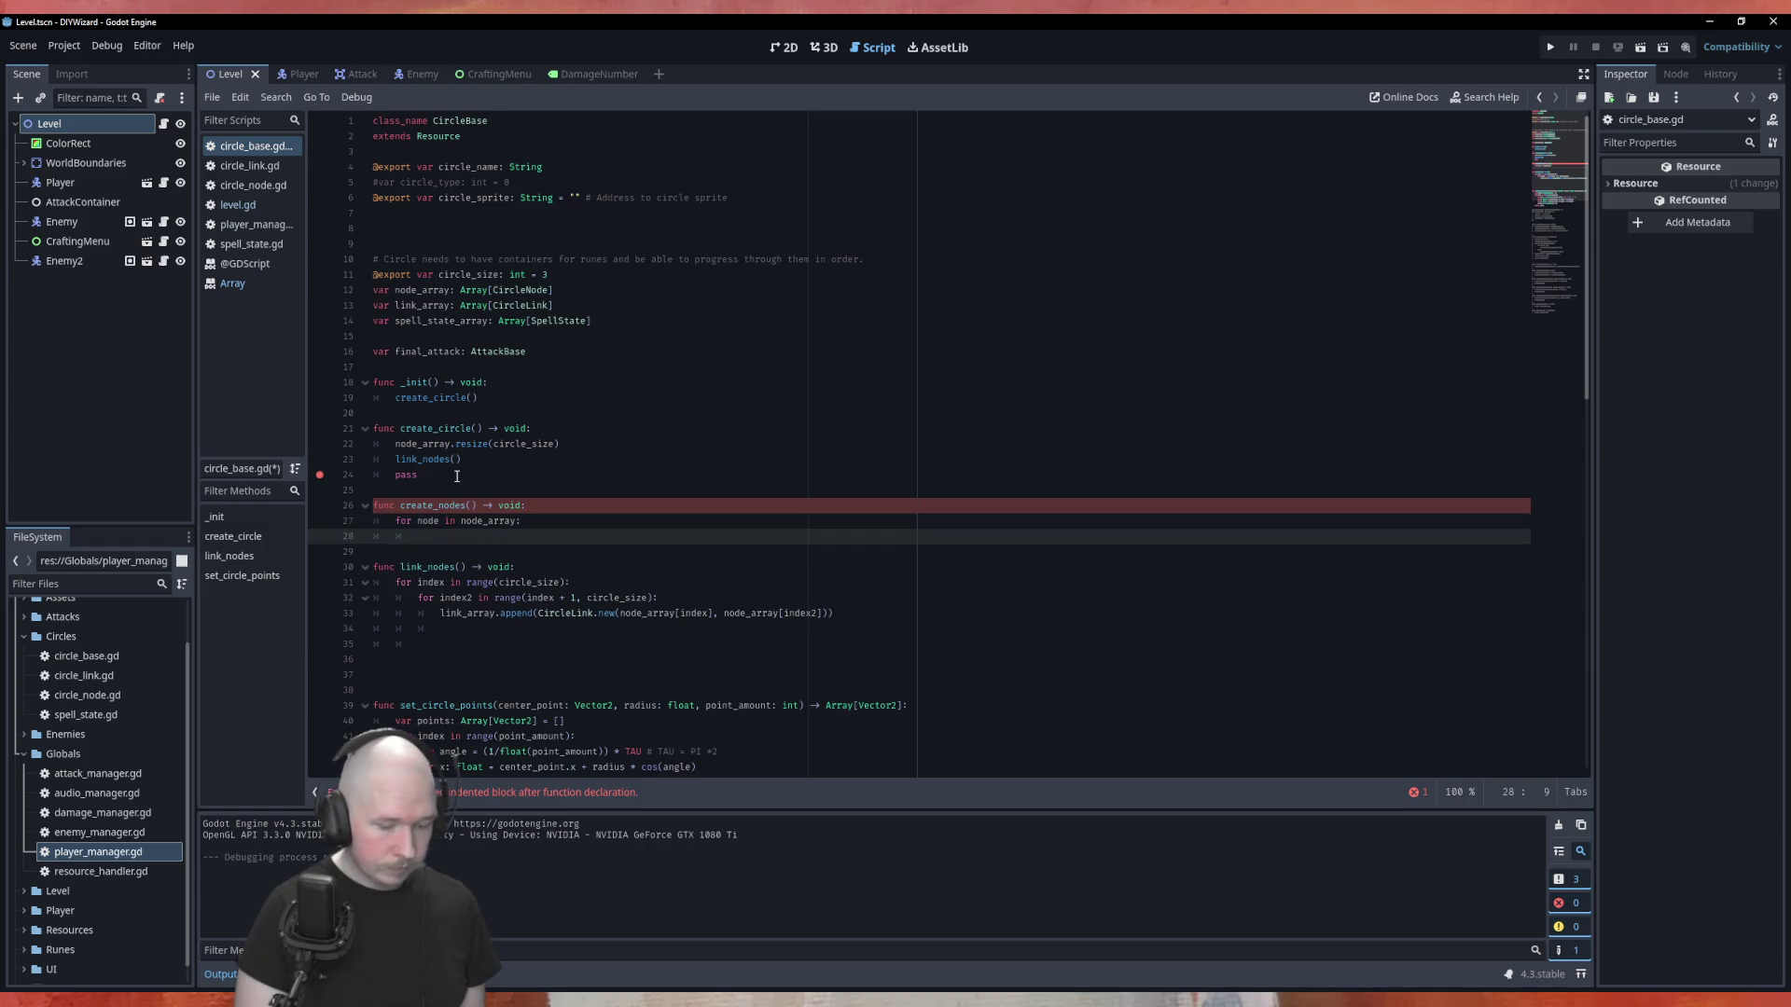
type("node =")
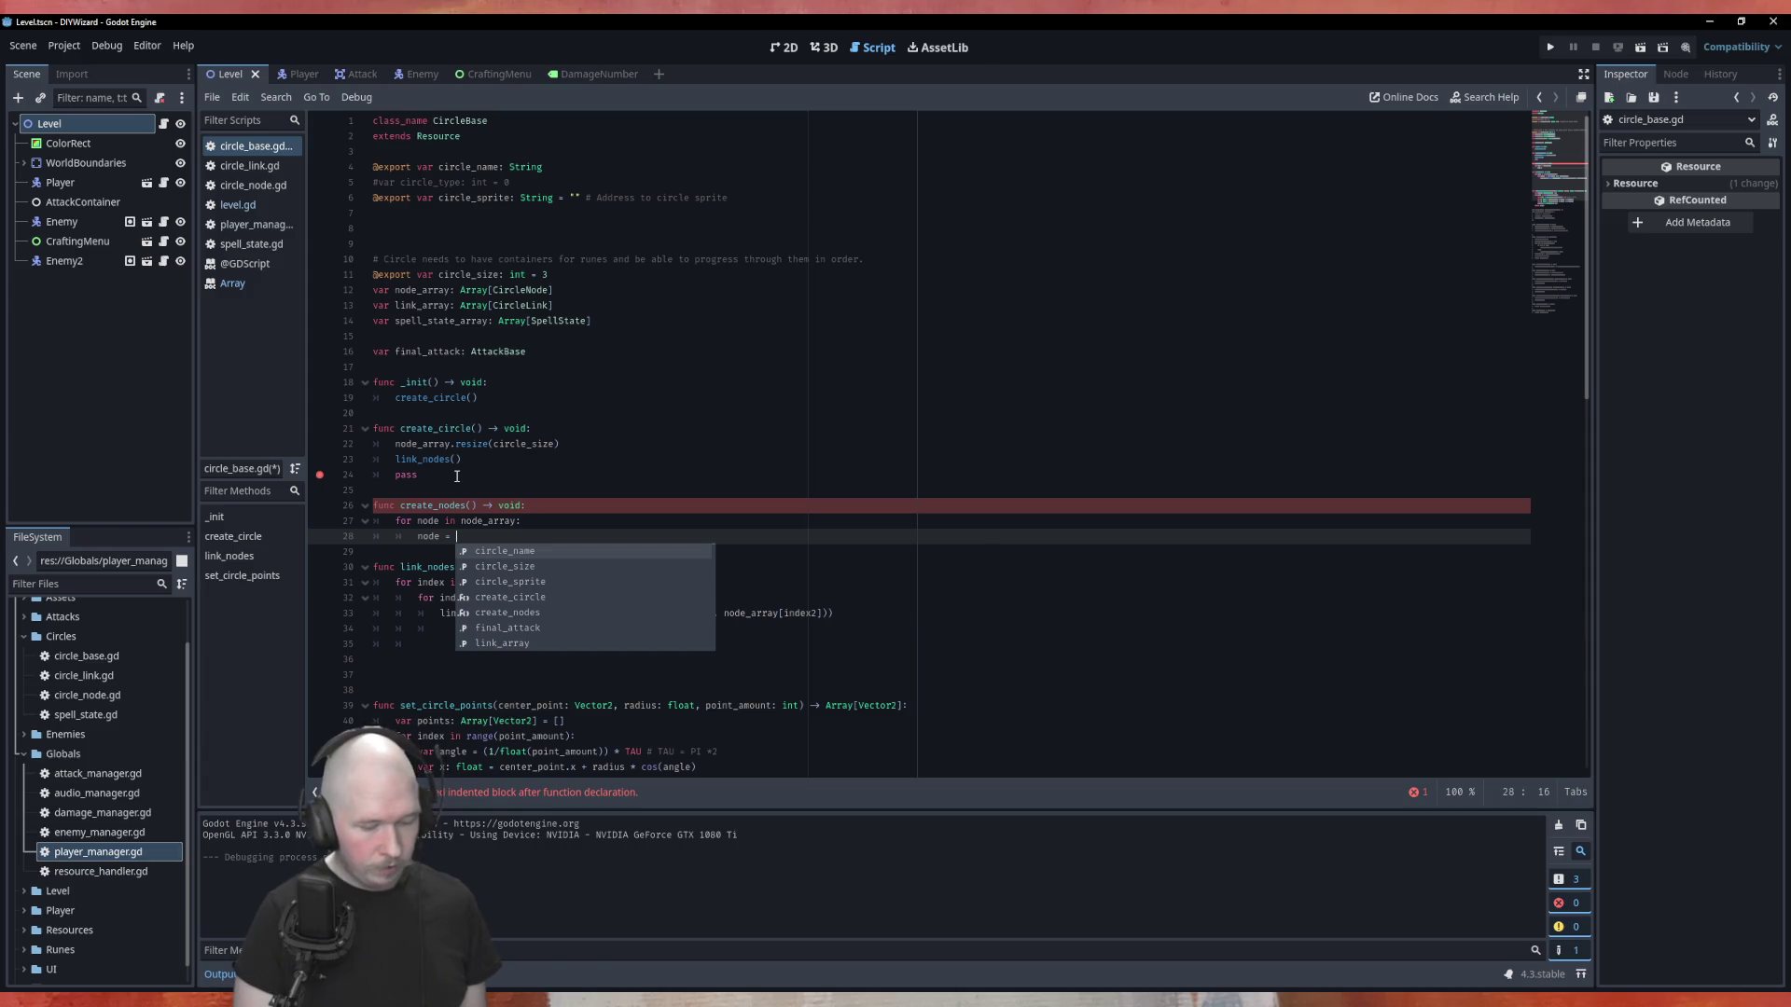
type(" Cir")
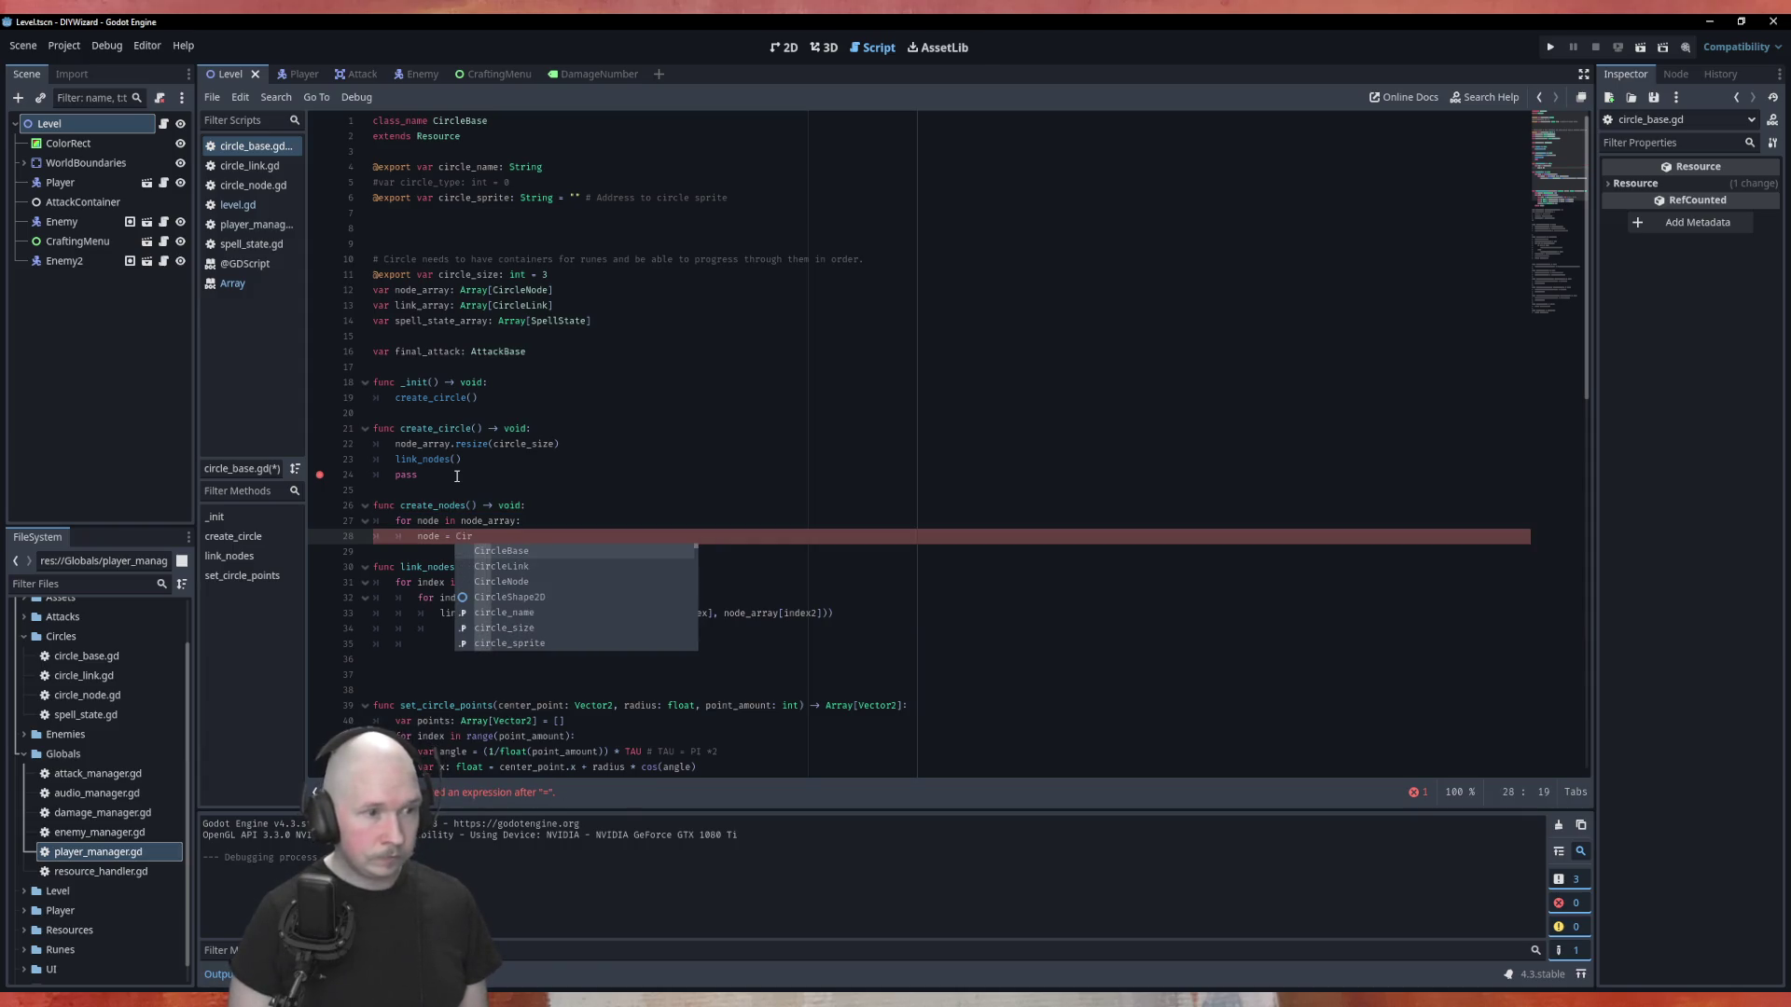
key("Down")
key("Down")
key("Return")
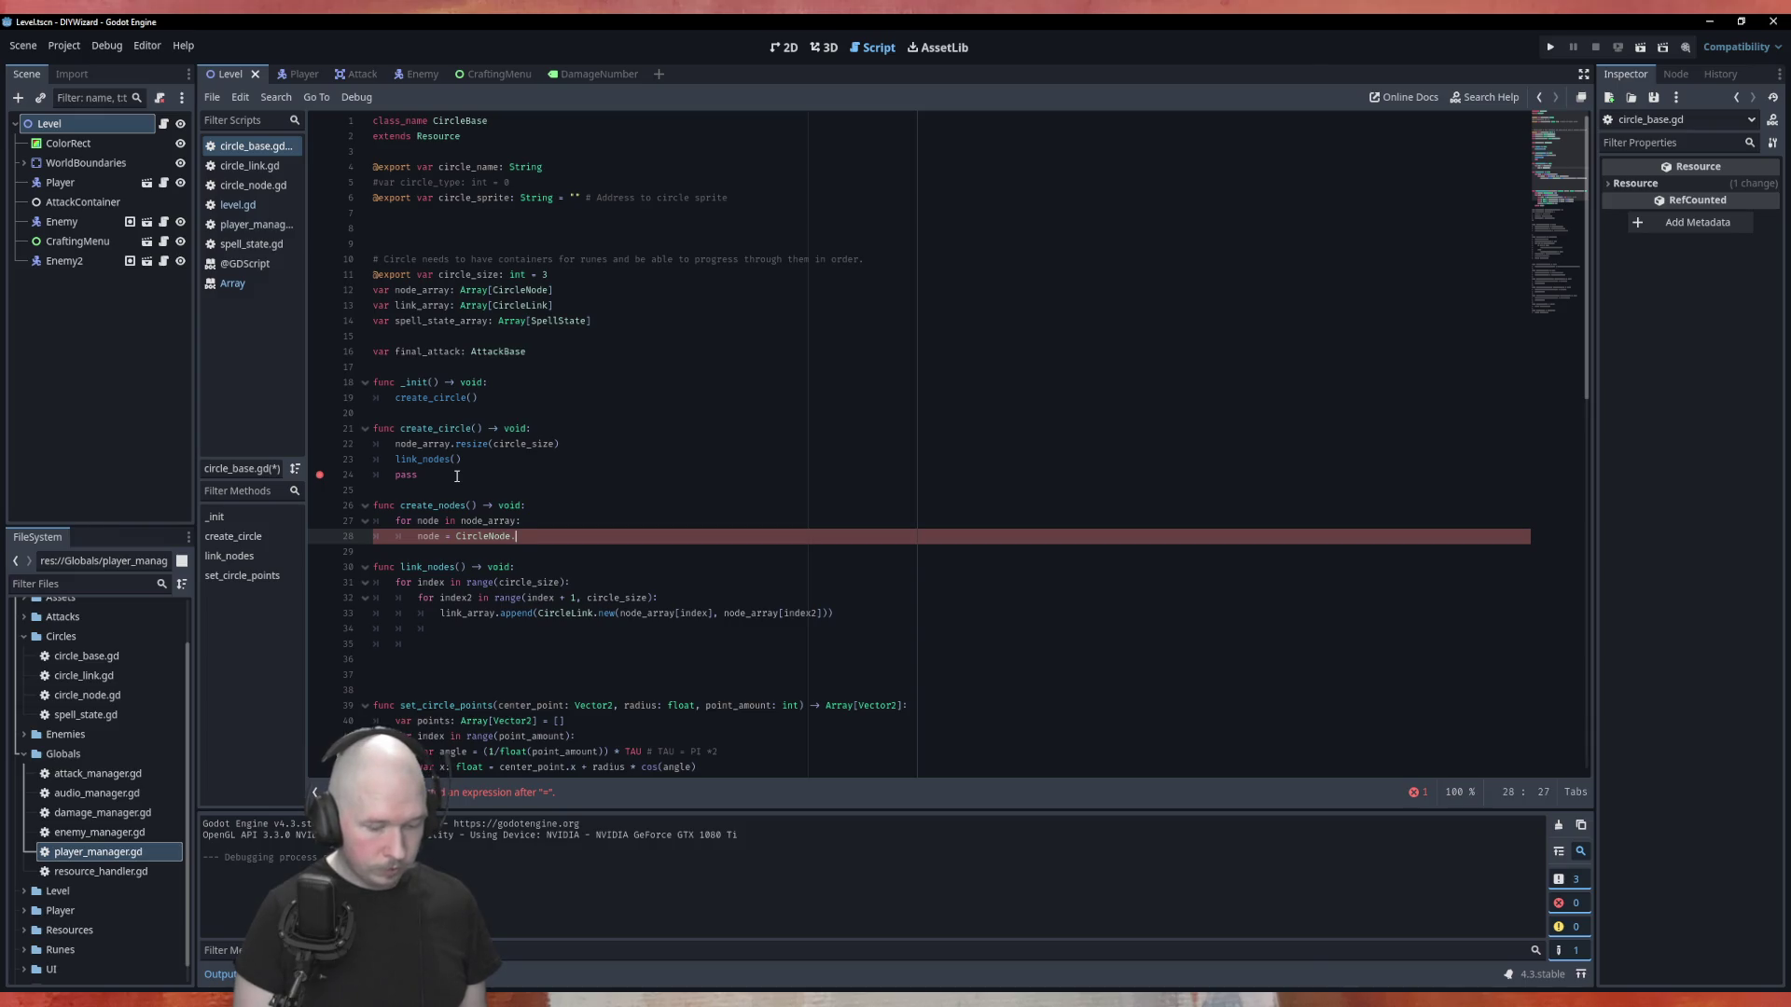
type("w(")
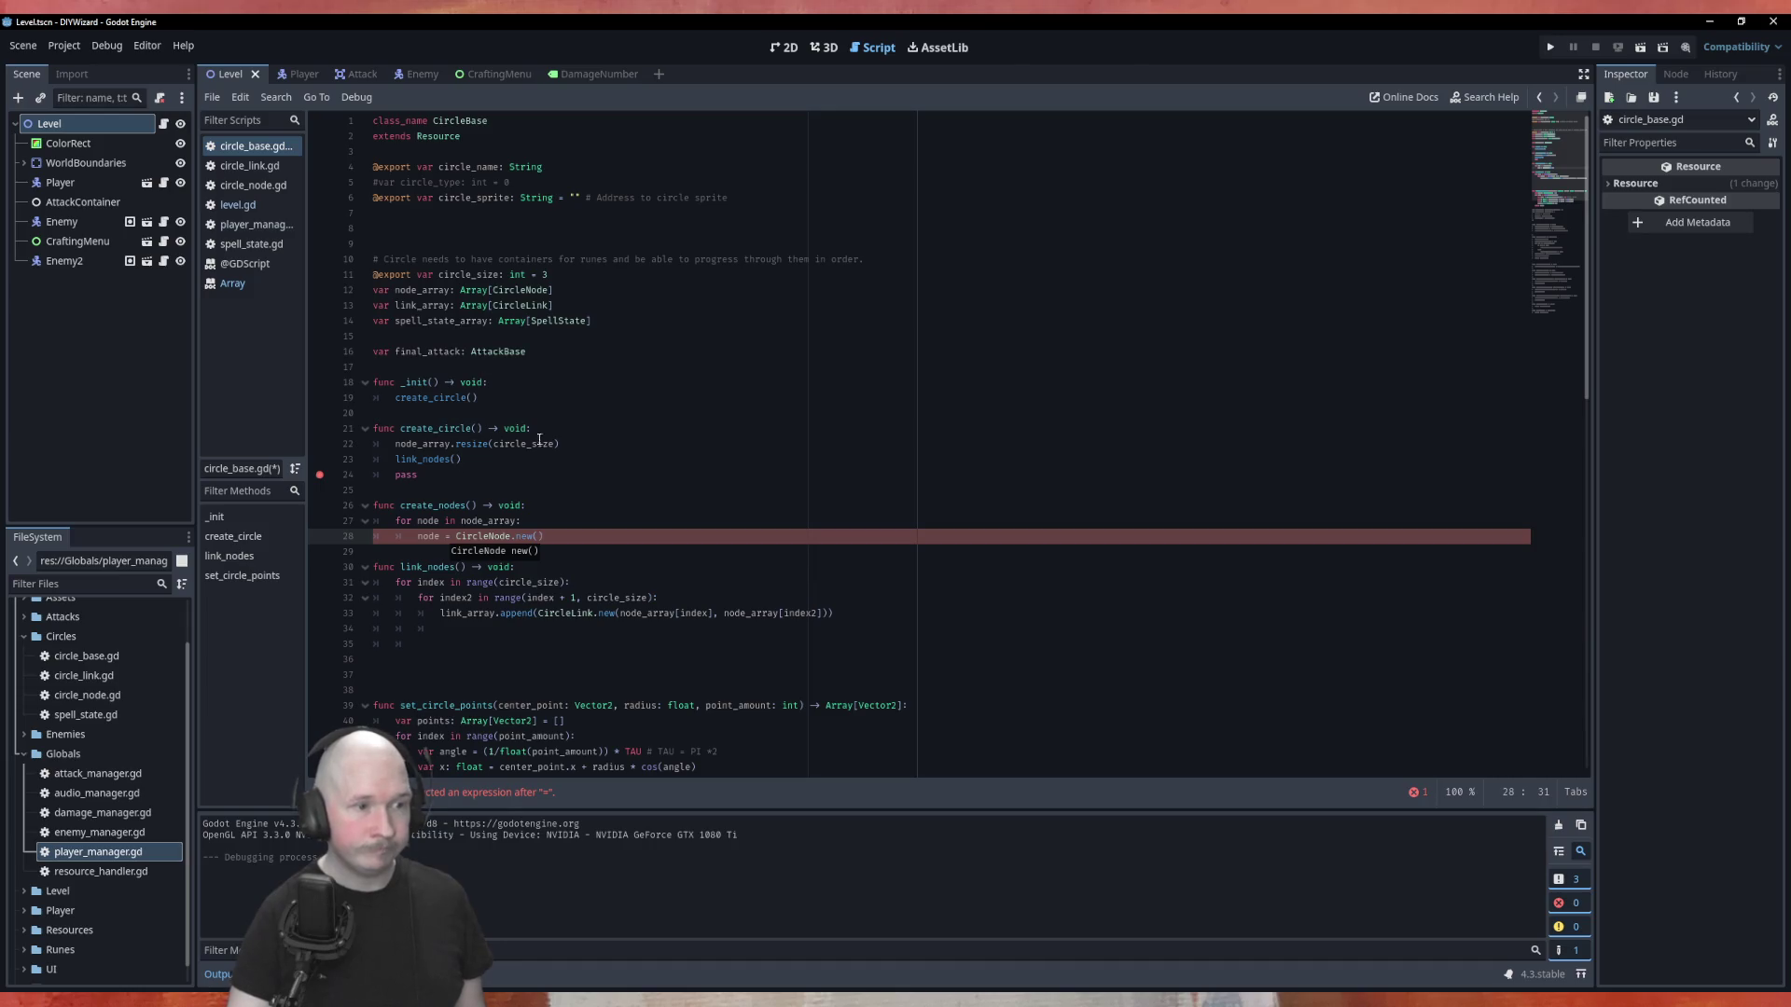
left_click(593, 533)
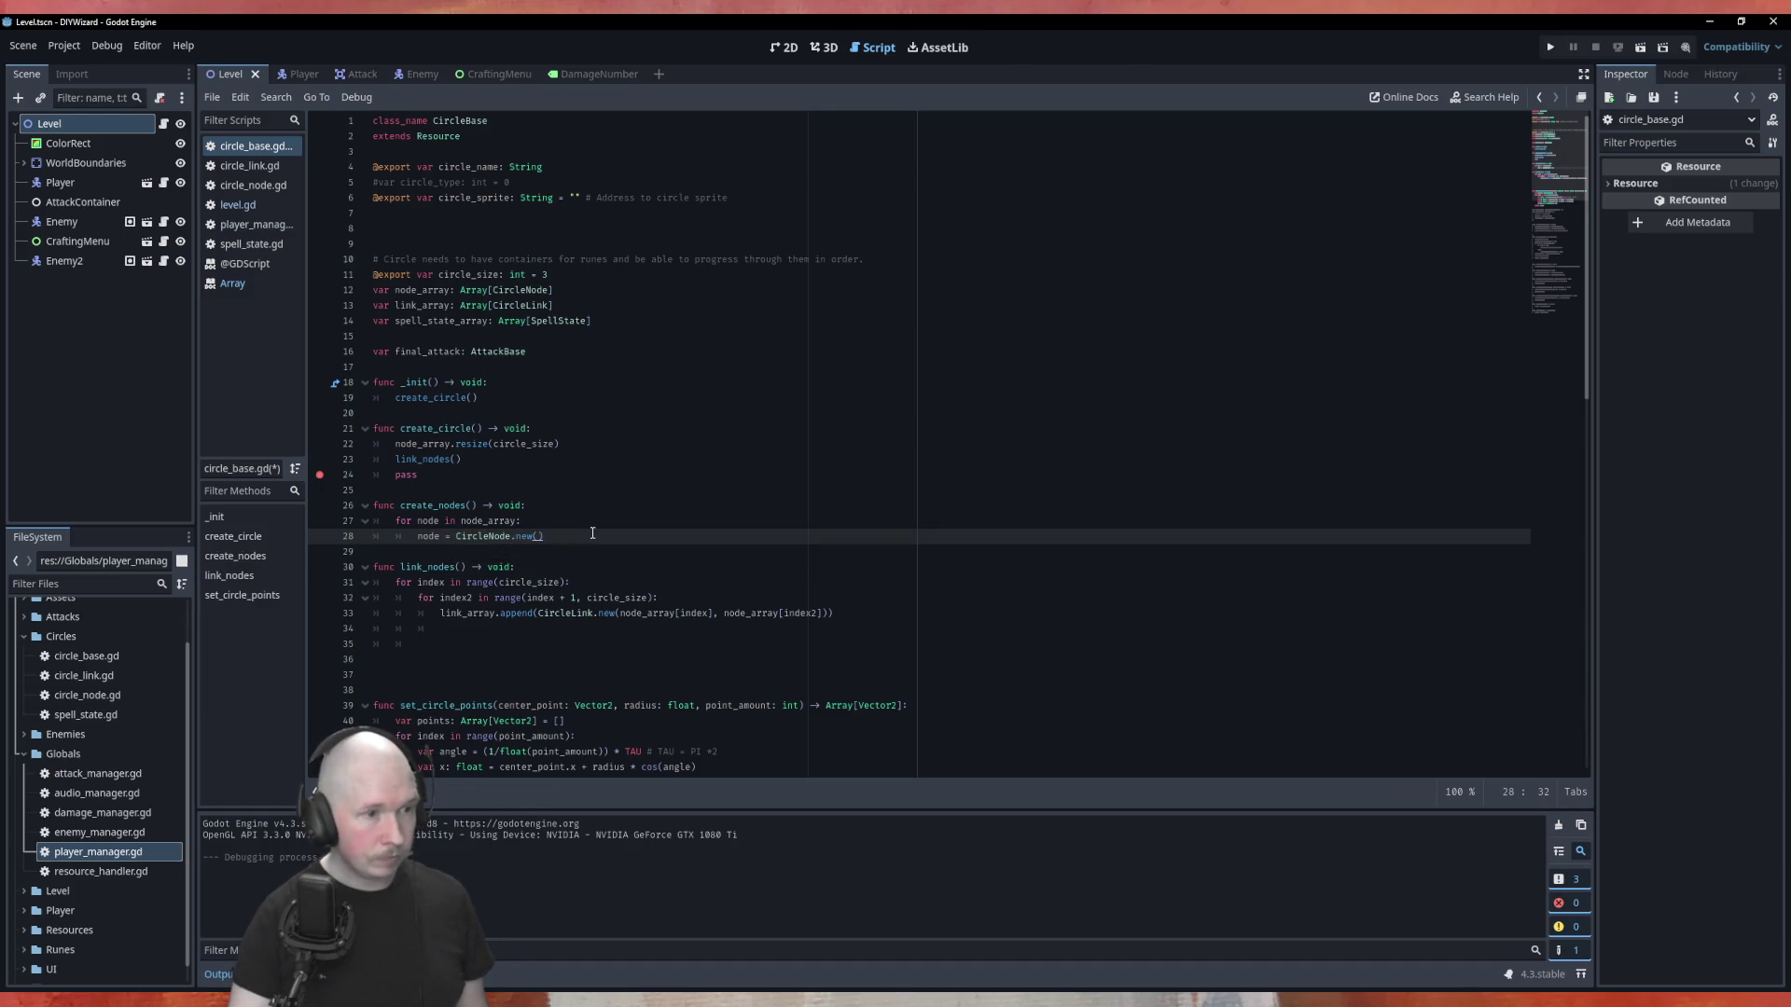
left_click(573, 447)
Call create_nodes() in create_circle, move node_array.resize(circle_size) into create_nodes, and save.
key("Return")
type("cre")
key("Down")
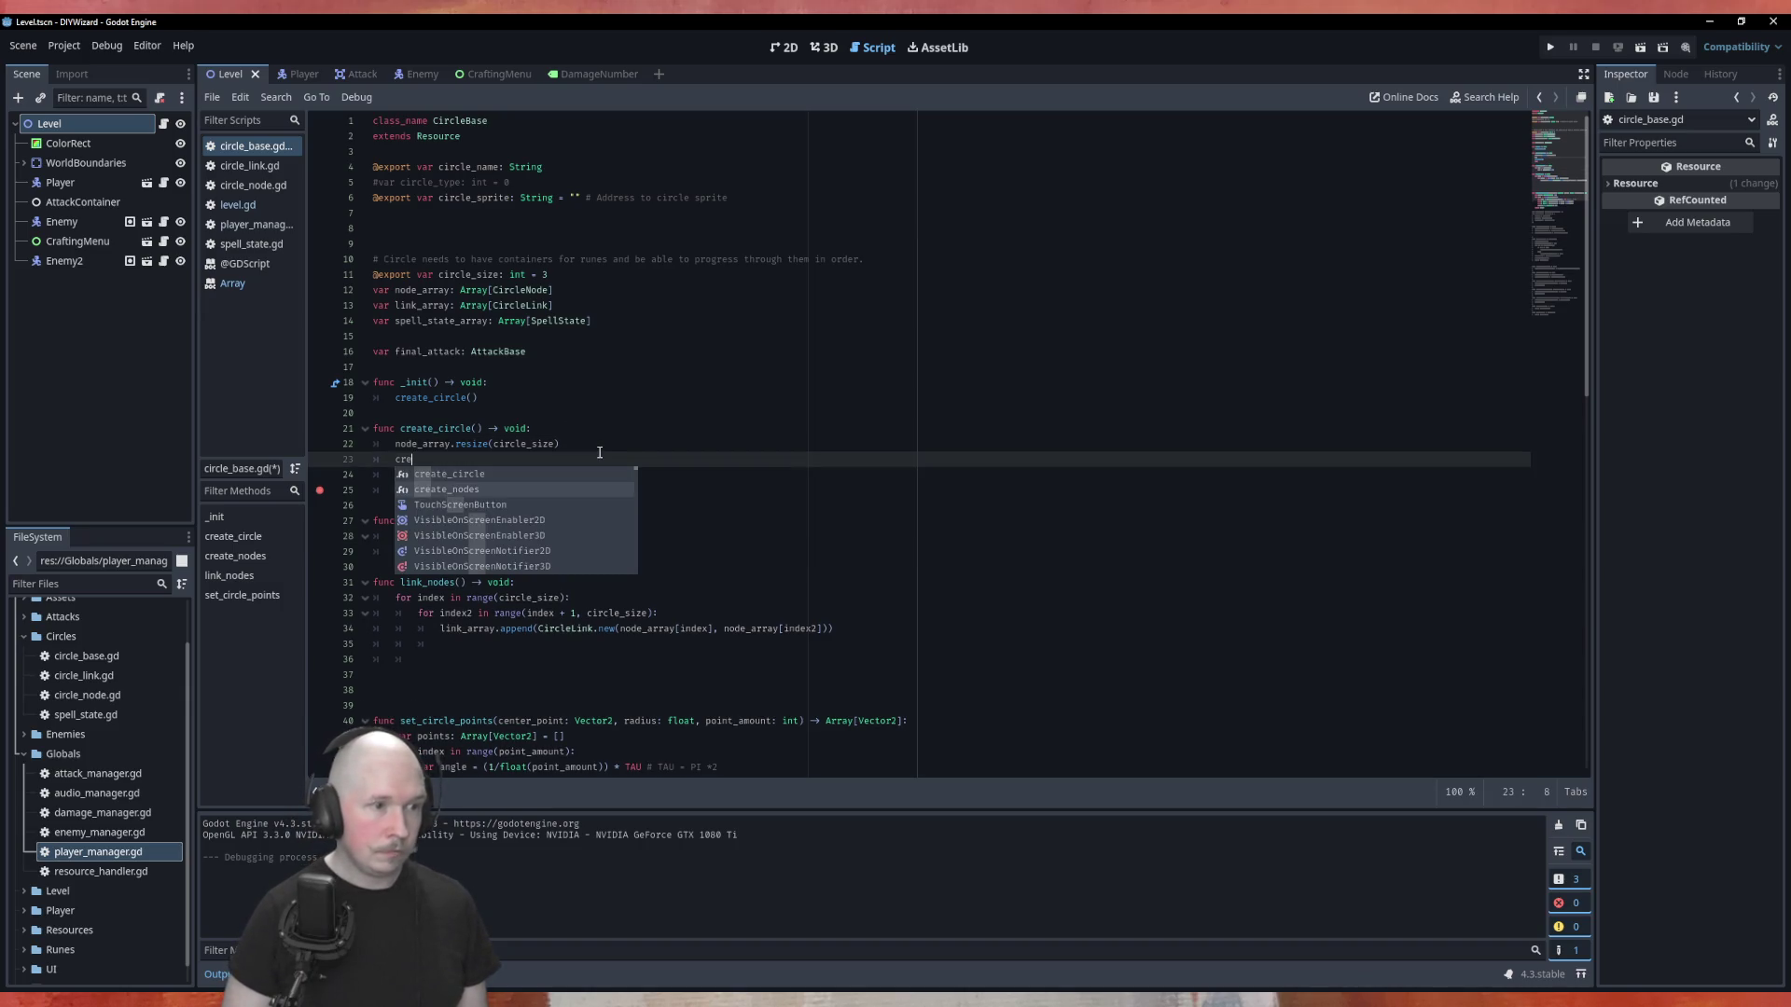
key("Return")
key("Up")
key("alt+Down")
key("alt+Down")
key("alt+Down")
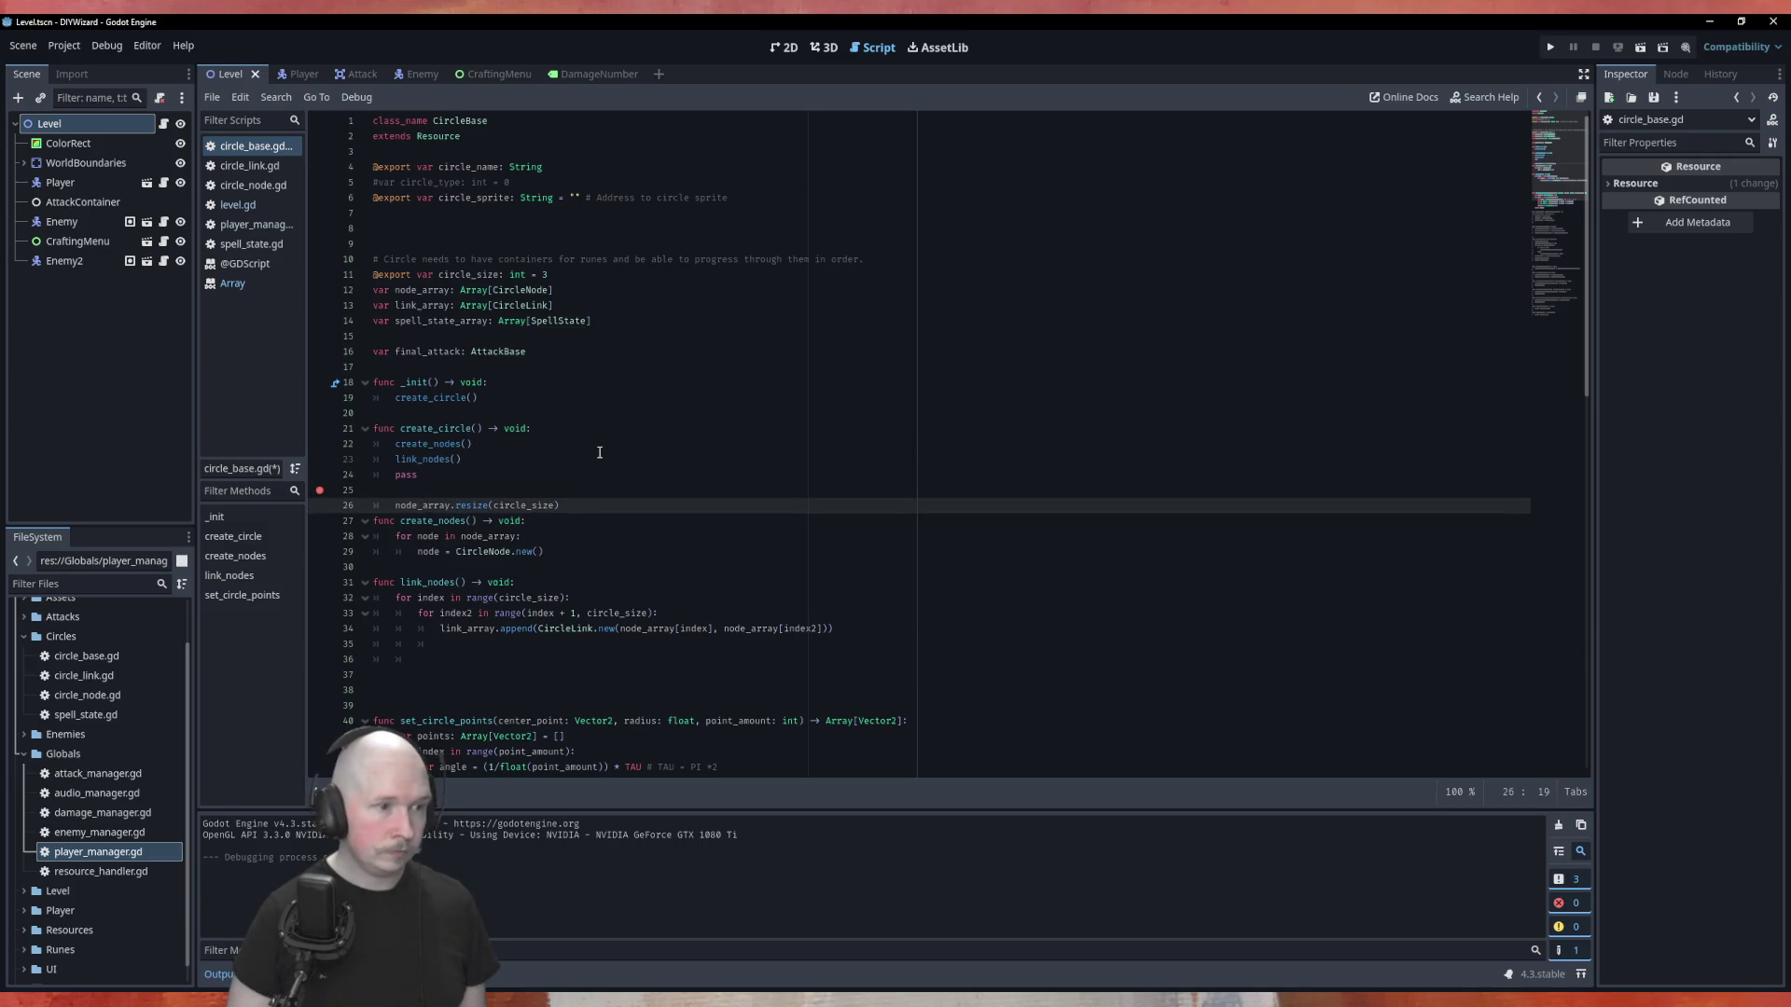
key("ctrl+s")
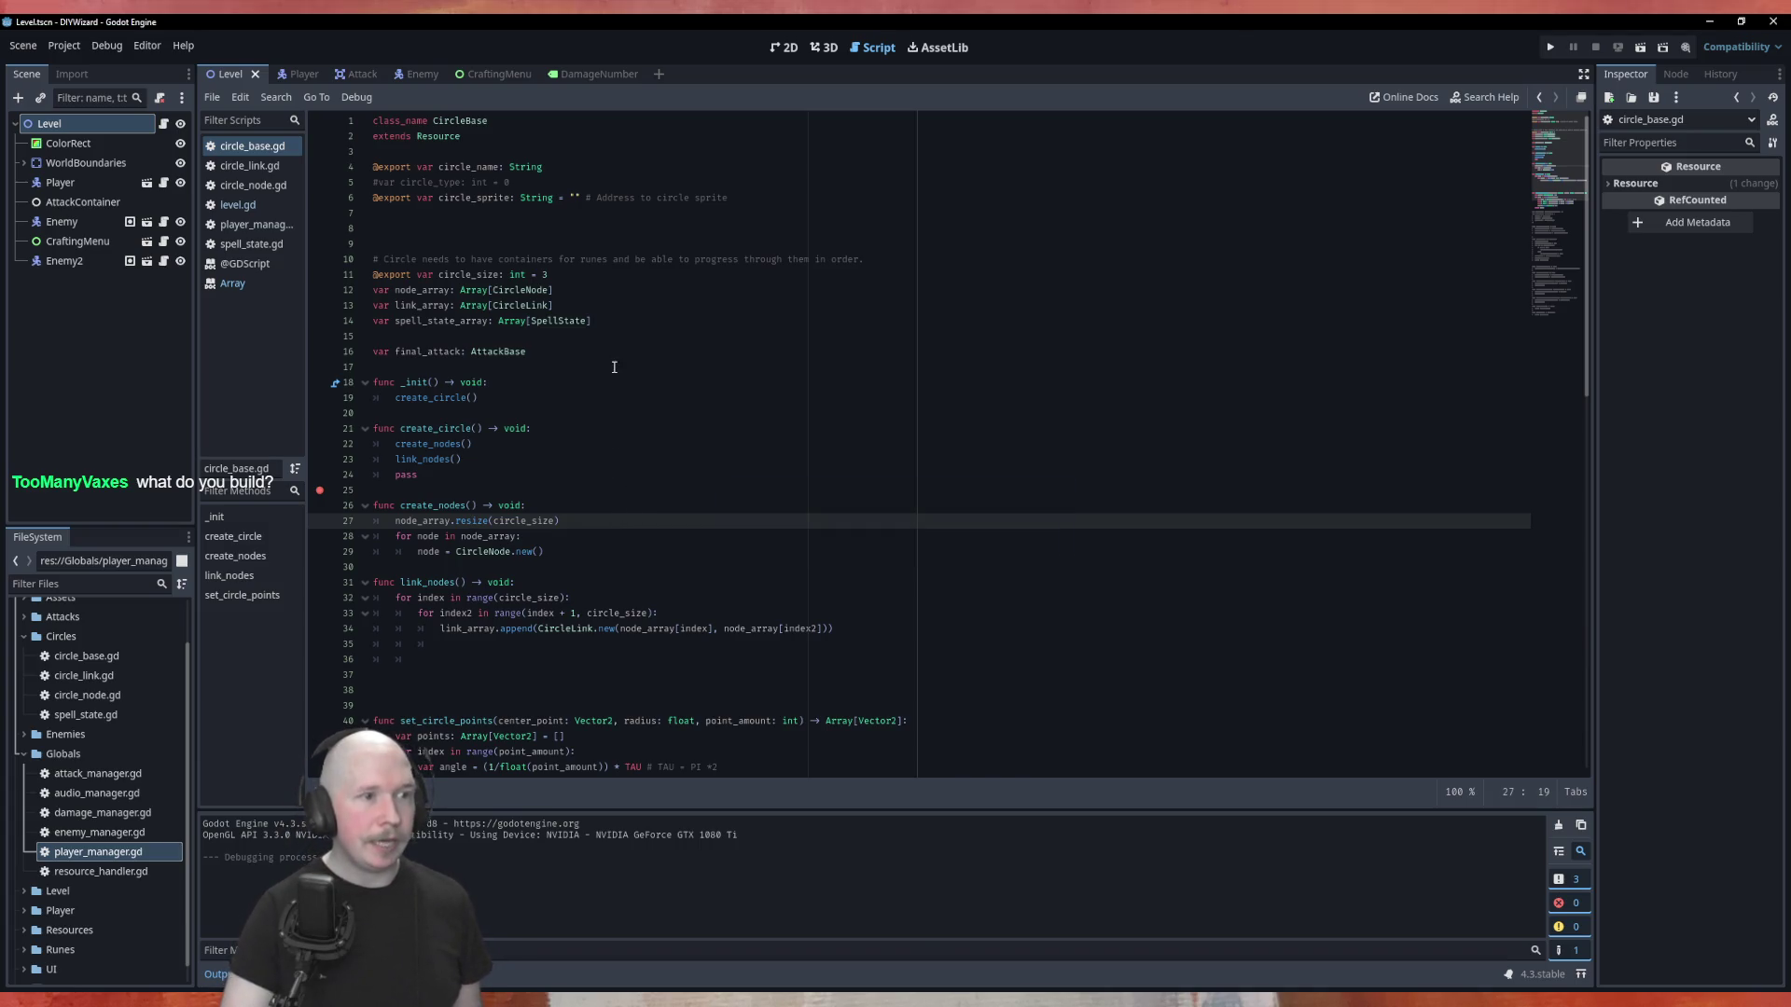
Set a breakpoint on line 24, the 'pass' line ending create_circle in circle_base.gd.
scroll(616, 366, "down", 5)
scroll(617, 366, "up", 4)
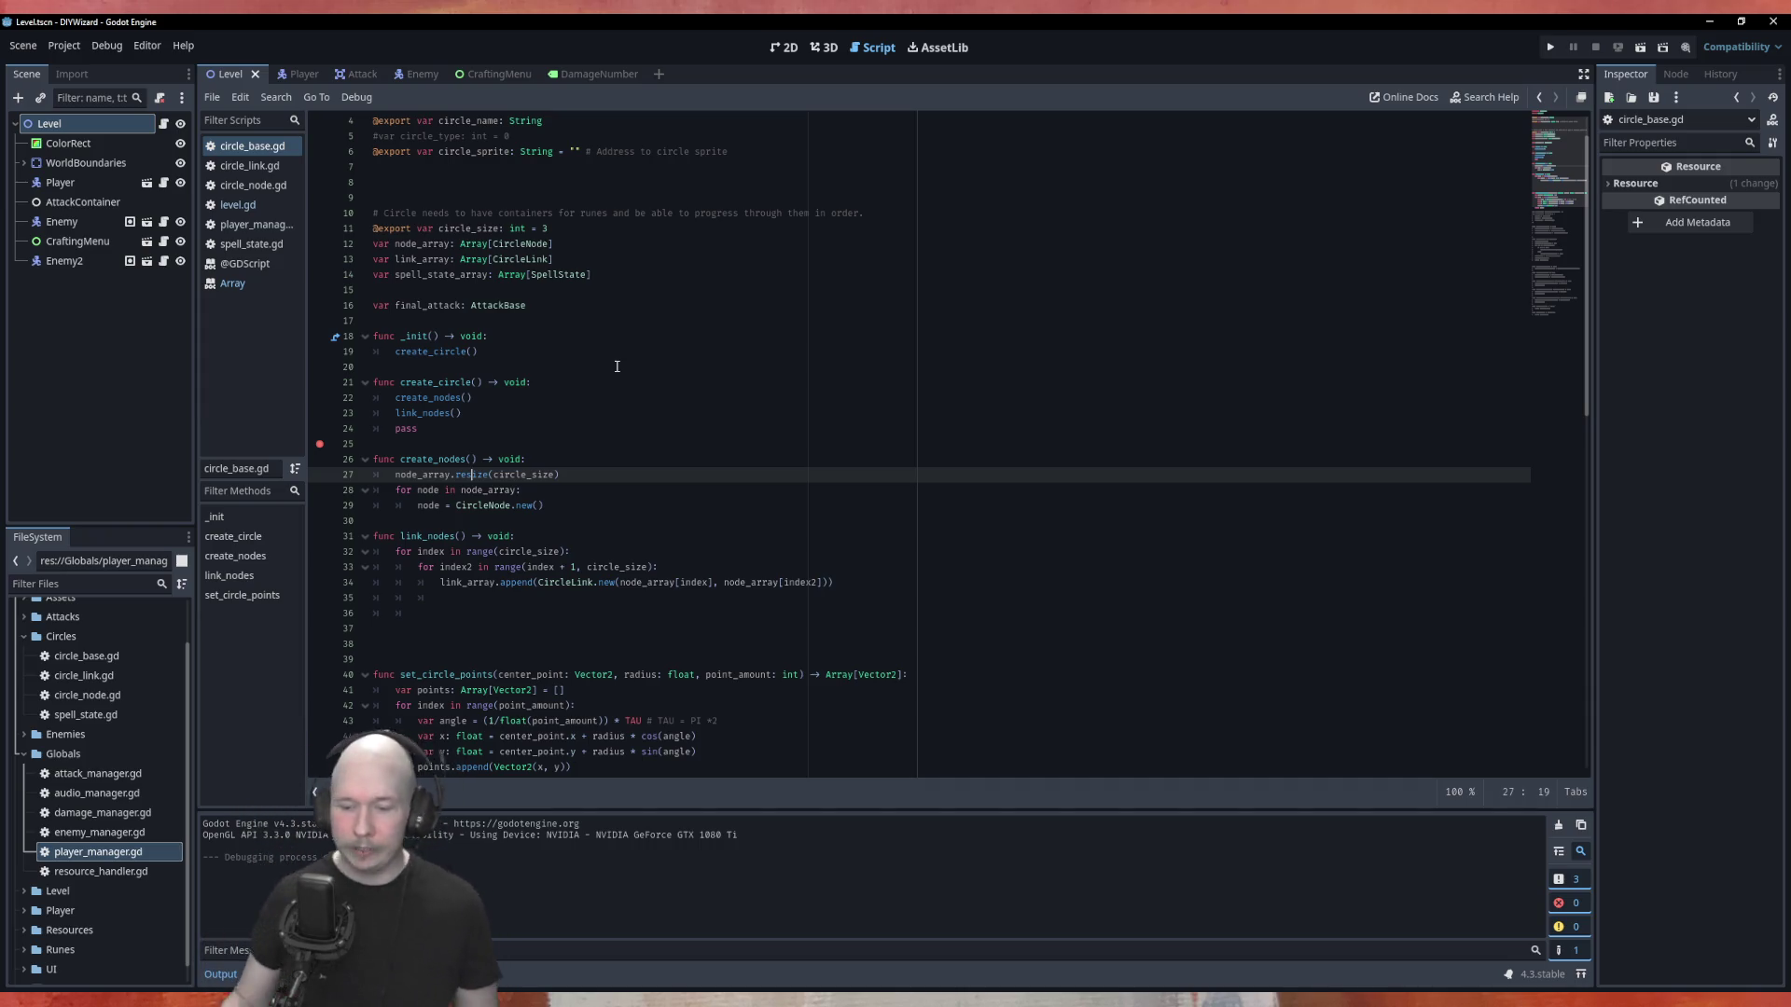
left_click(320, 428)
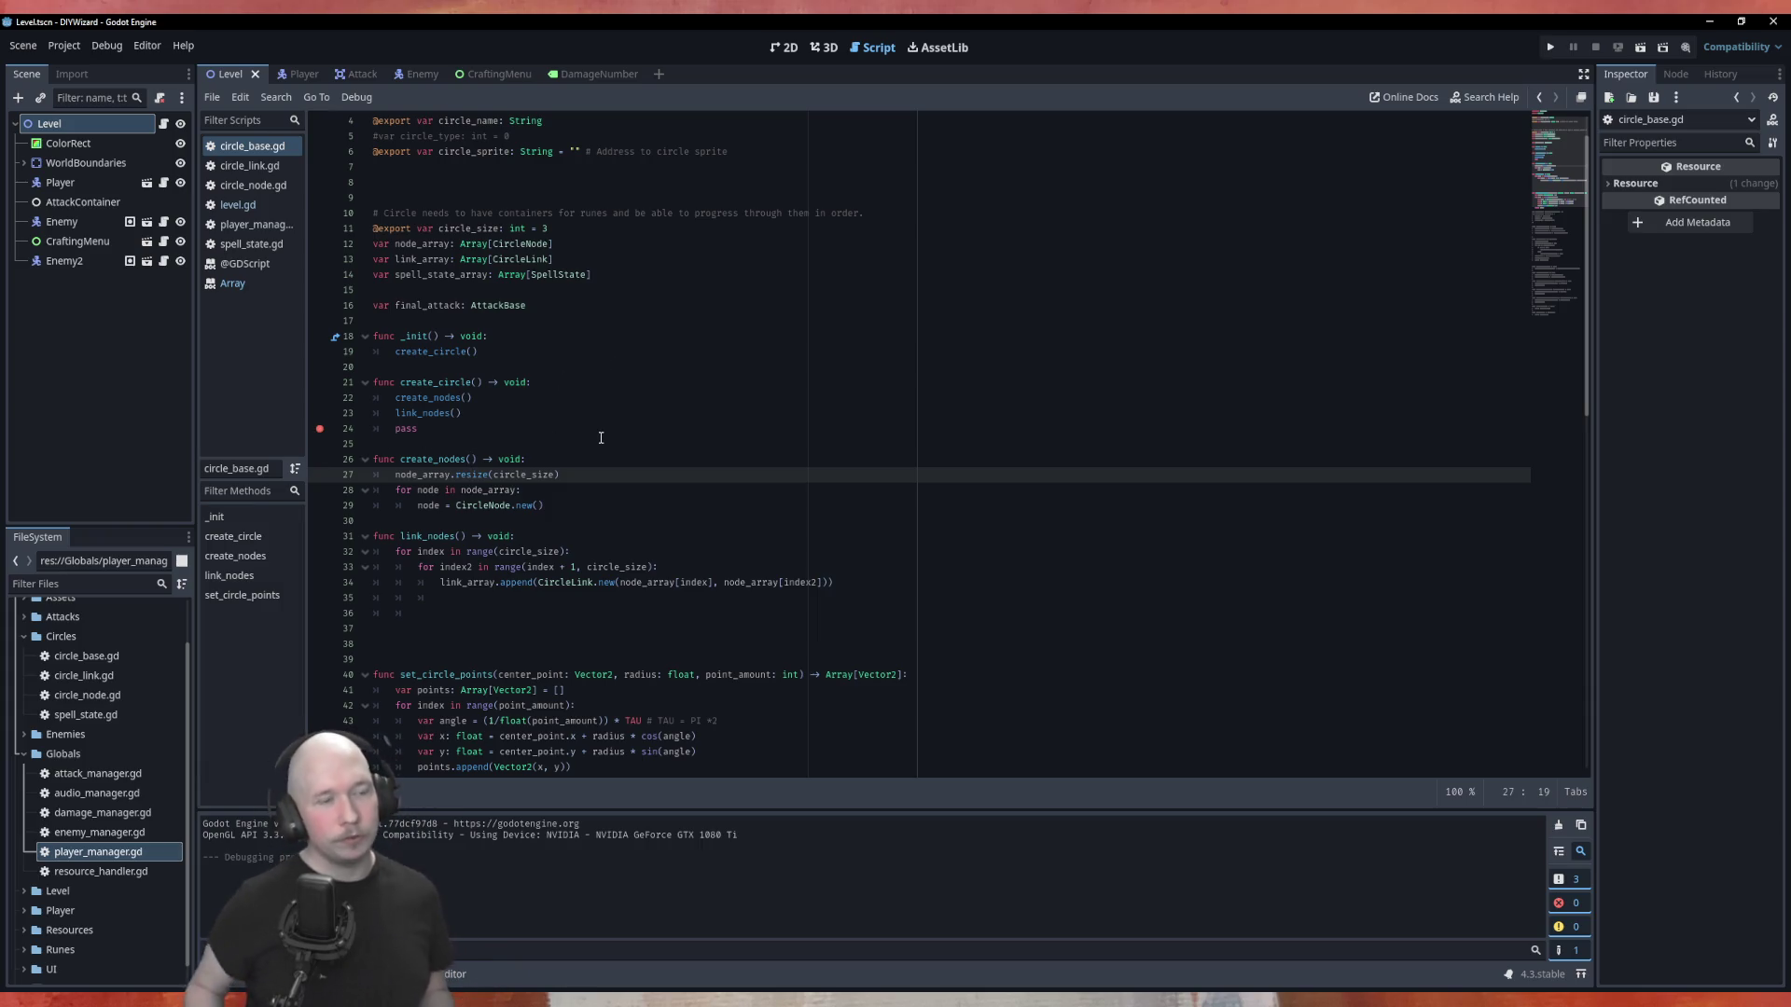
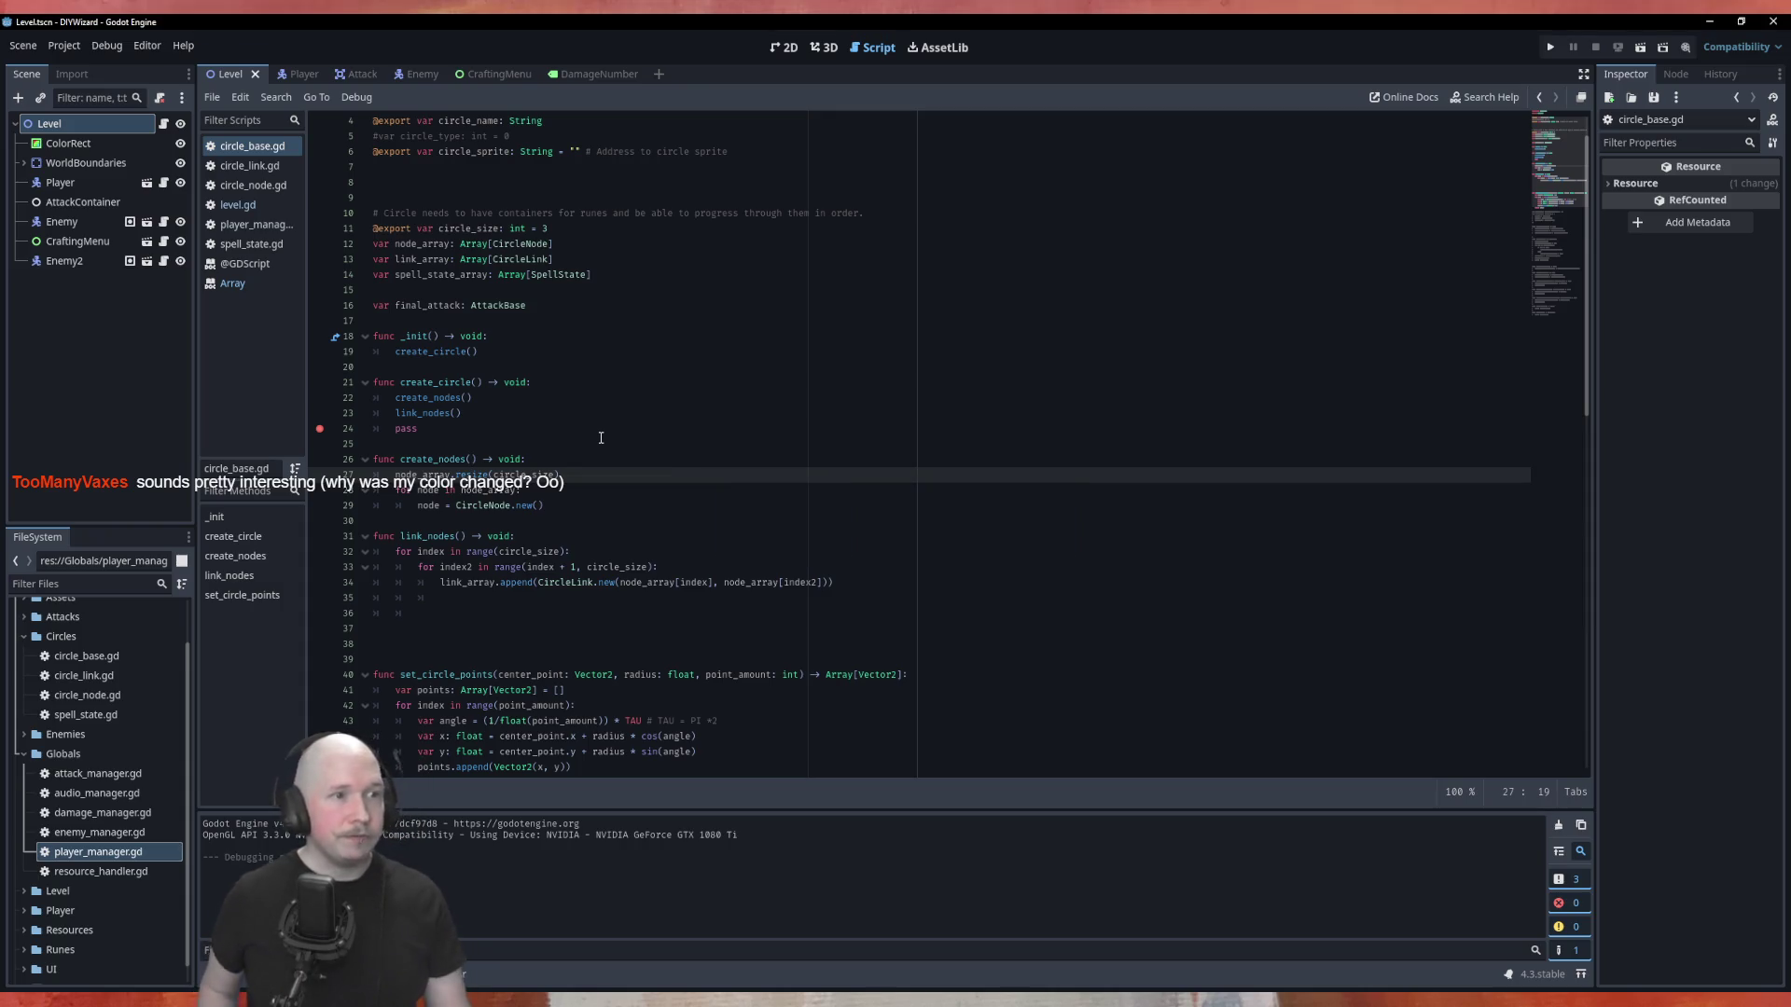
Run the game, inspect values at the line 24 breakpoint, and add a breakpoint on line 29.
key("F5")
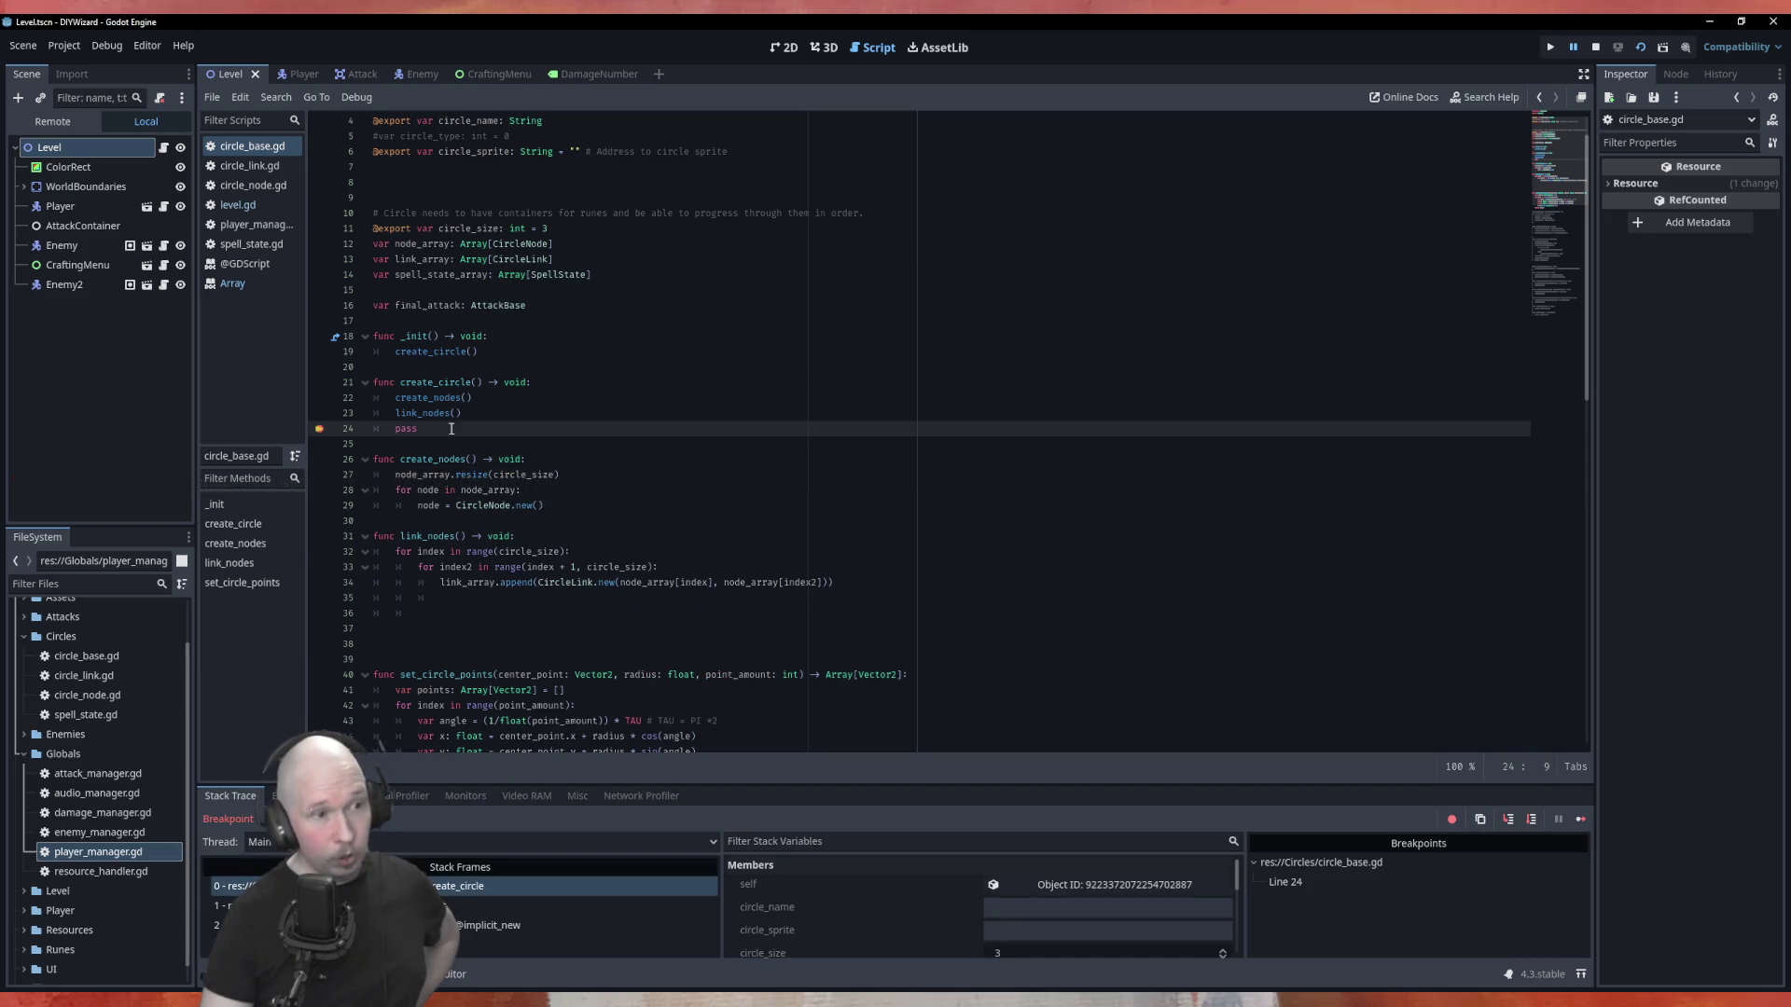
scroll(493, 666, "down", 15)
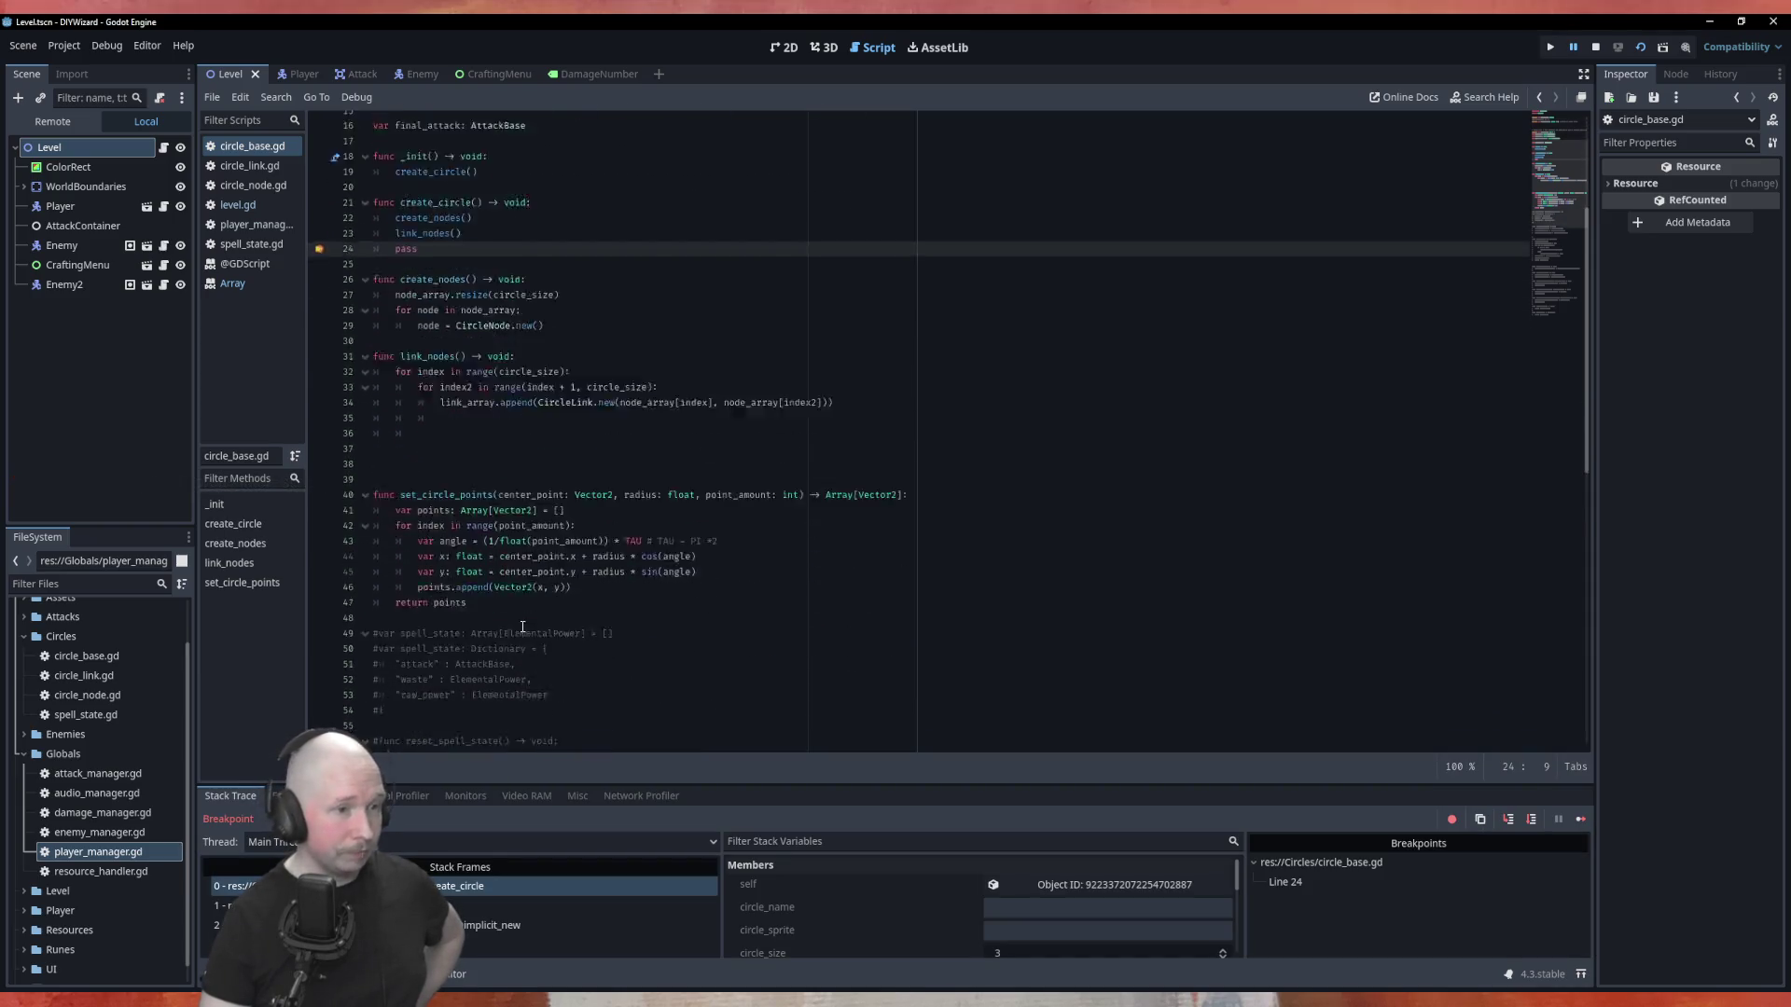
scroll(503, 503, "up", 15)
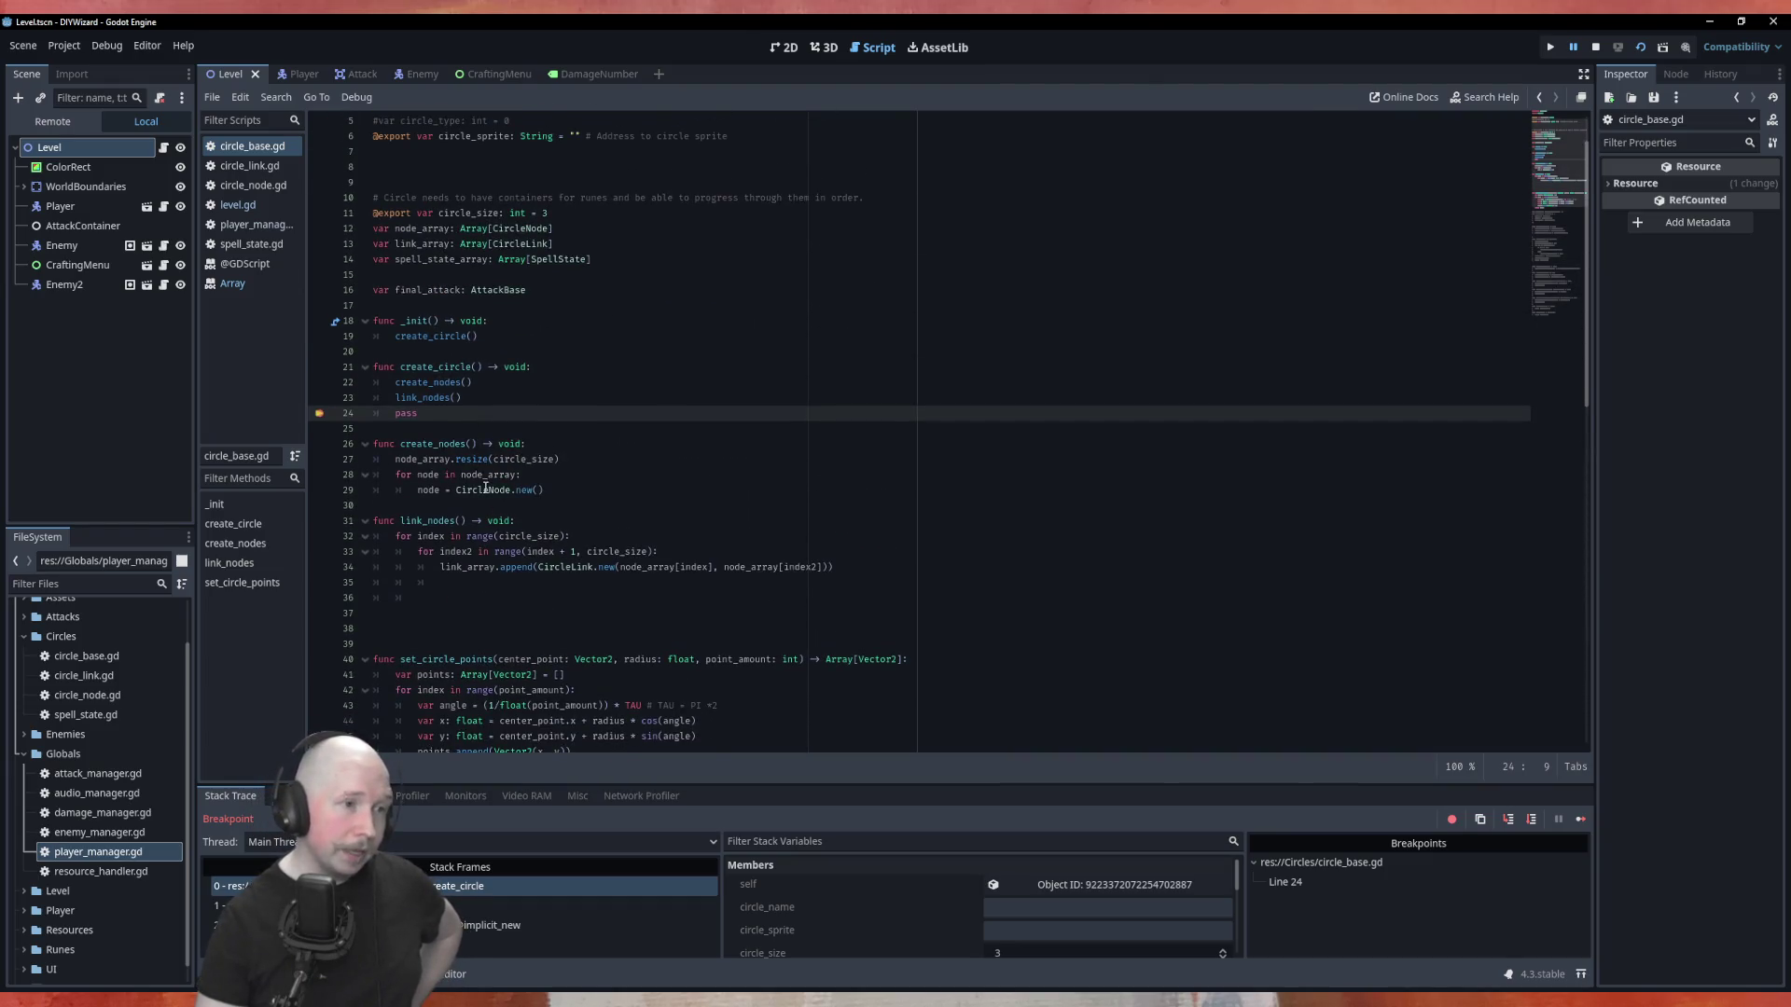
scroll(487, 488, "up", 1)
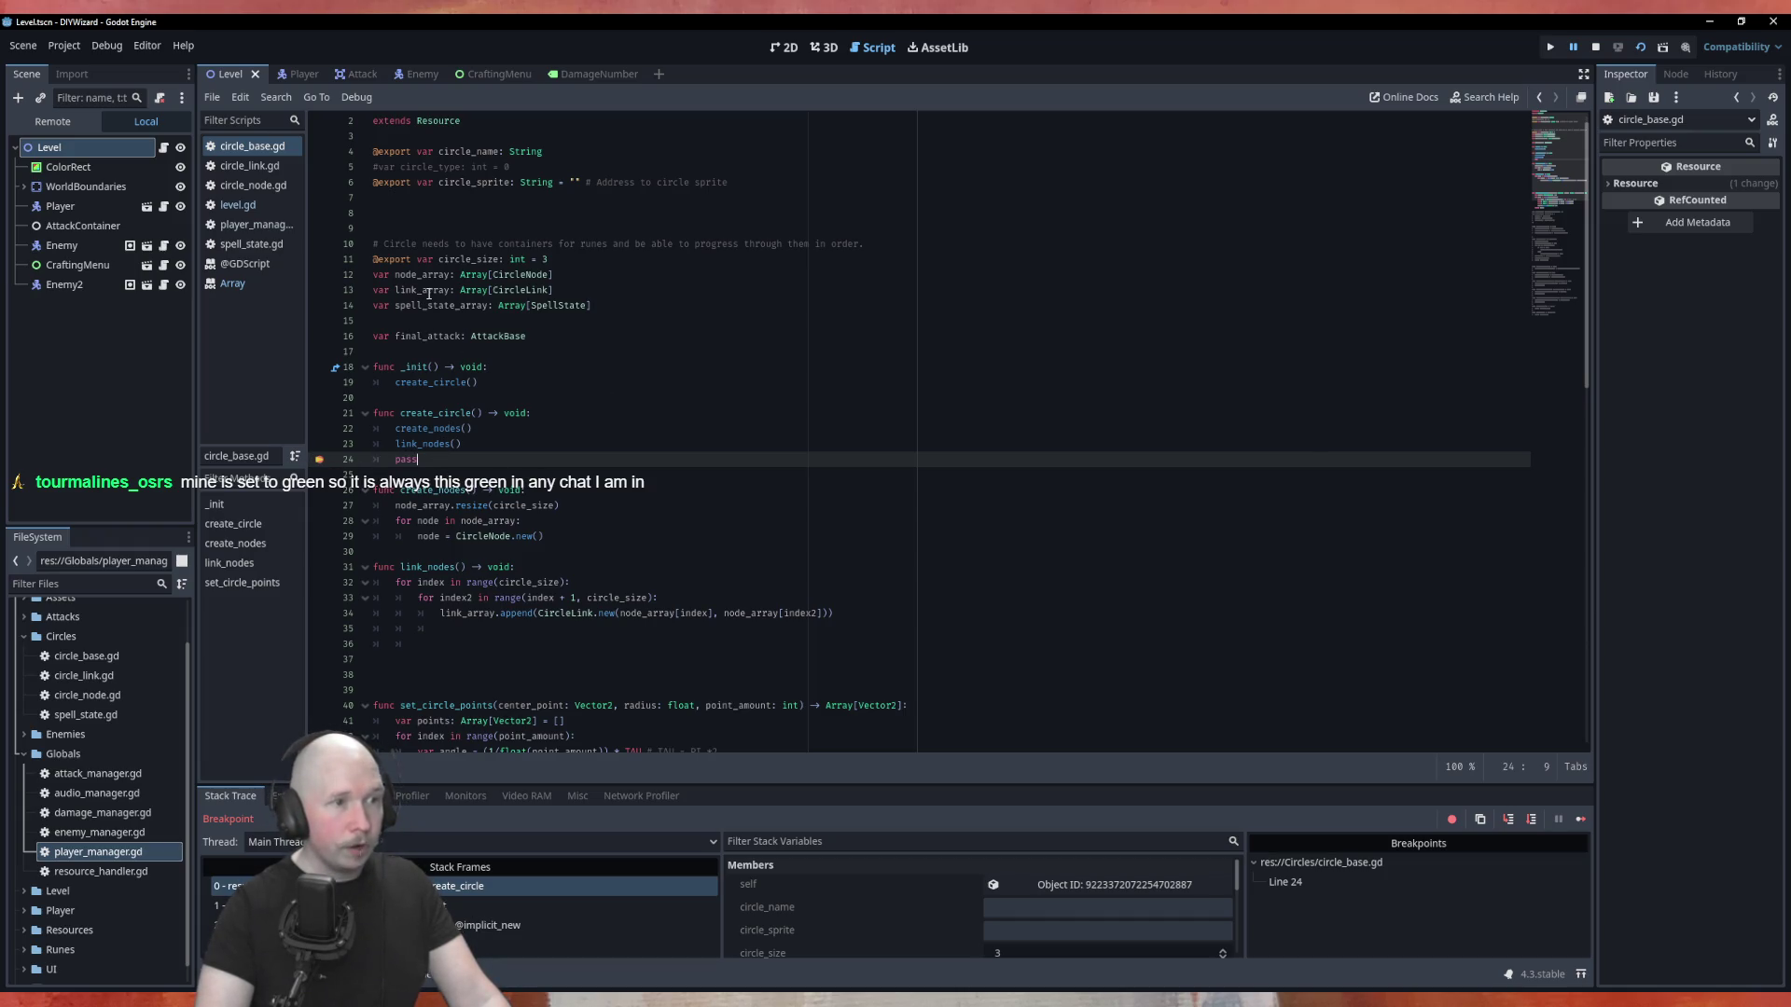
mouse_move(431, 292)
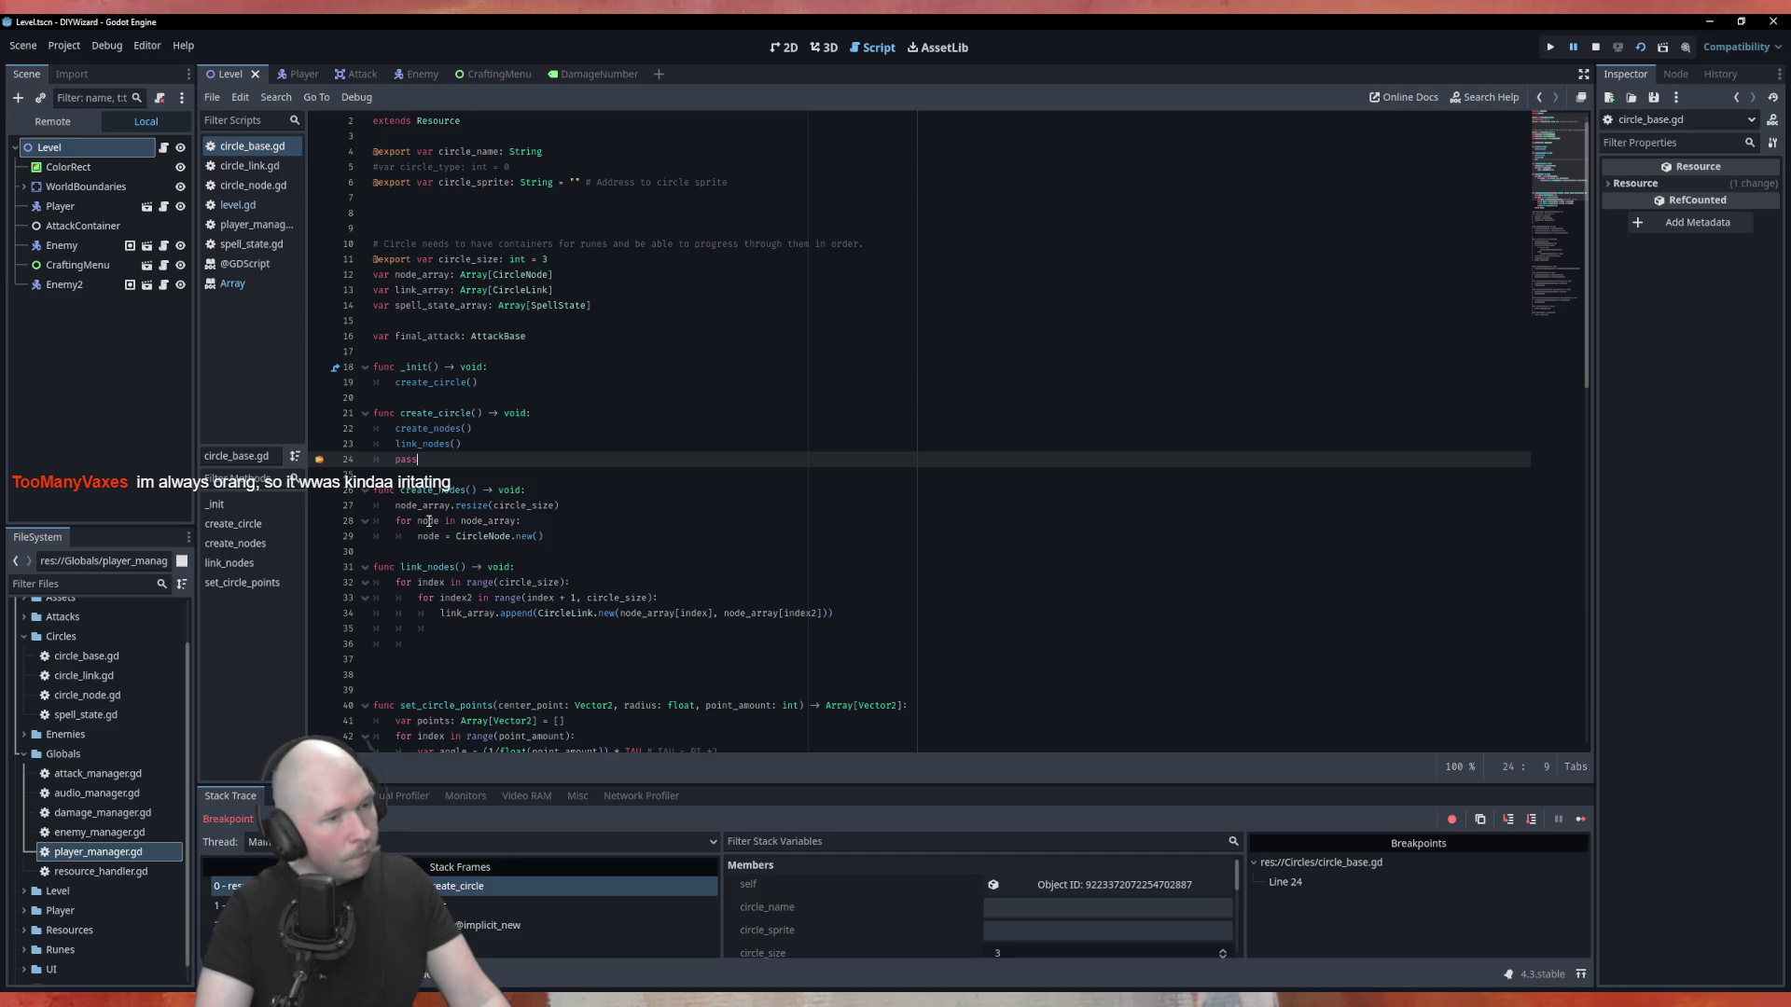
left_click(319, 536)
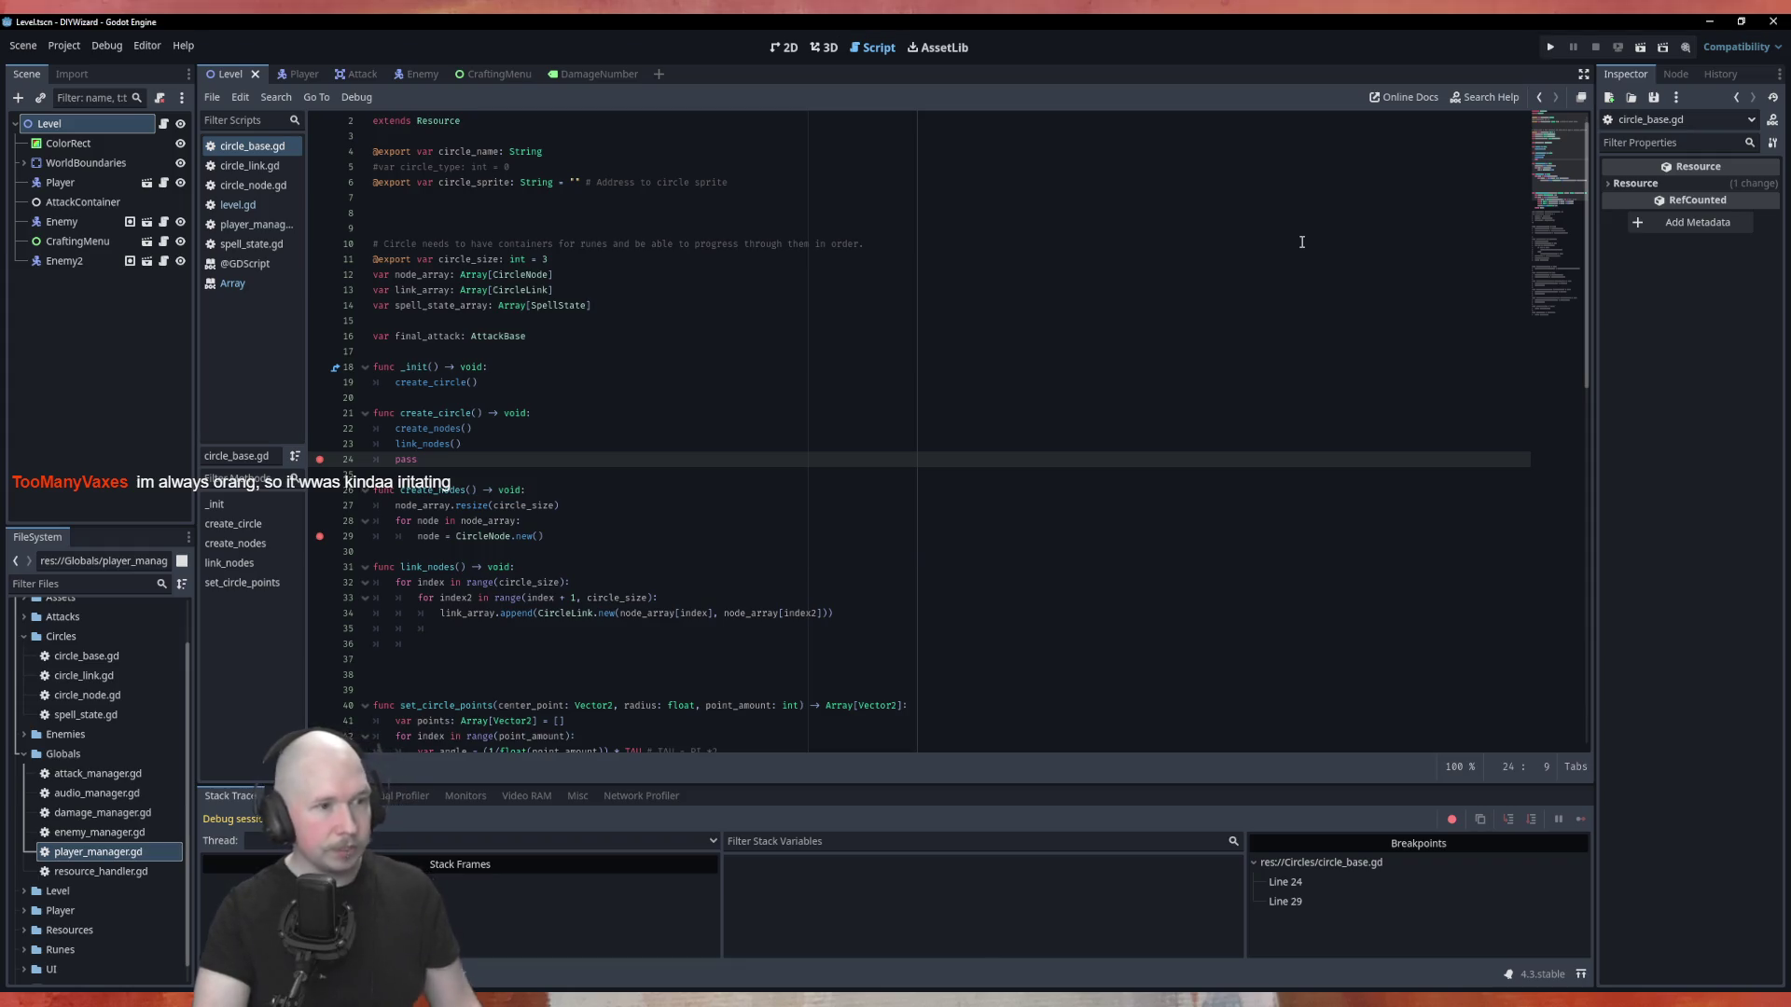
Restart the debug run so it pauses at line 29, and check node_array's three null entries.
key("F8")
key("F5")
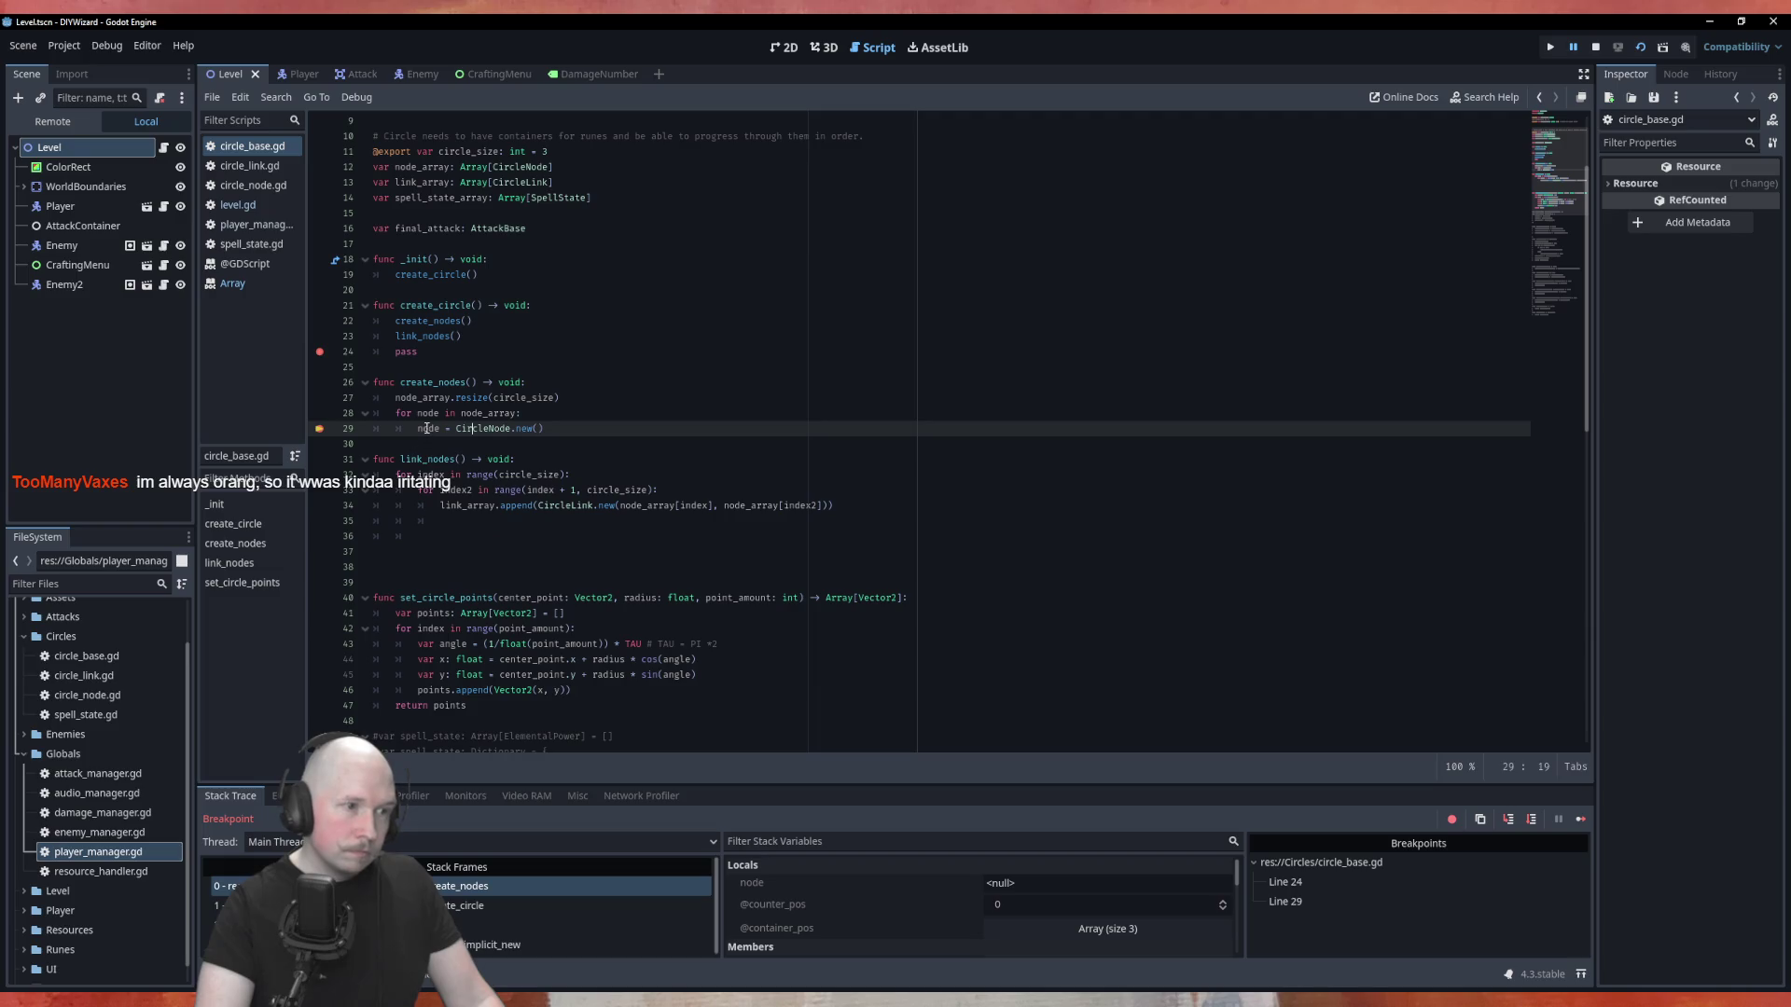
mouse_move(426, 428)
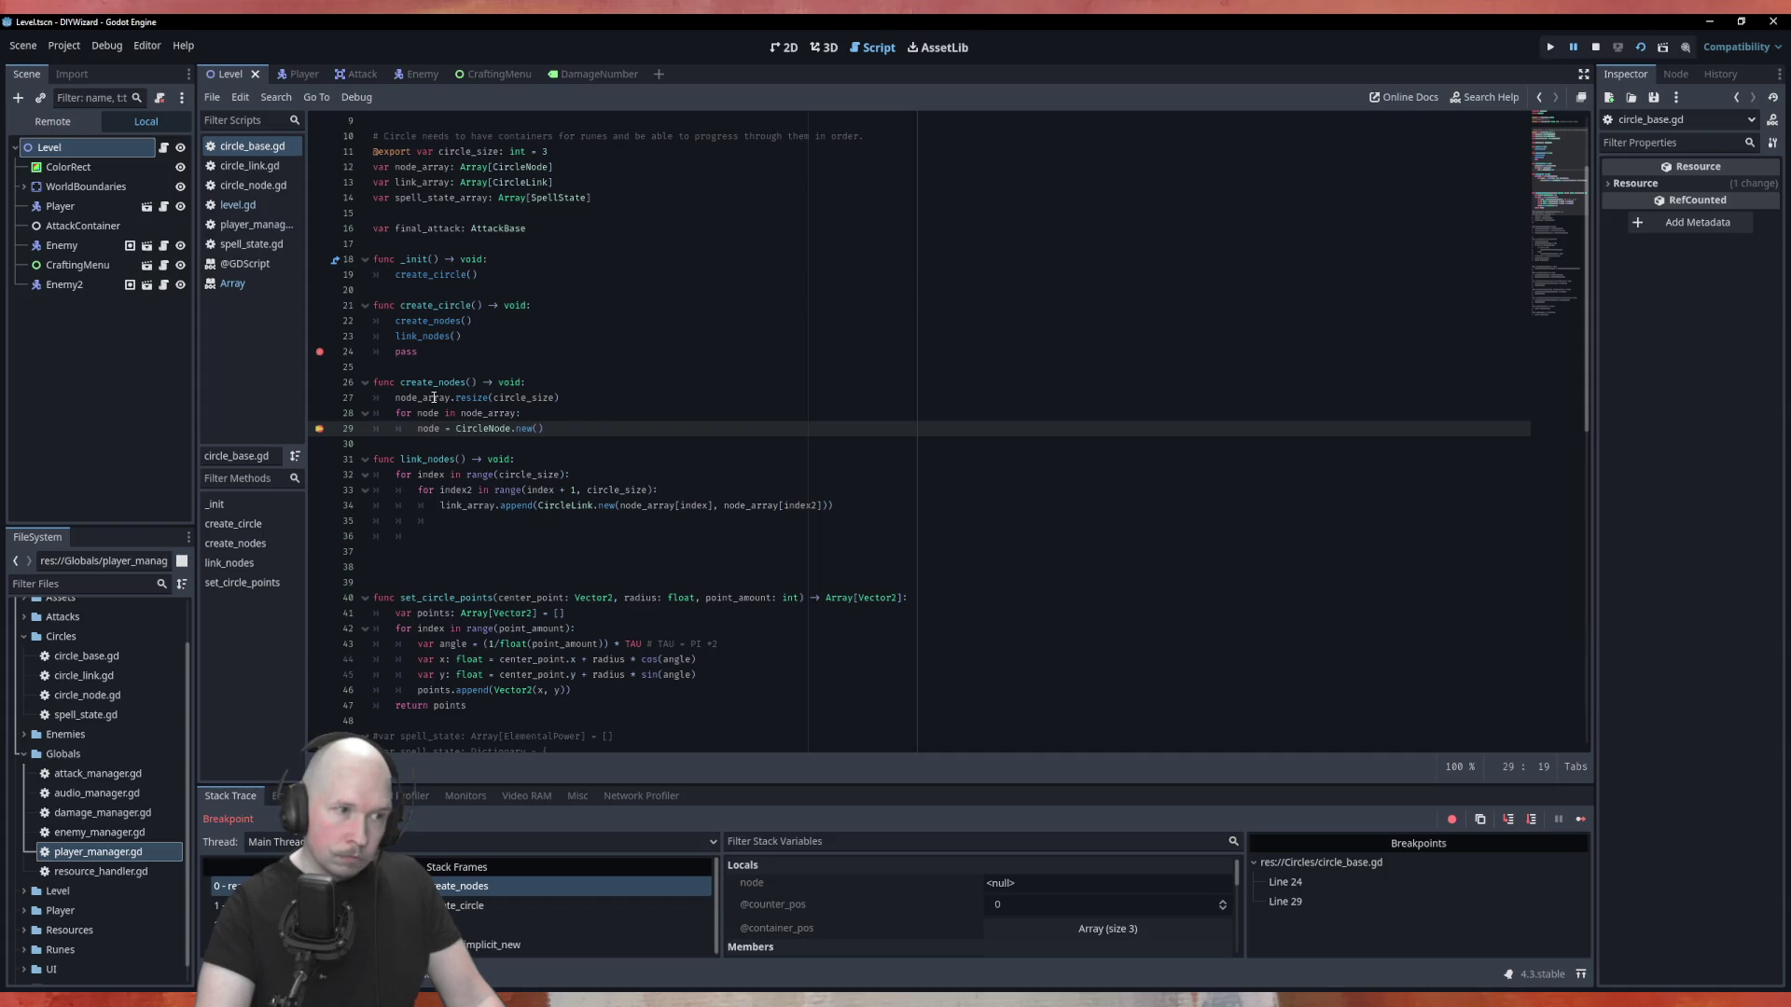
mouse_move(434, 397)
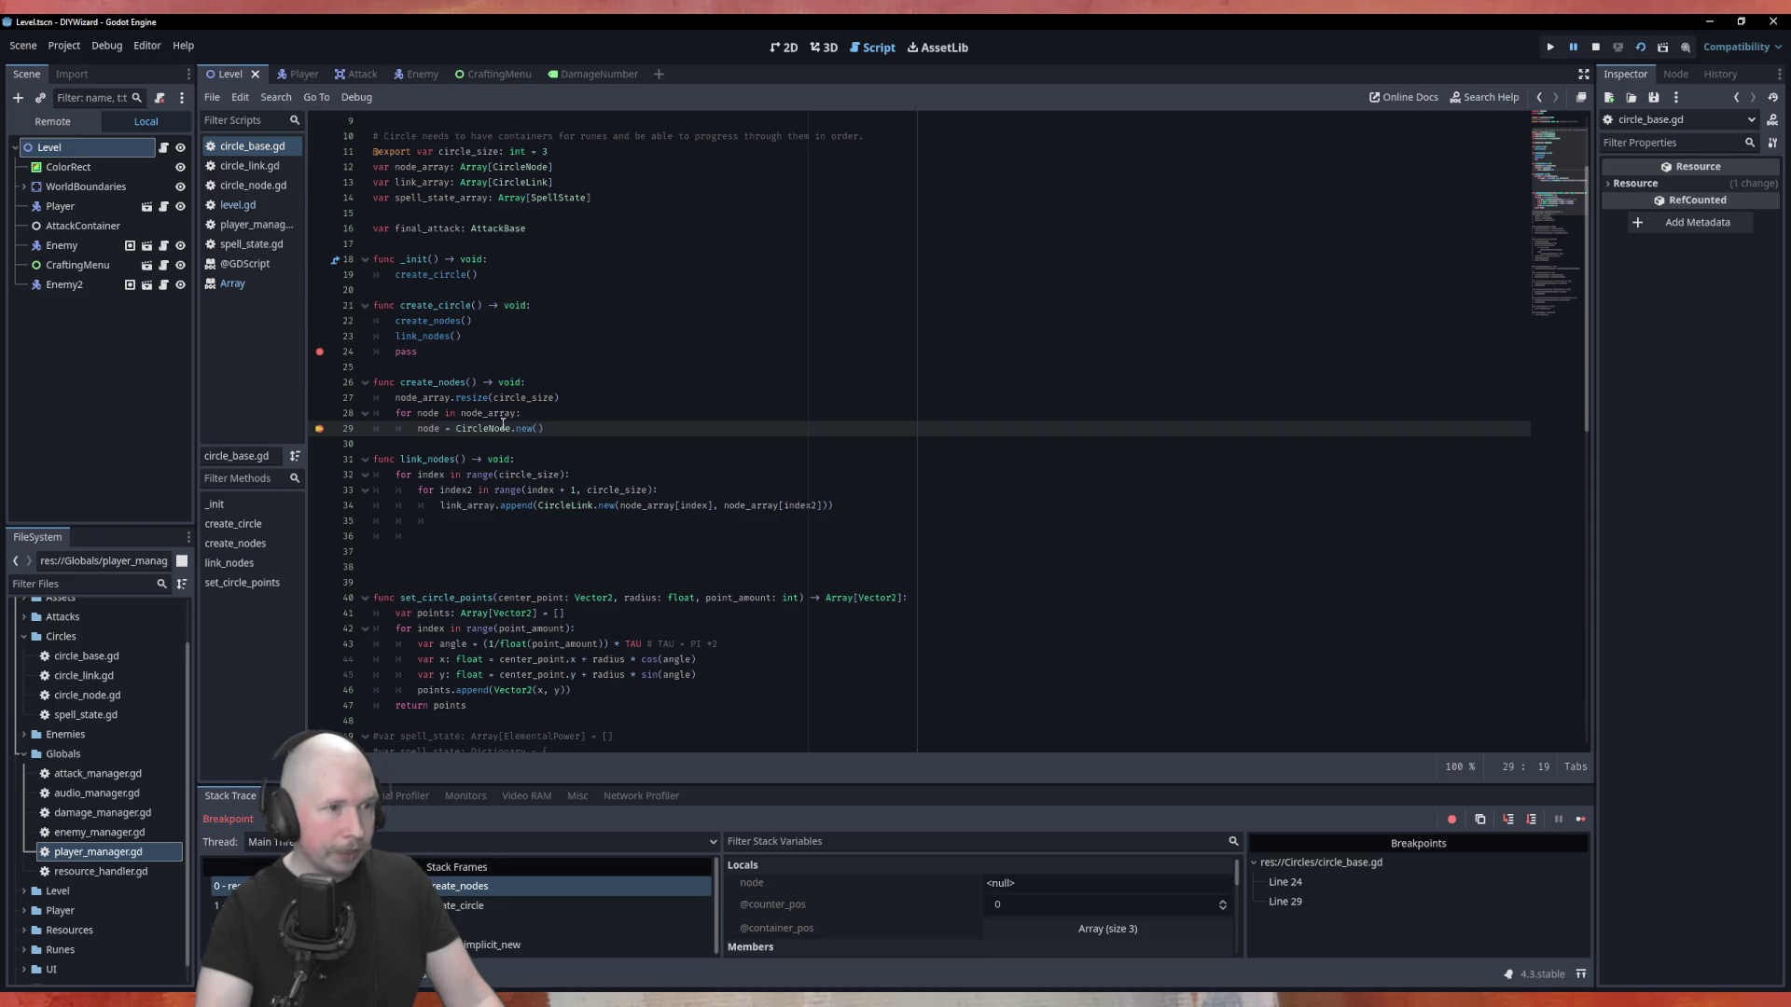
Inspect node, CircleNode.new() and circle_size (3) on line 29, then stop the run.
left_click_drag(453, 428, 546, 428)
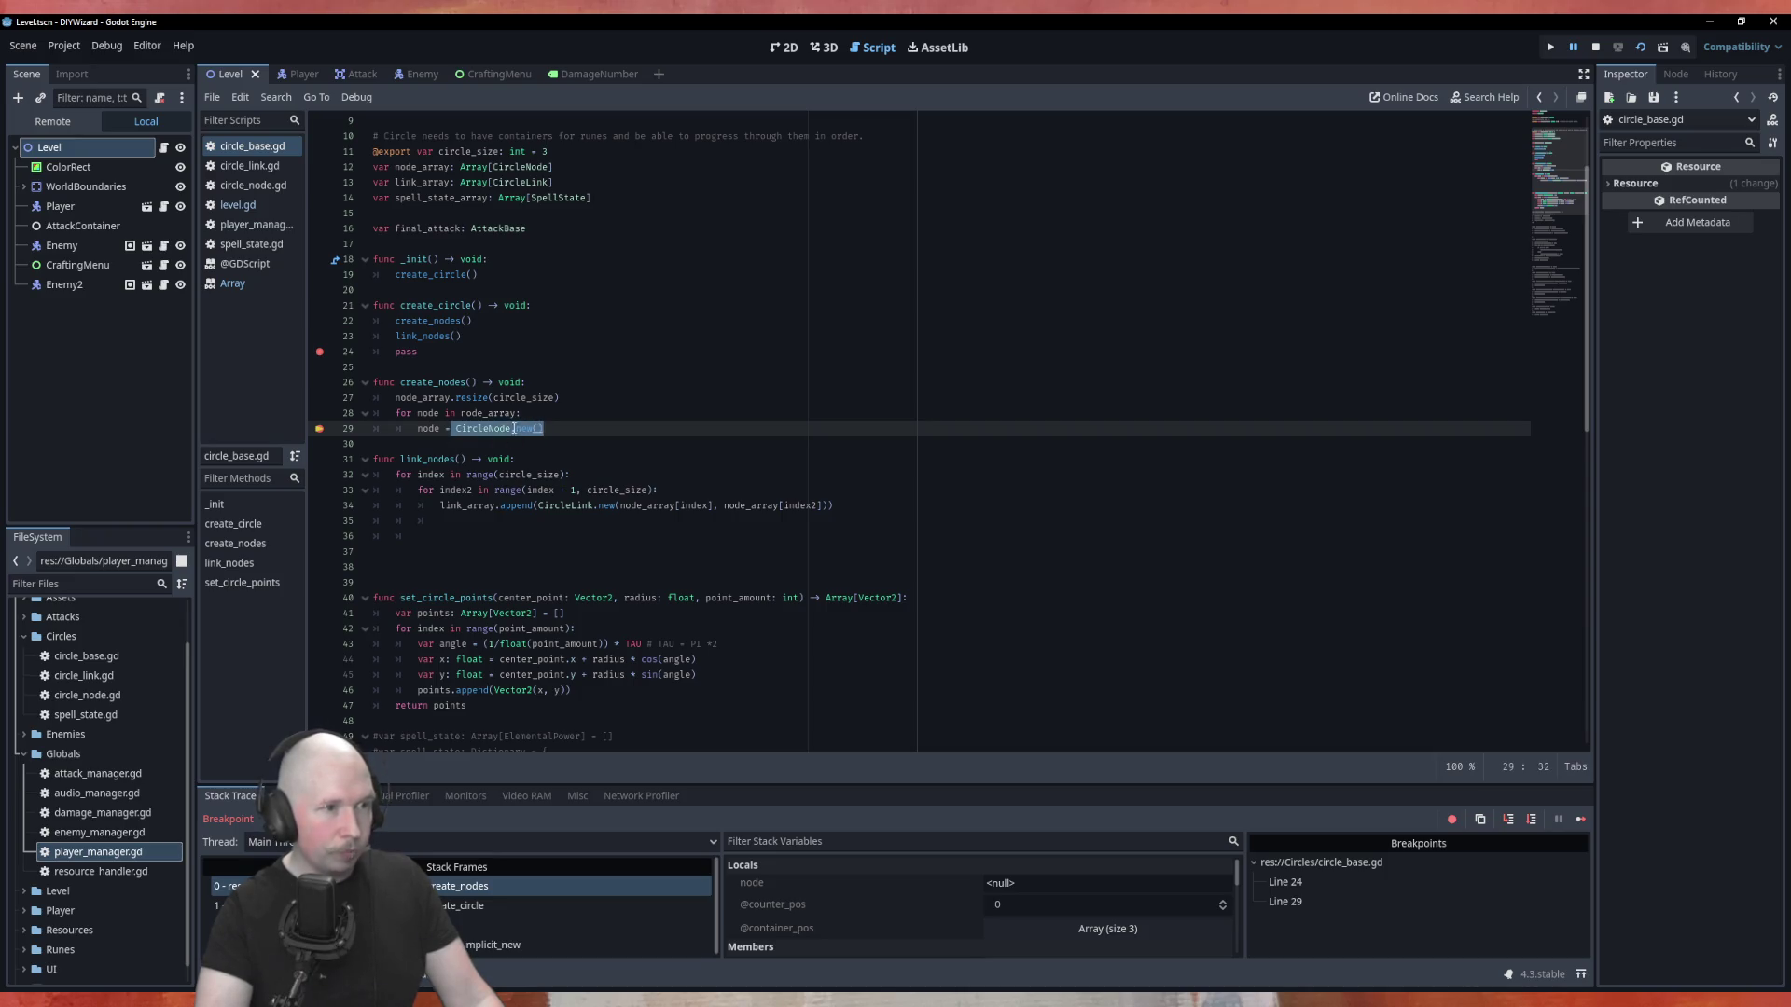
double_click(431, 429)
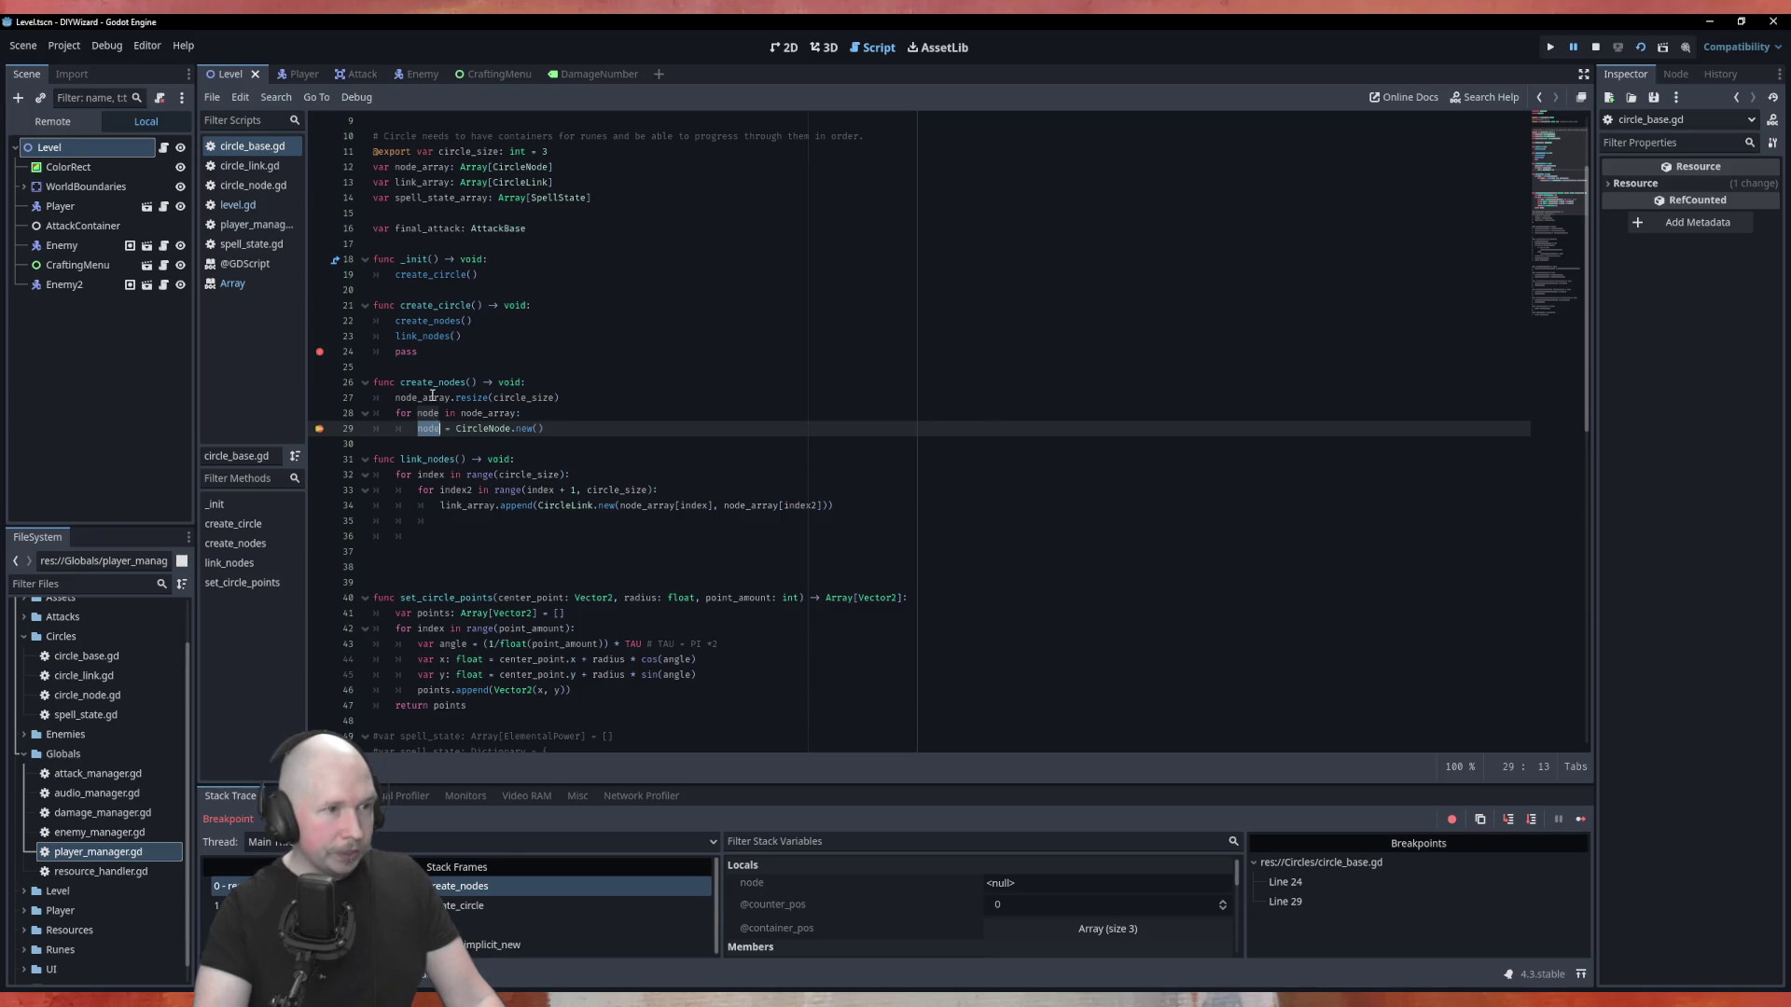
double_click(511, 398)
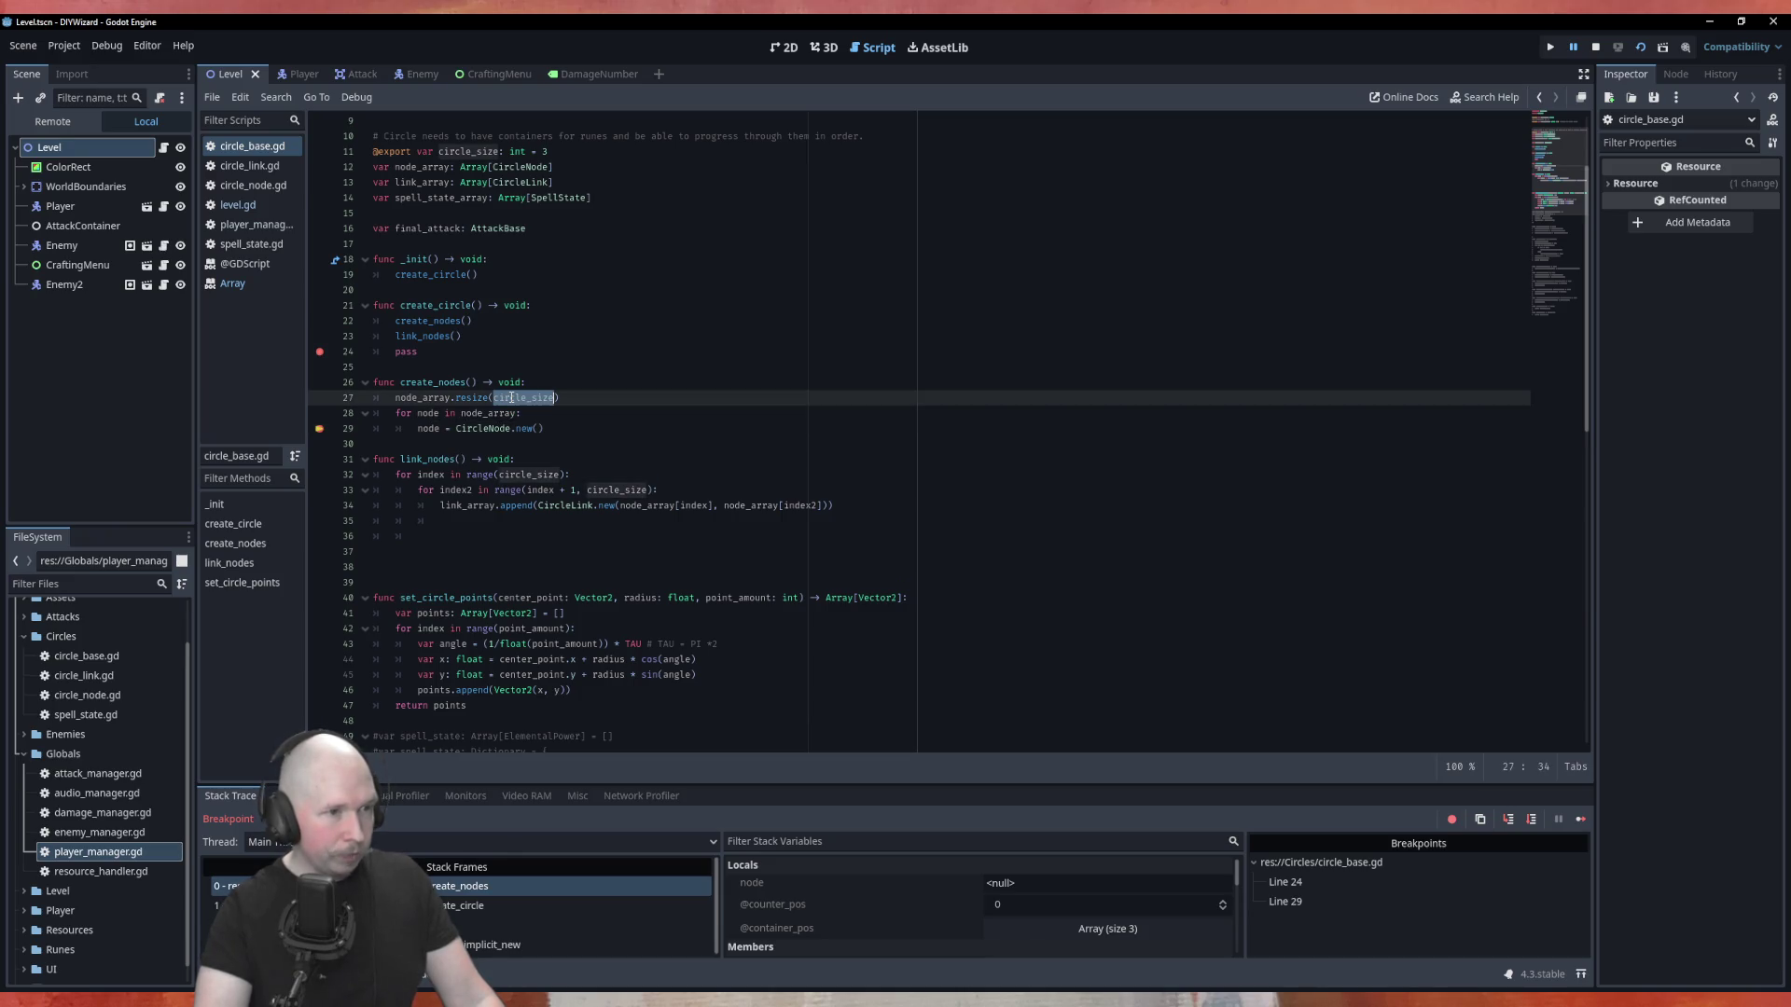
mouse_move(511, 399)
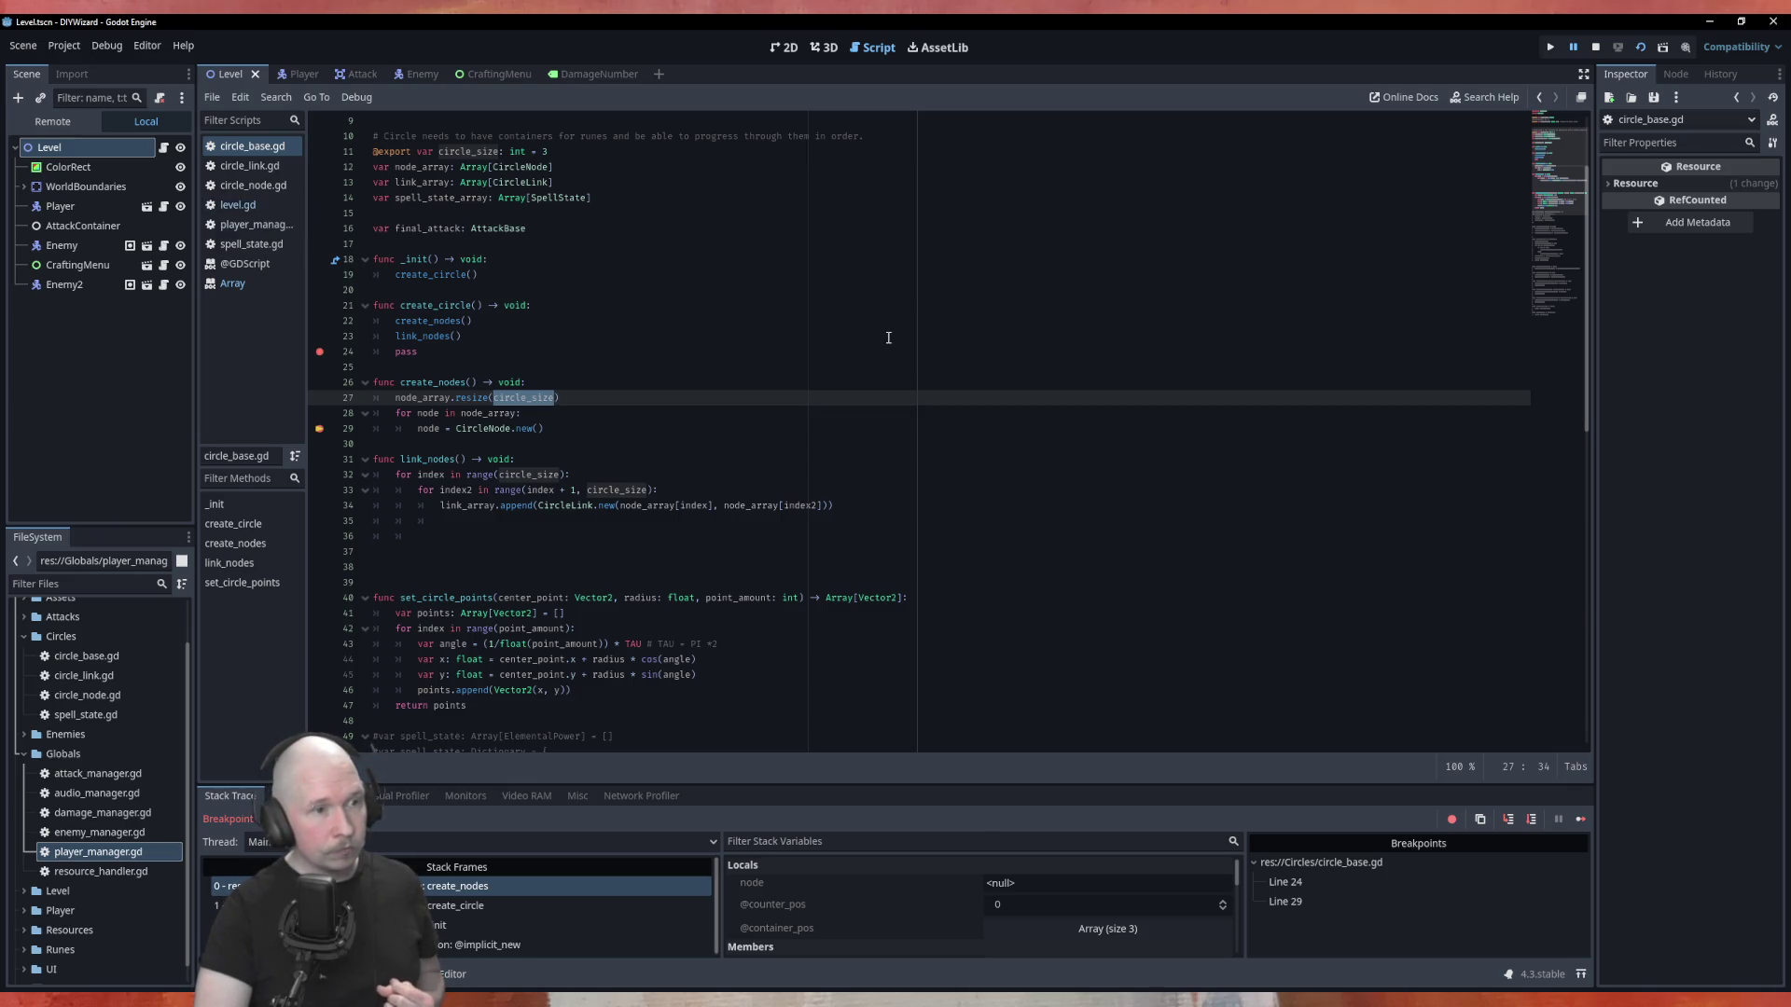
left_click(1595, 46)
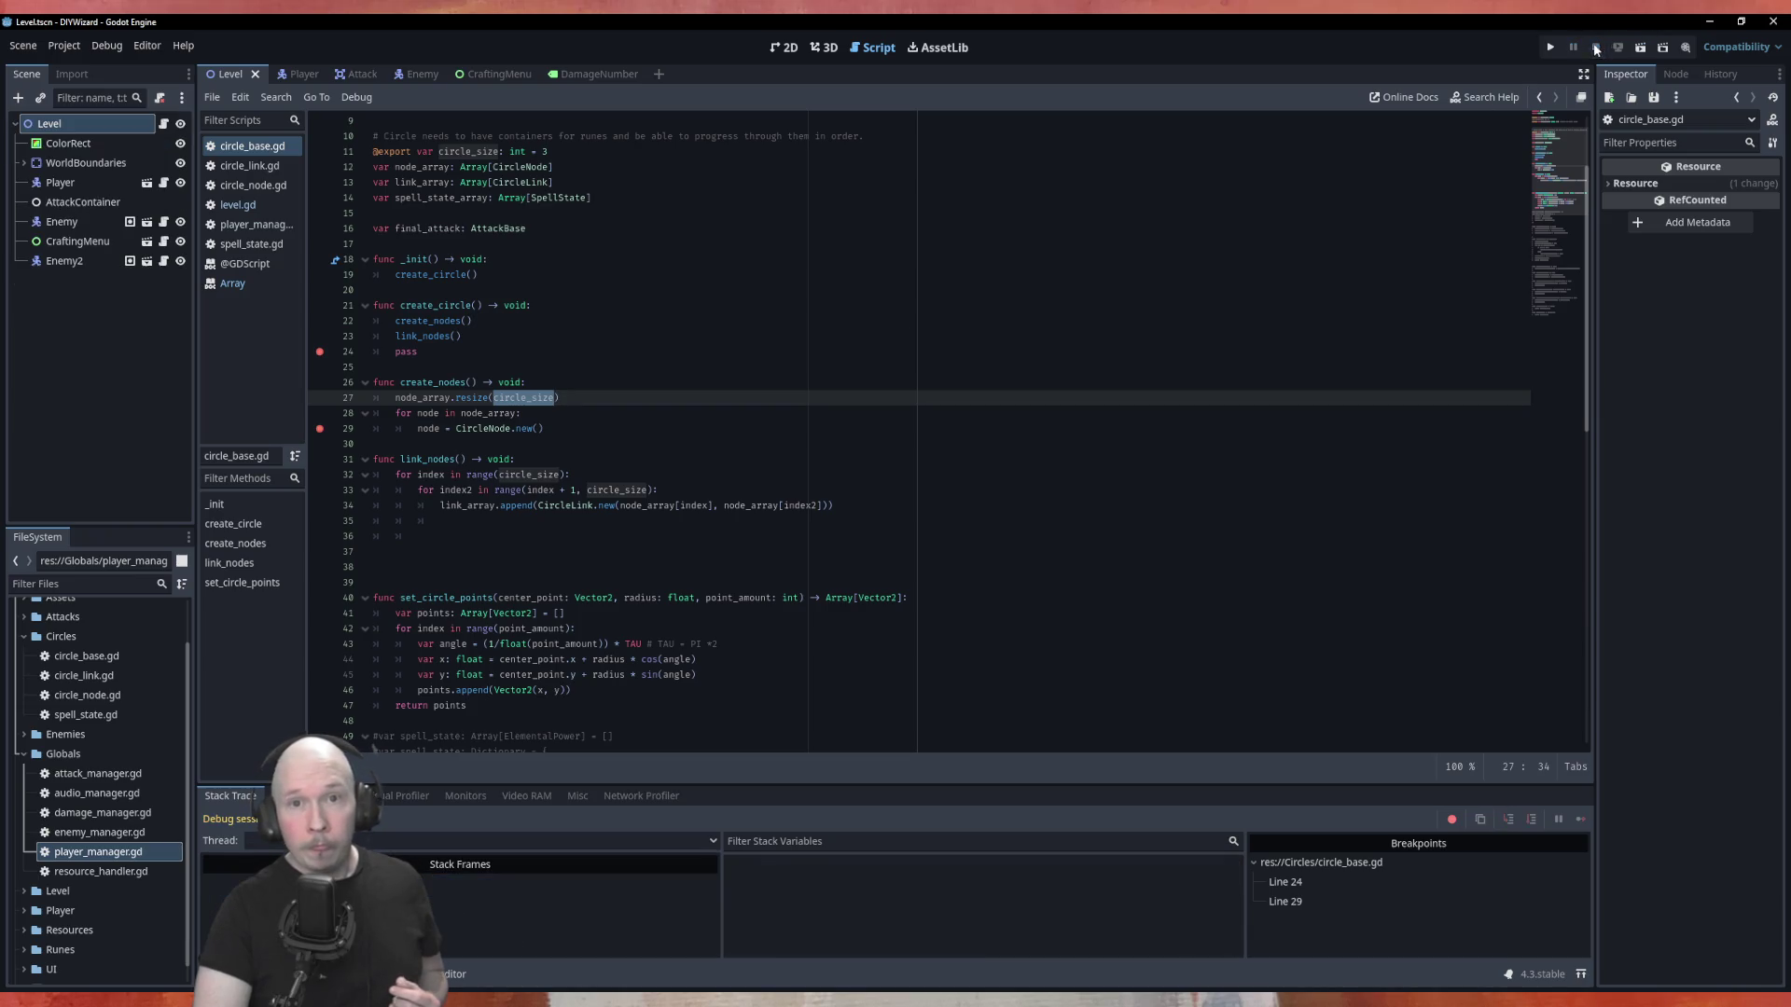
Change line 29 to node_array.append(CircleNode.new()).
double_click(432, 430)
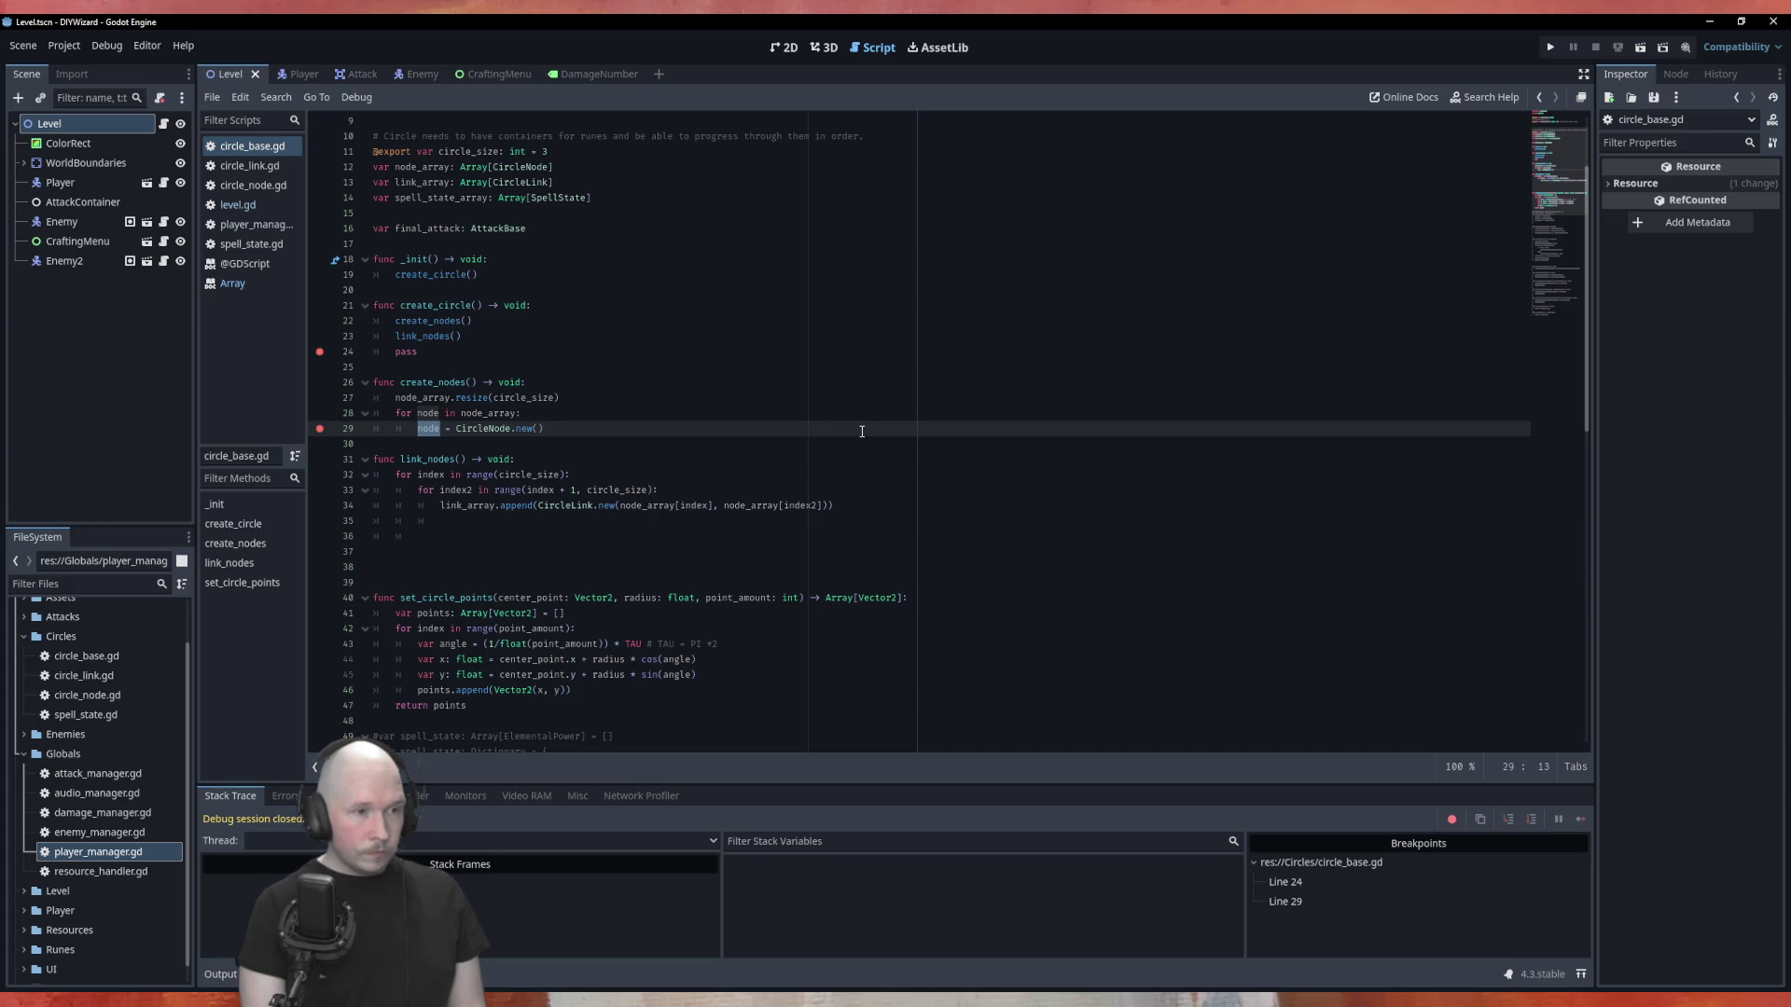
key("Delete")
key("Delete")
key("Delete")
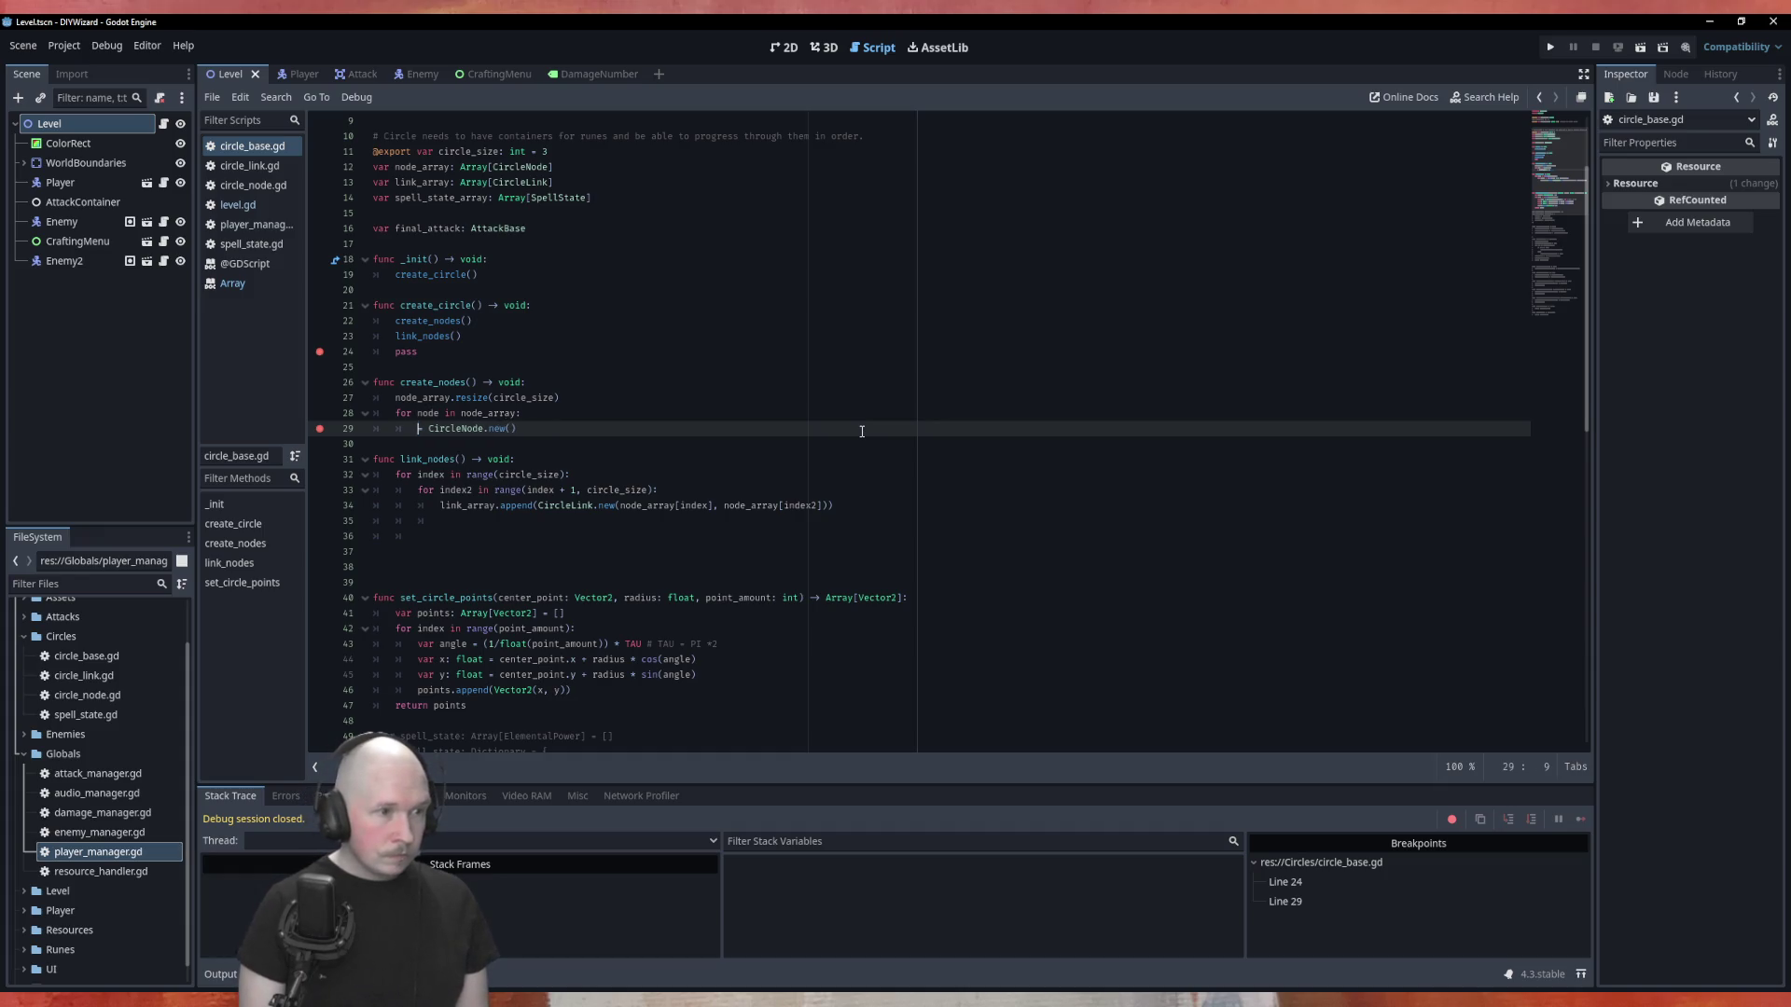
type("node")
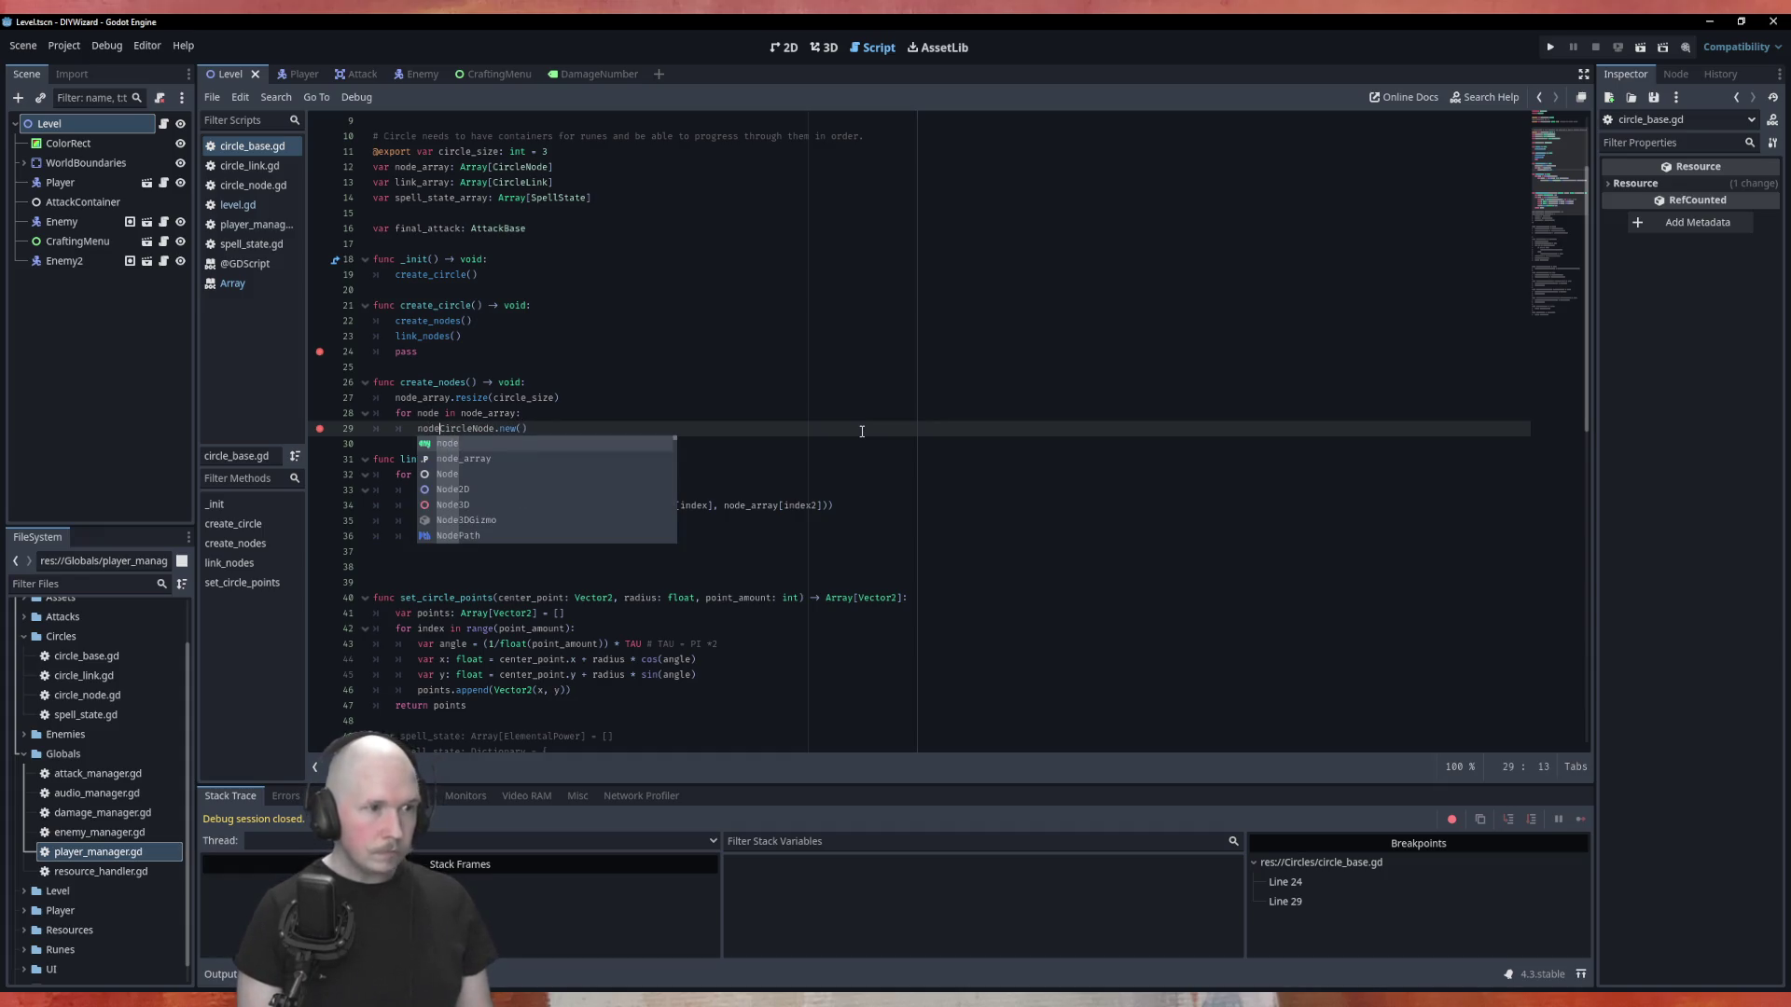
key("Down")
key("Return")
type(".append(")
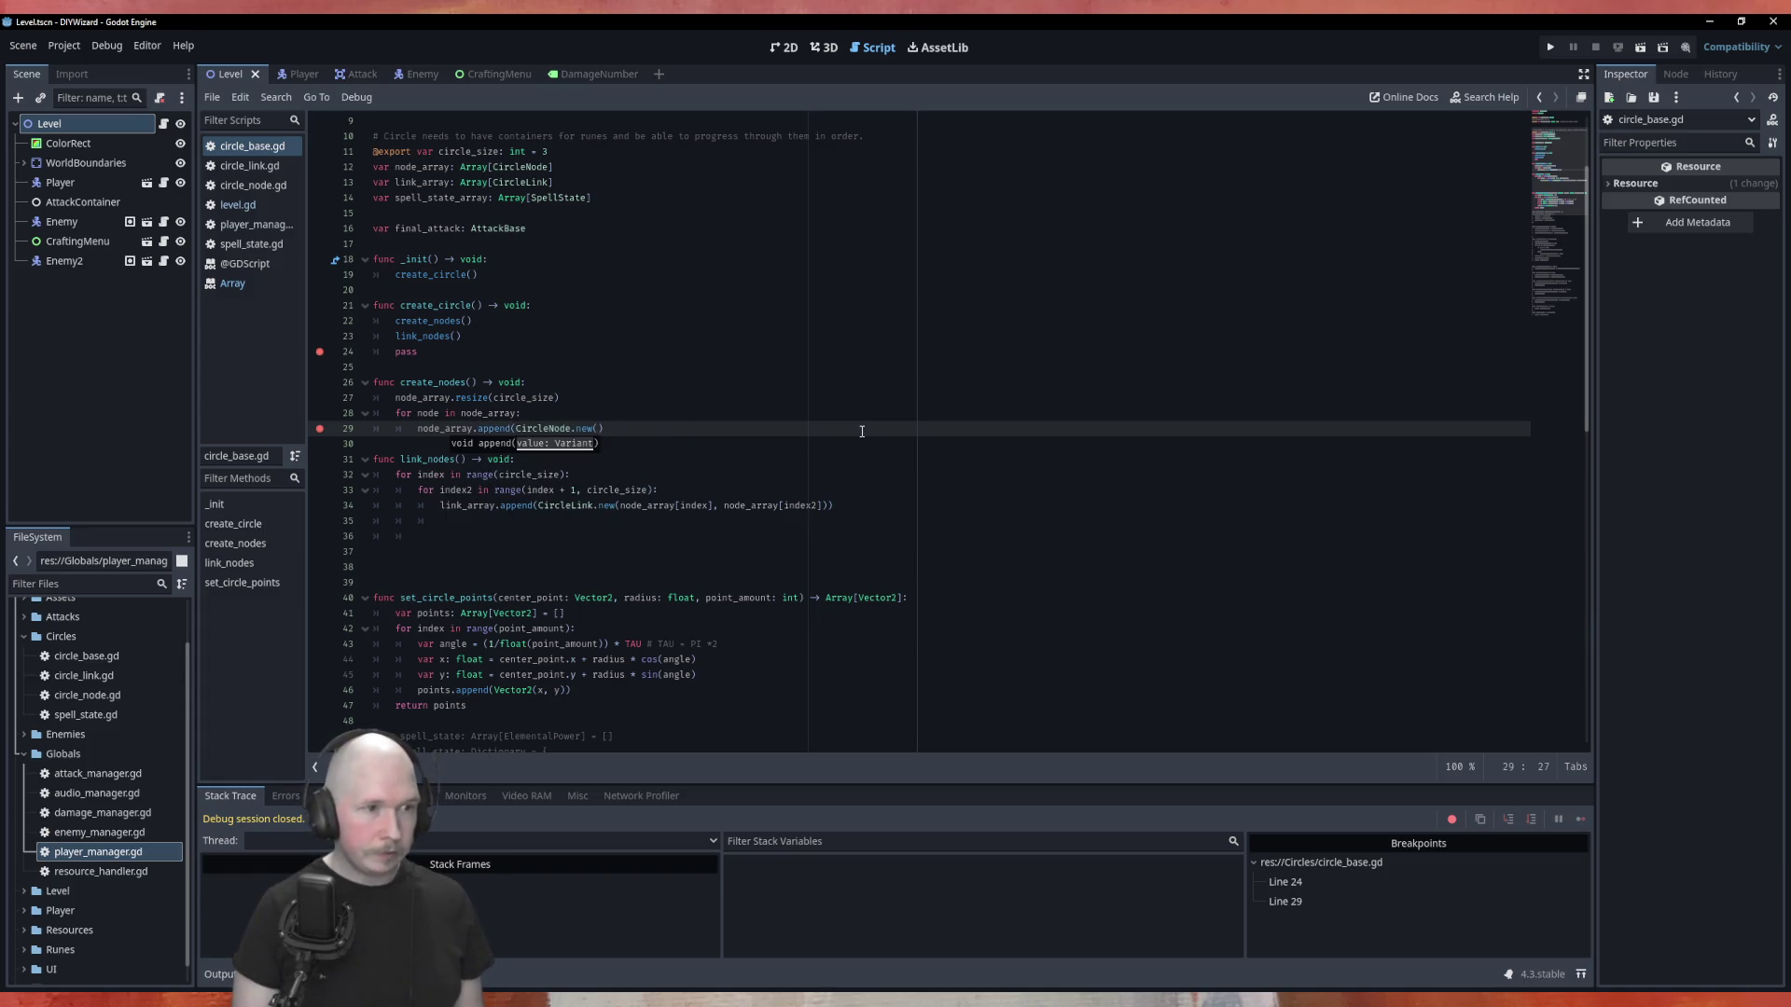
key("End")
type(")")
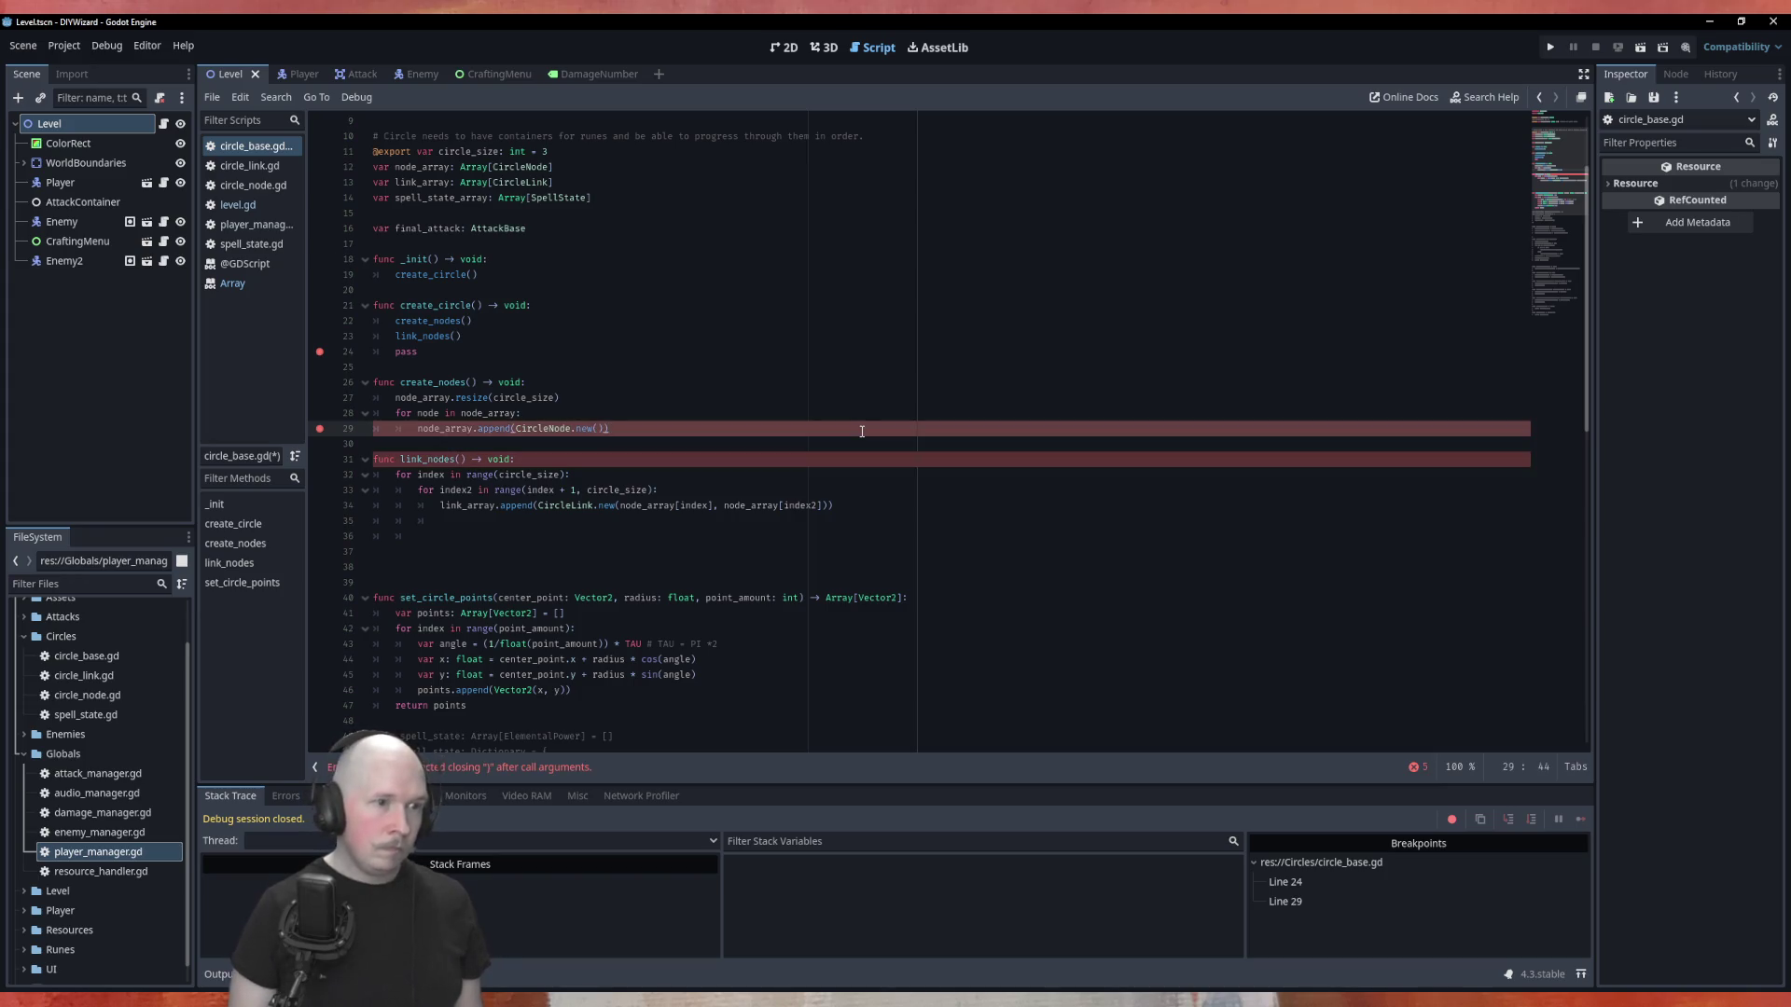
Rewrite the line 28 loop header as for index in range(circle_size):.
key("Up")
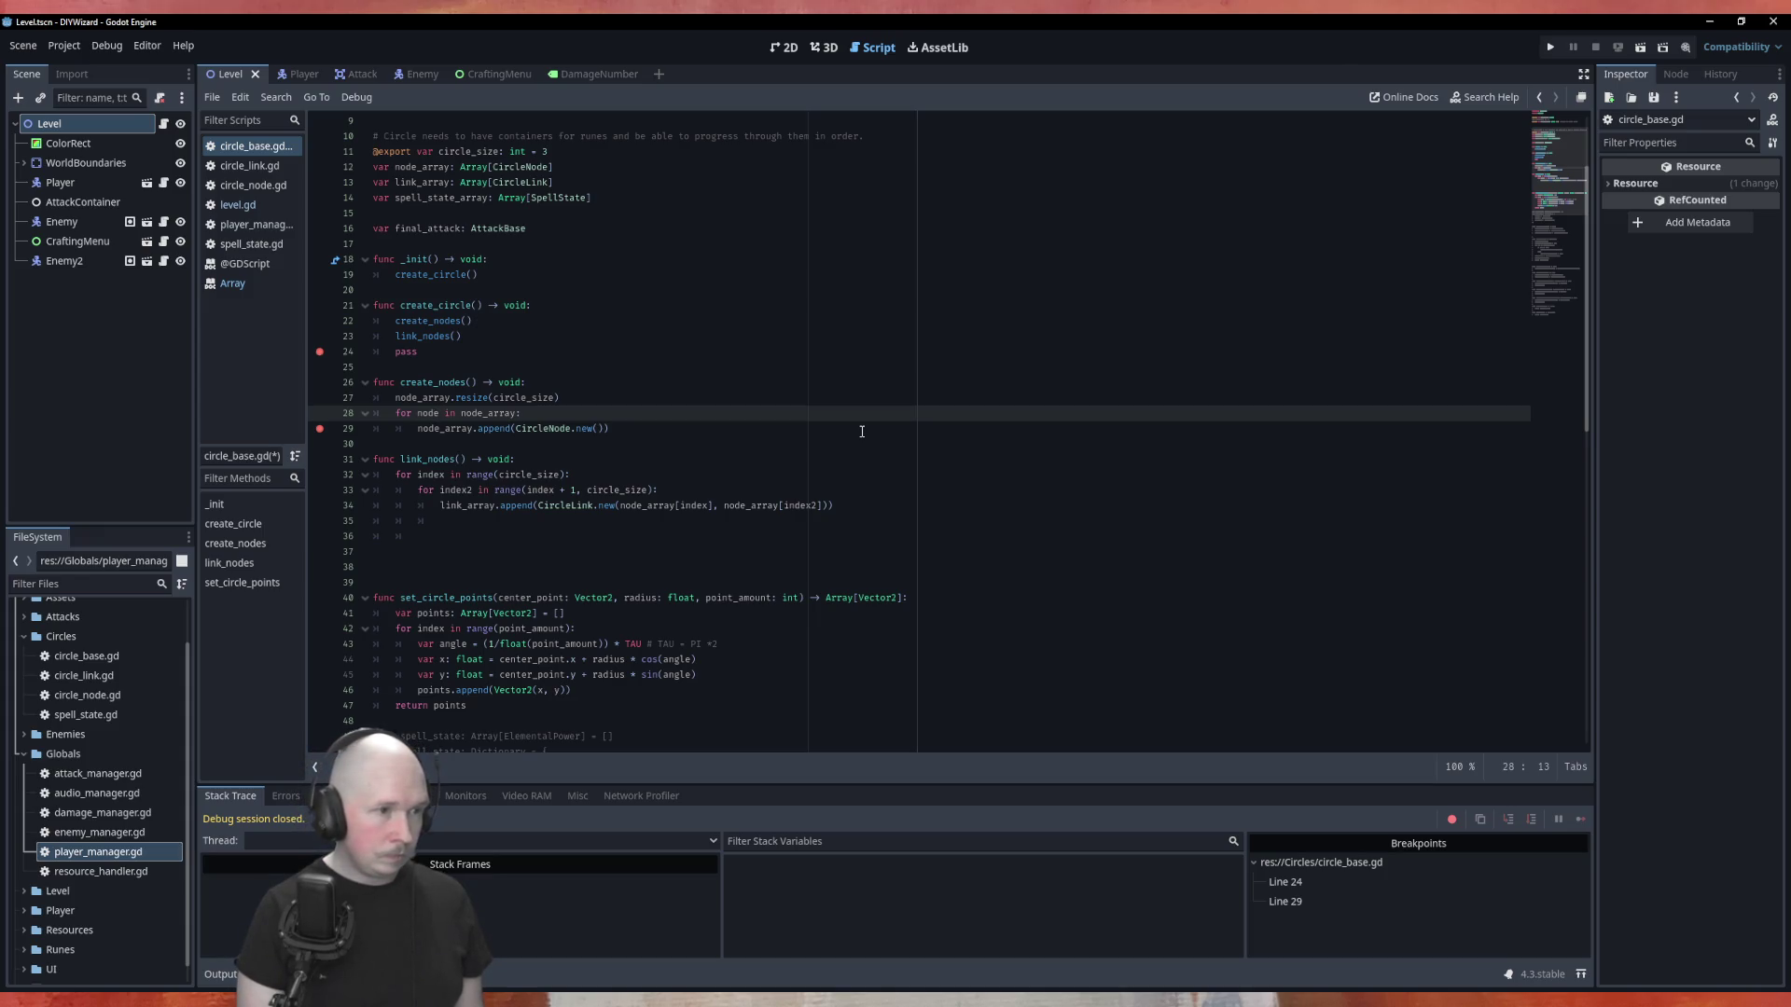
key("BackSpace")
key("BackSpace")
key("BackSpace")
type("inde")
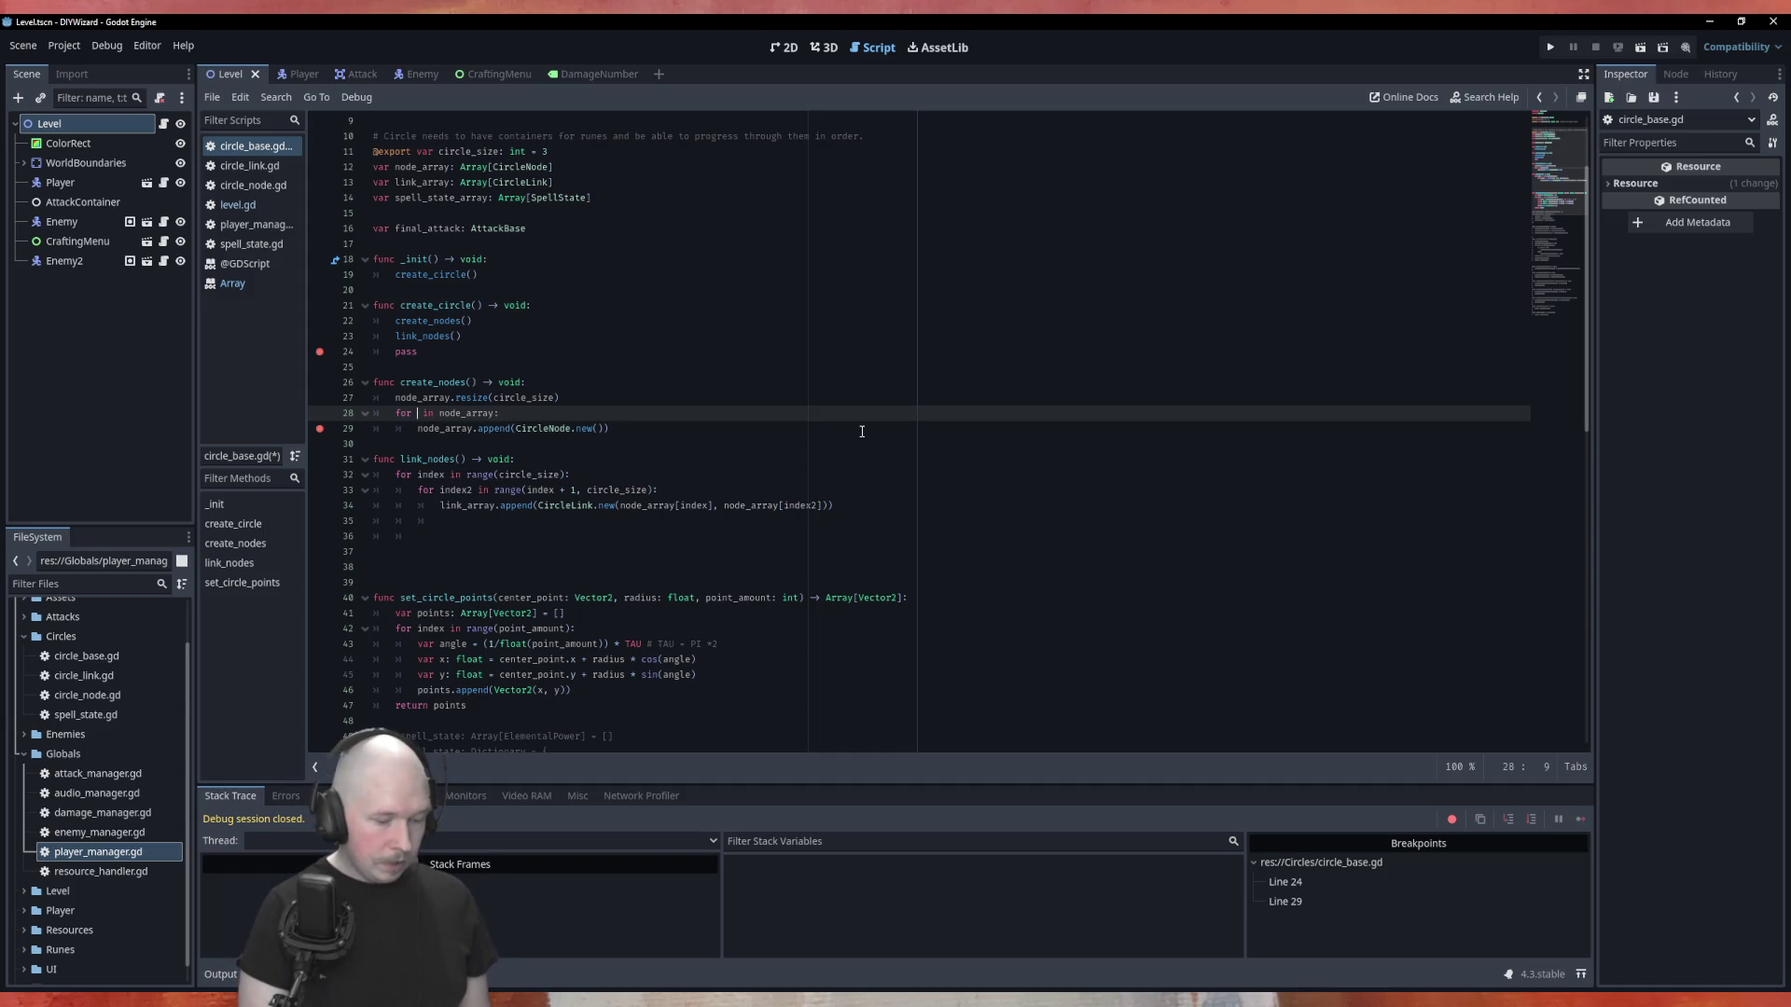
type("x")
key("BackSpace")
key("BackSpace")
key("BackSpace")
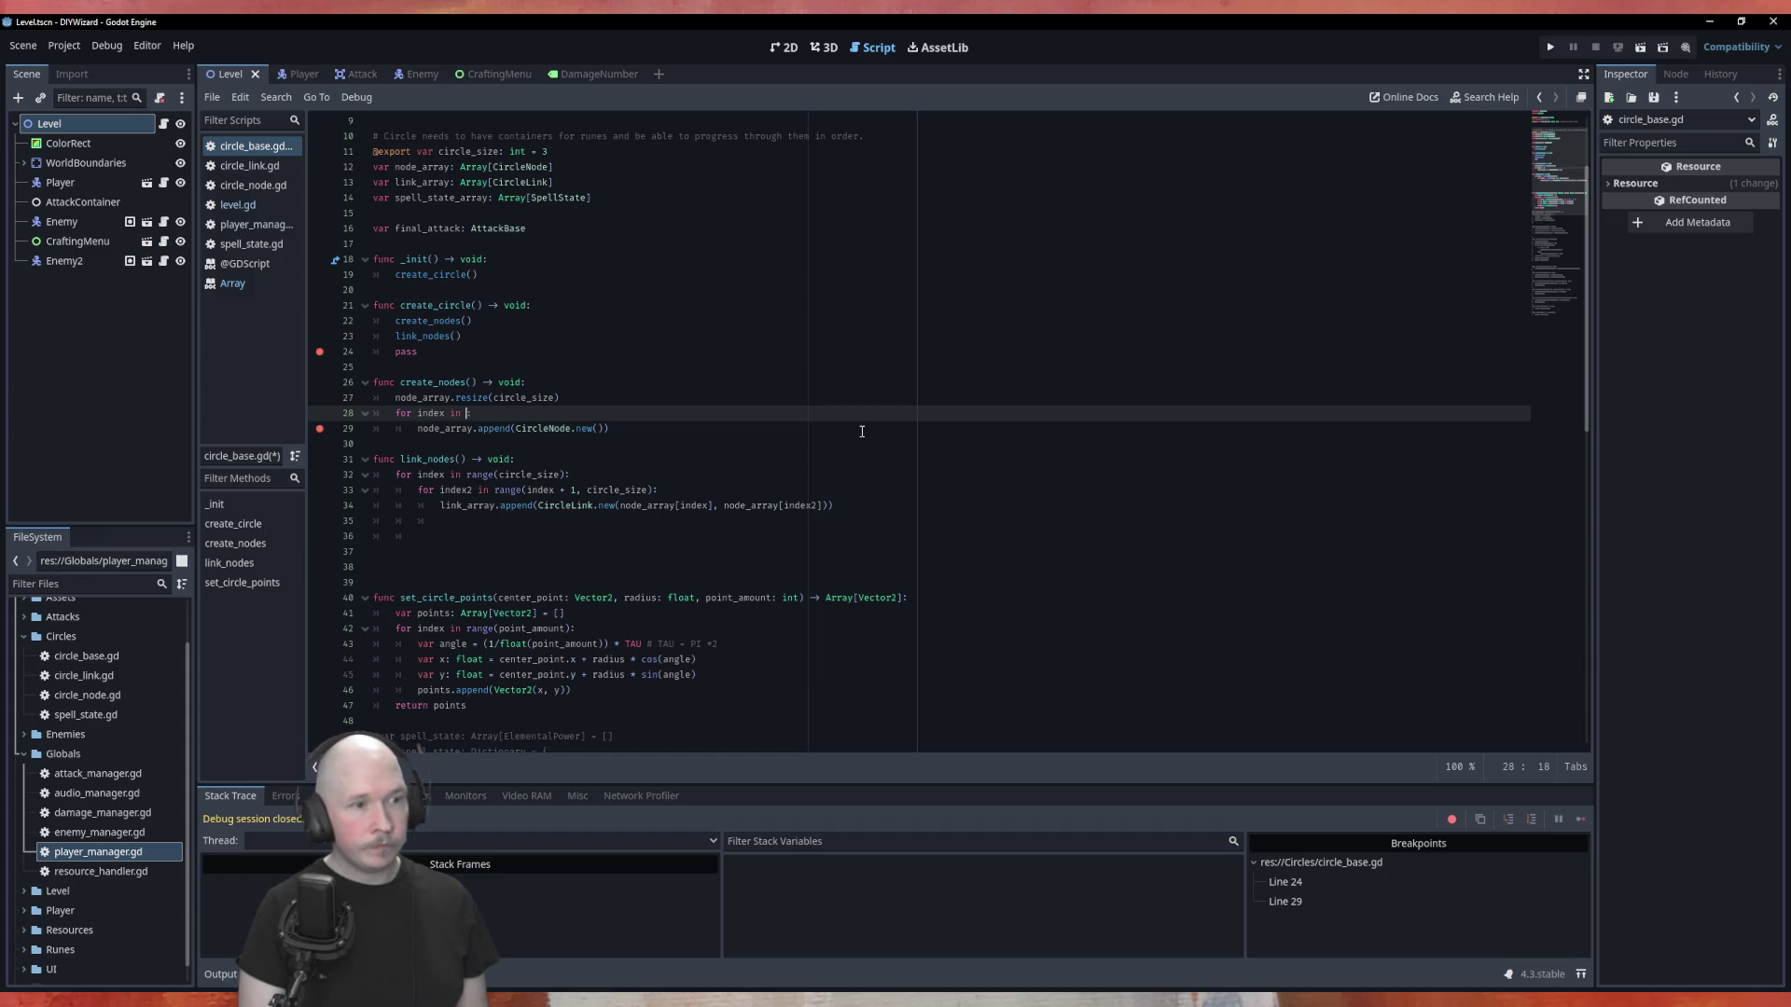
type("range")
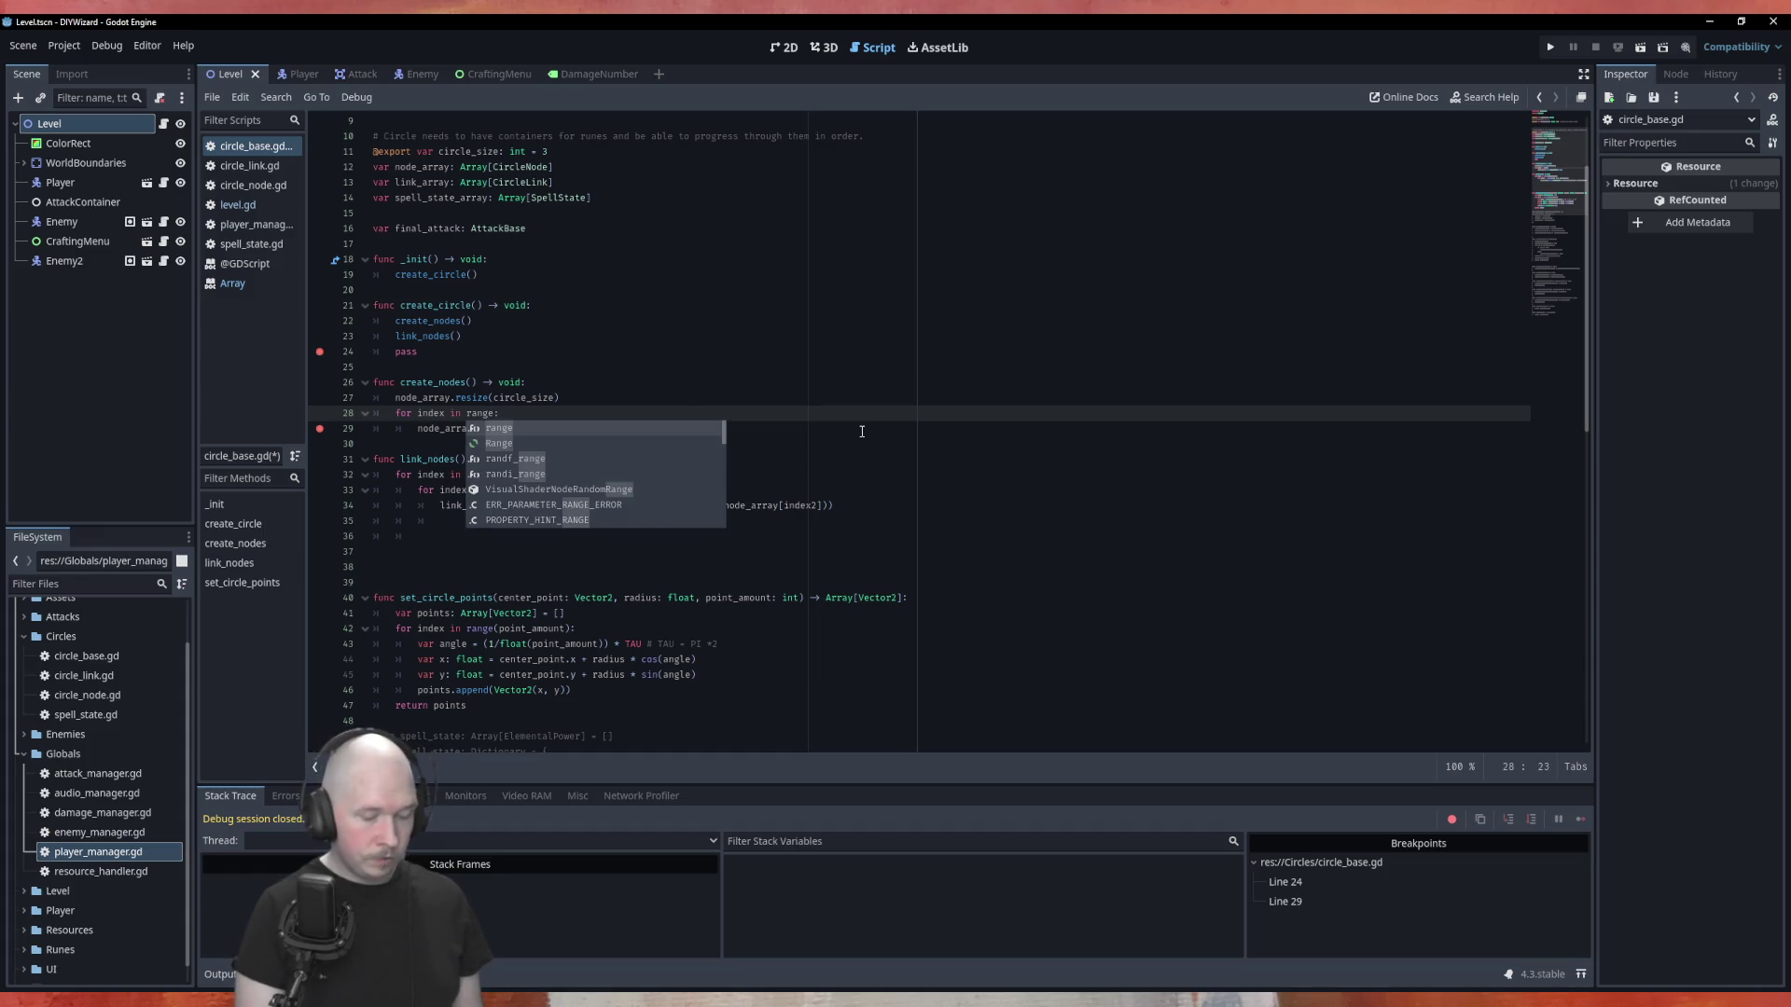
type("(circ")
key("Down")
key("Return")
Comment out the resize call on line 27 and save circle_base.gd.
key("Up")
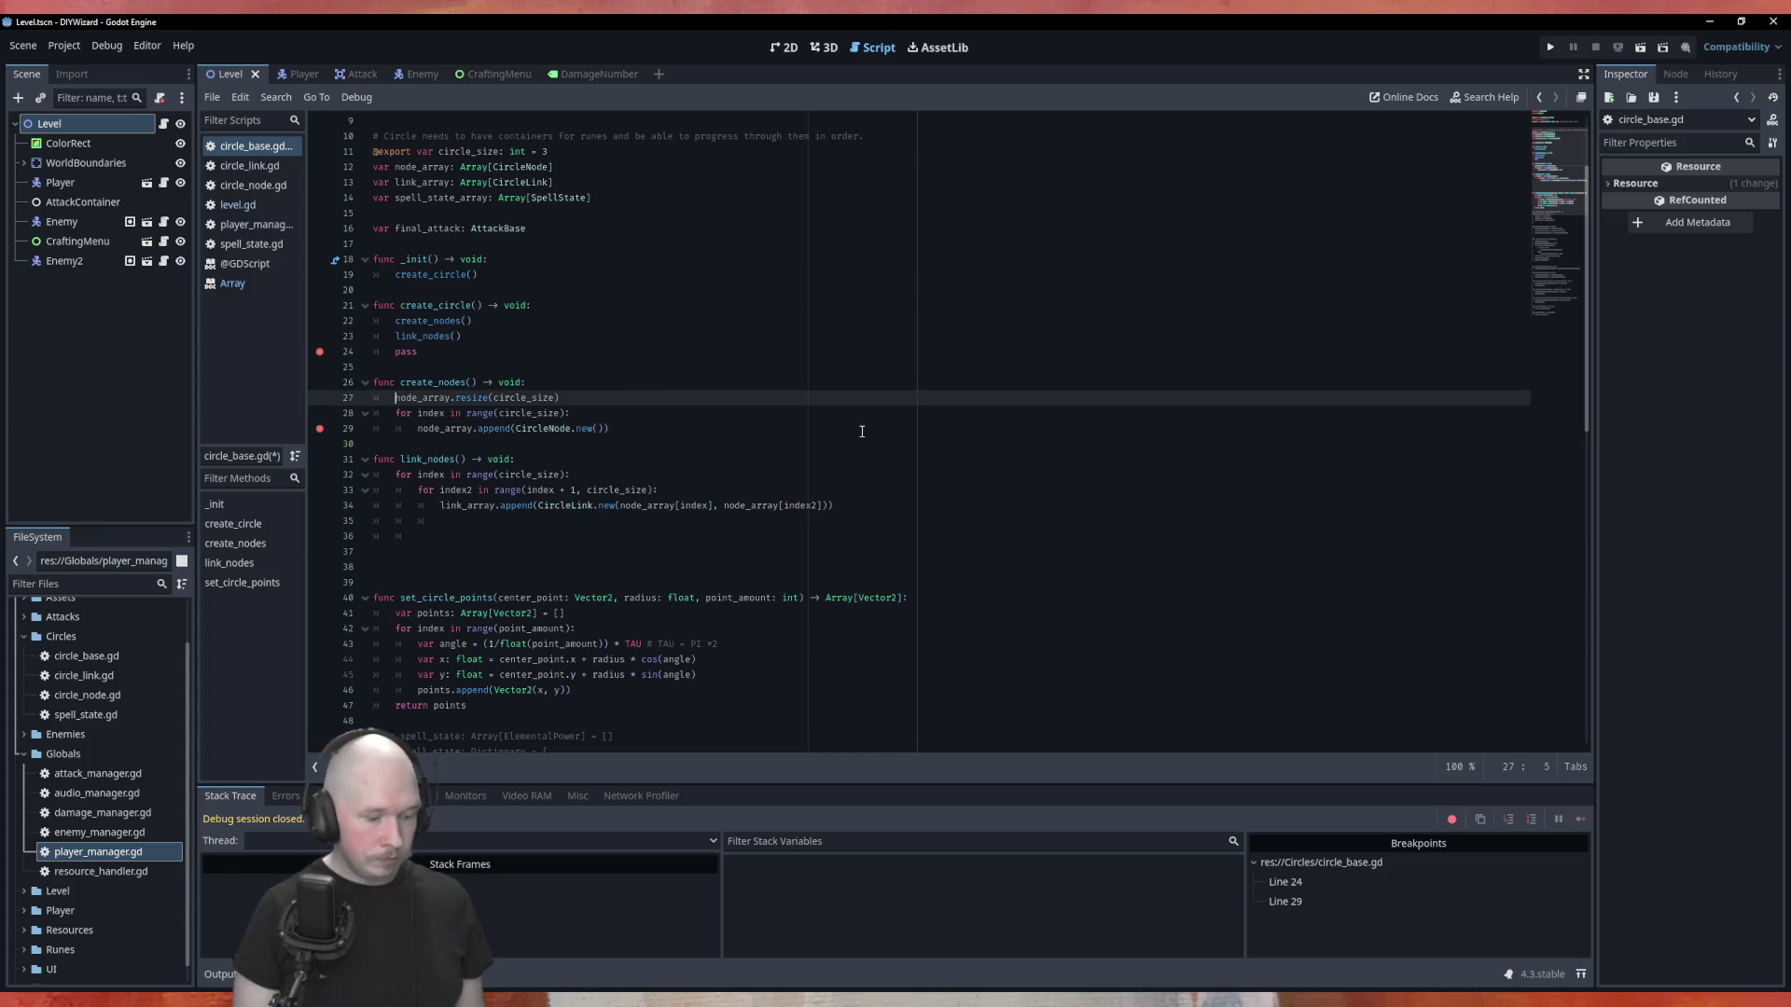
type("#")
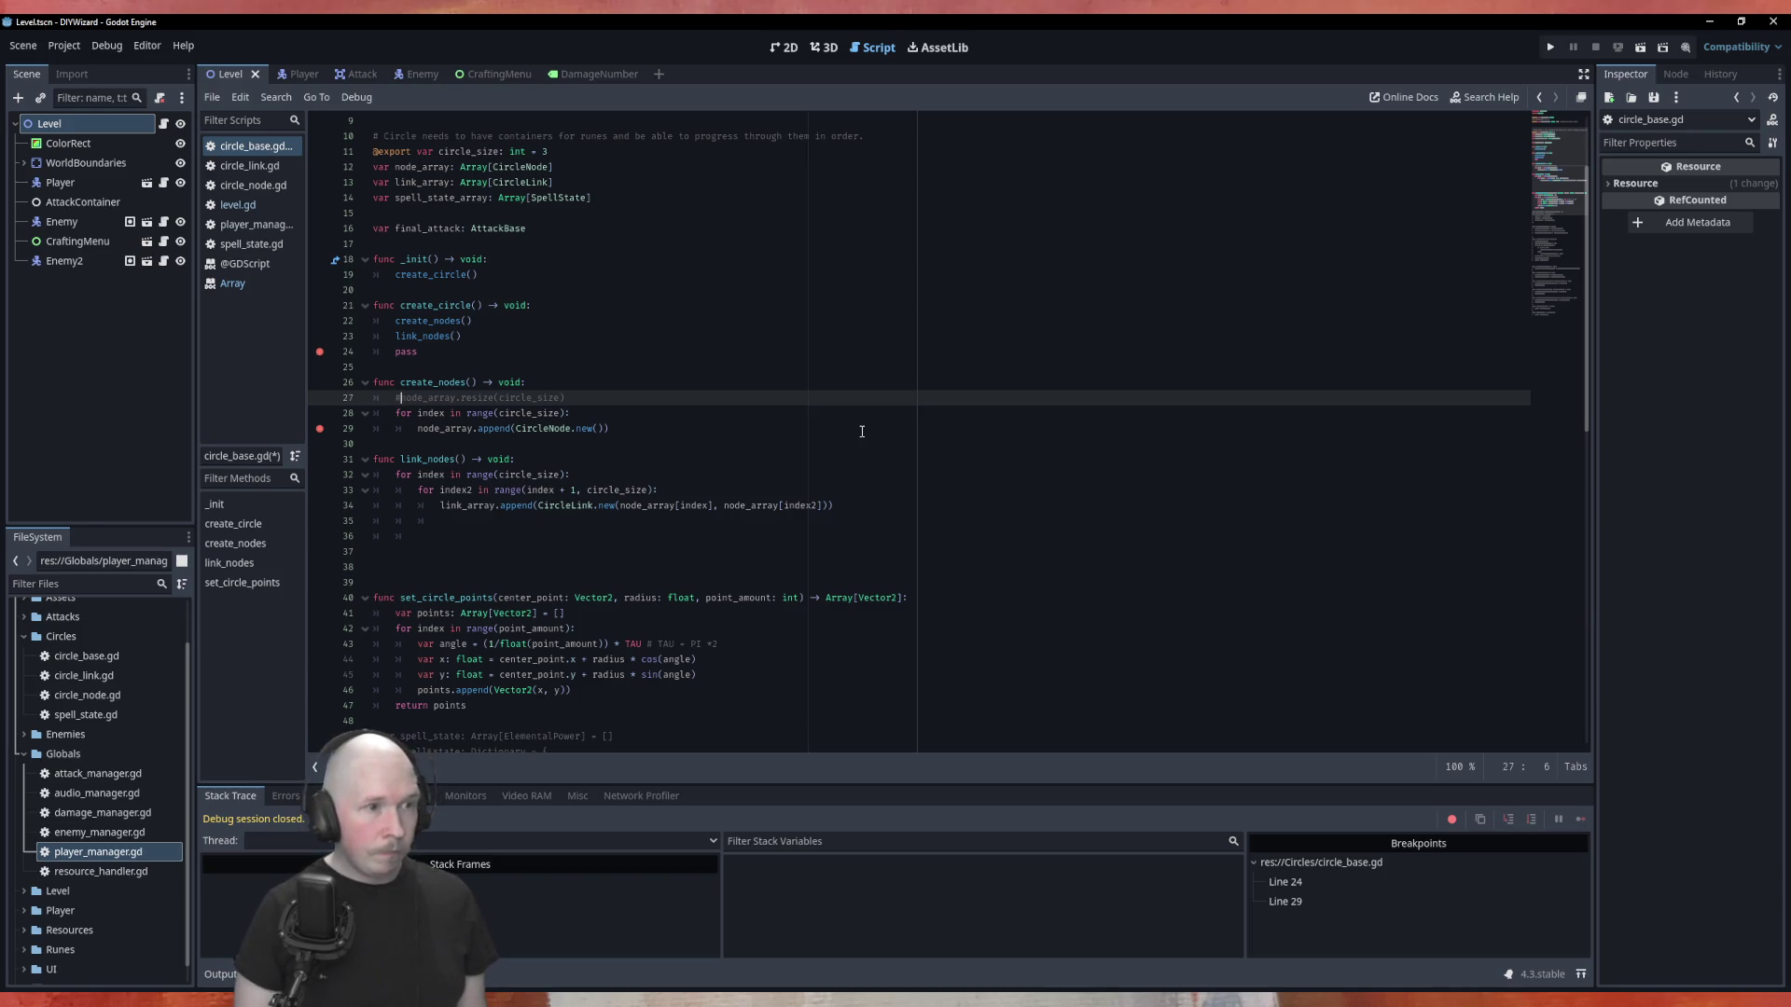
key("ctrl+s")
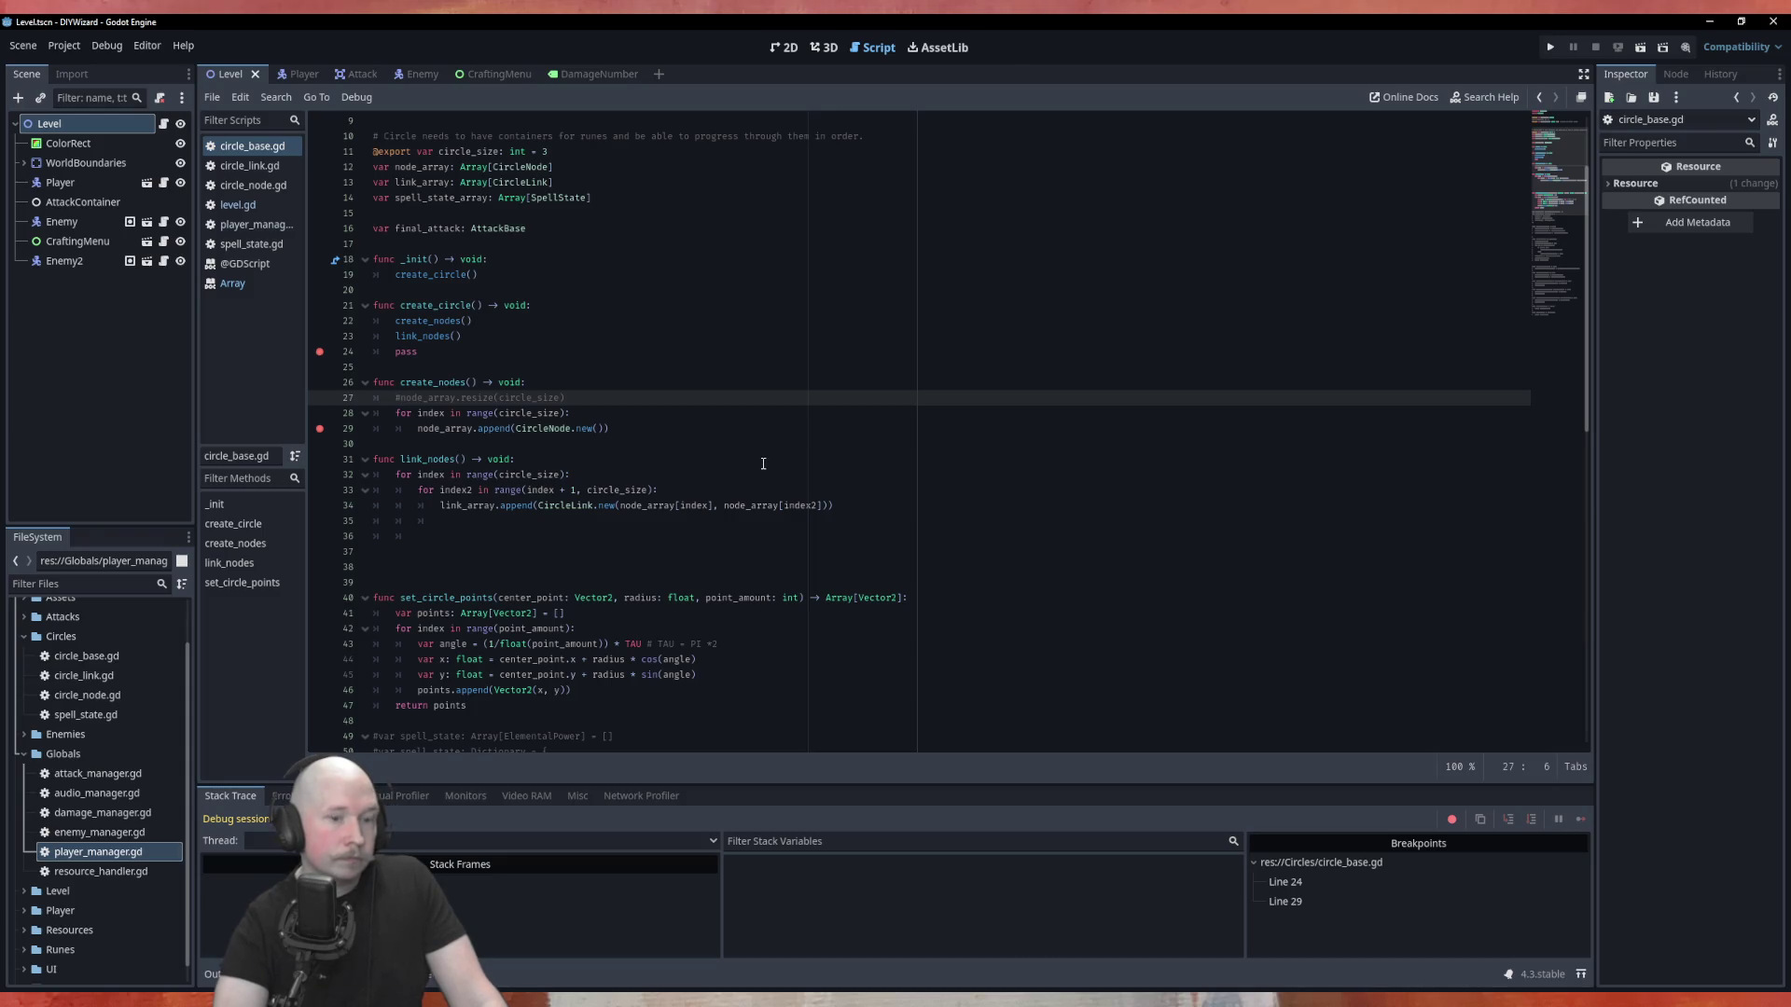
Run the game and check that node_array is empty with index 0 at the line 29 breakpoint.
key("F5")
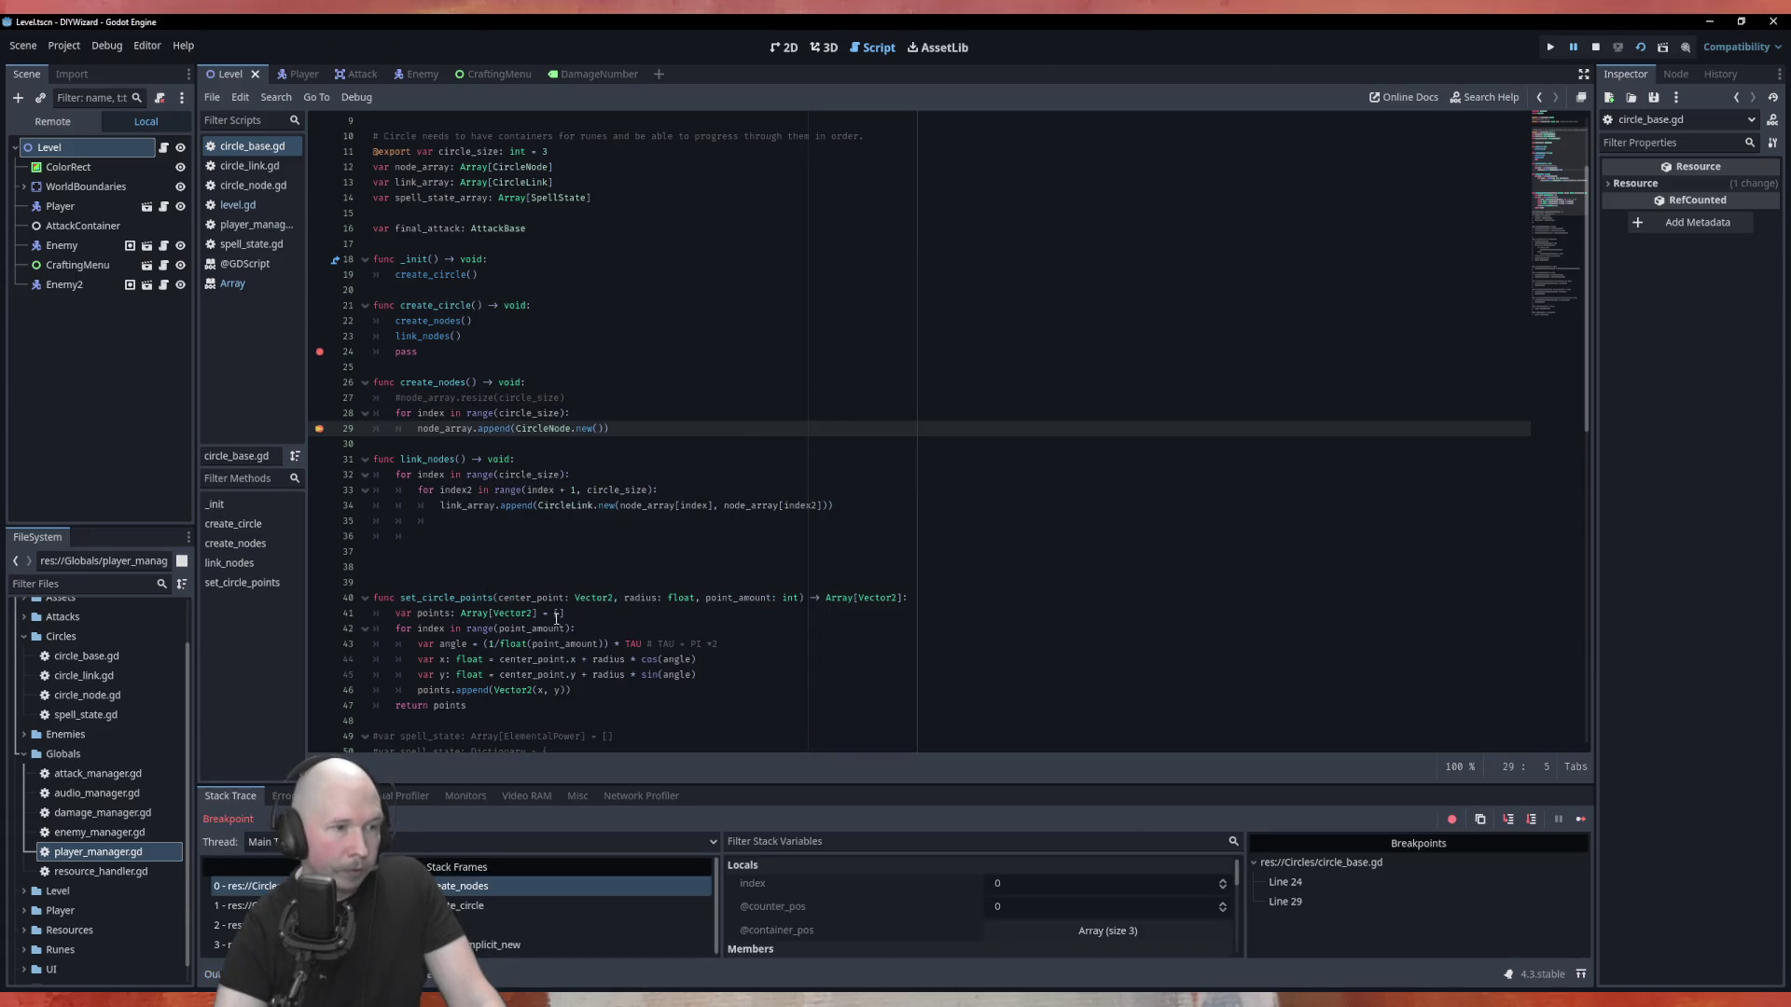
mouse_move(447, 430)
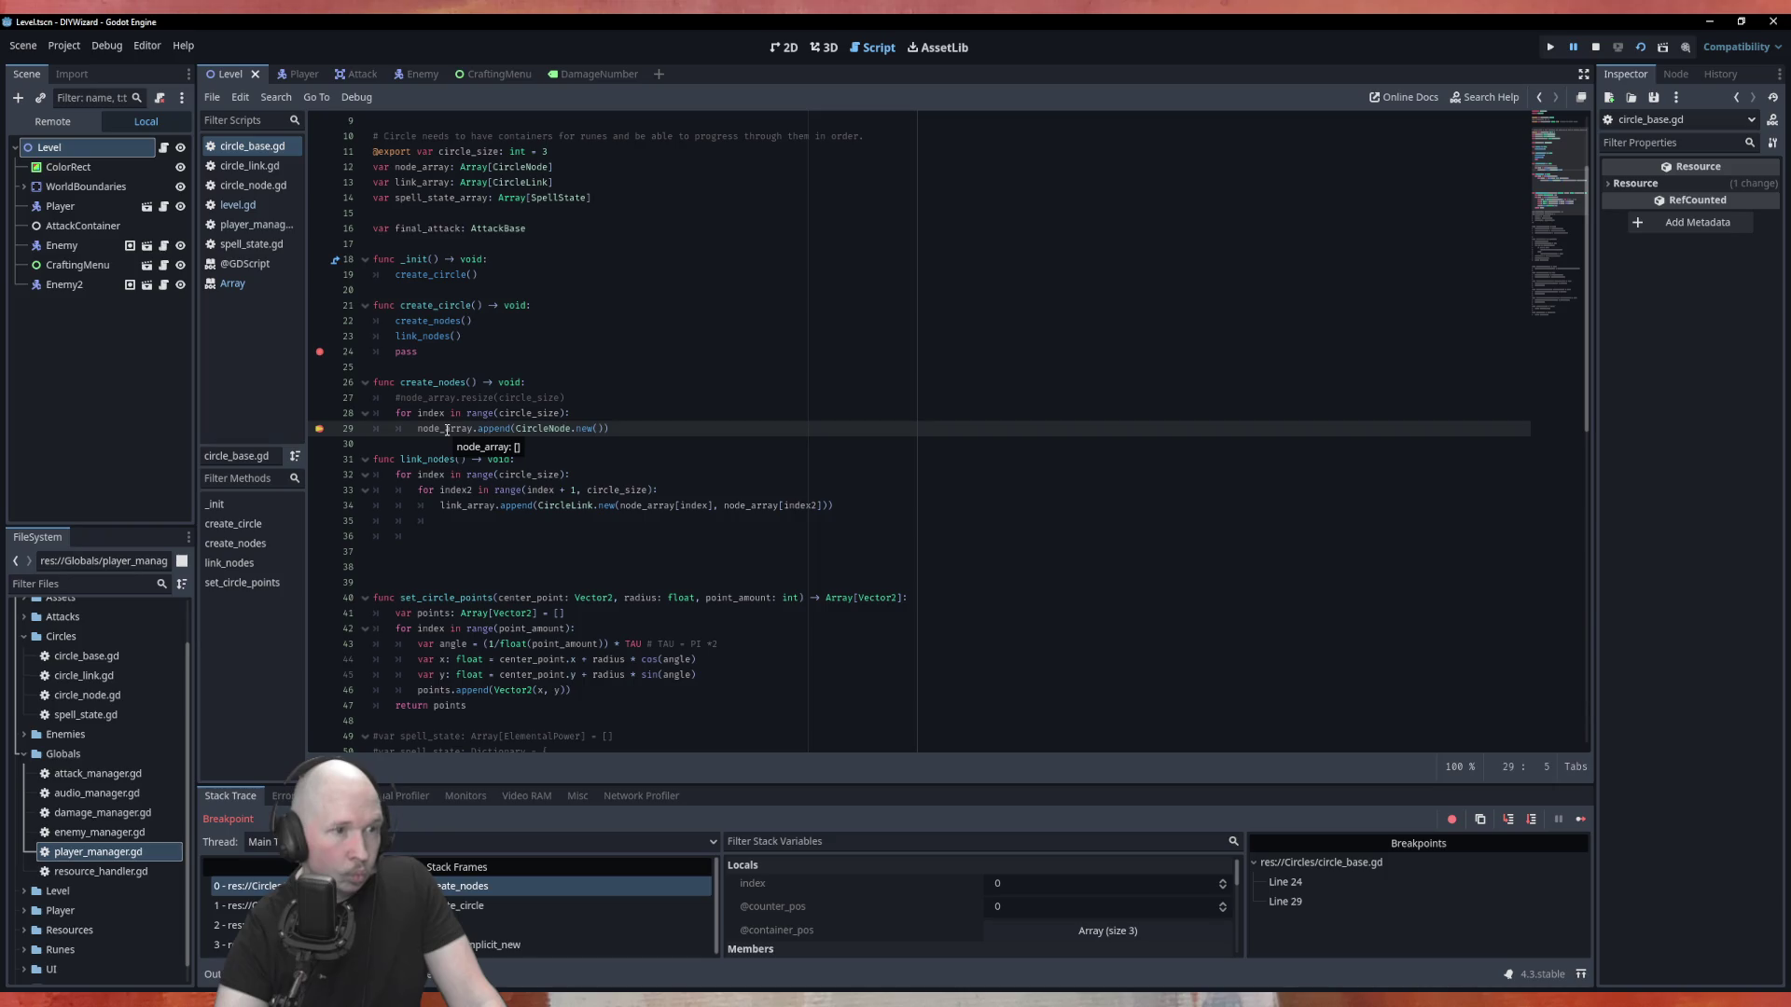